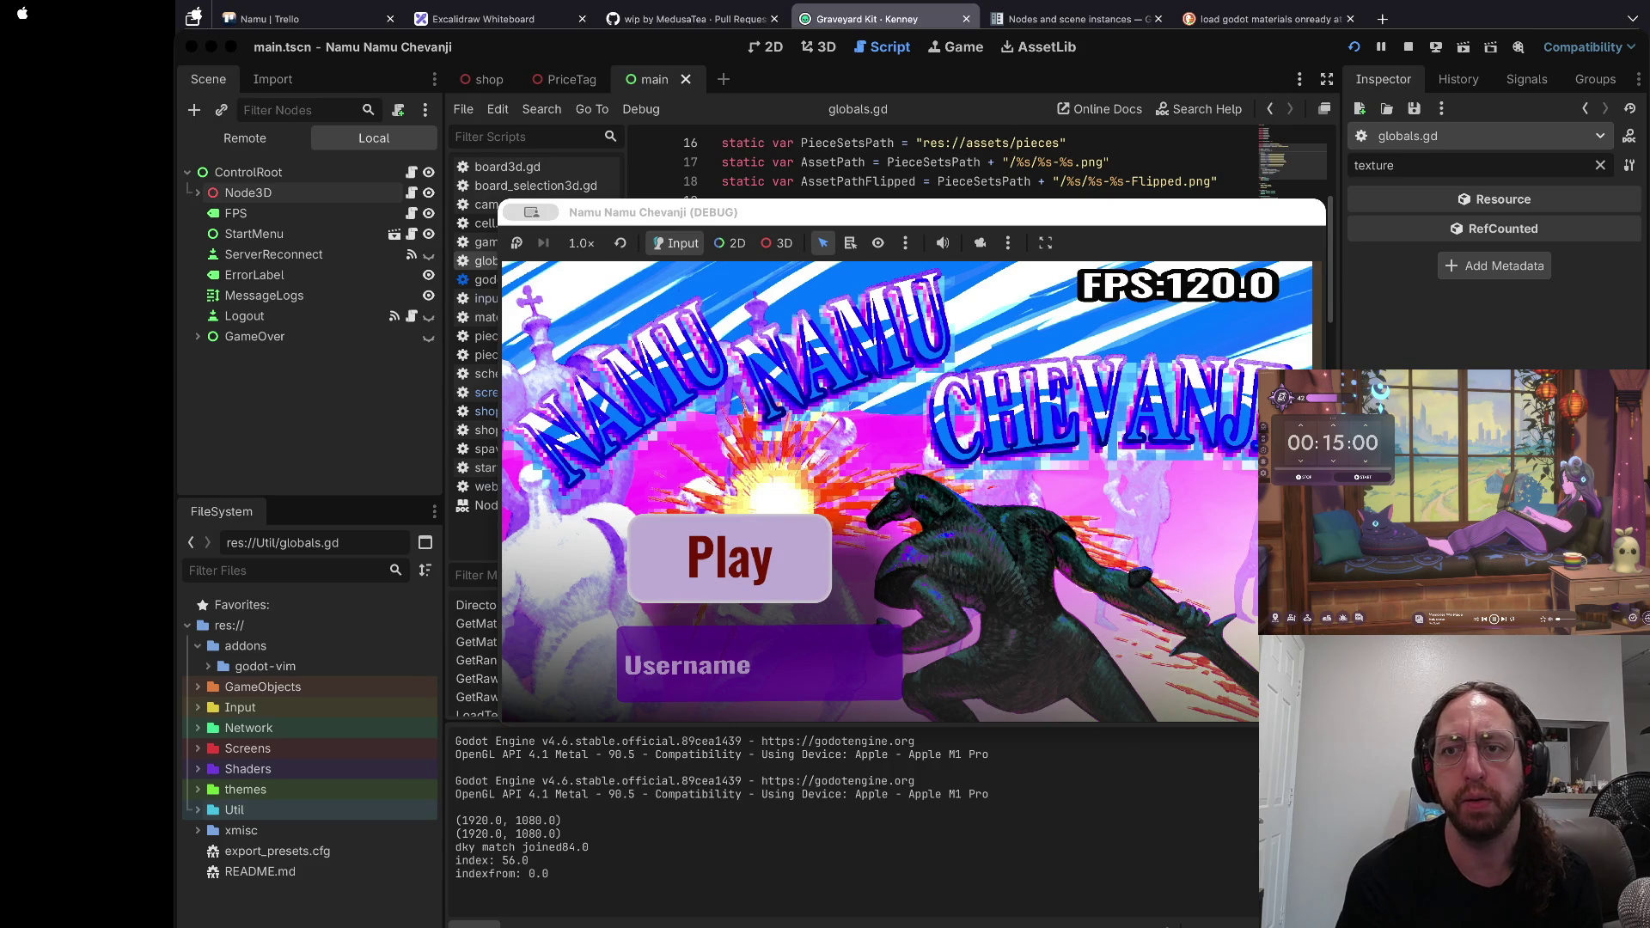
Step: Browse the relics.json entries from RookRules and PawnPusher up to the top of the file
key("ctrl+Right")
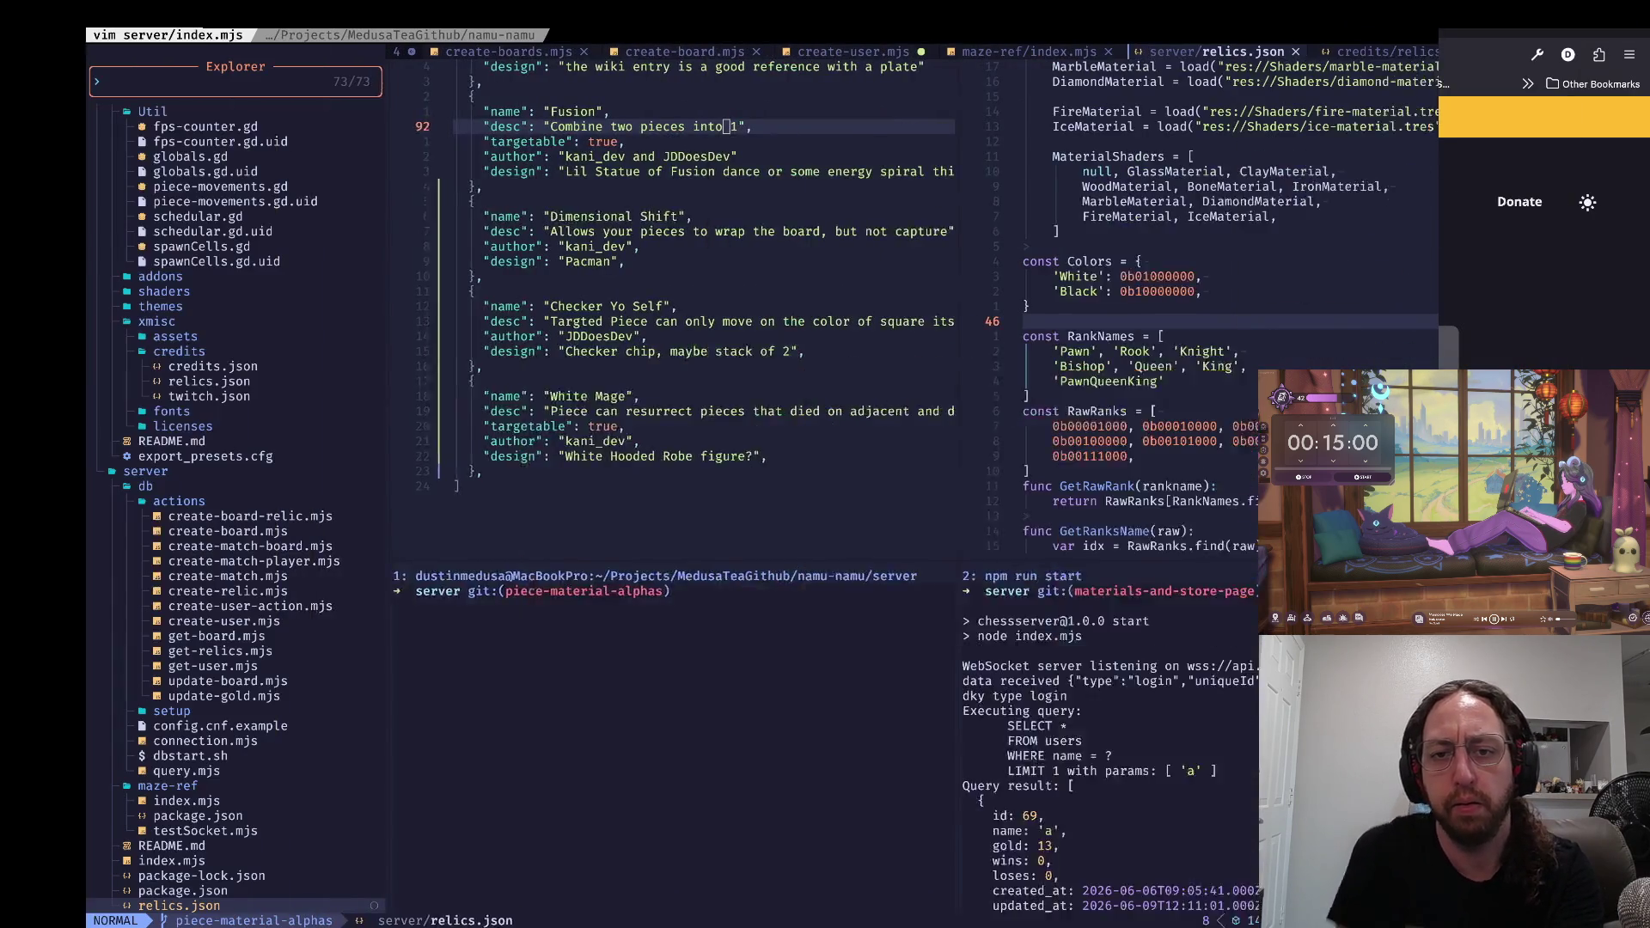
key("V")
key("k")
key("k")
key("k")
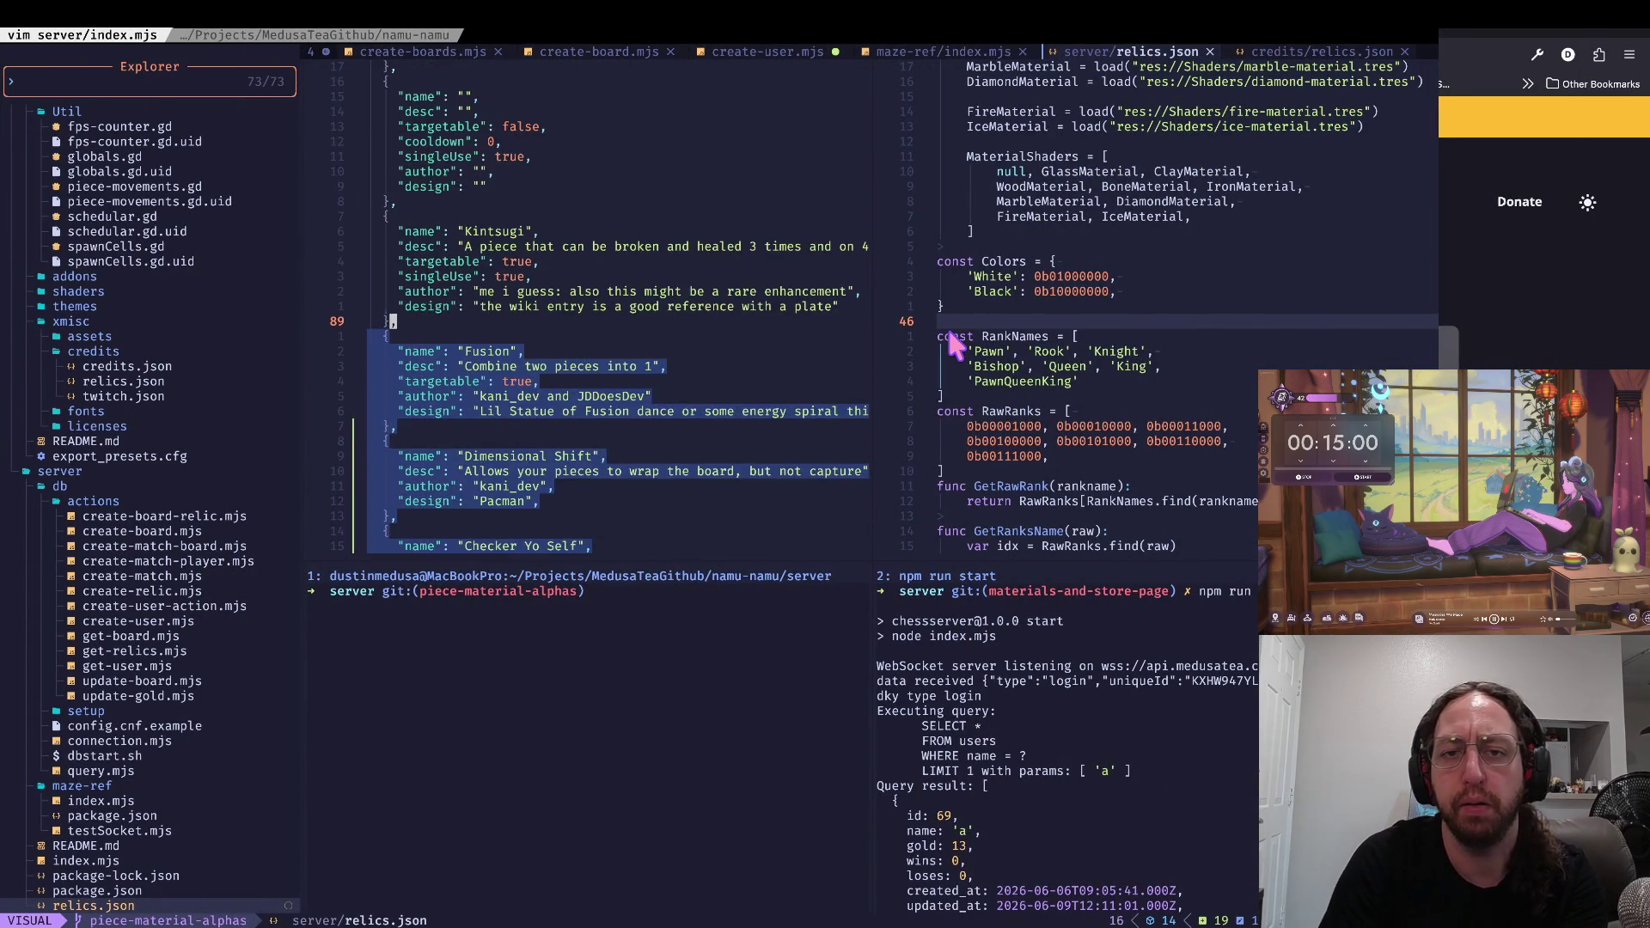
key("Escape")
key("k")
key("k")
key("k")
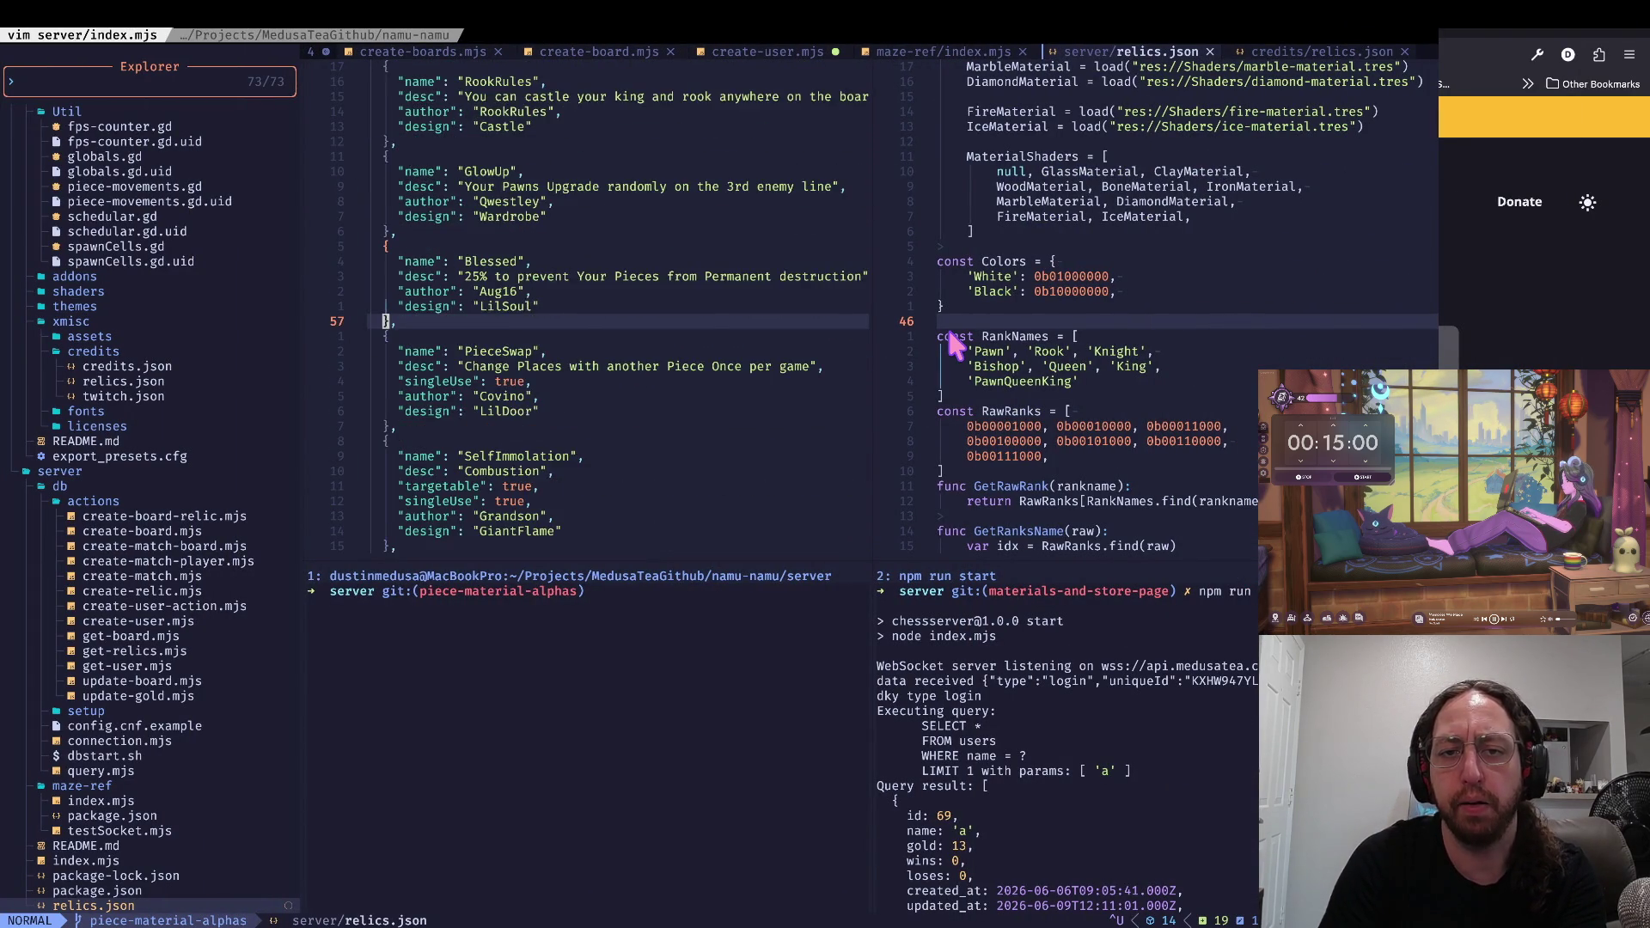
key("k")
key("k")
key("k")
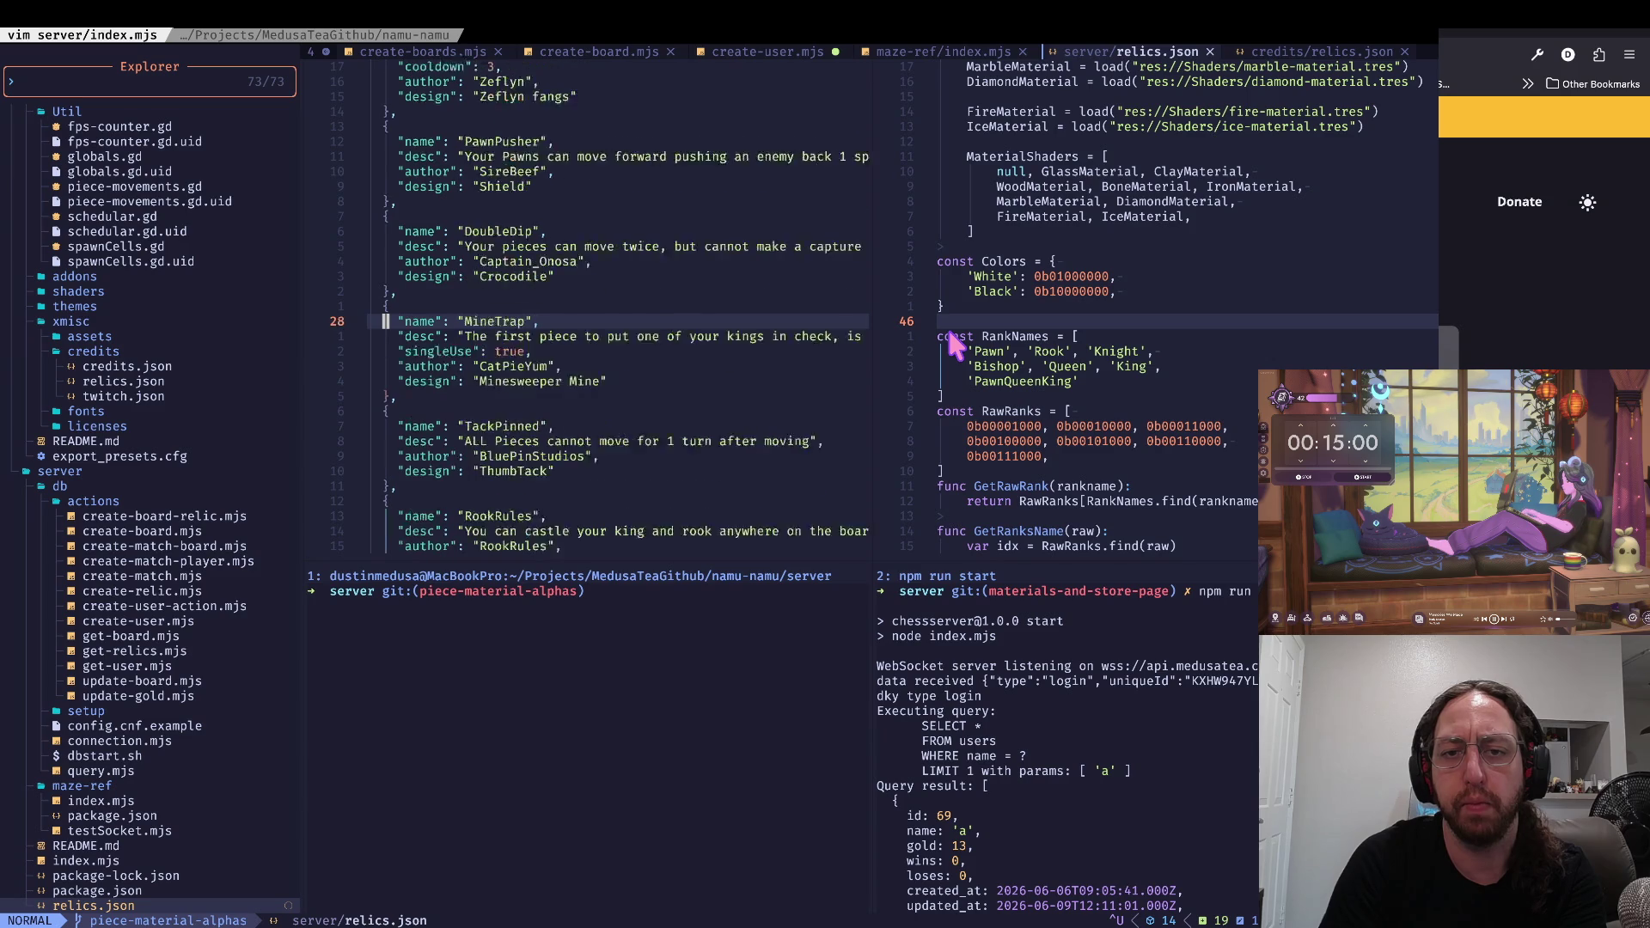
key("j")
key("j")
key("j")
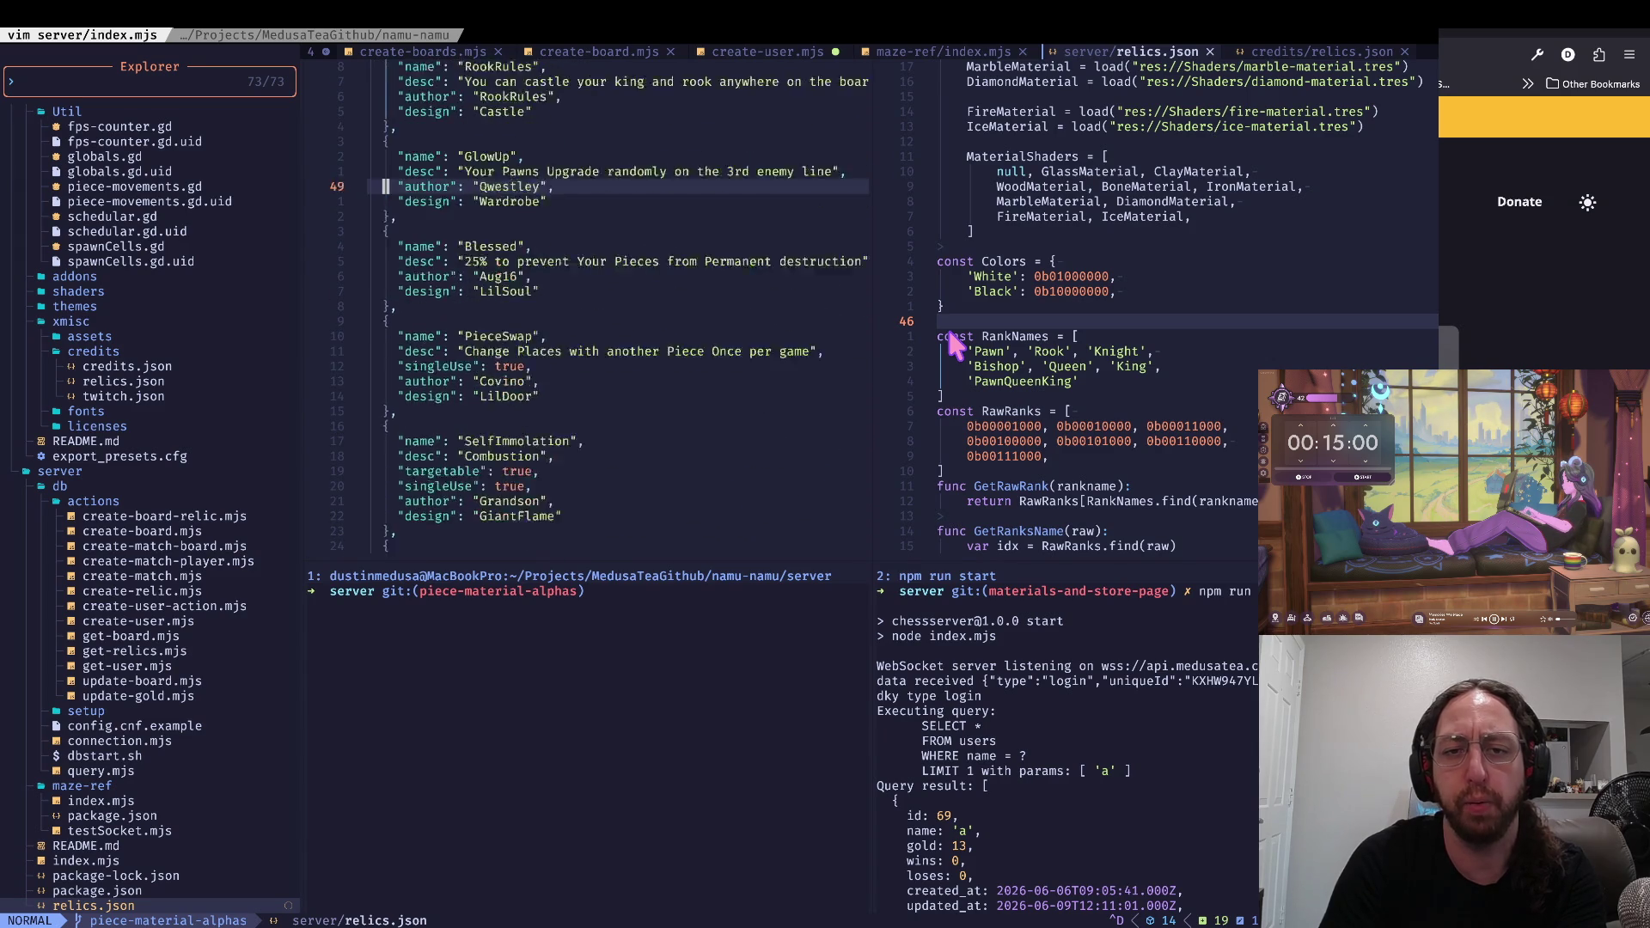
key("k")
key("k")
key("k")
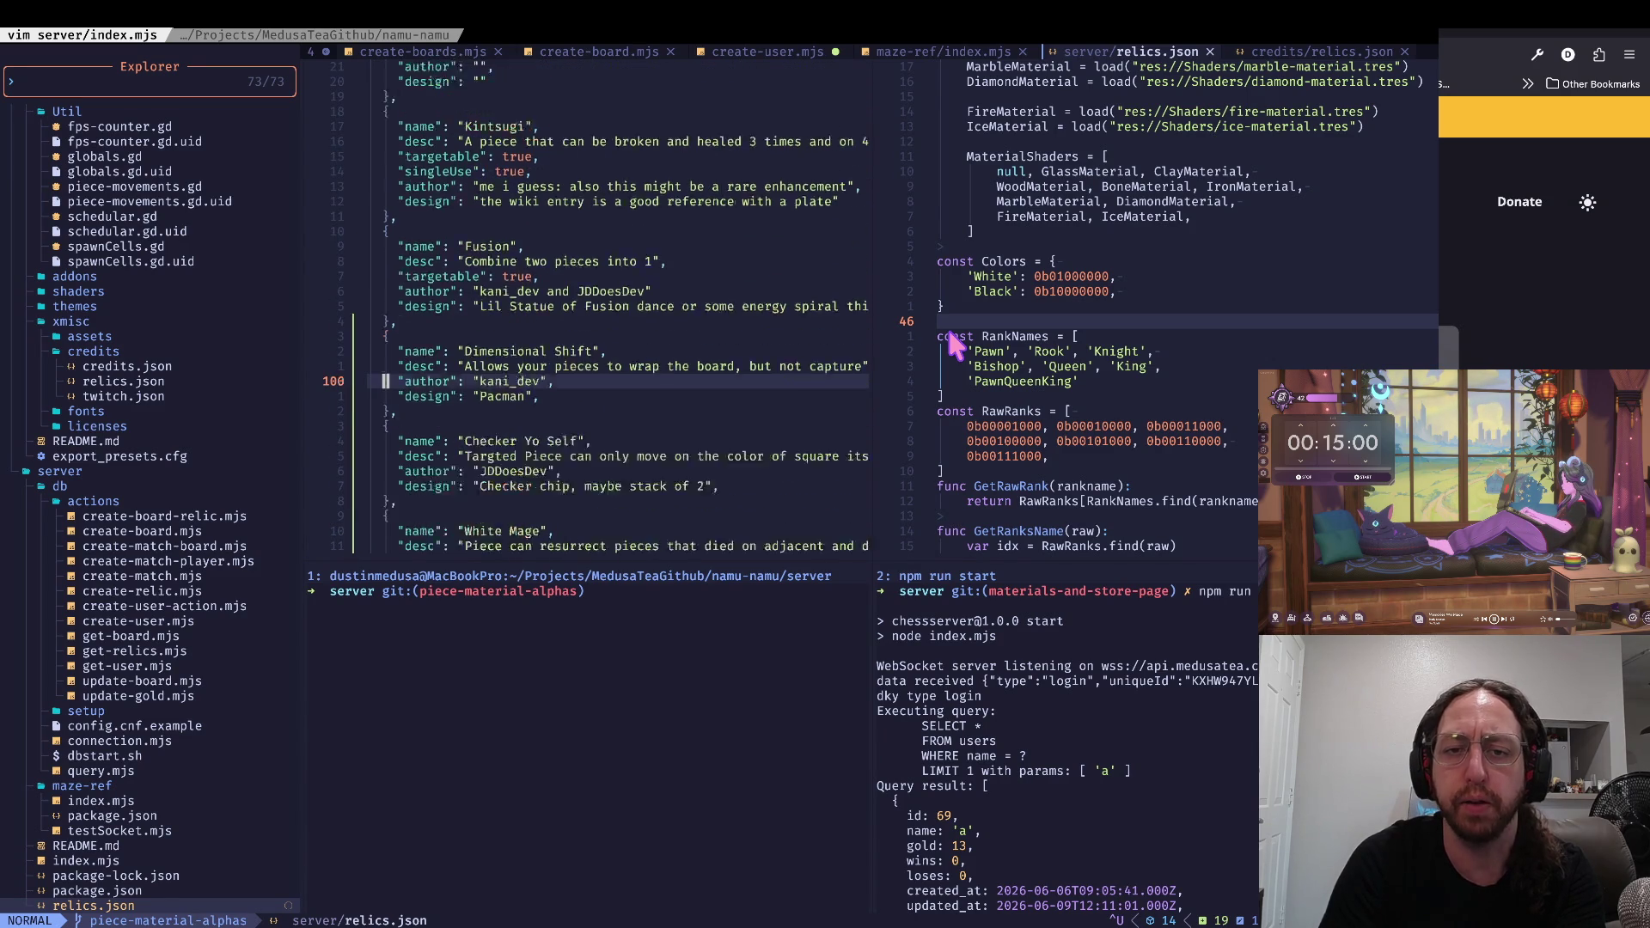
key("k")
key("k")
key("k")
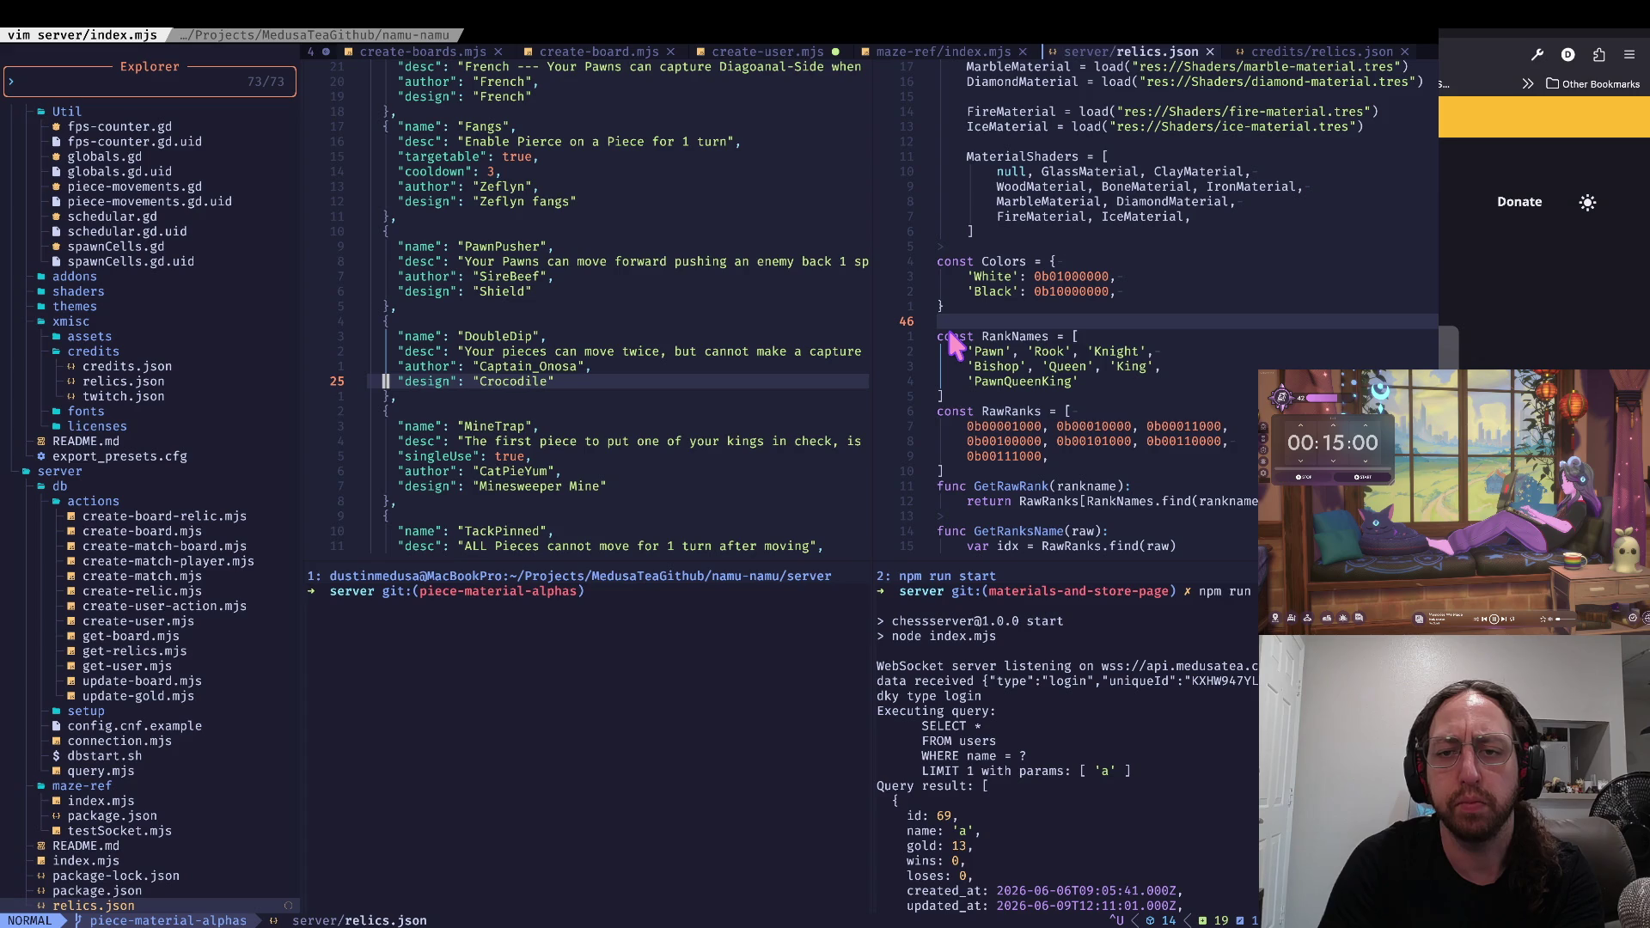
key("ctrl+u")
key("super+Tab")
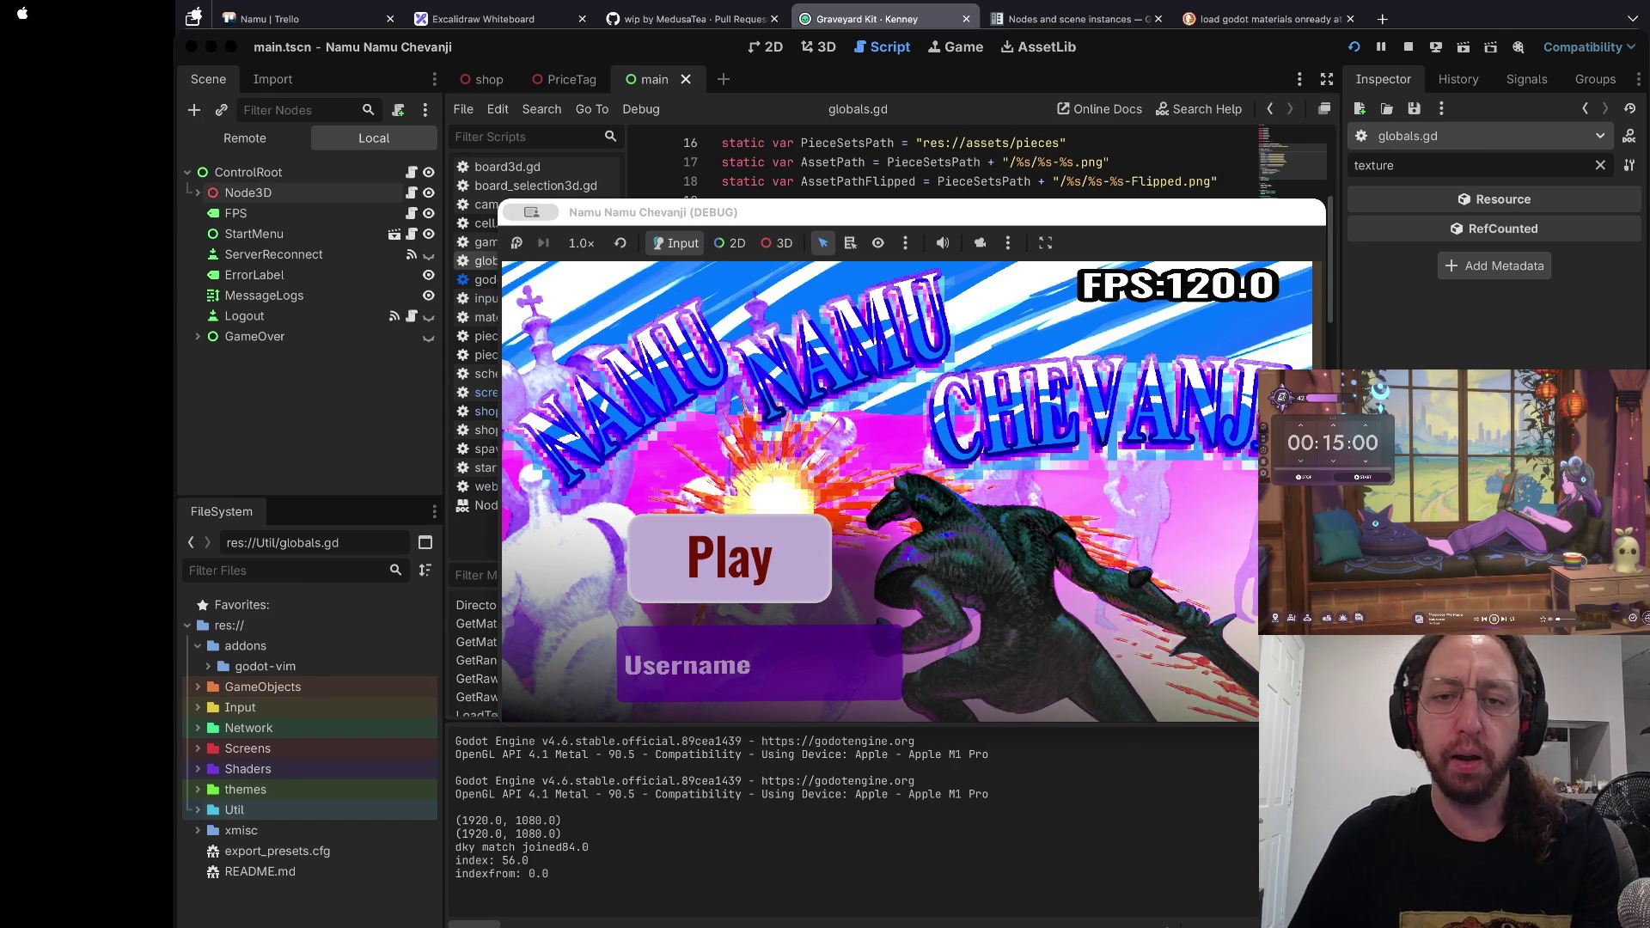
Step: Duplicate the last White Mage relic block at the end of relics.json
key("super+Tab")
type("ba")
key("Return")
key("G")
key("k")
key("k")
key("k")
key("shift+v")
key("j")
key("j")
key("j")
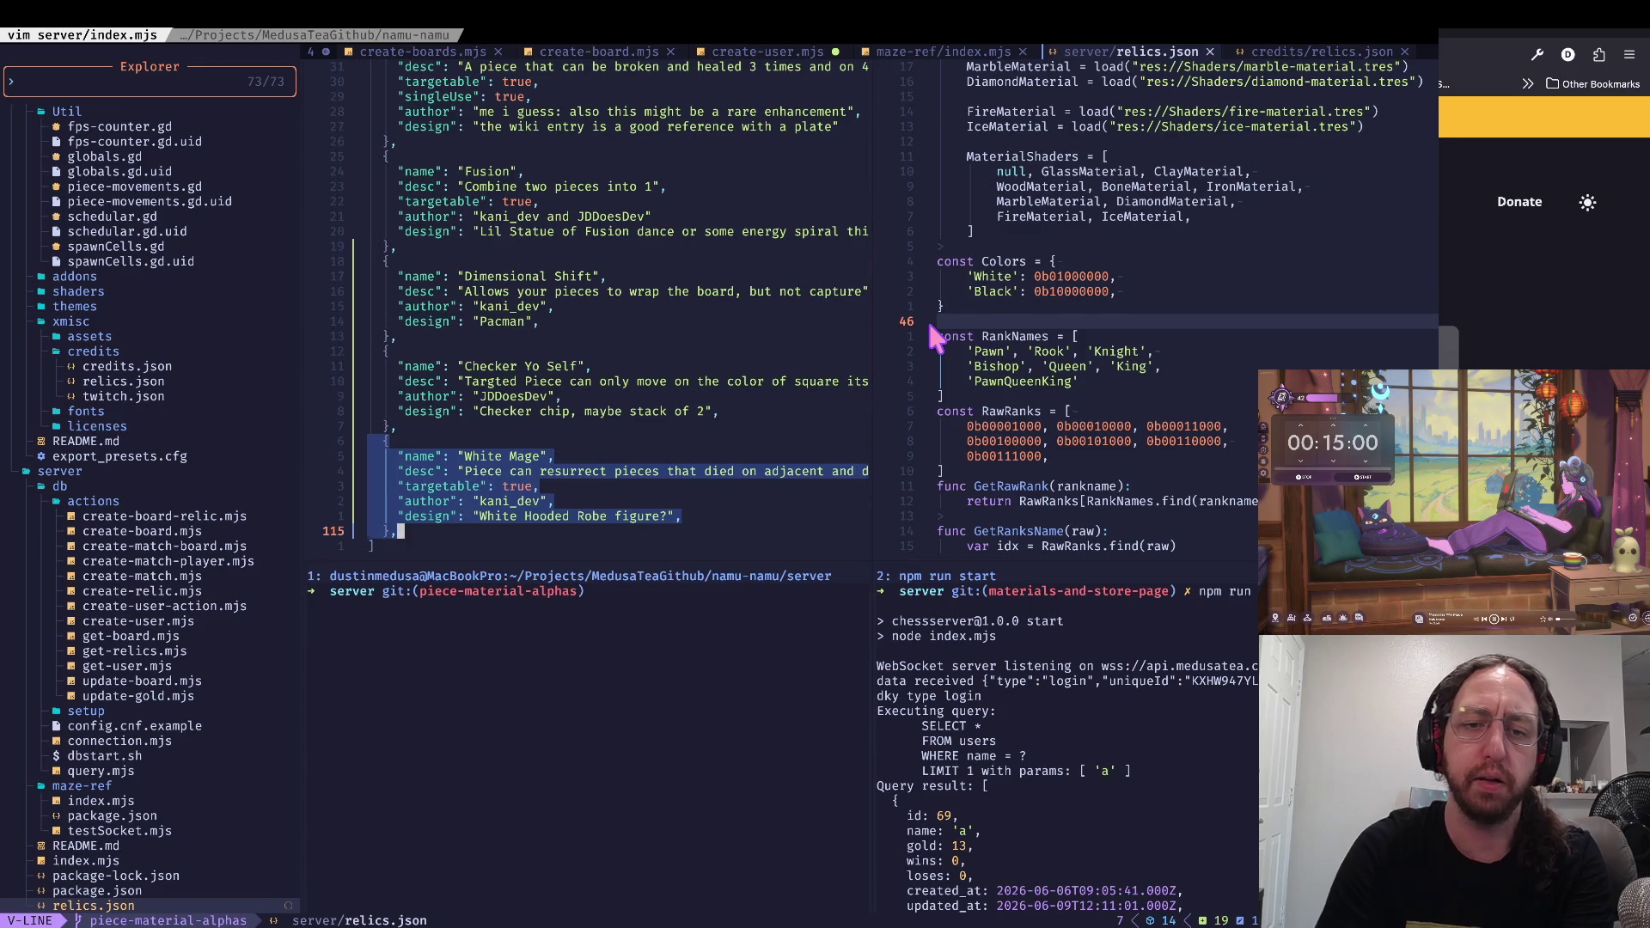
key("y")
key("j")
key("j")
key("j")
key("p")
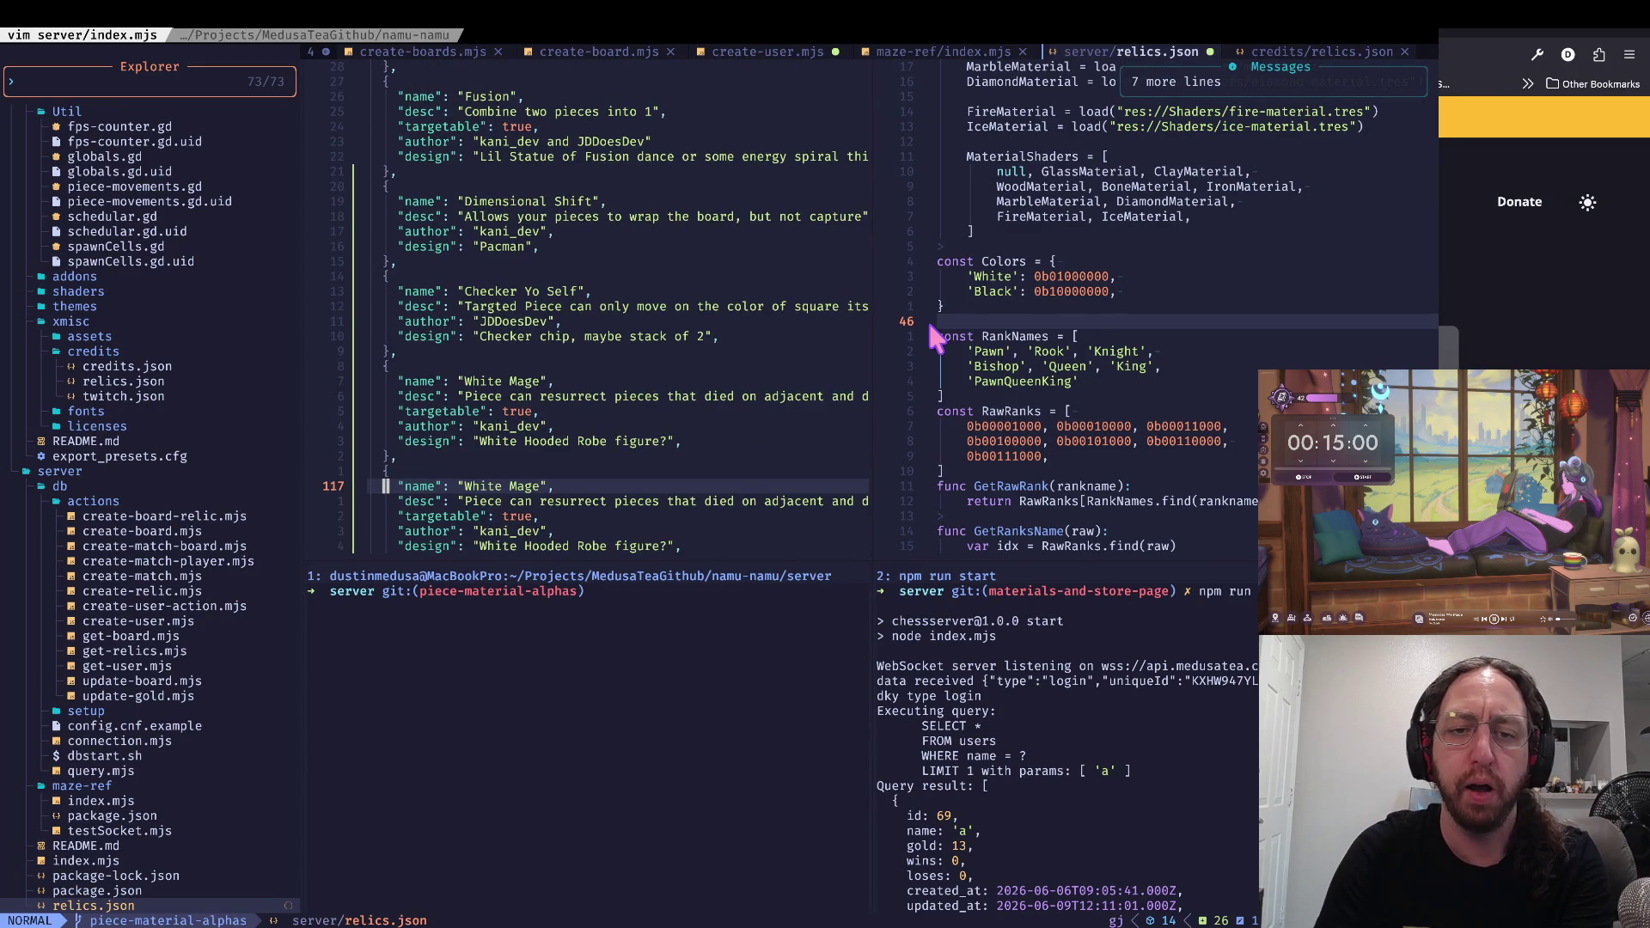
Step: Rename the copy 'Double Step' with description 'Piece can move 1 square after moving'
key("w")
key("w")
key("w")
key("v")
key("e")
key("e")
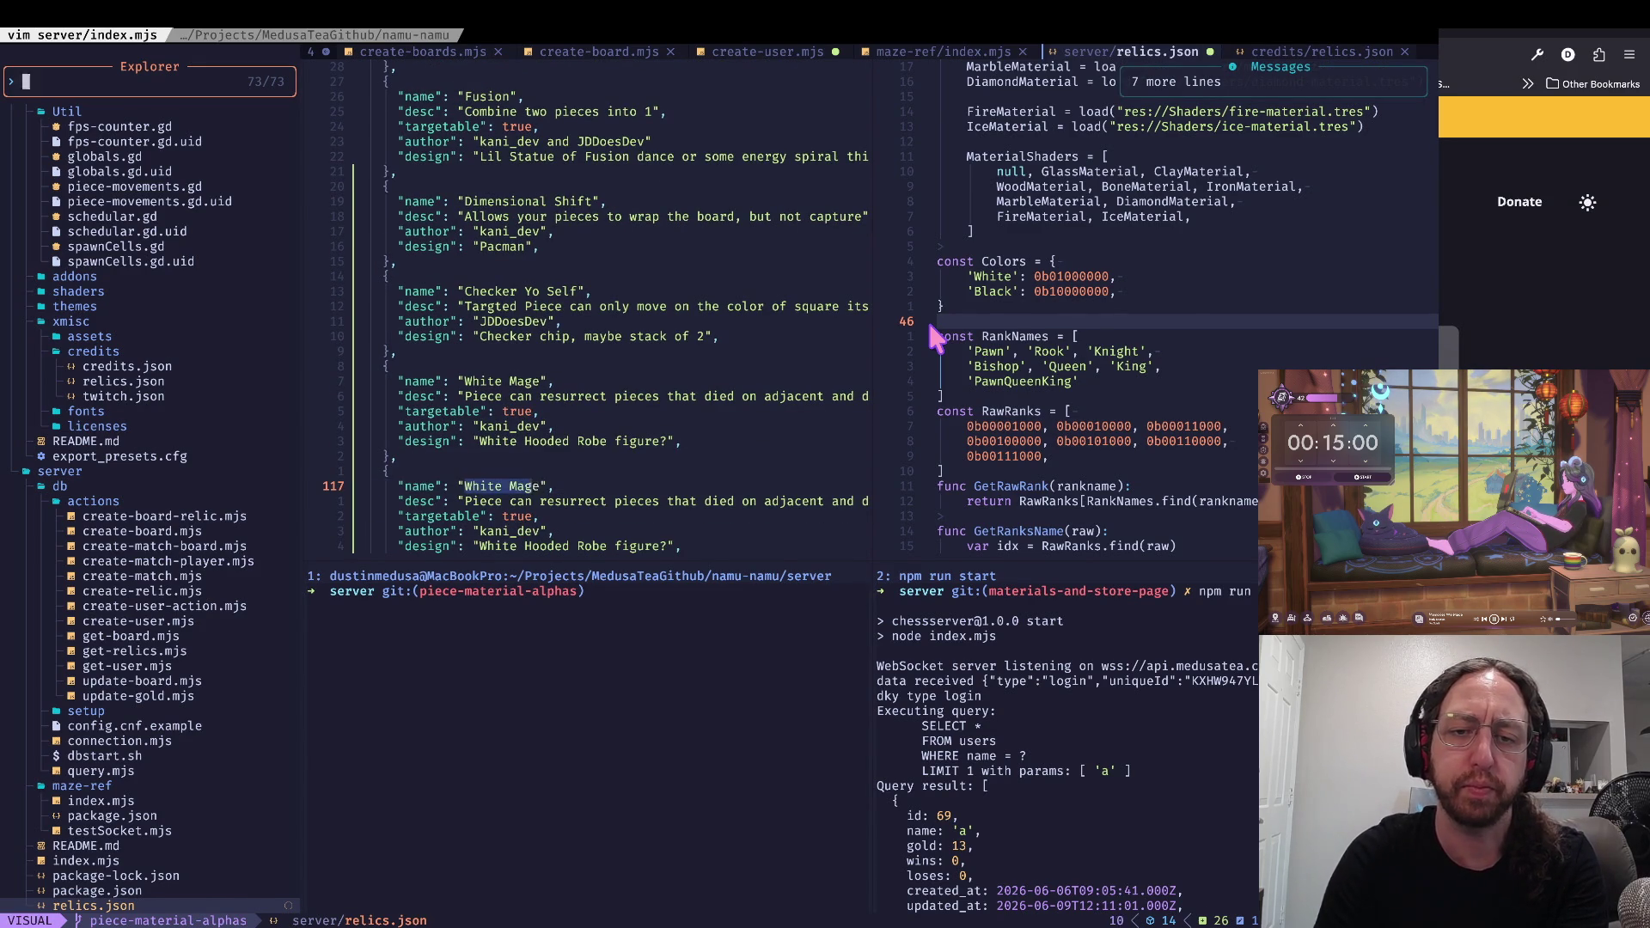
type("c")
type("Double STep")
key("Escape")
type("jvi\"")
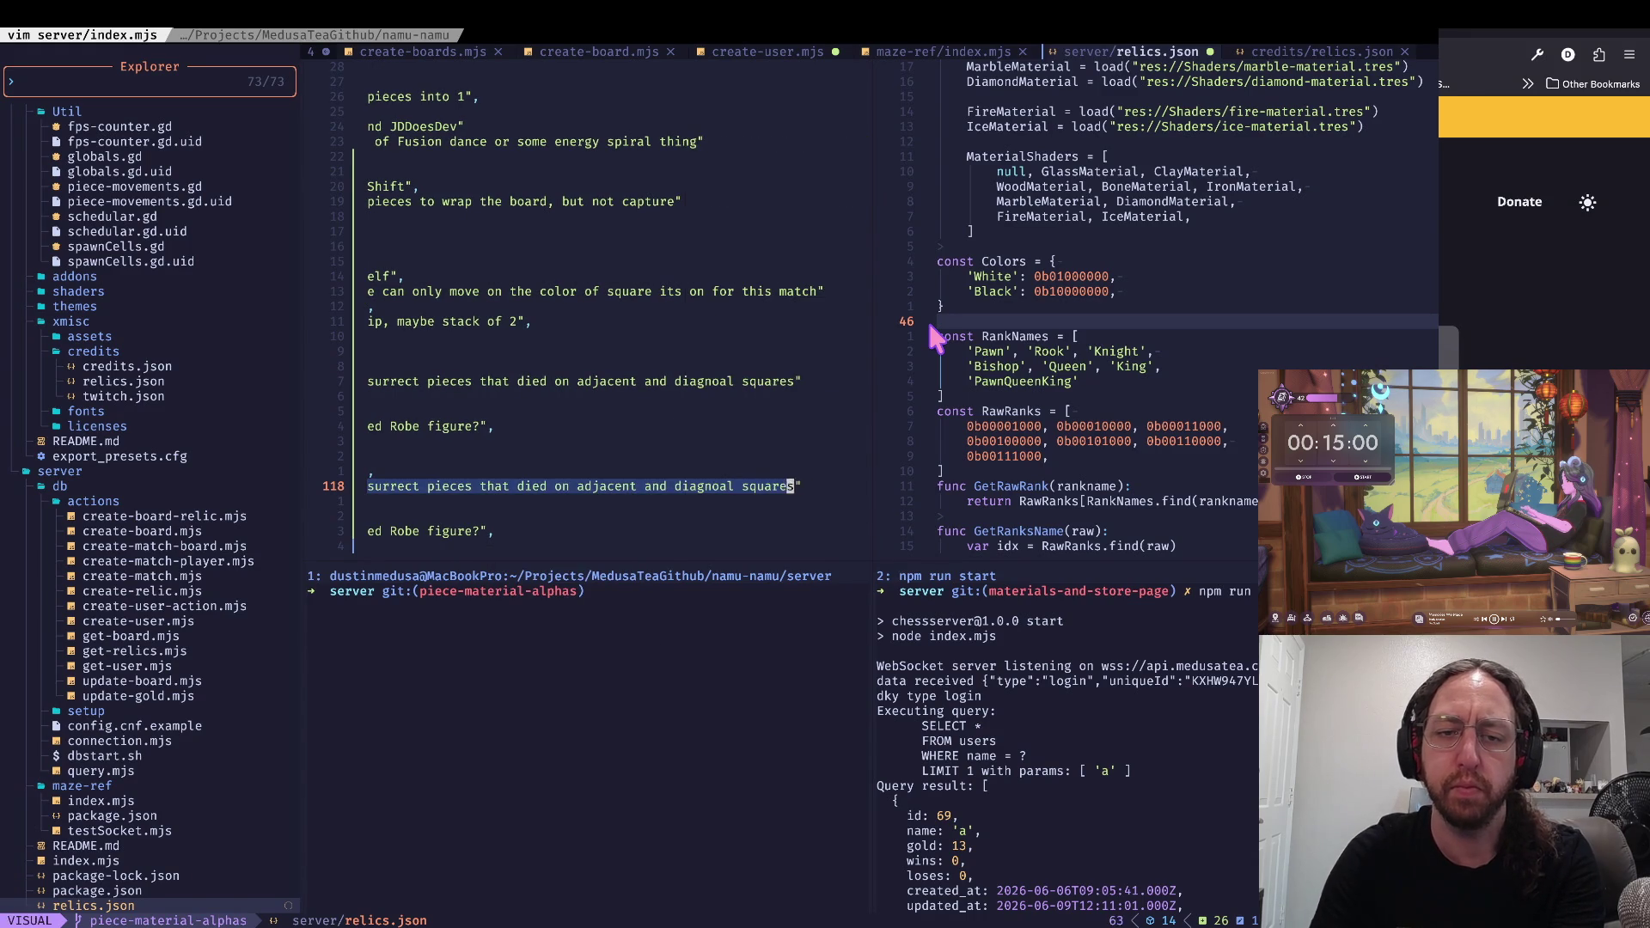
type("cPiece can move 1 square after movin")
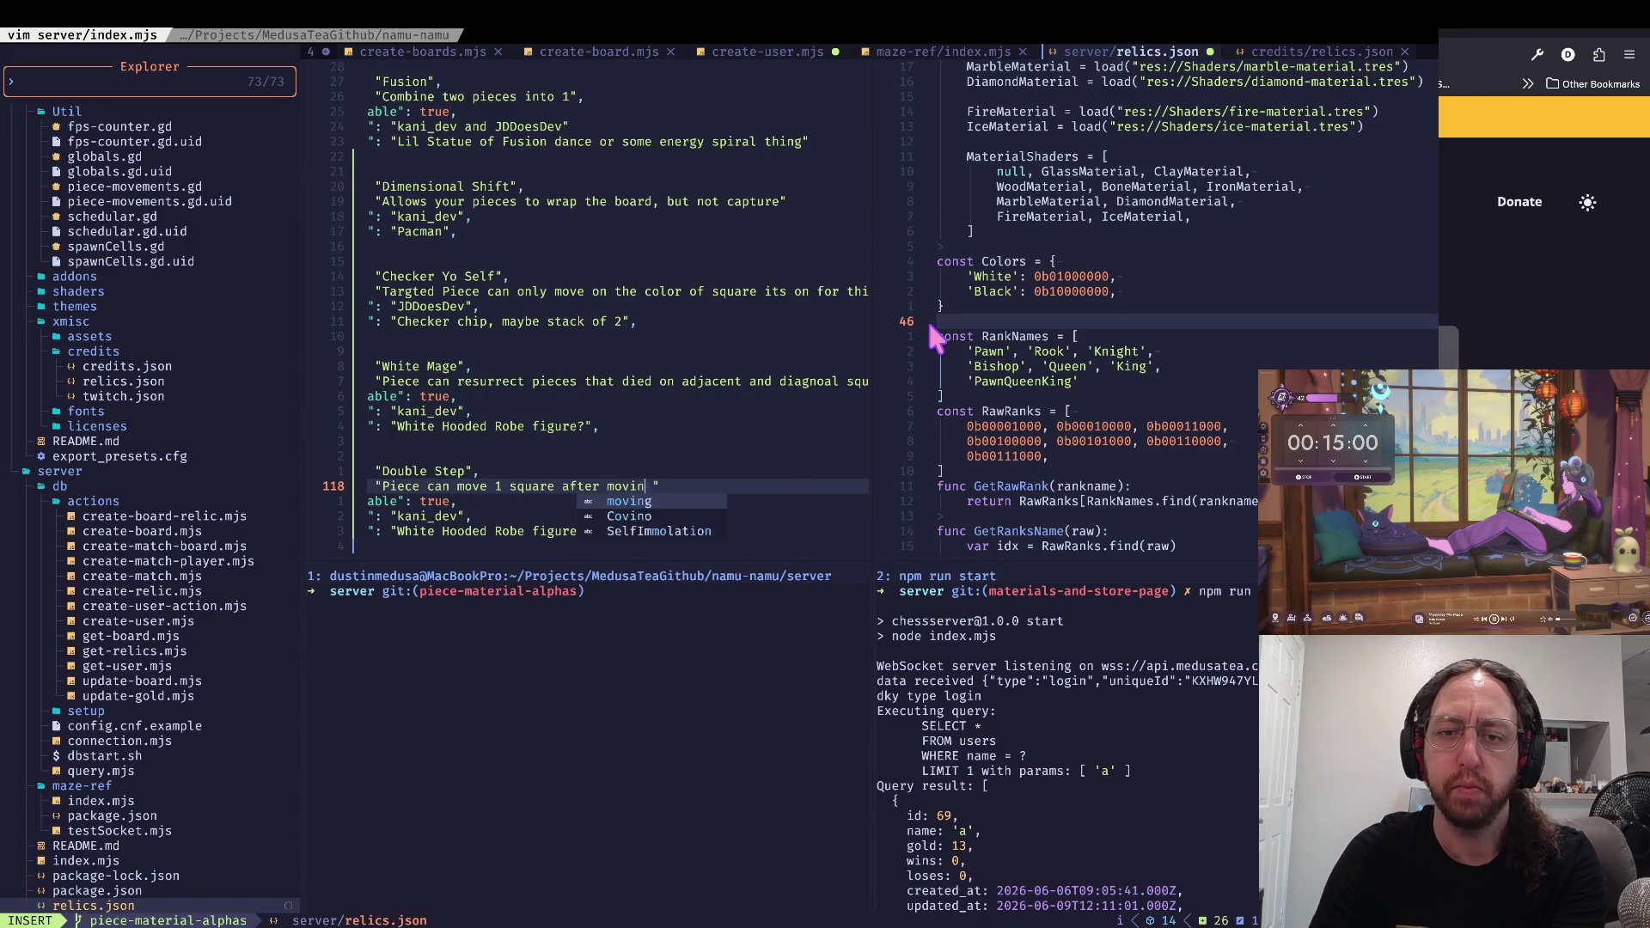
type("g")
key("Escape")
key("j")
key("j")
key("j")
Step: Clear the copy's old White Hooded Robe design text
key("v")
key("i")
key("quotedbl")
key("h")
key("y")
key("super+Tab")
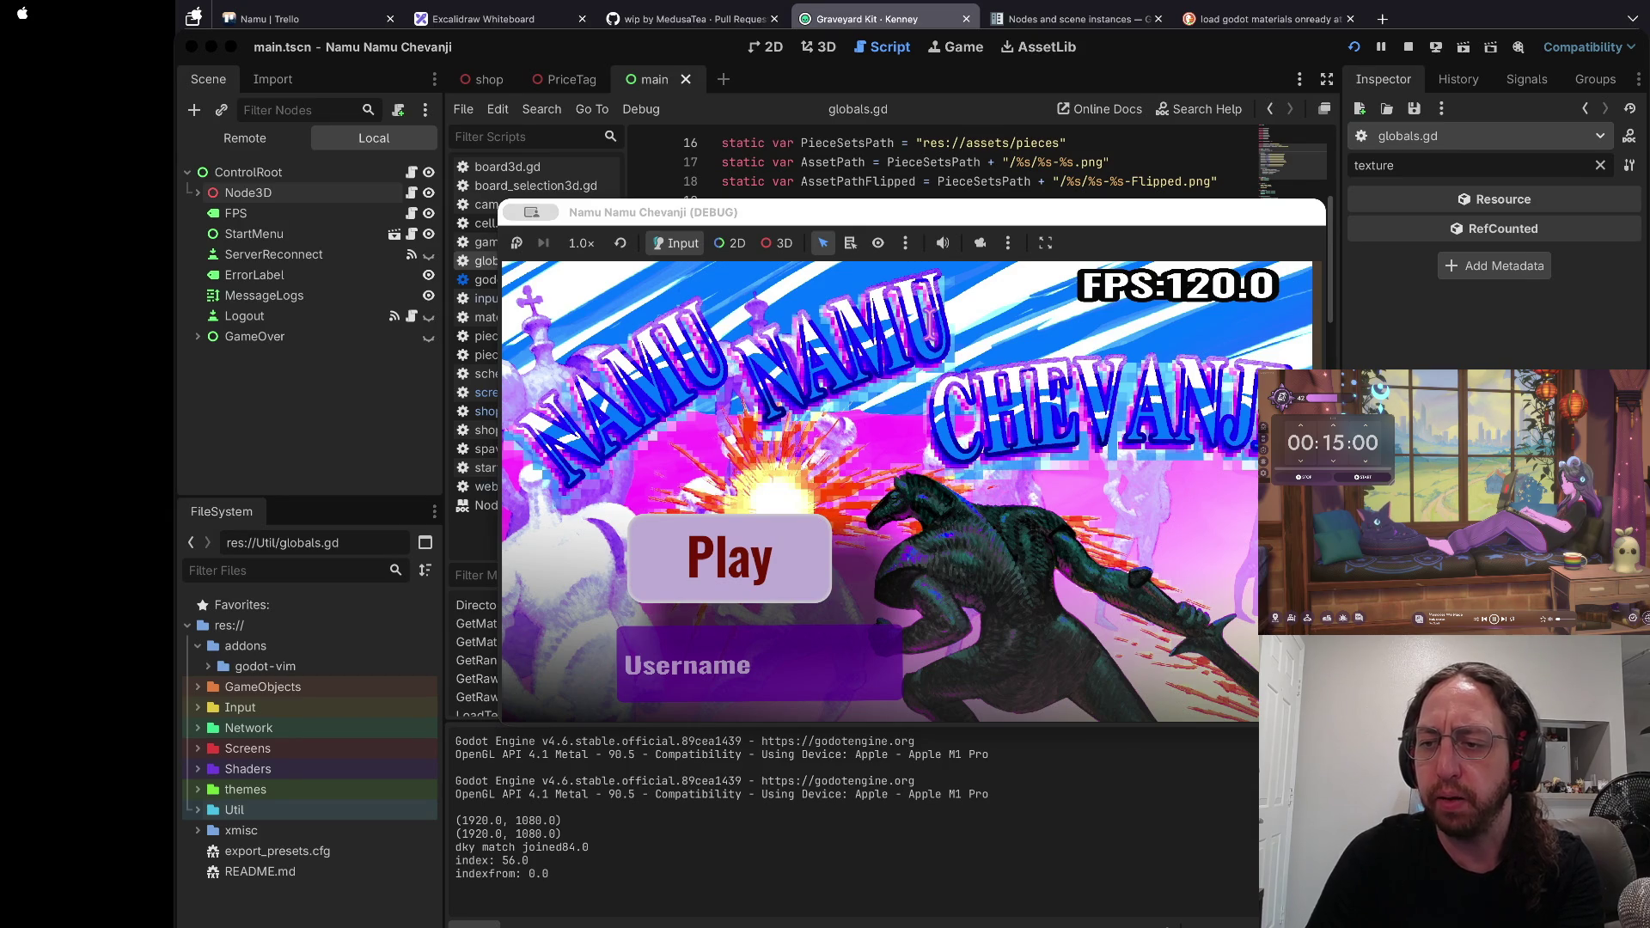
key("ctrl+Right")
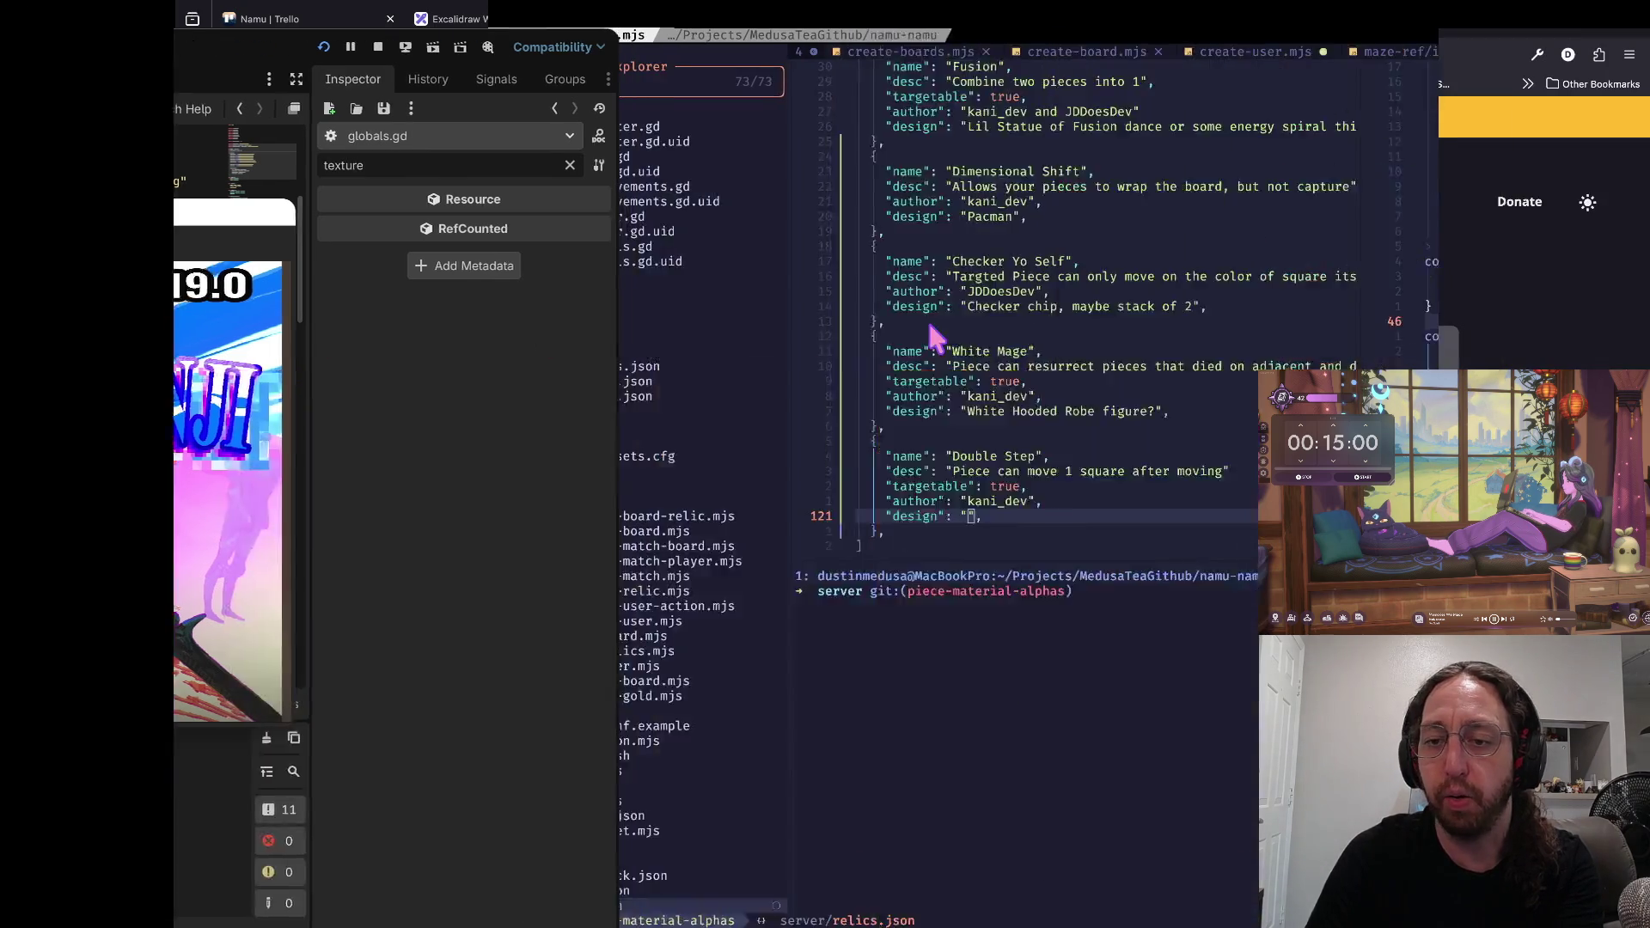
Step: Edit inside the Double Step relic's empty design value, then return to its name
key("k")
key("c")
key("i")
key("quotedbl")
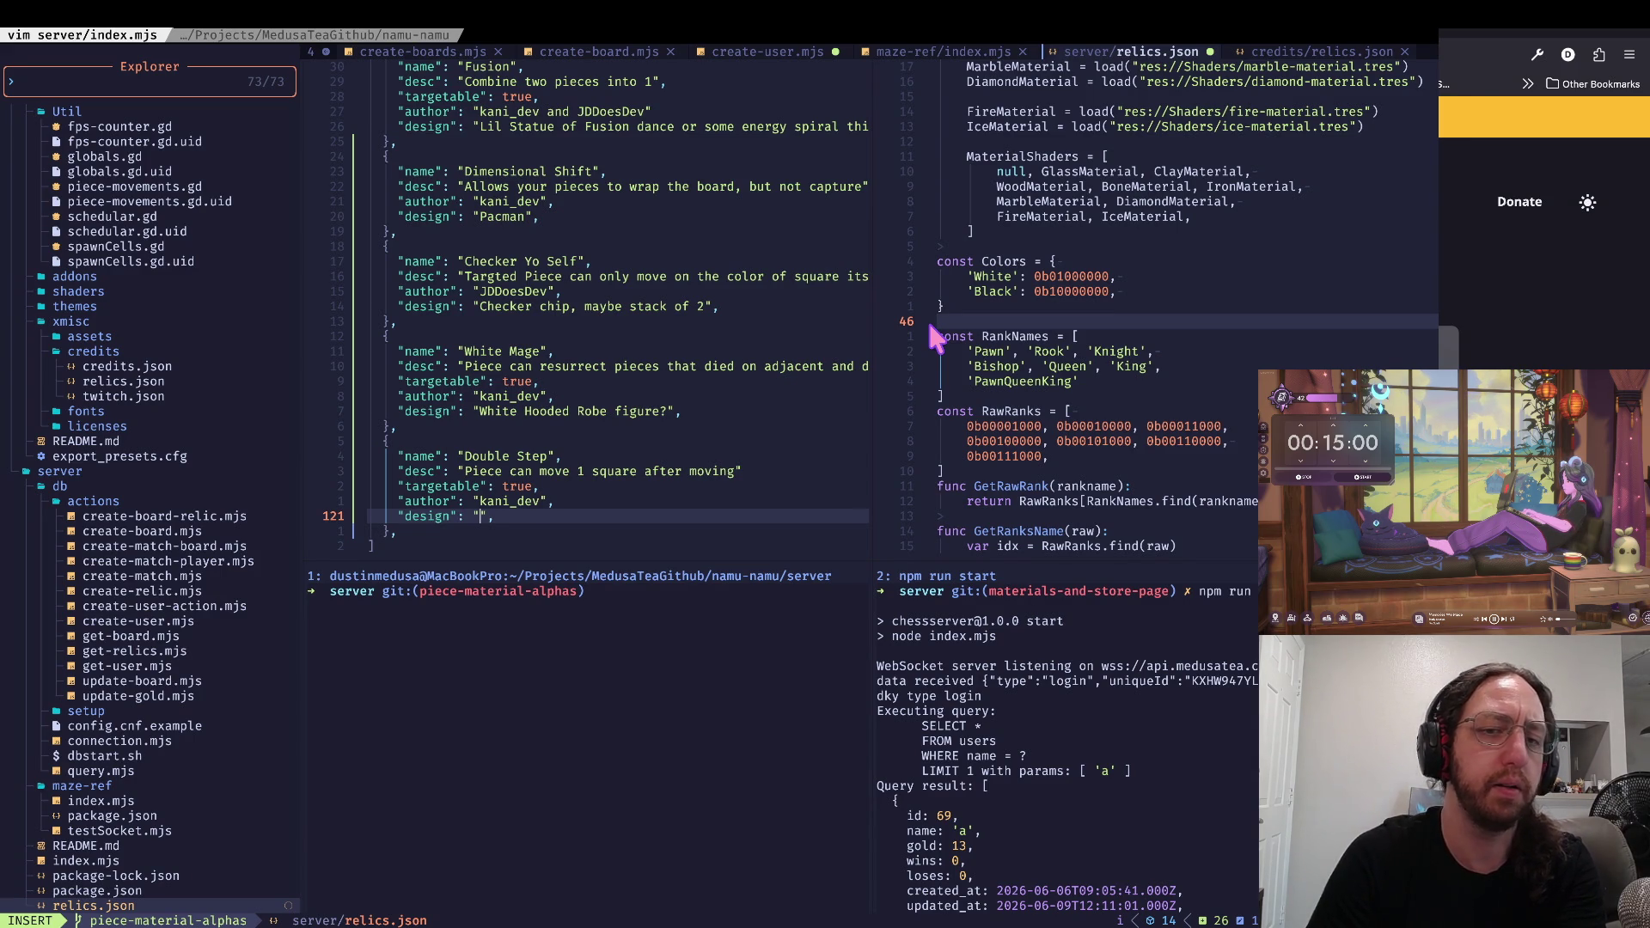
key("Escape")
key("k")
key("k")
key("k")
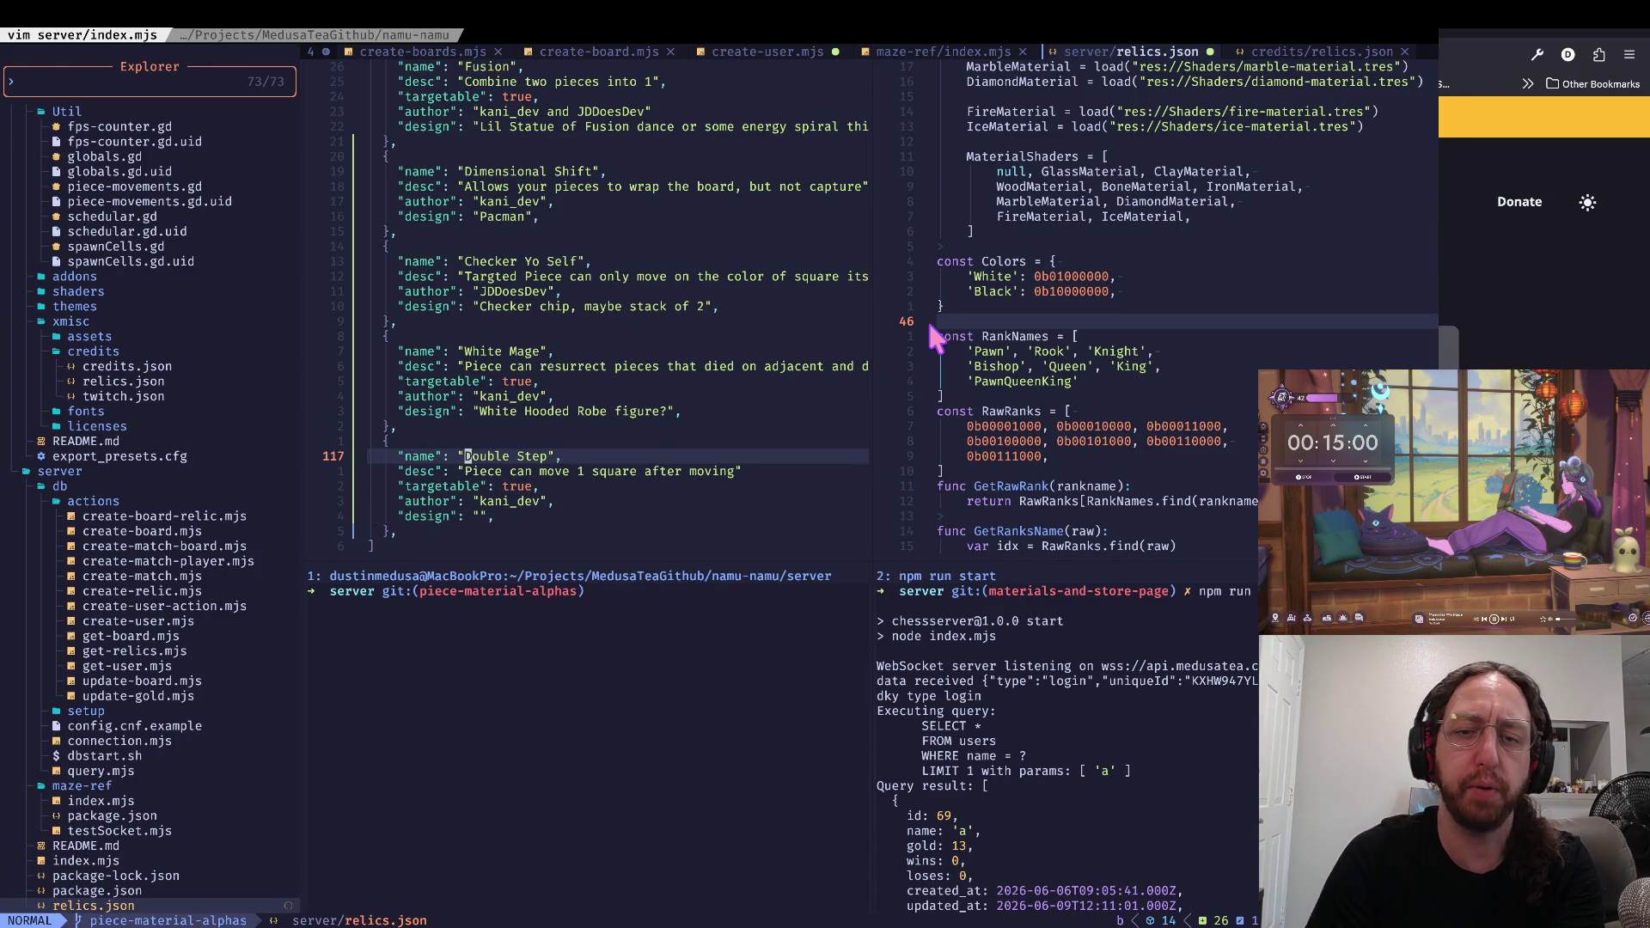
key("ctrl+Left")
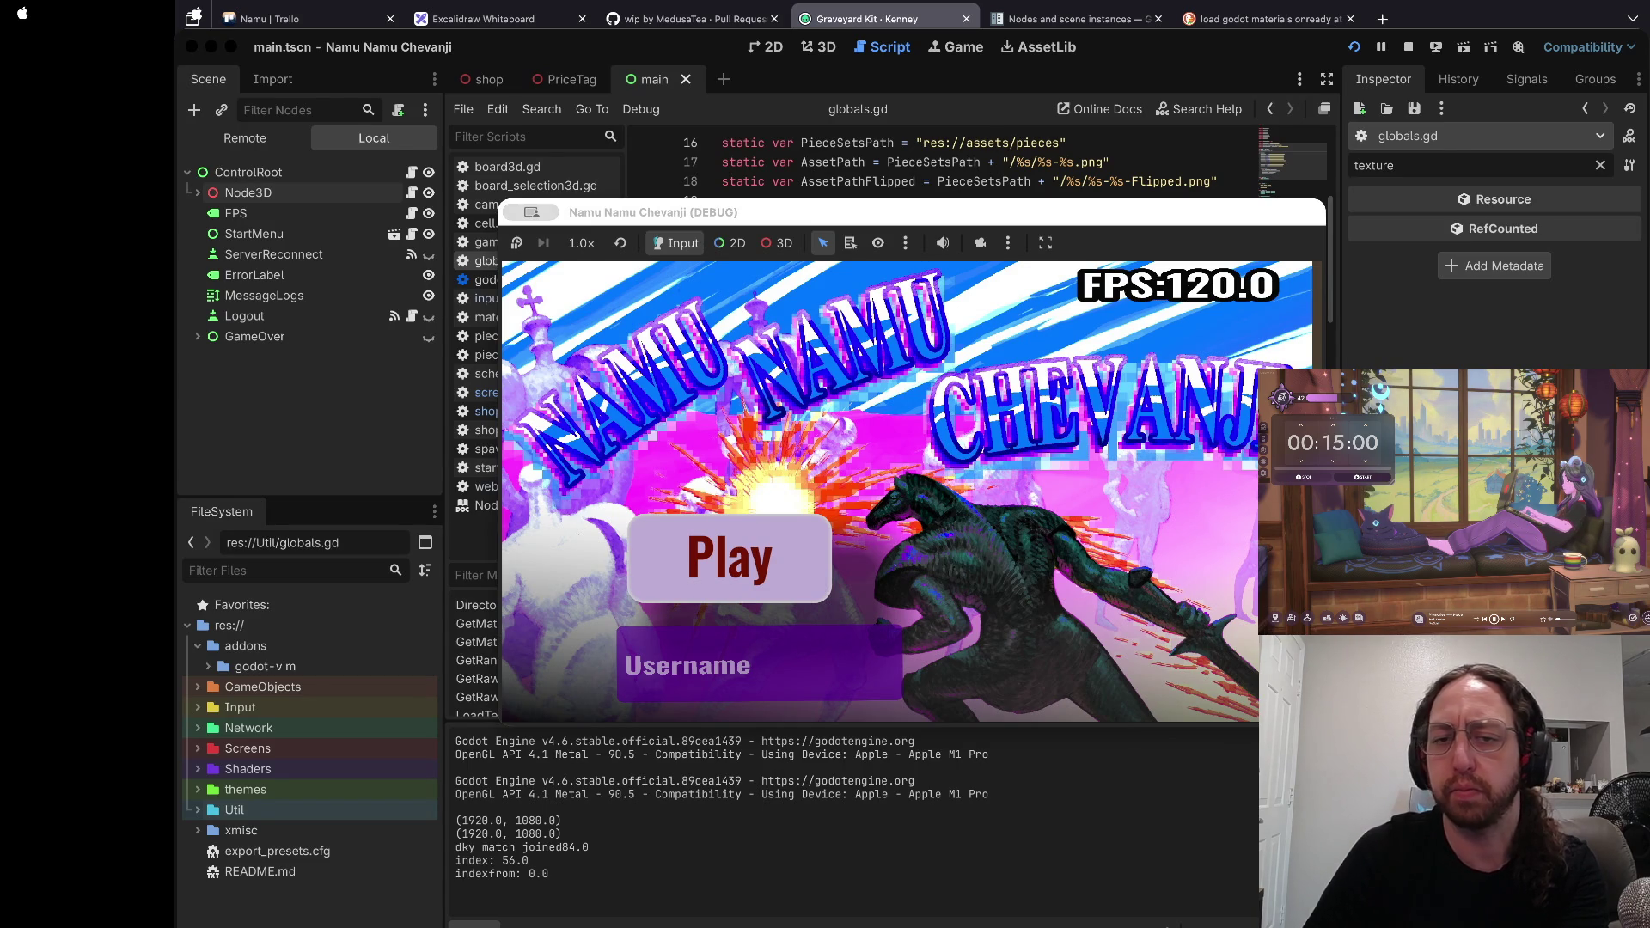
key("super+Tab")
Step: Replace the Double Step description with the pasted 'Wrong Religion' Bishop text
key("j")
key("v")
key("i")
key("quotedbl")
key("h")
key("h")
key("p")
key("0")
key("w")
key("w")
key("w")
Step: Change the double quotes around Wrong Religion in the description to single quotes
key("w")
key("w")
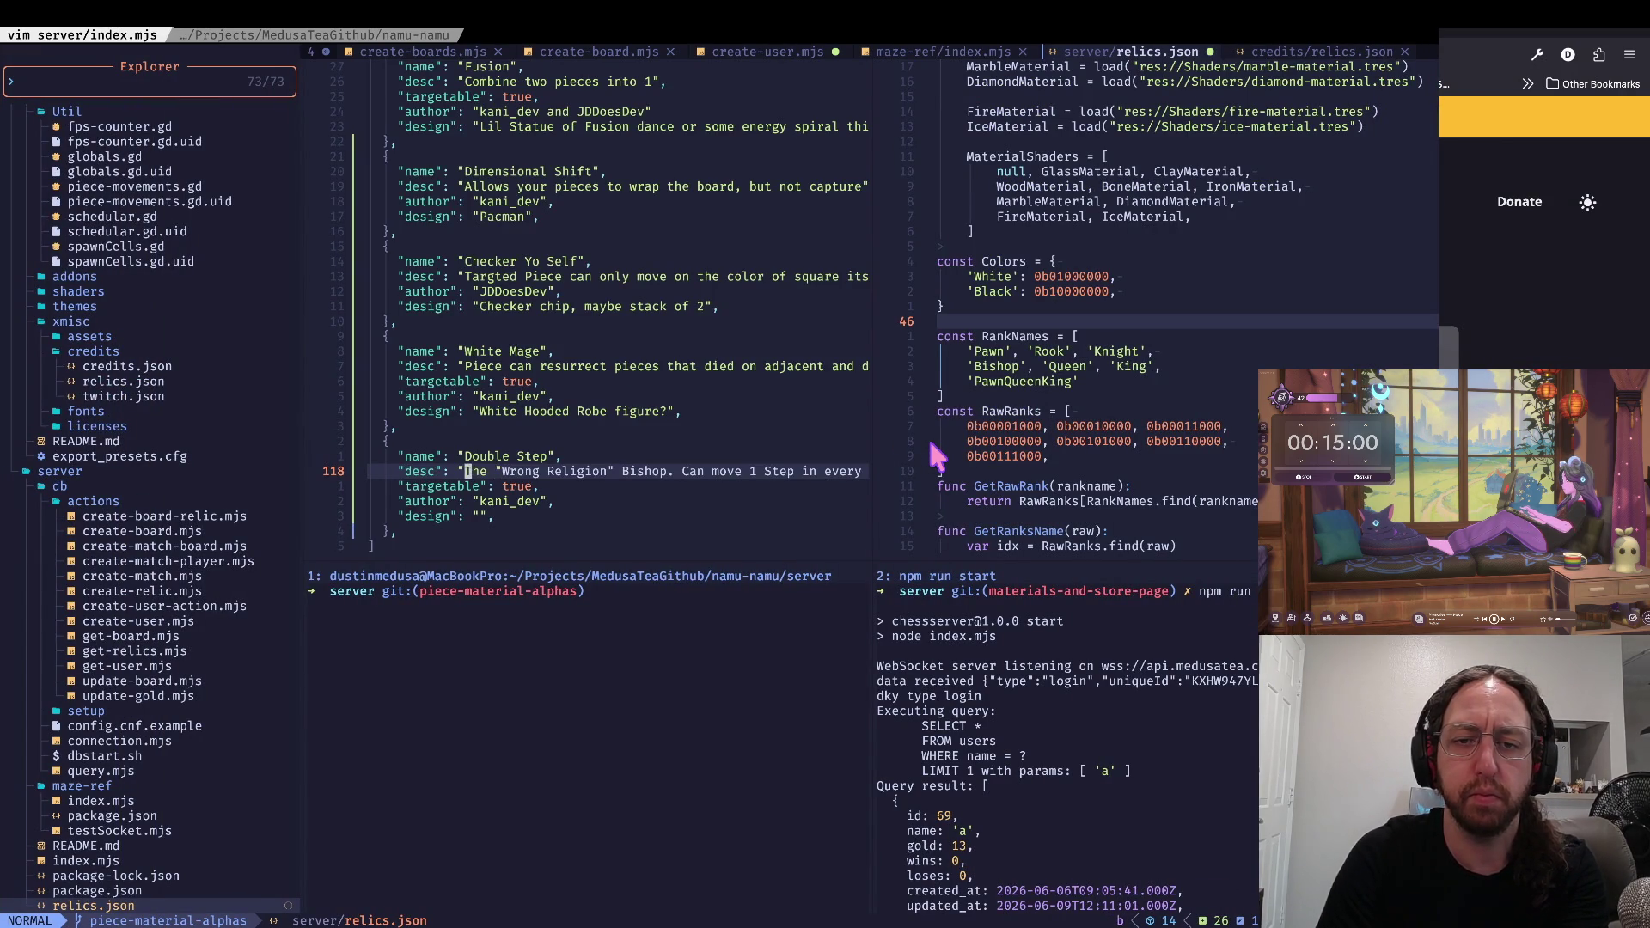
type("dli'")
key("Escape")
key("shift+w")
key("shift+e")
key("s")
key("apostrophe")
key("Escape")
key("r")
key("apostrophe")
key("0")
Step: Clear the relic's 'Double Step' name so it can be retyped
key("w")
key("e")
key("k")
key("w")
key("w")
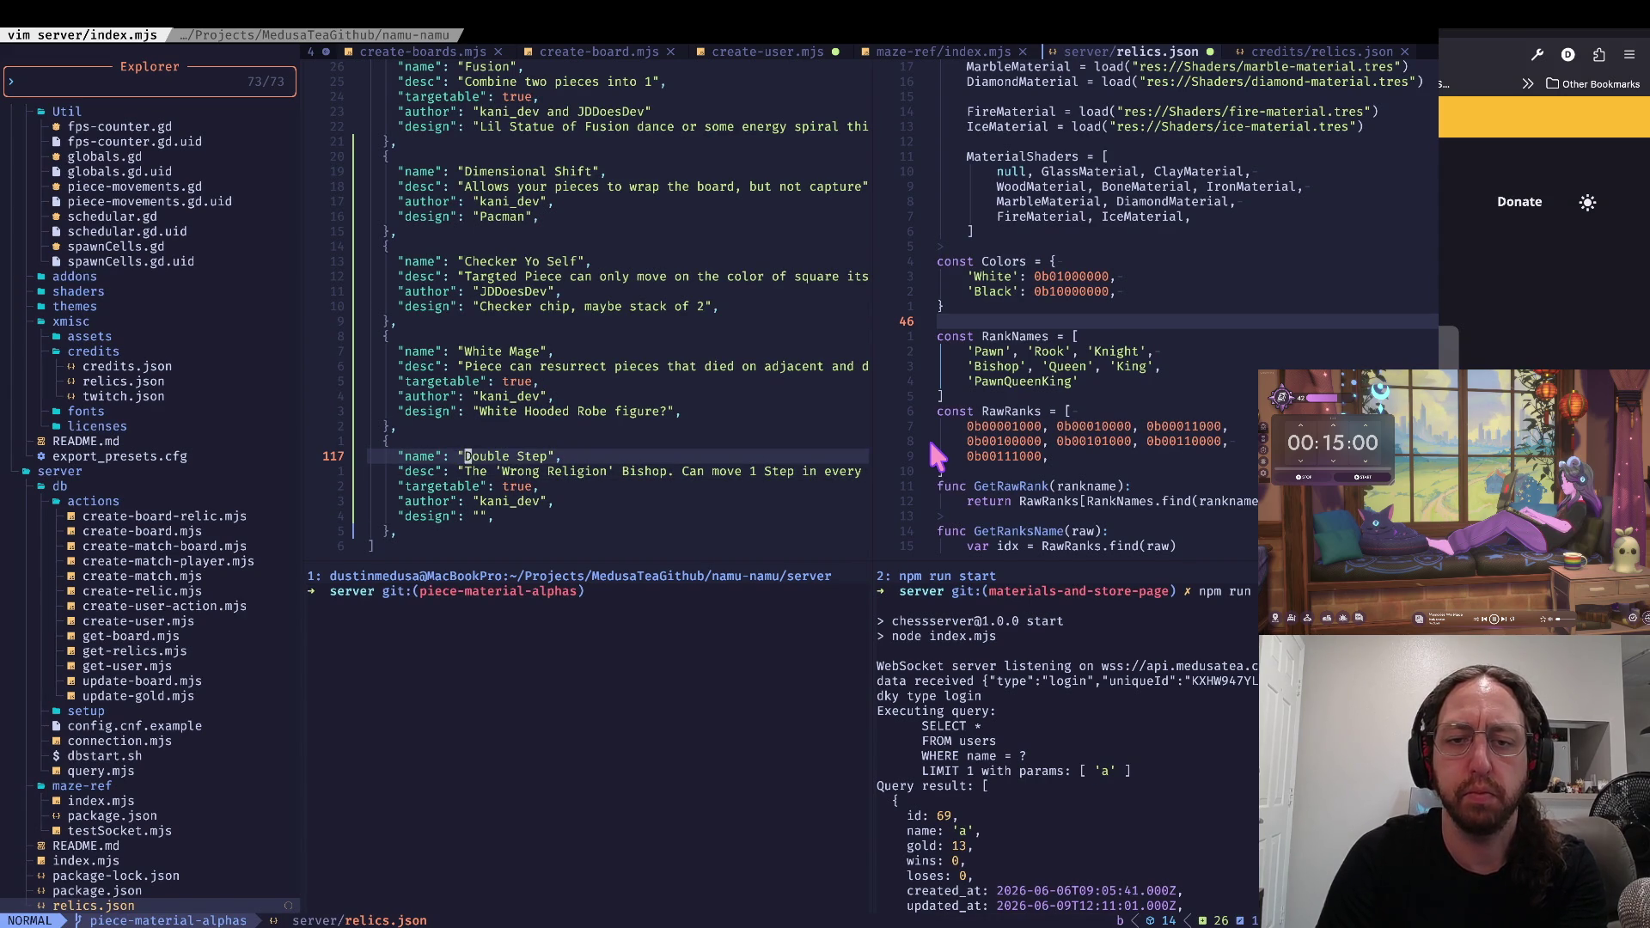
key("v")
key("e")
key("e")
key("s")
key("Escape")
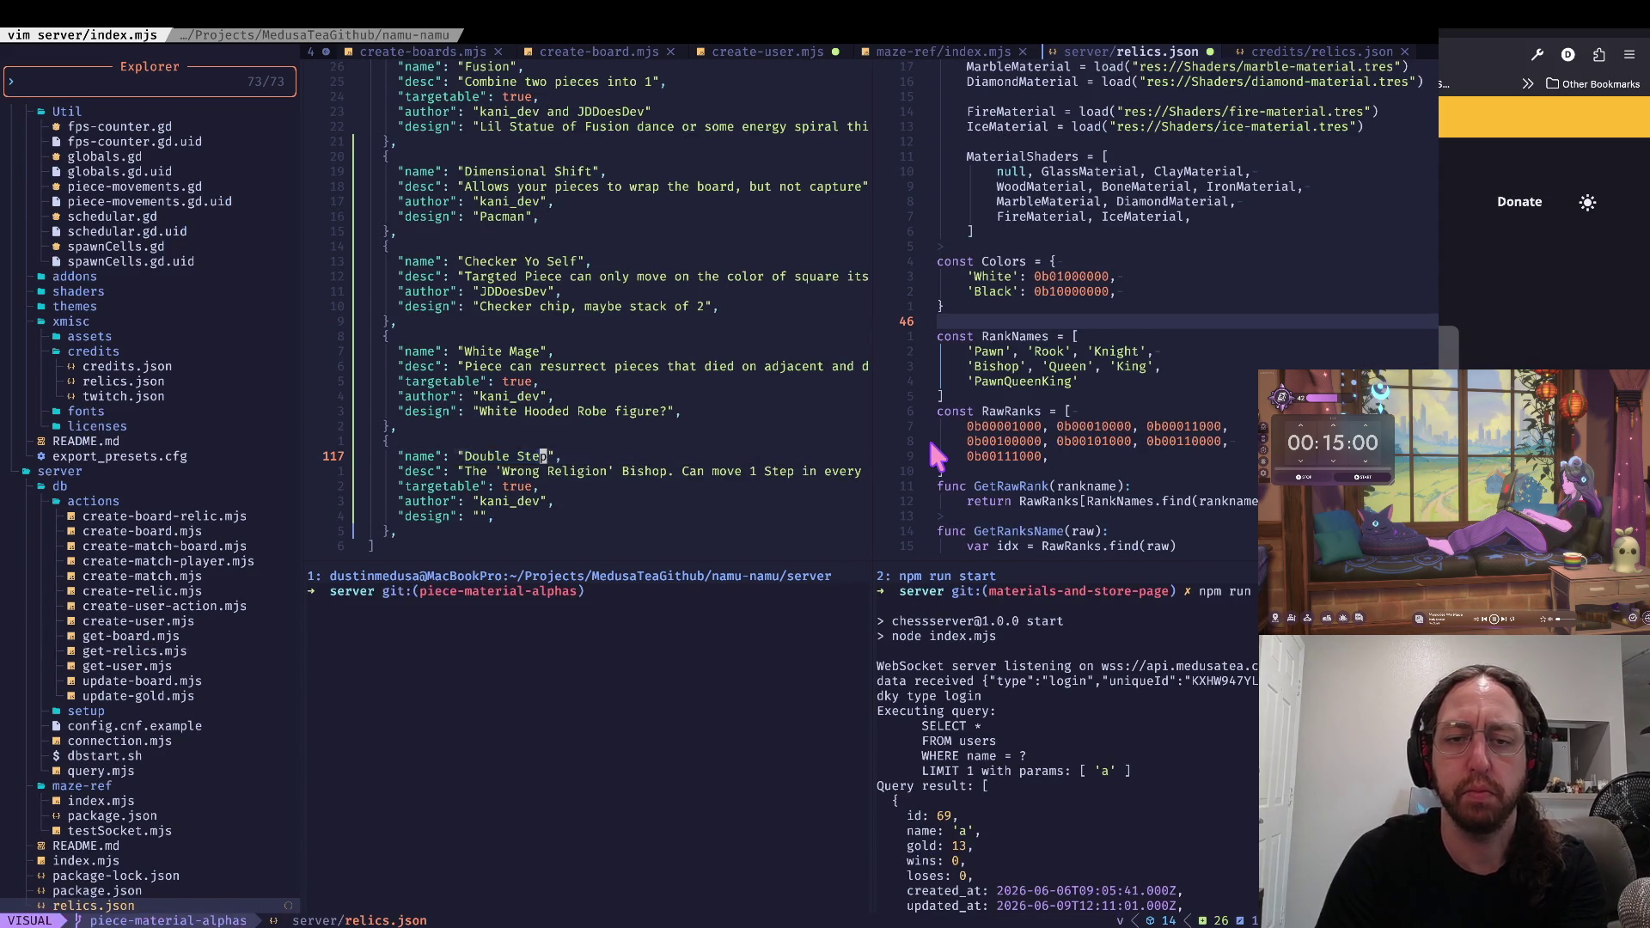
key("c")
key("super+Tab")
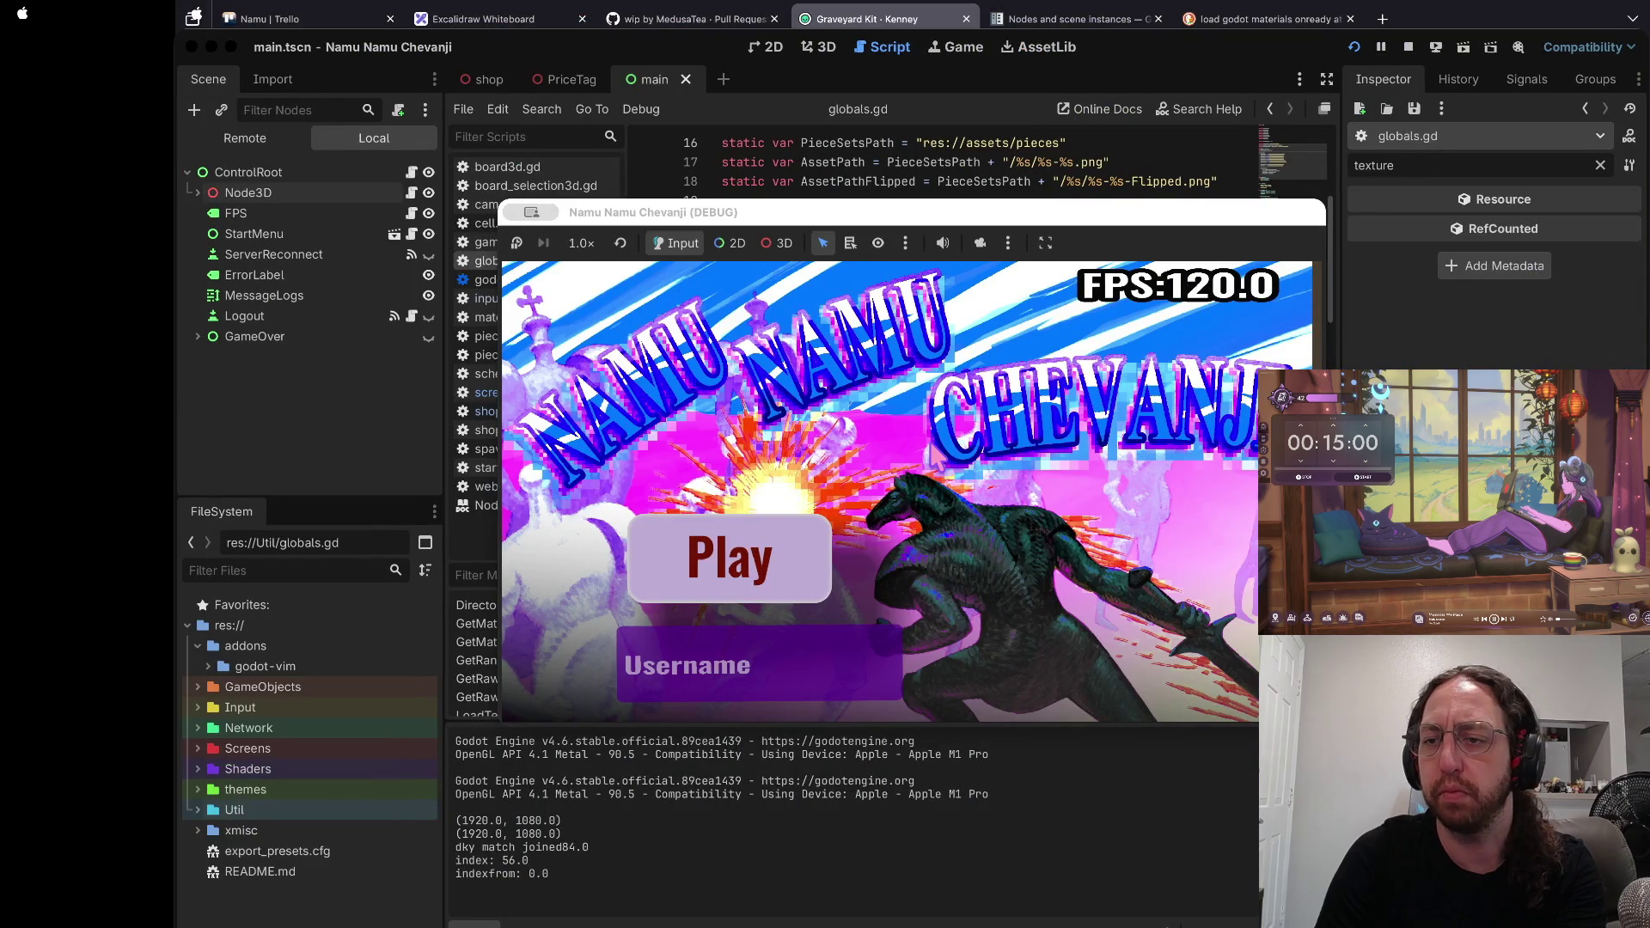
Step: Name the relic 'Wrong Religion'
key("super+Tab")
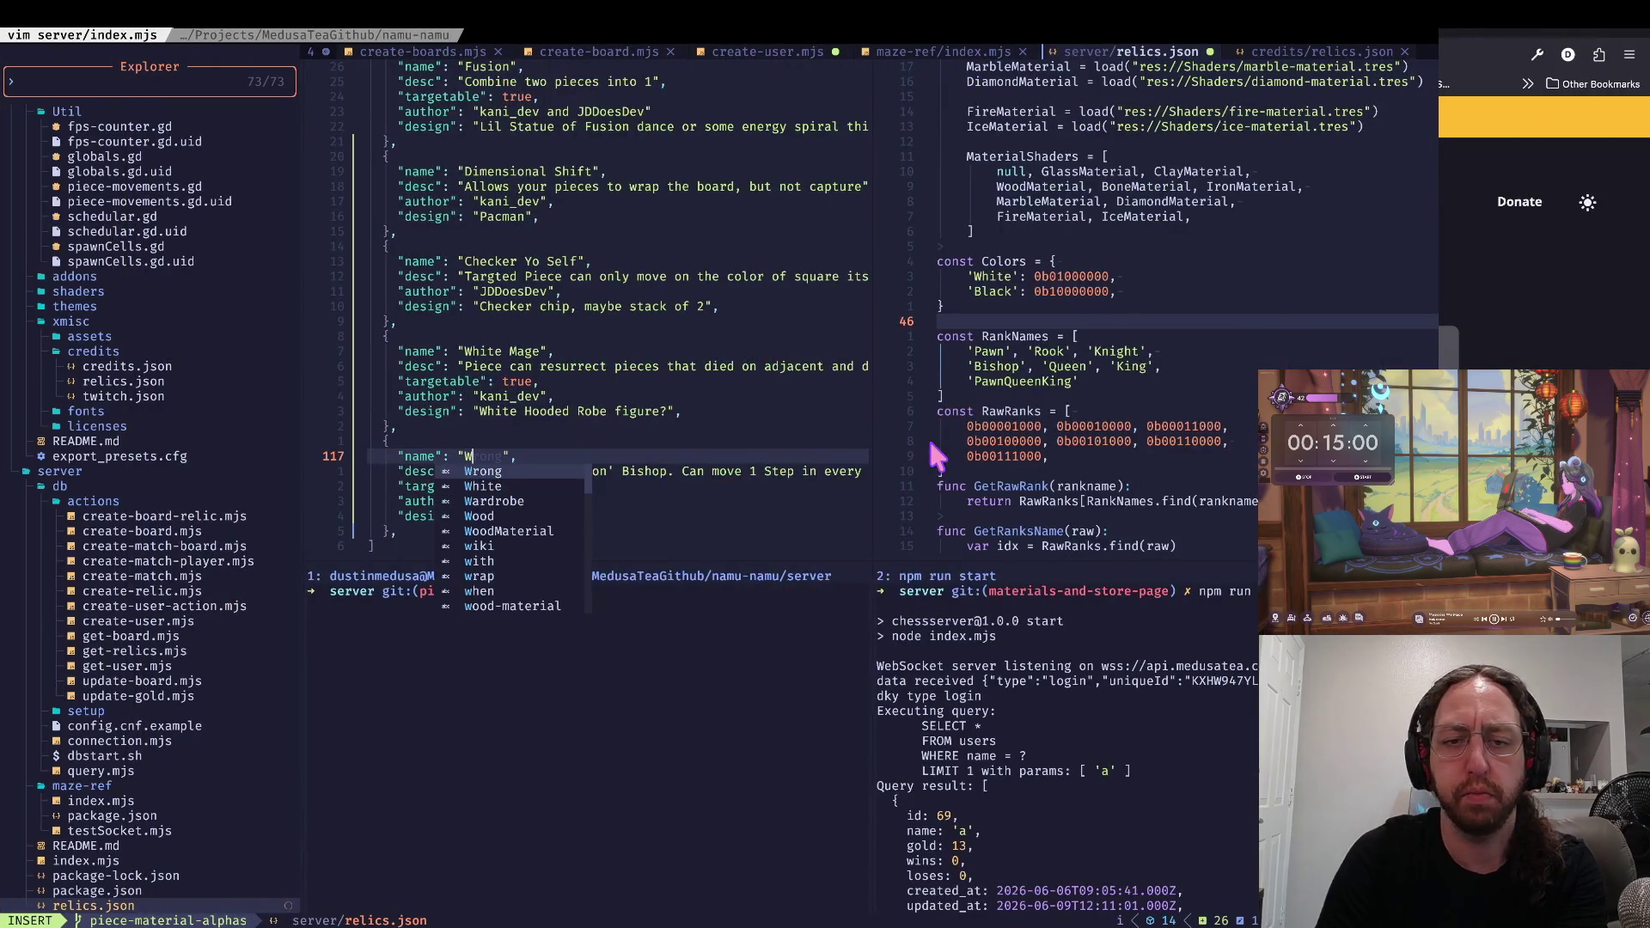
type("arong Religi")
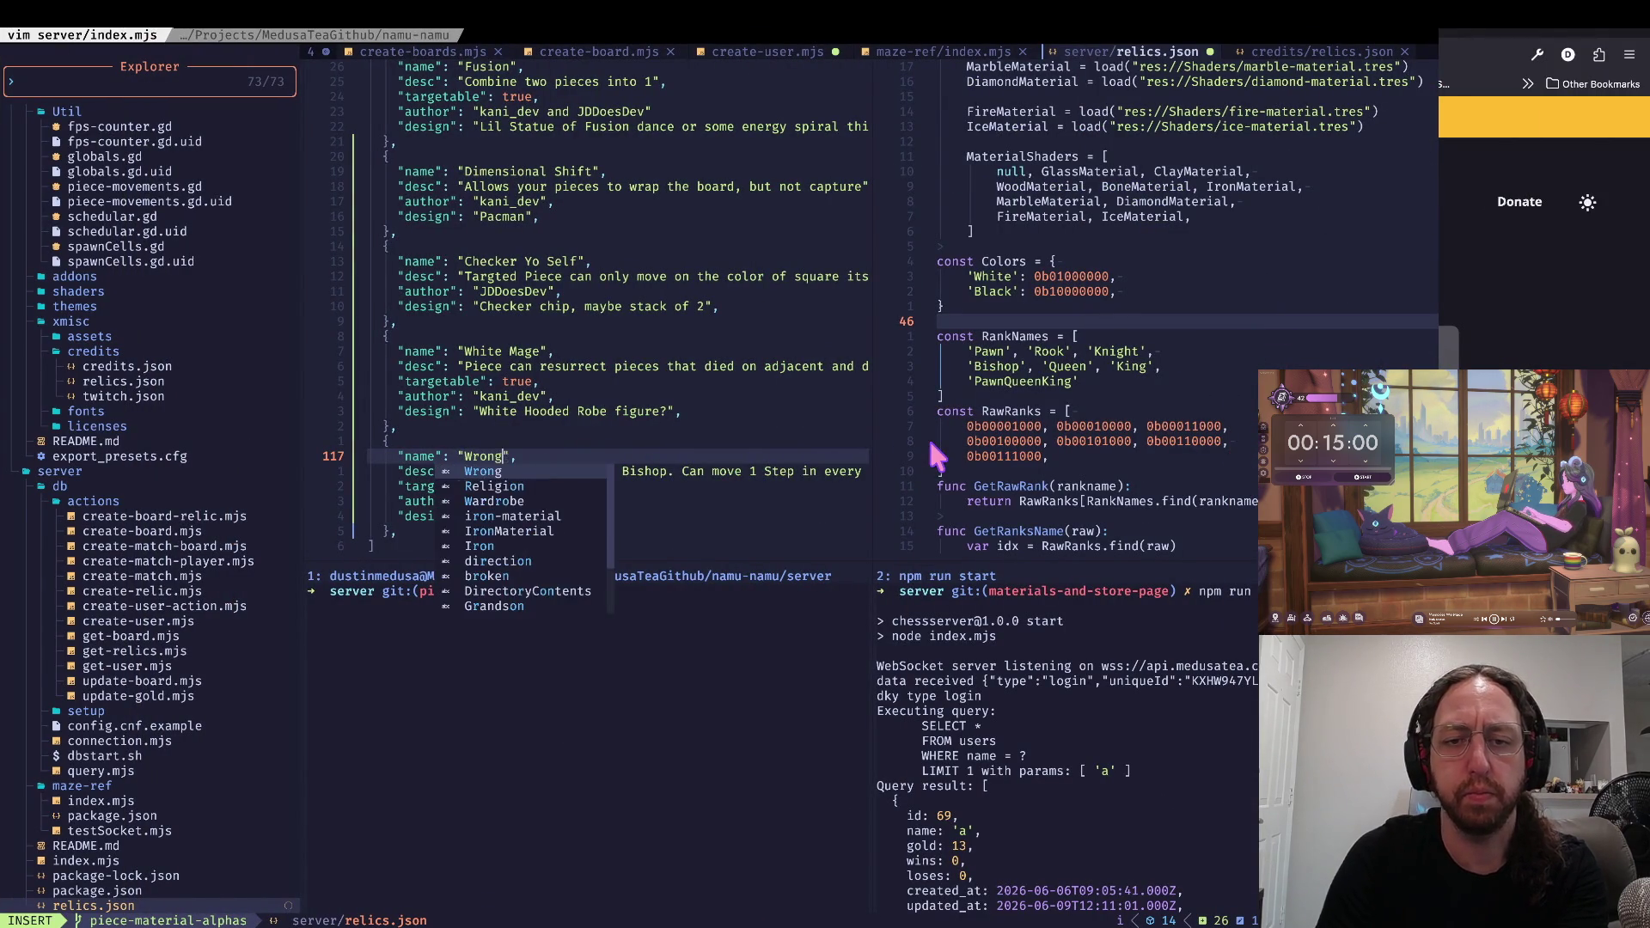
type("on")
key("Escape")
key("j")
Step: Reword the description, dropping the 'Wrong Religion' prefix and using 'A Bishop' and 'Your'
key("l")
key("v")
key("T")
key("quotedbl")
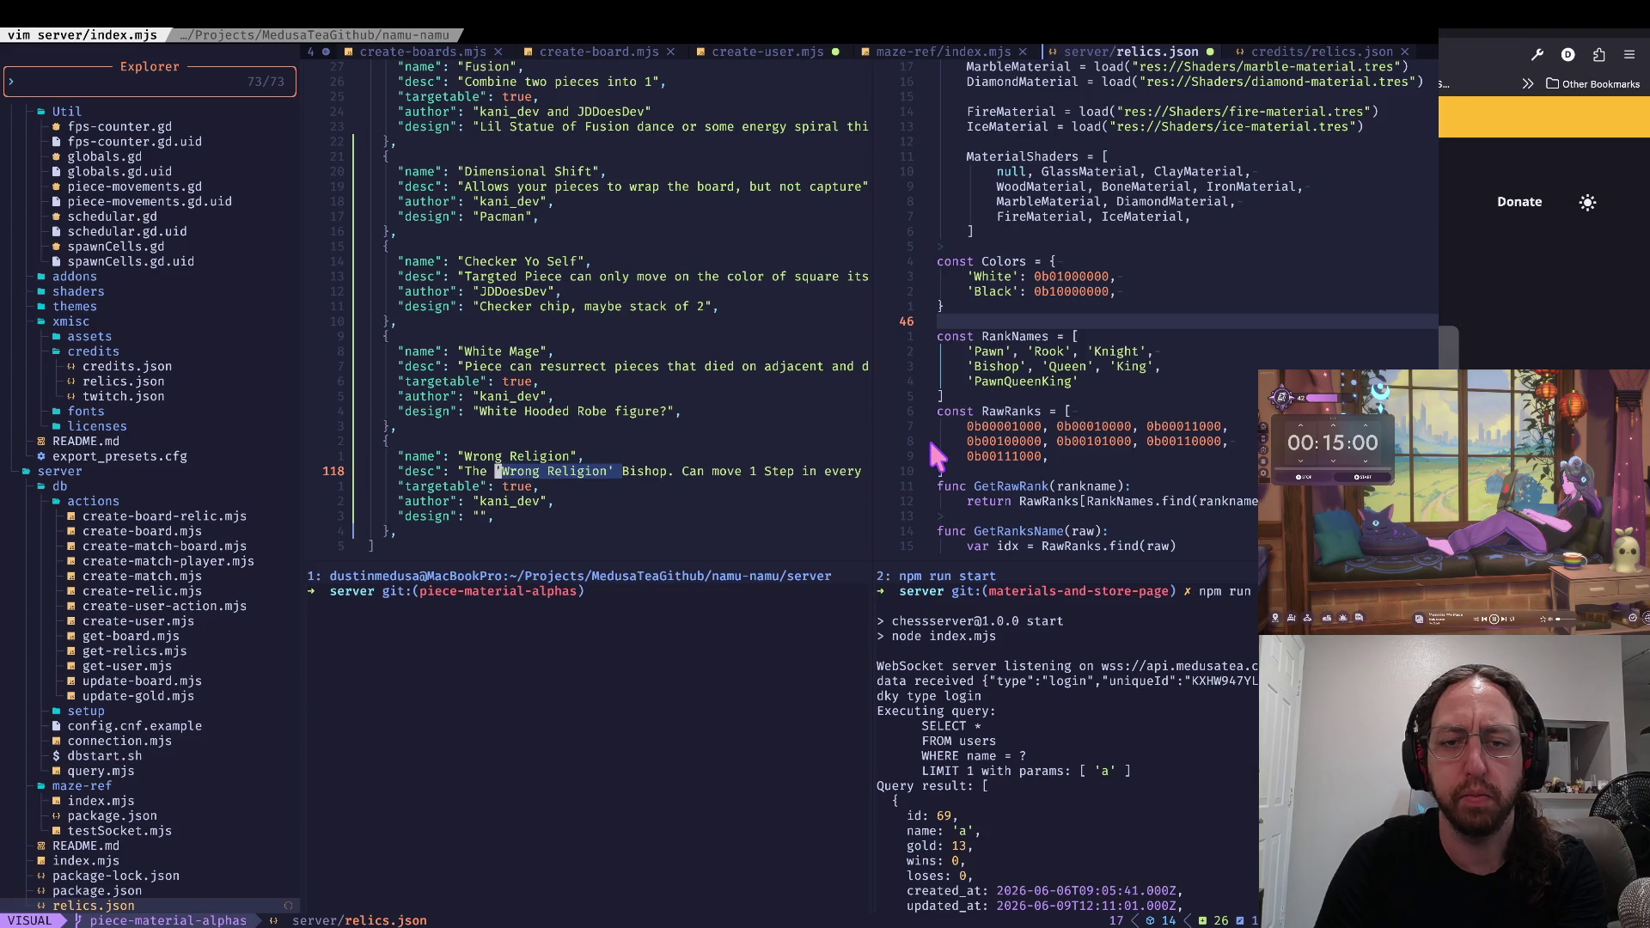
key("x")
type("xbiA")
key("Escape")
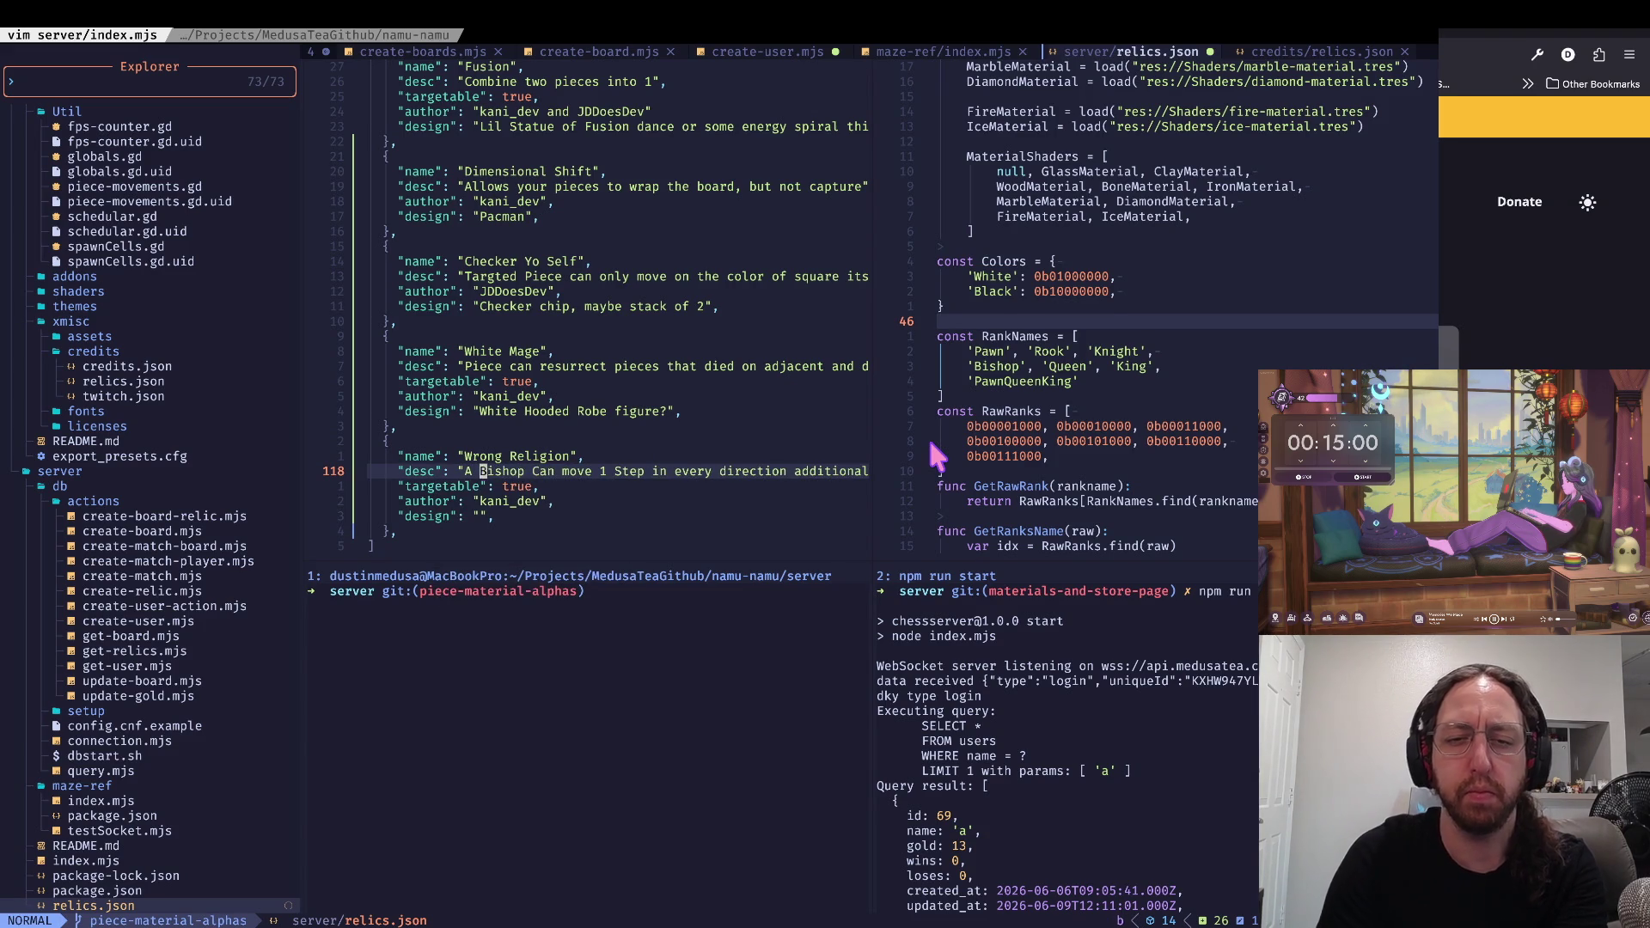
type("bcwYour")
key("Escape")
key("w")
key("w")
type("his")
key("Escape")
Step: Remove the targetable line from the Wrong Religion relic
key("j")
key("d")
key("d")
key("j")
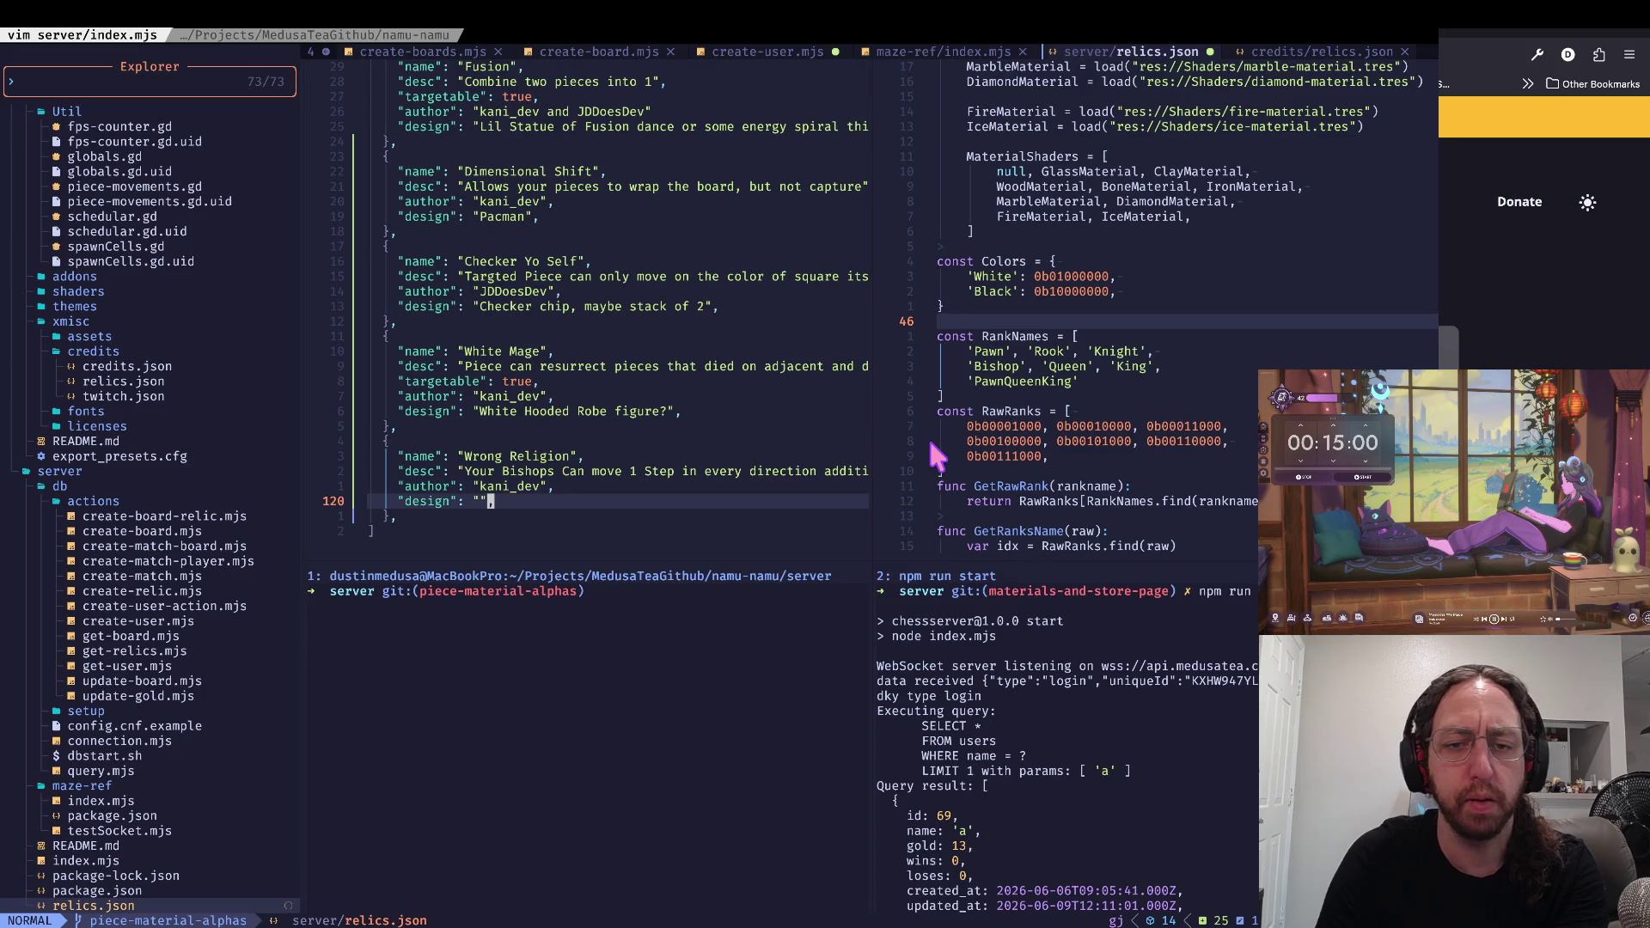
key("h")
key("i")
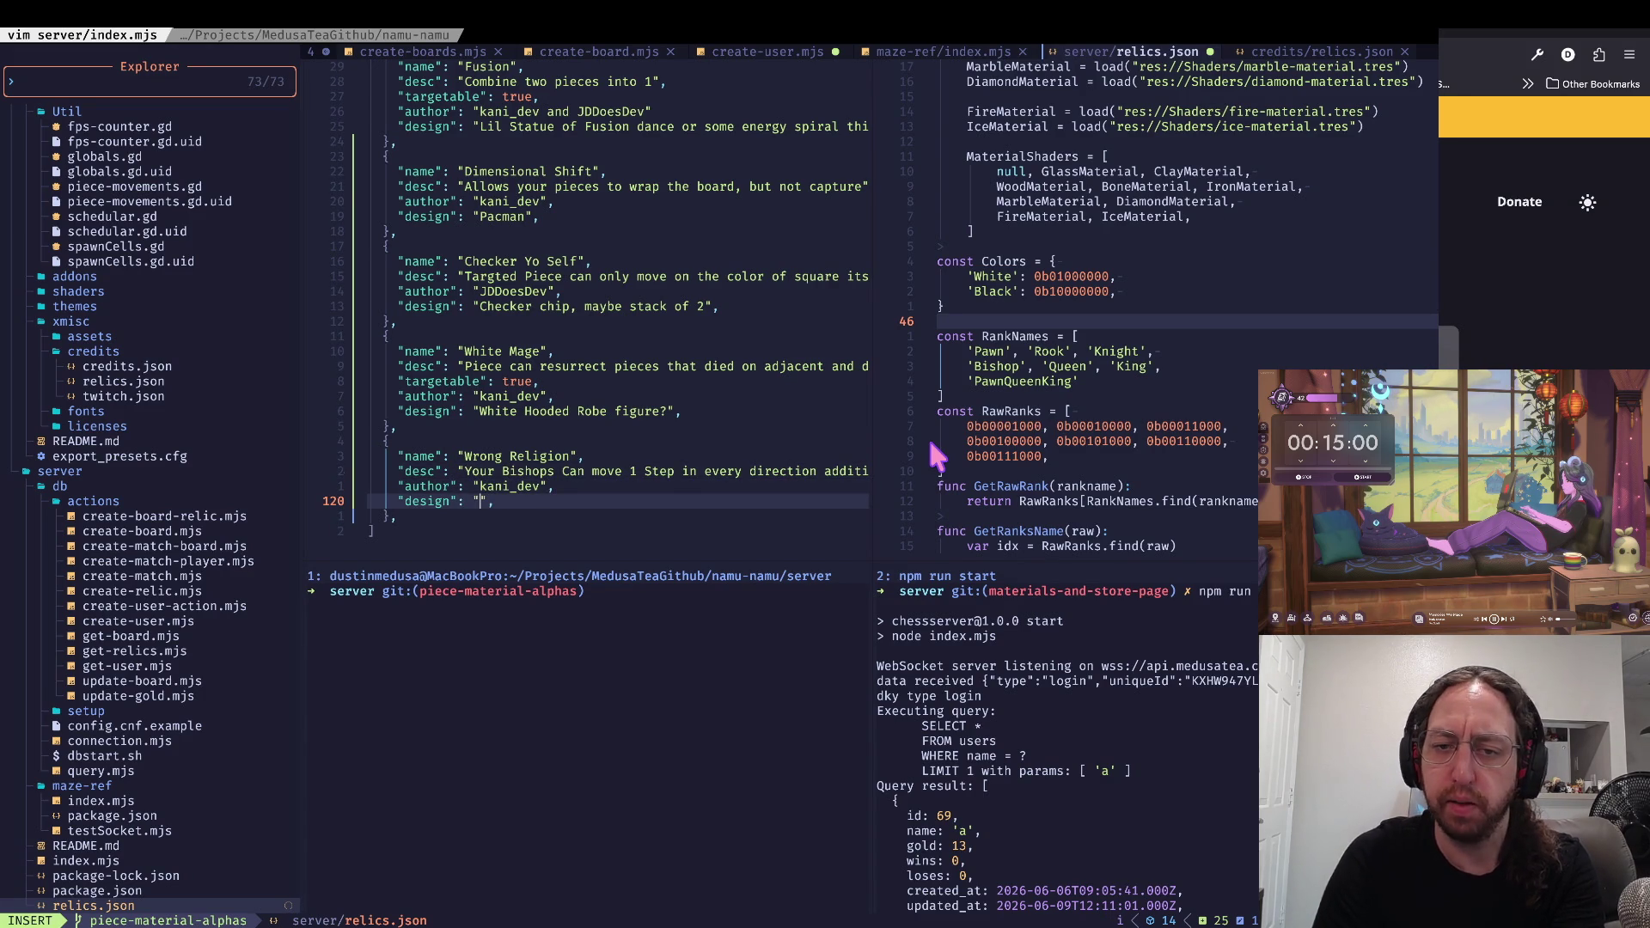
key("Escape")
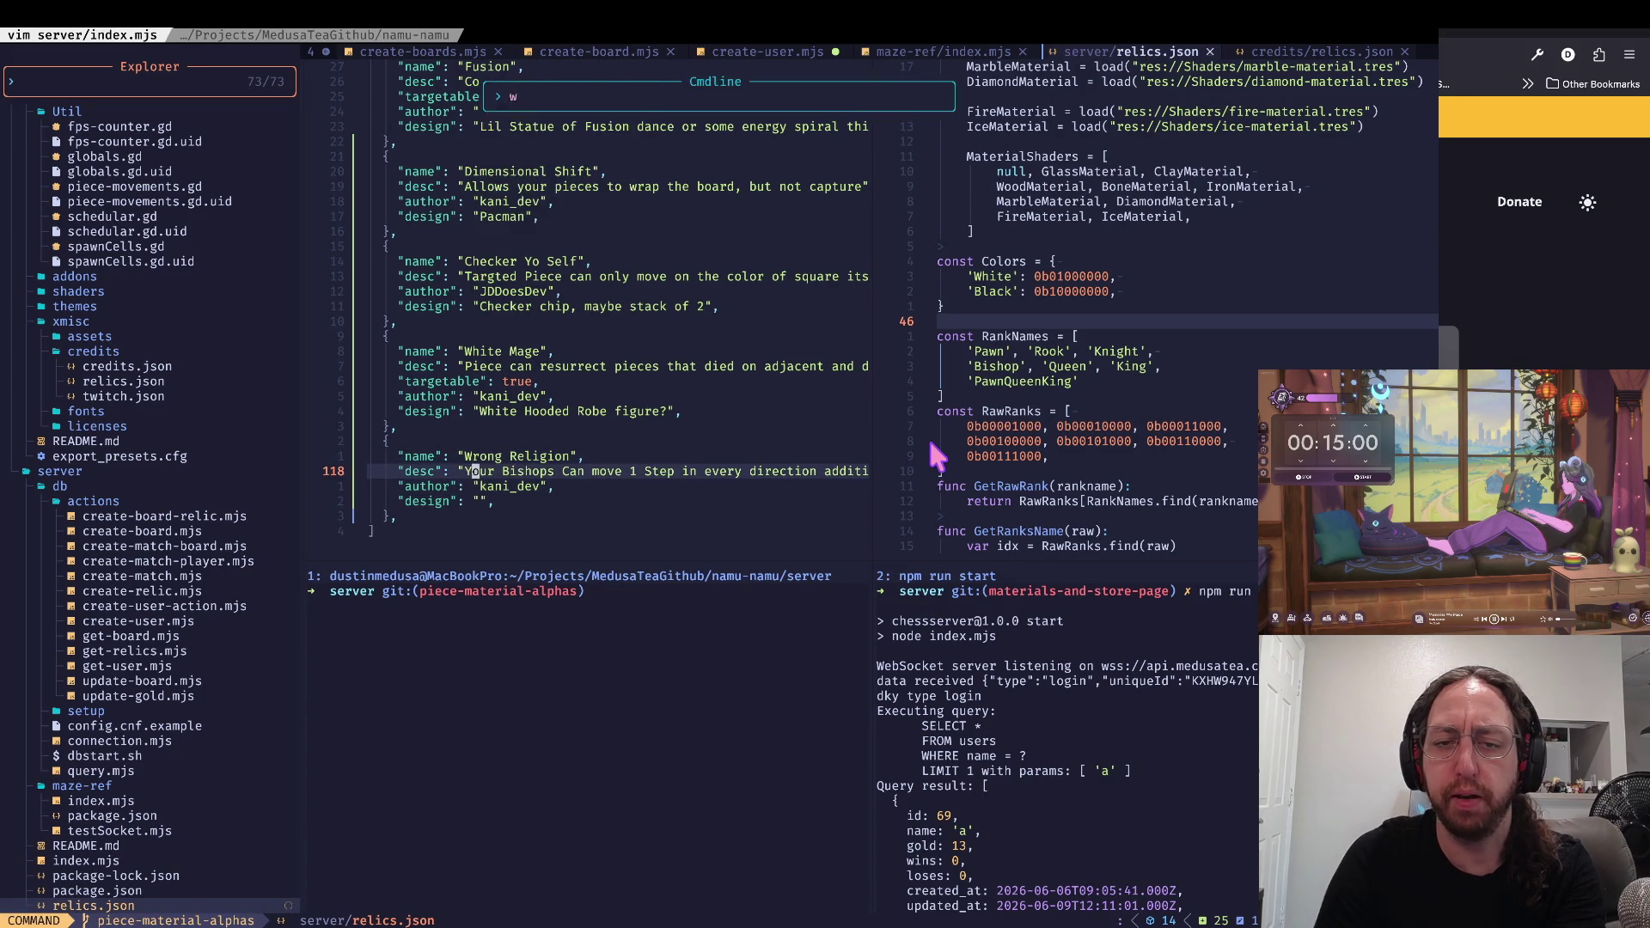
Step: Set the relic's design value to 'yin/yang charm'
key("i")
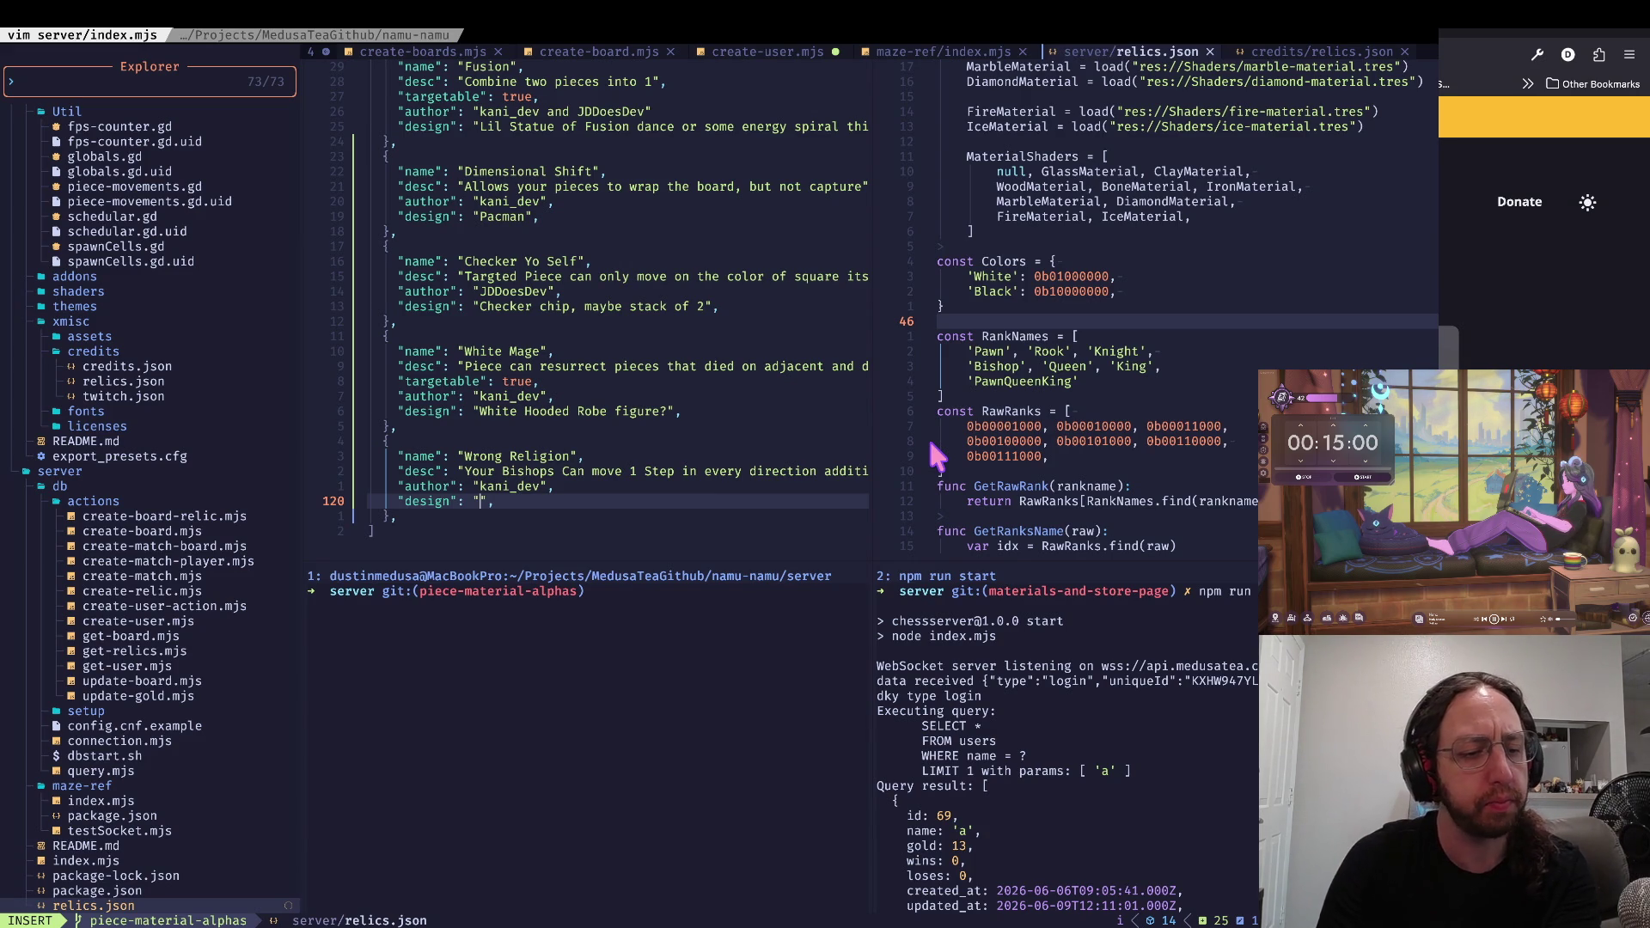
type("yin/yang")
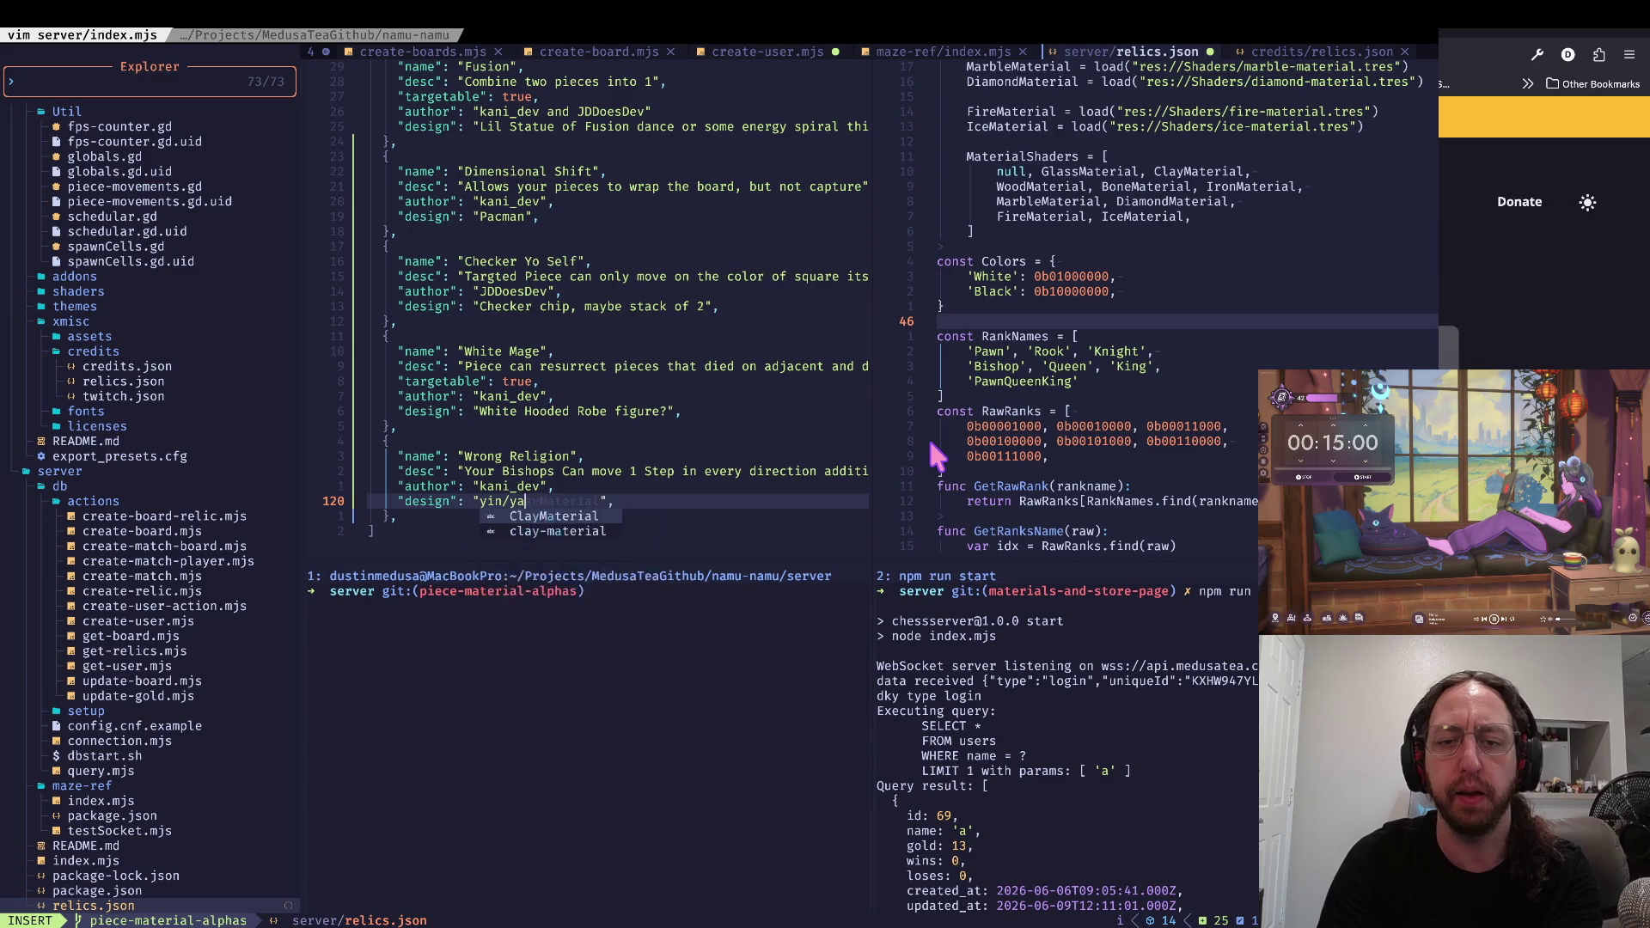
key("Escape")
key("k")
type("j")
type("a")
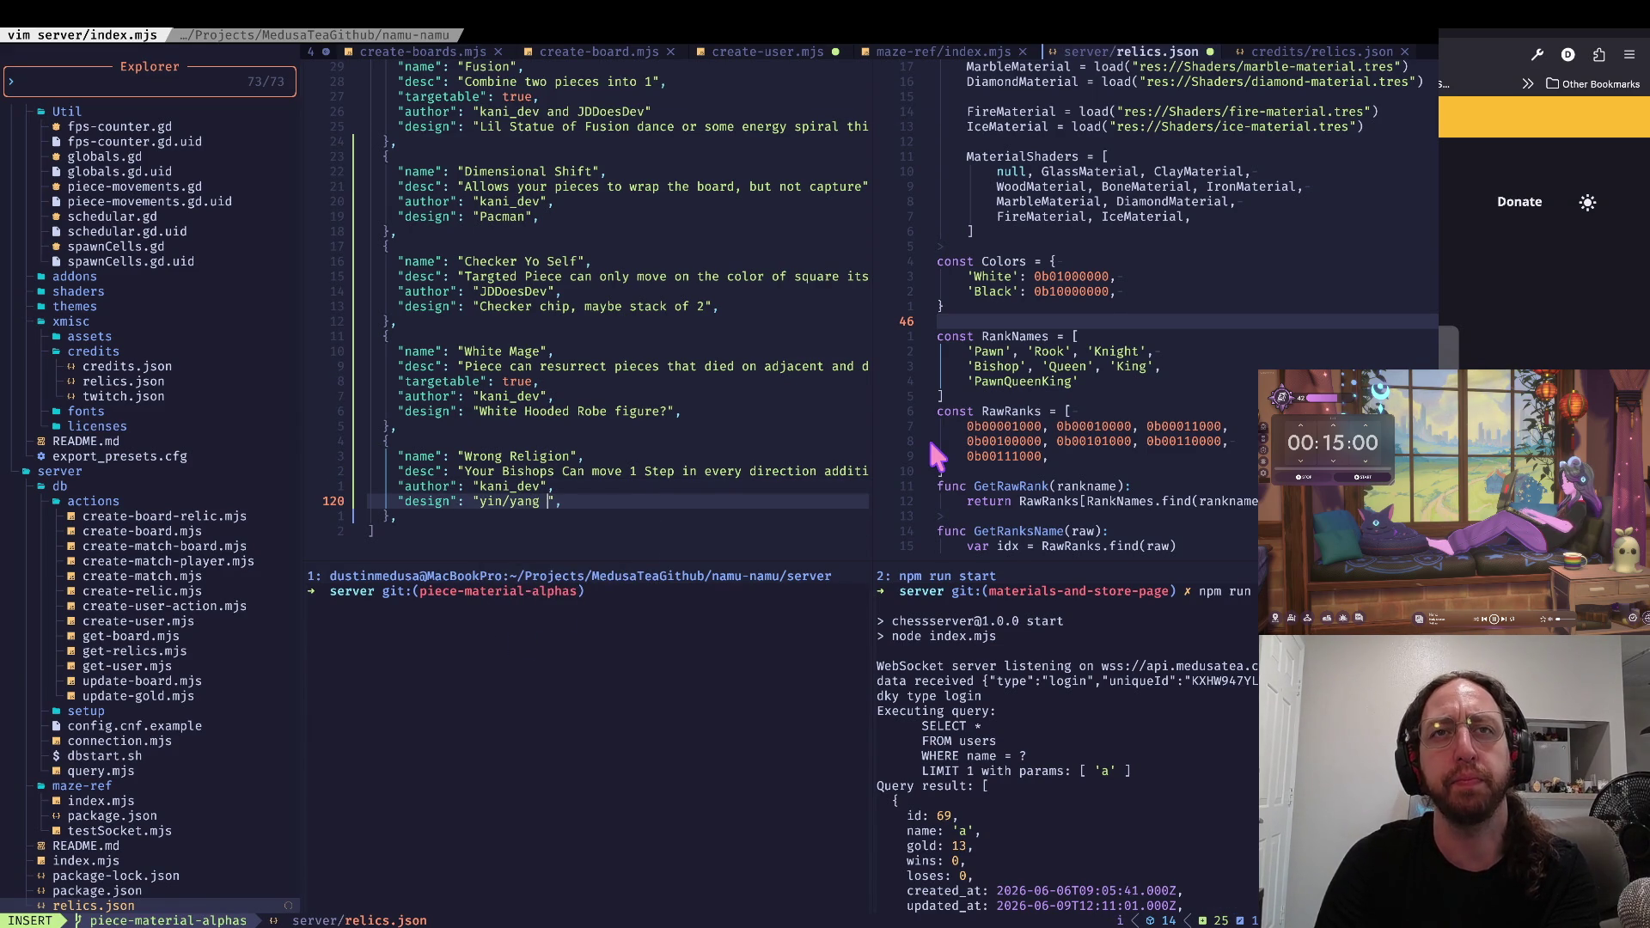
type("charm")
key("Escape")
Step: Save relics.json and stage, check and commit it as 'wip' with the git aliases
type(":w")
key("Return")
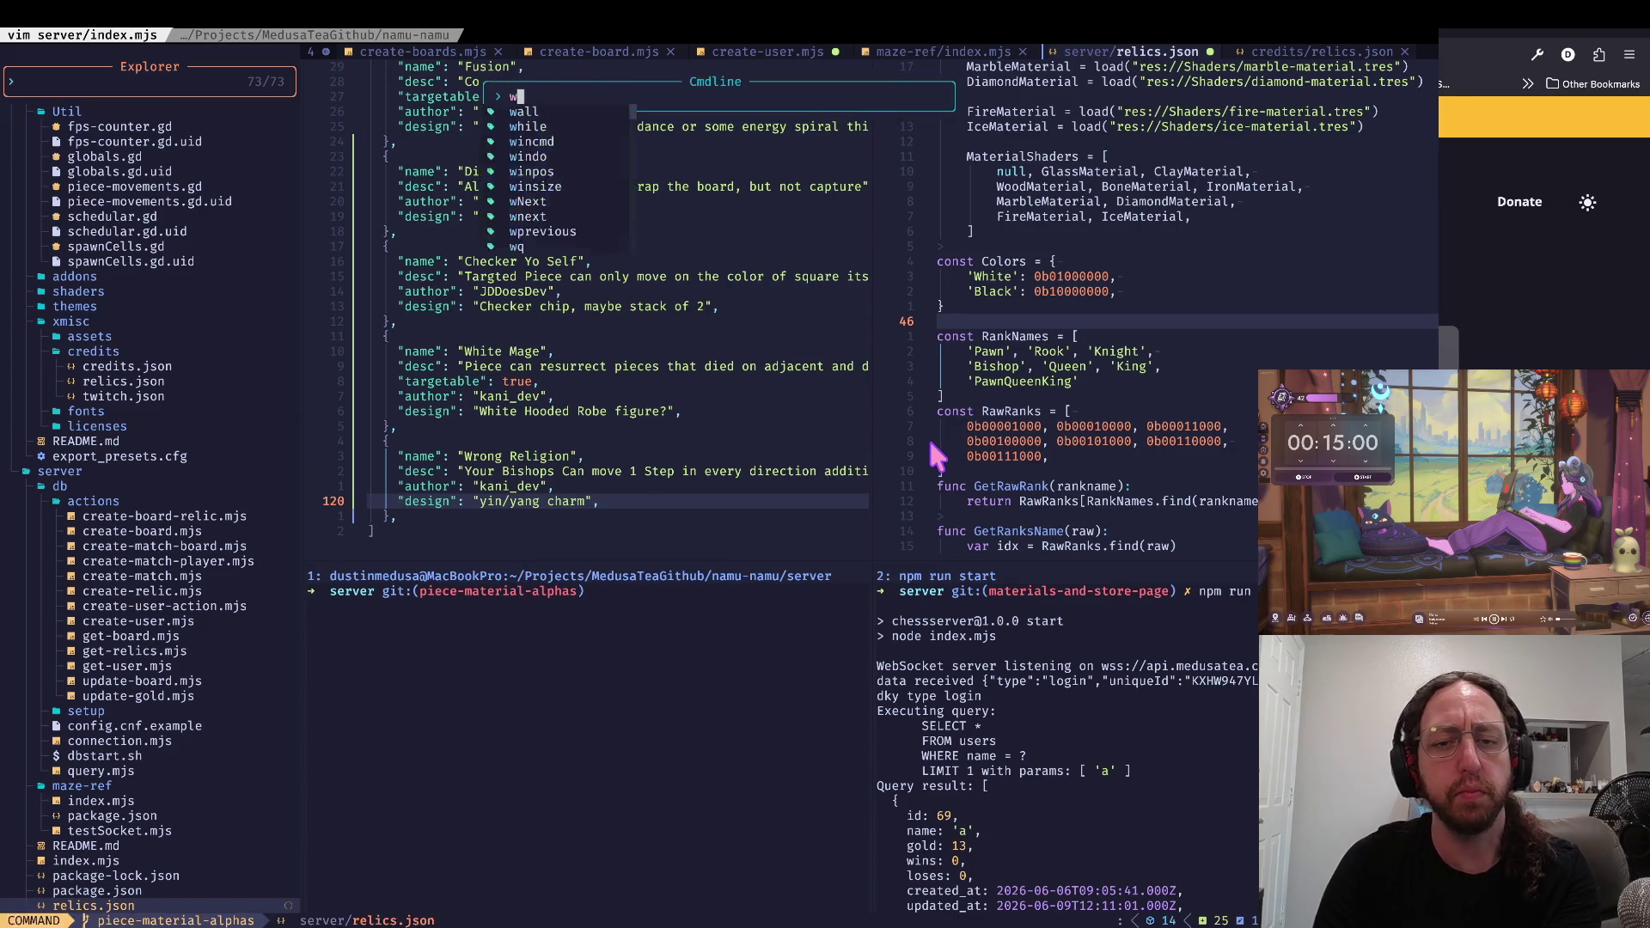
type("a")
key("Return")
type("s")
key("Return")
type("x")
key("Return")
type("git push")
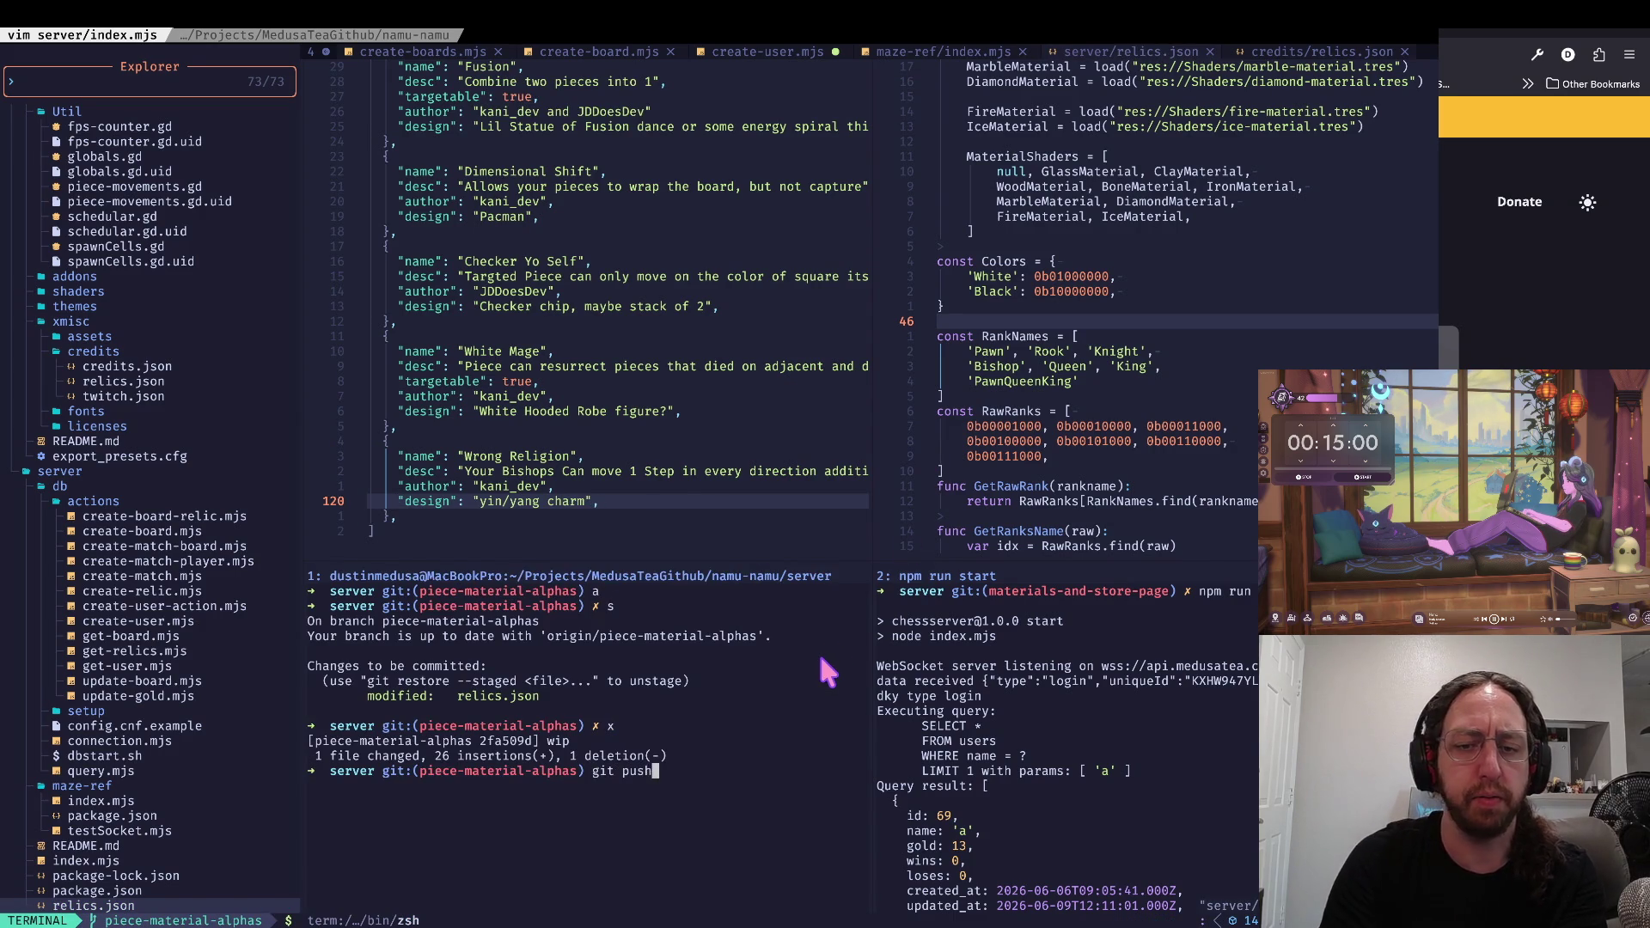
key("Return")
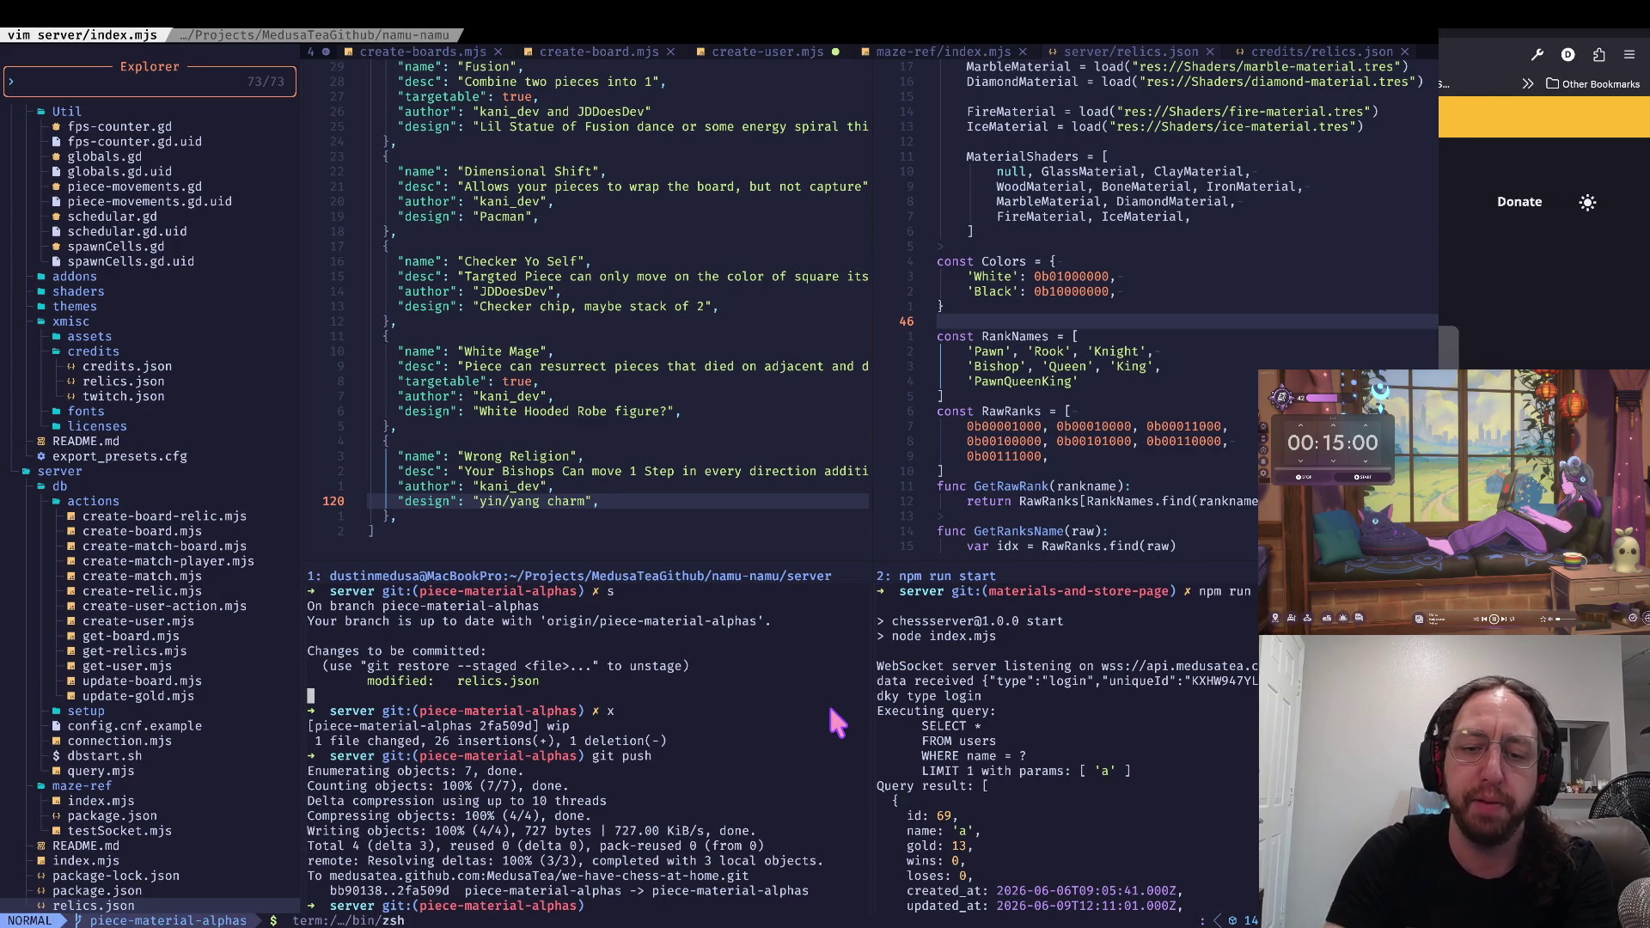
Step: Wait for git push to finish, removing a stray character from the terminal prompt
type("c")
key("BackSpace")
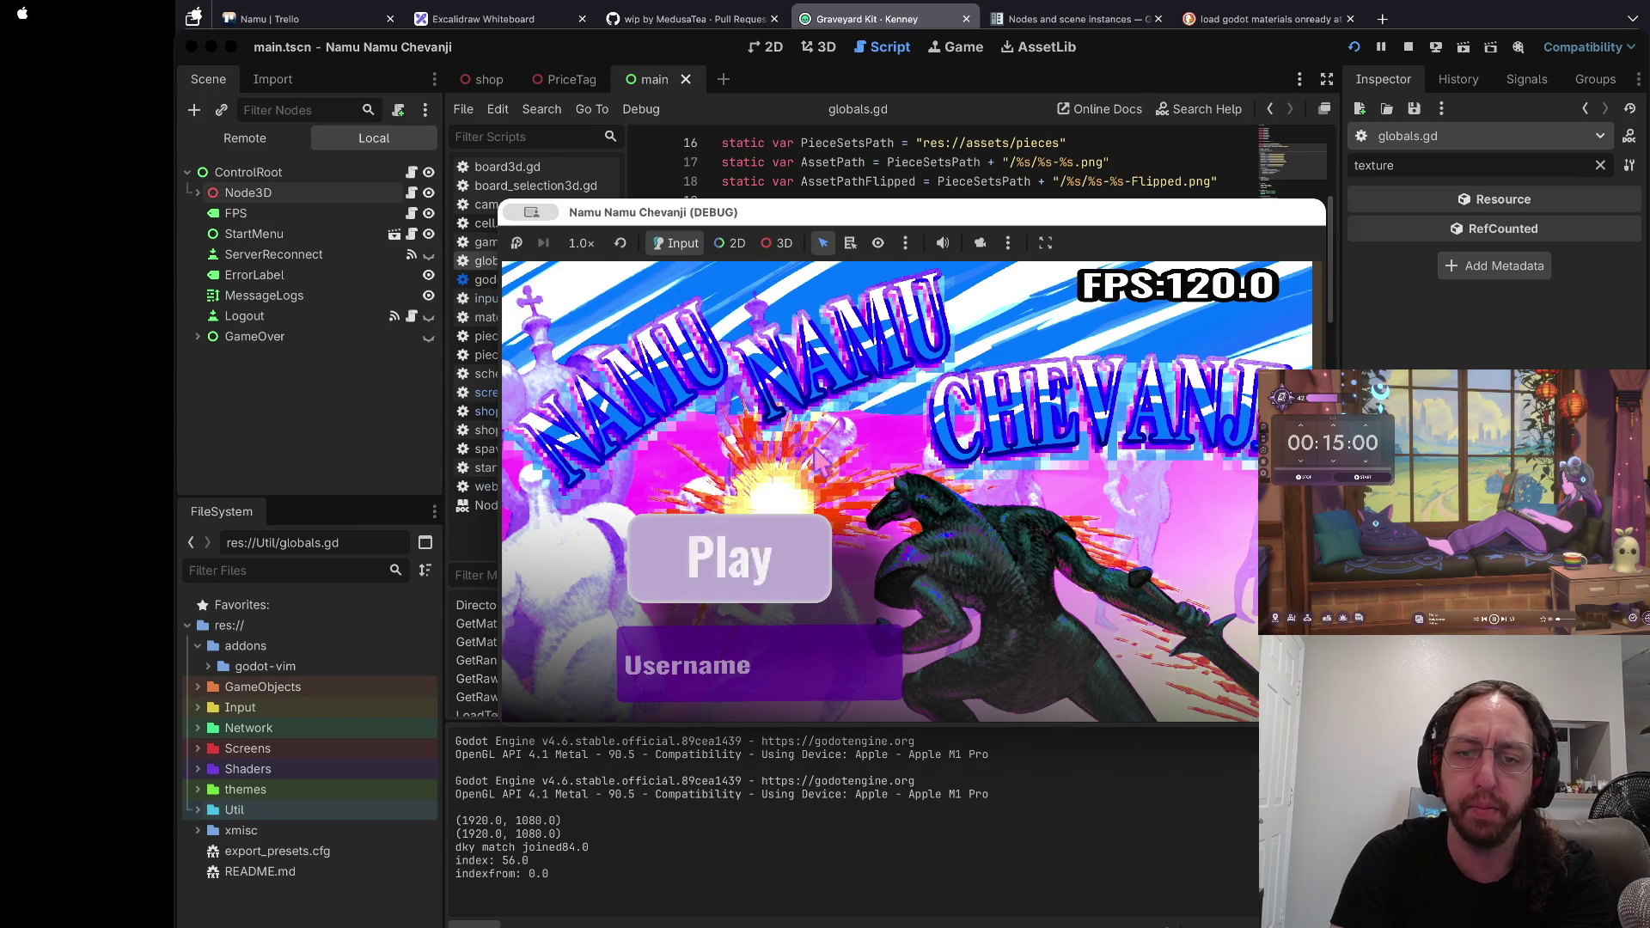
Step: Log into the running game with a test username and open the first chess board
mouse_move(1006, 215)
left_mouse_down()
mouse_move(1044, 169)
mouse_move(1060, 84)
left_mouse_up()
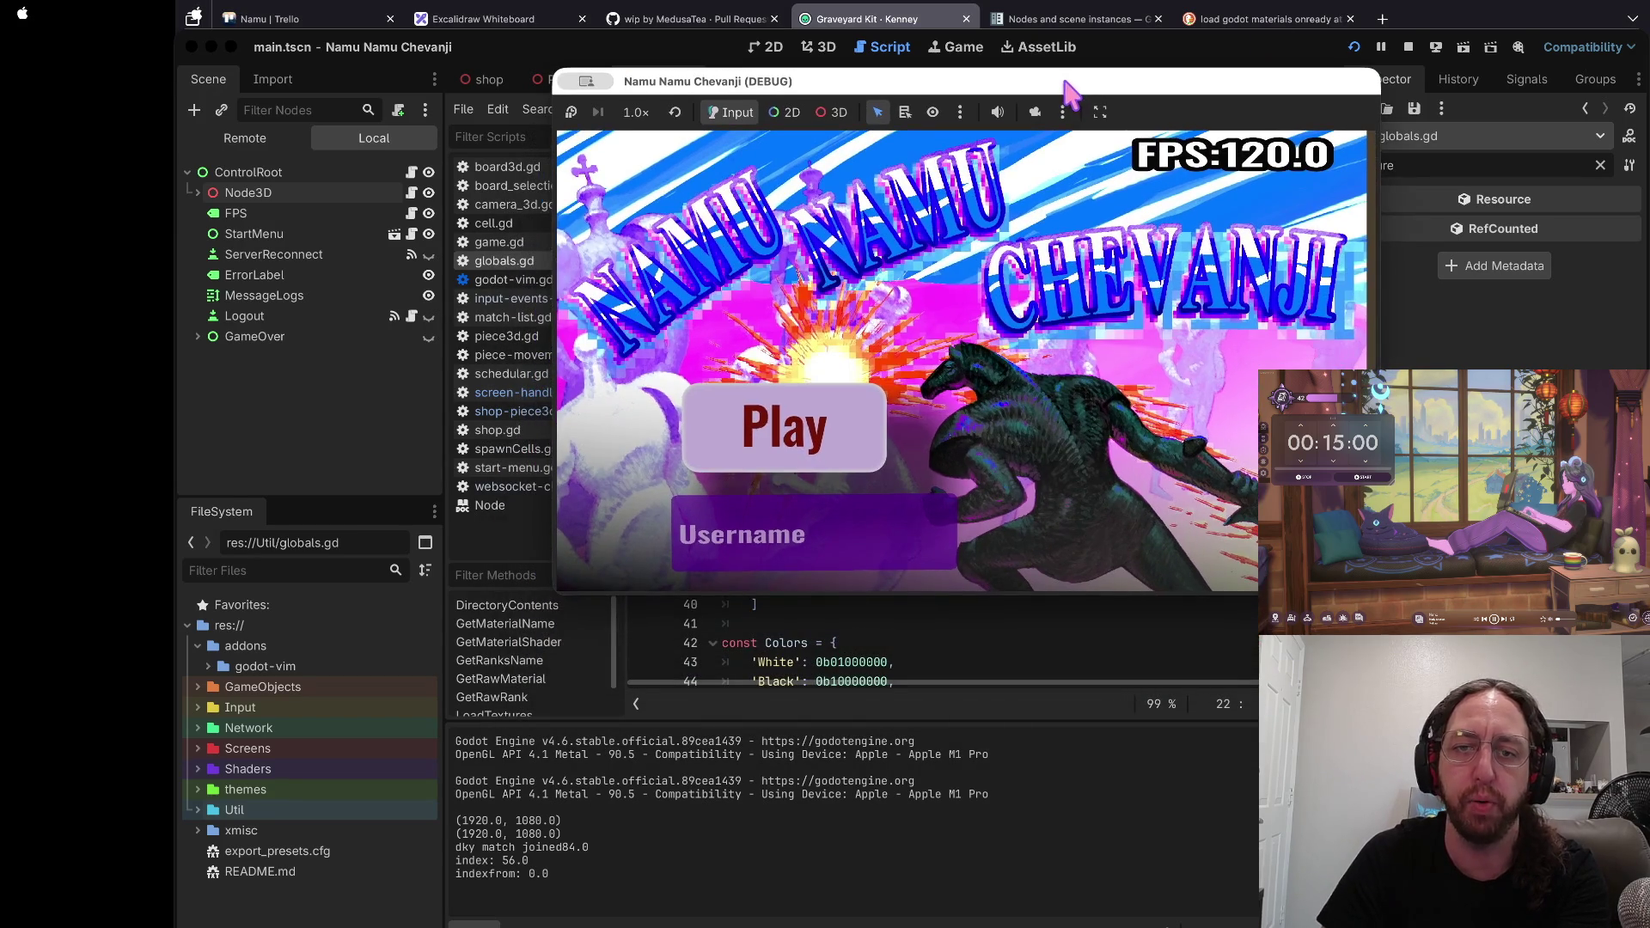
left_click(824, 520)
type("a")
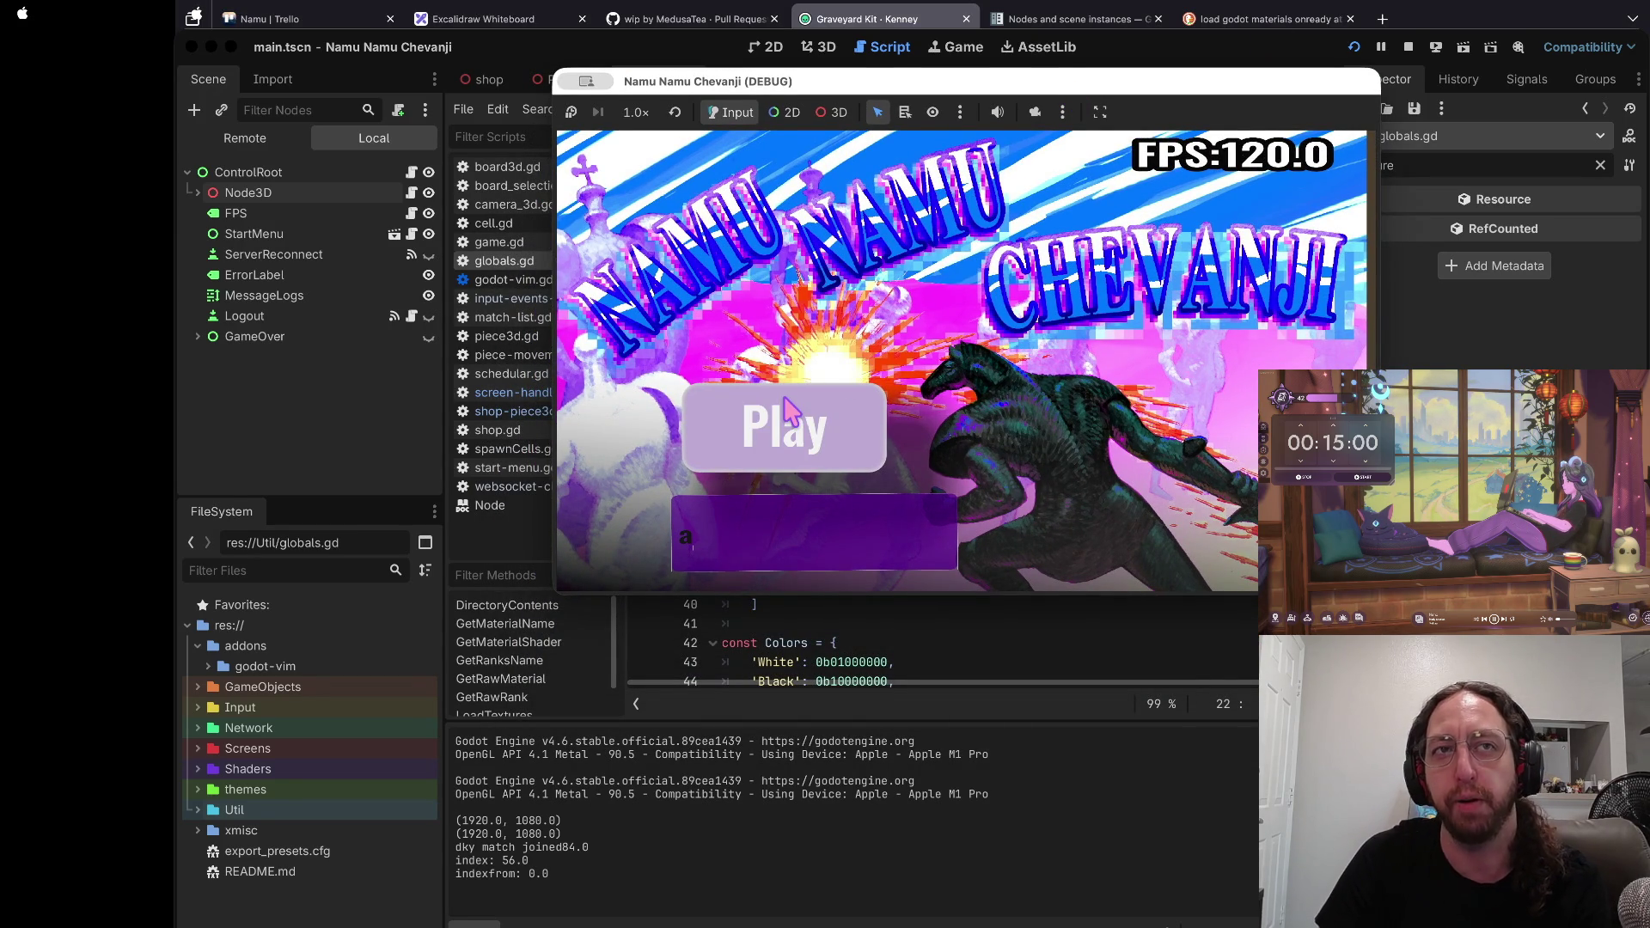
left_click(787, 412)
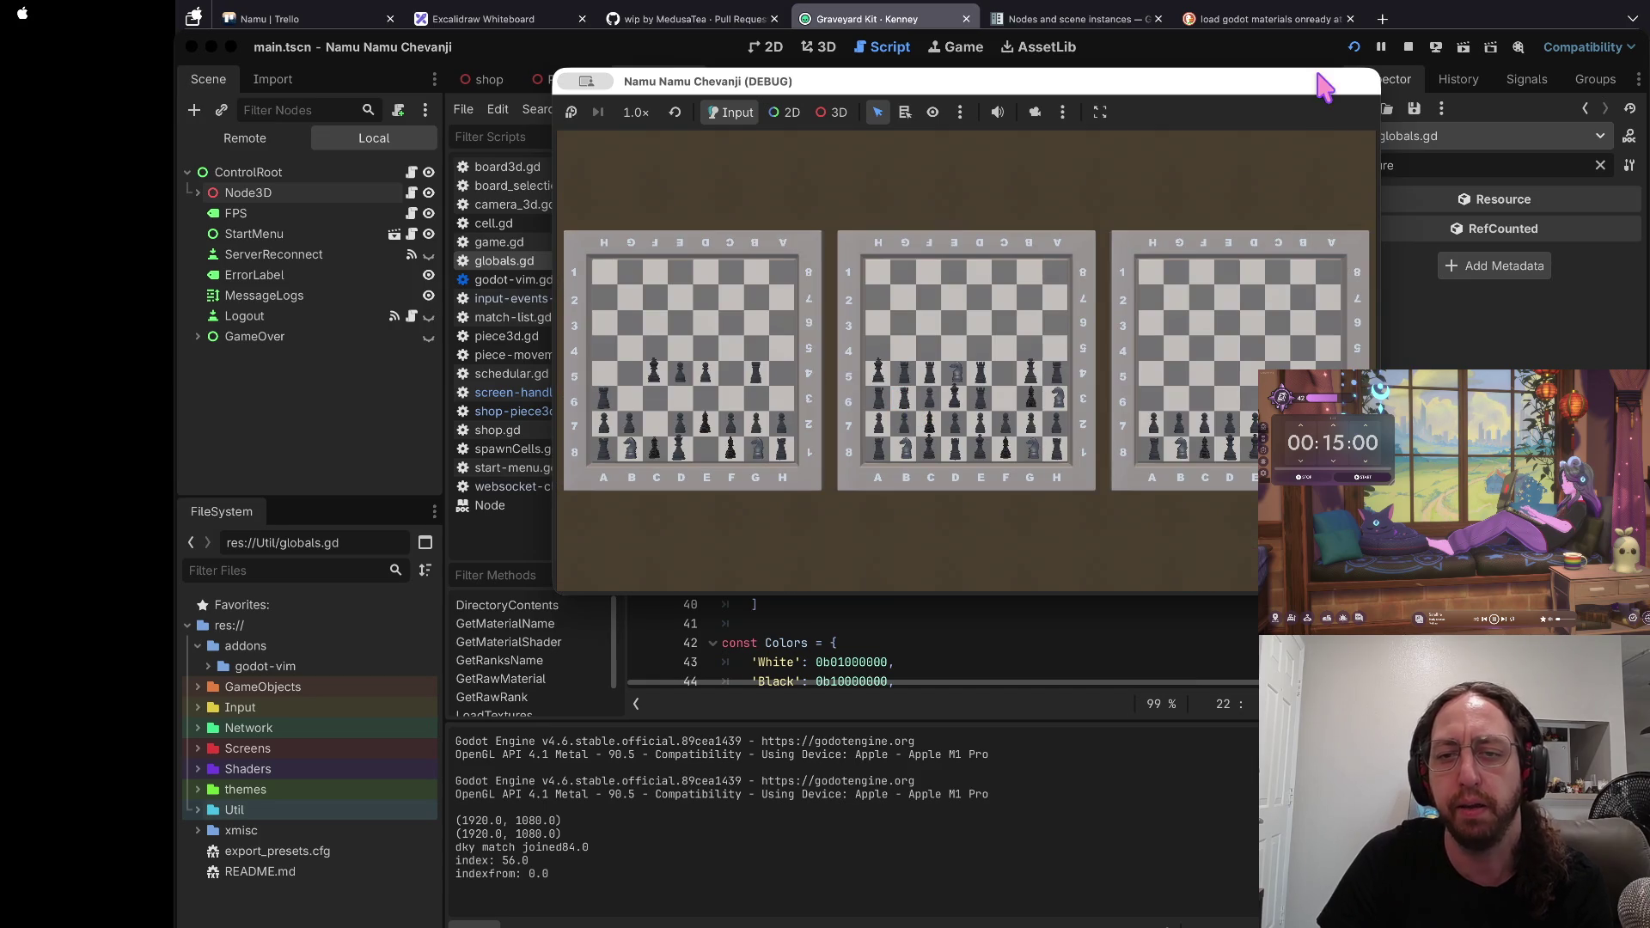
left_click(819, 301)
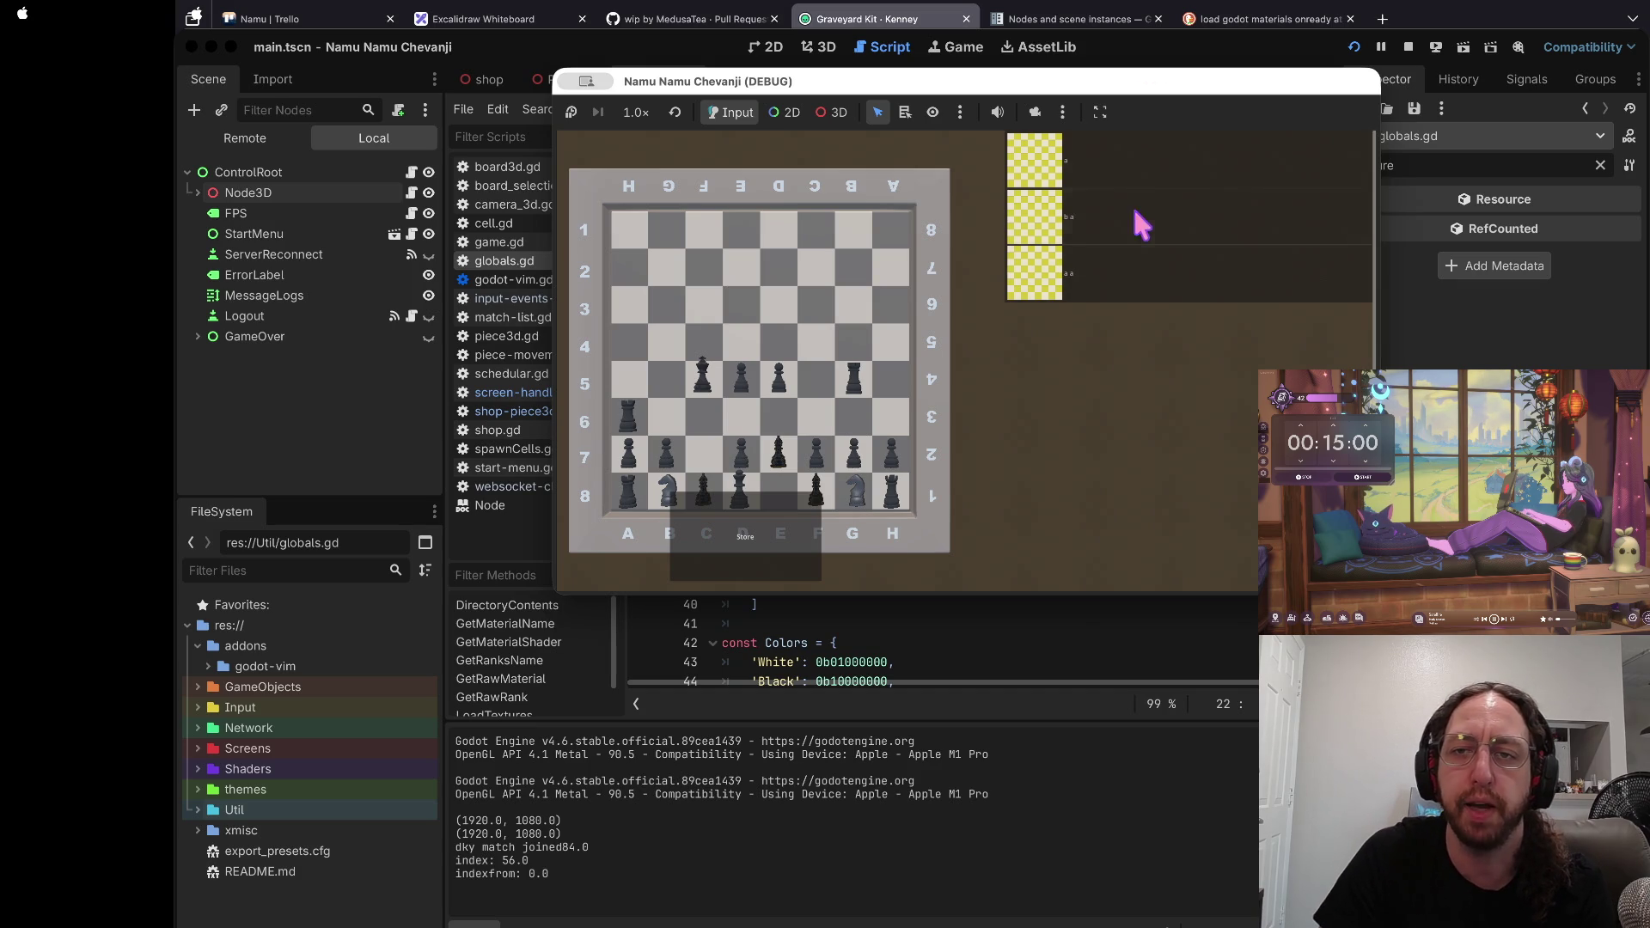
Step: Join the match, move the left-edge pawn forward to row 5, then stop and relaunch the game
left_click(1127, 153)
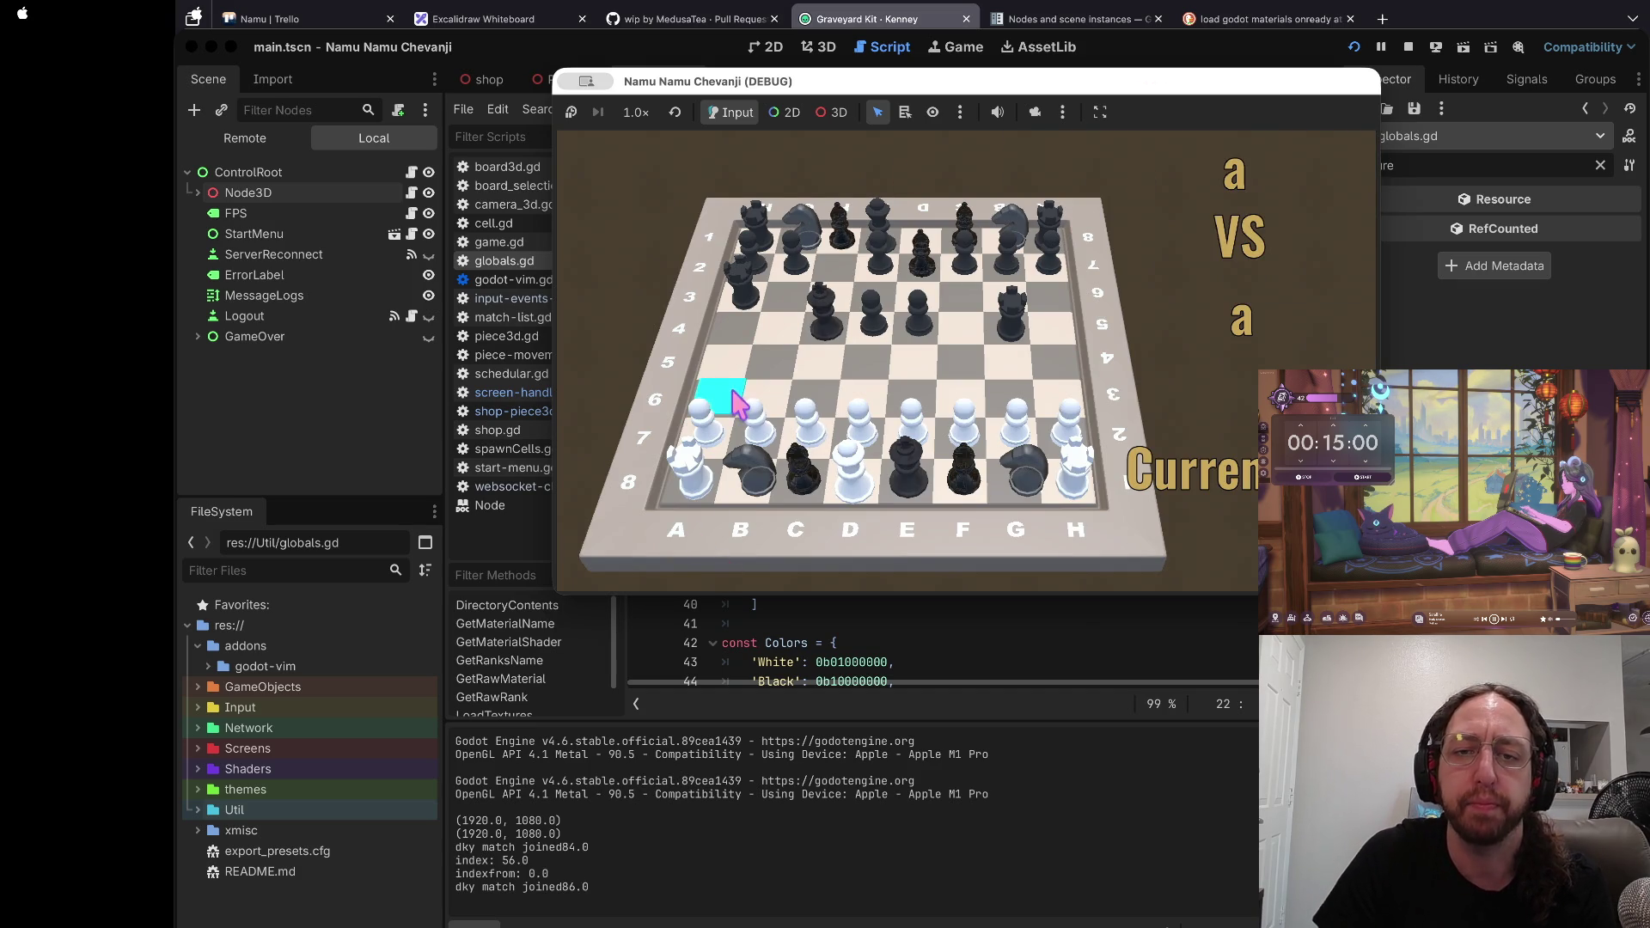
left_click(703, 402)
left_click(724, 368)
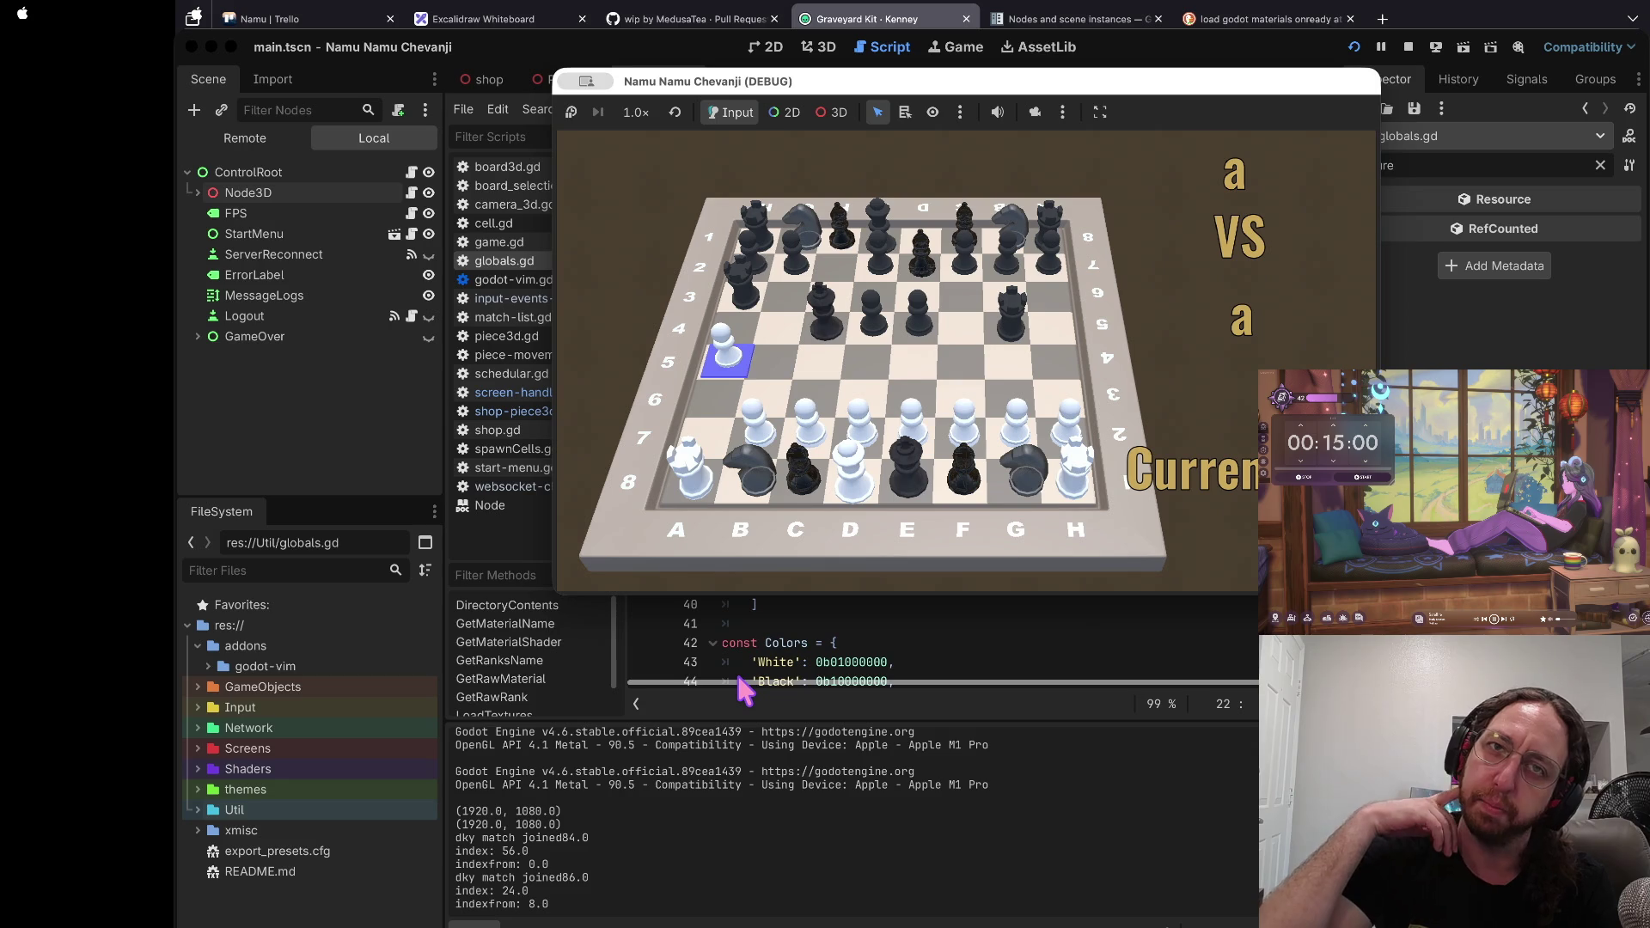
left_click(1407, 46)
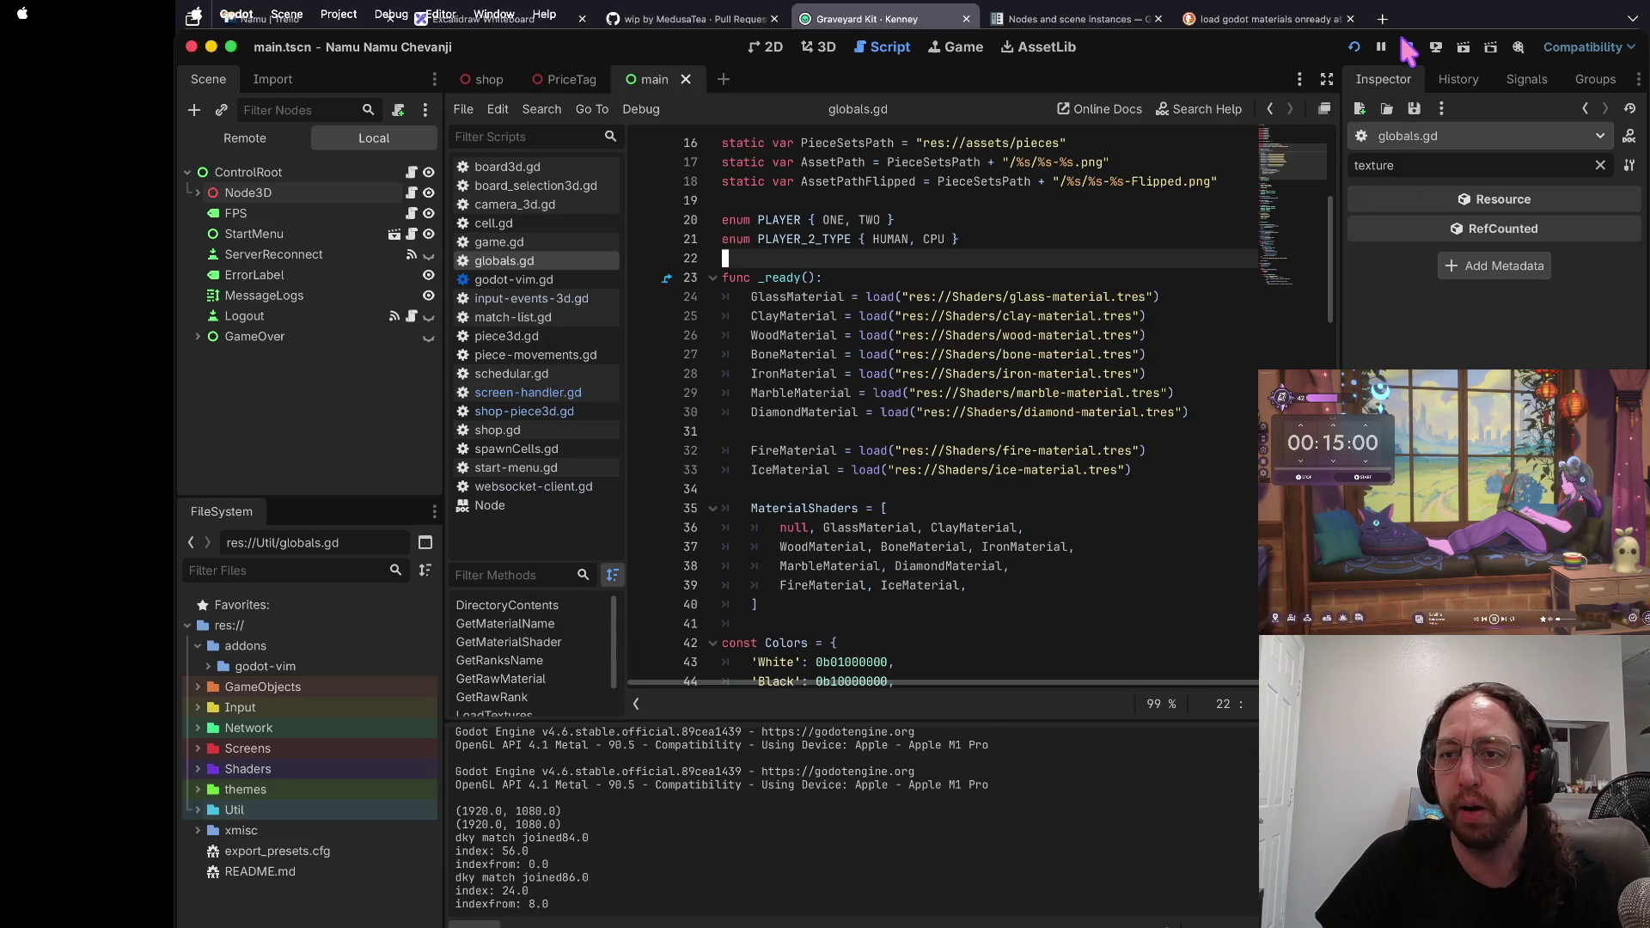
key("super+b")
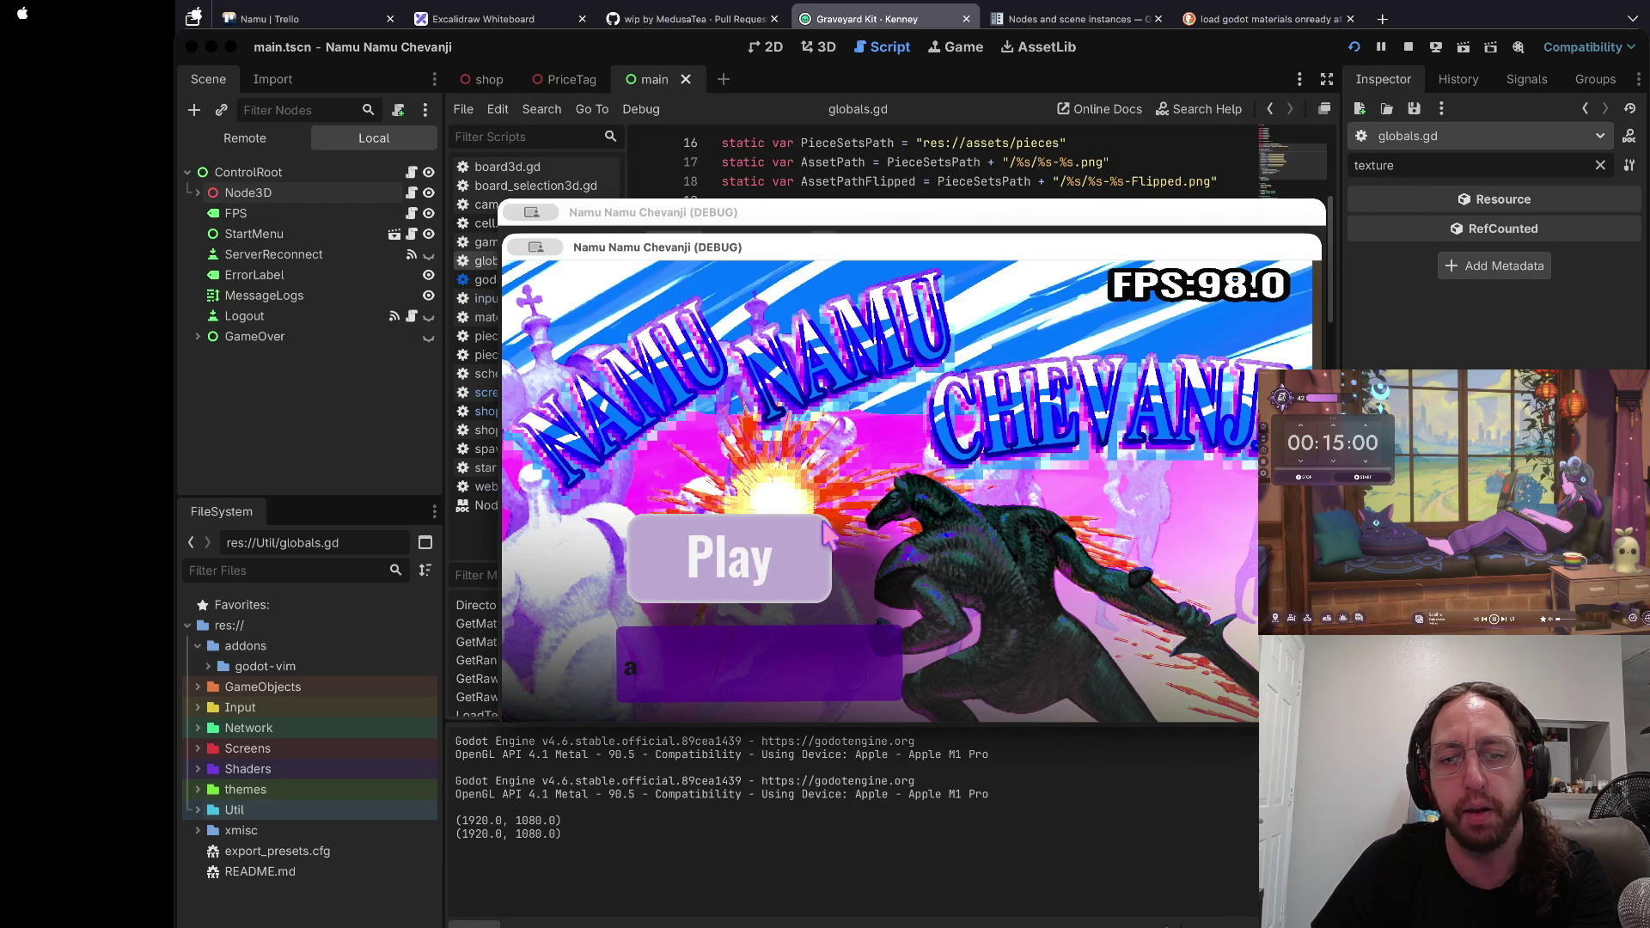
Step: Open a board's shop to trigger the null-instance crash at shop.gd line 25
left_click(756, 566)
left_click(755, 615)
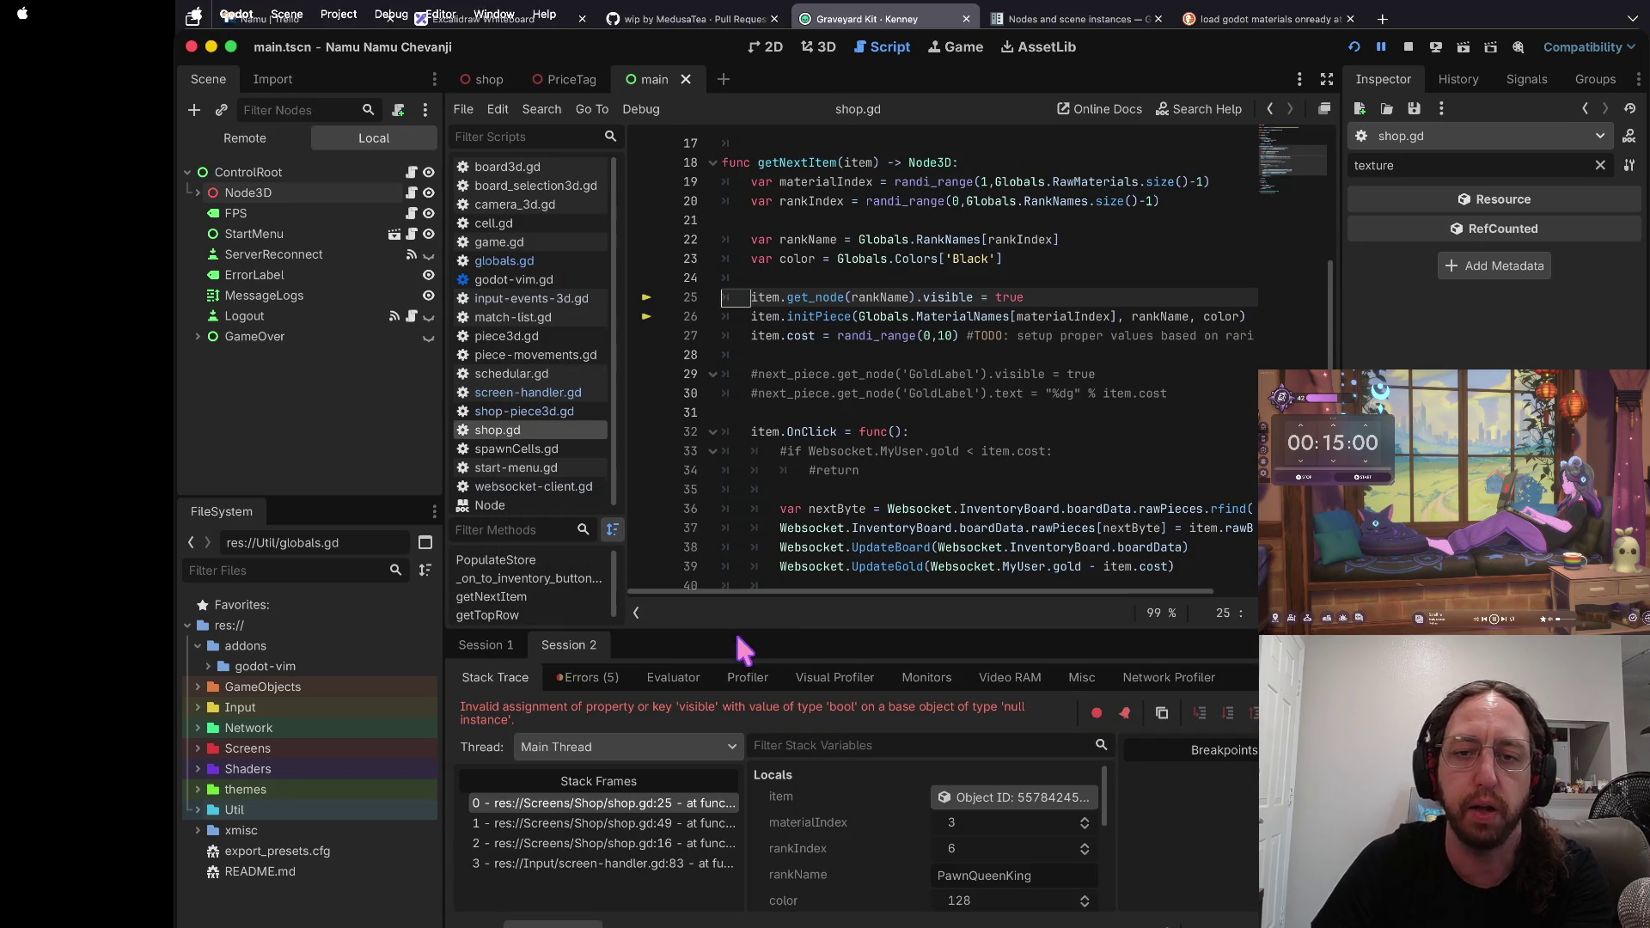
left_click(1065, 316)
scroll(1066, 318, "up", 1)
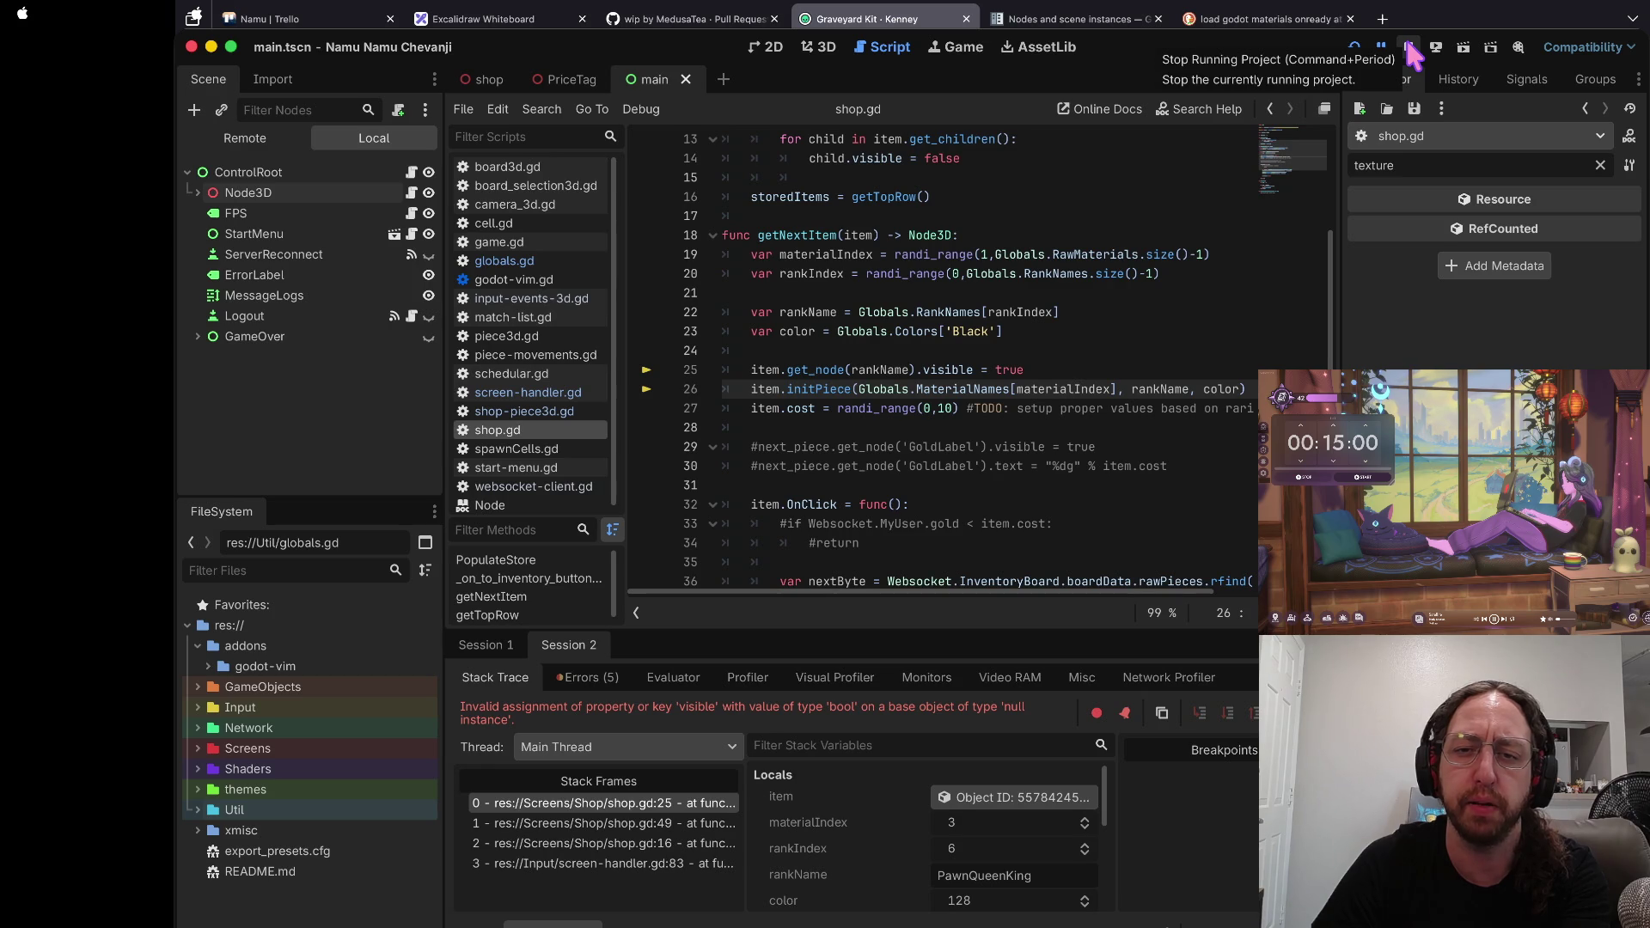
Step: Stop the crashed run, inspect the RankNames size expression on line 20, and relaunch
left_click(1409, 53)
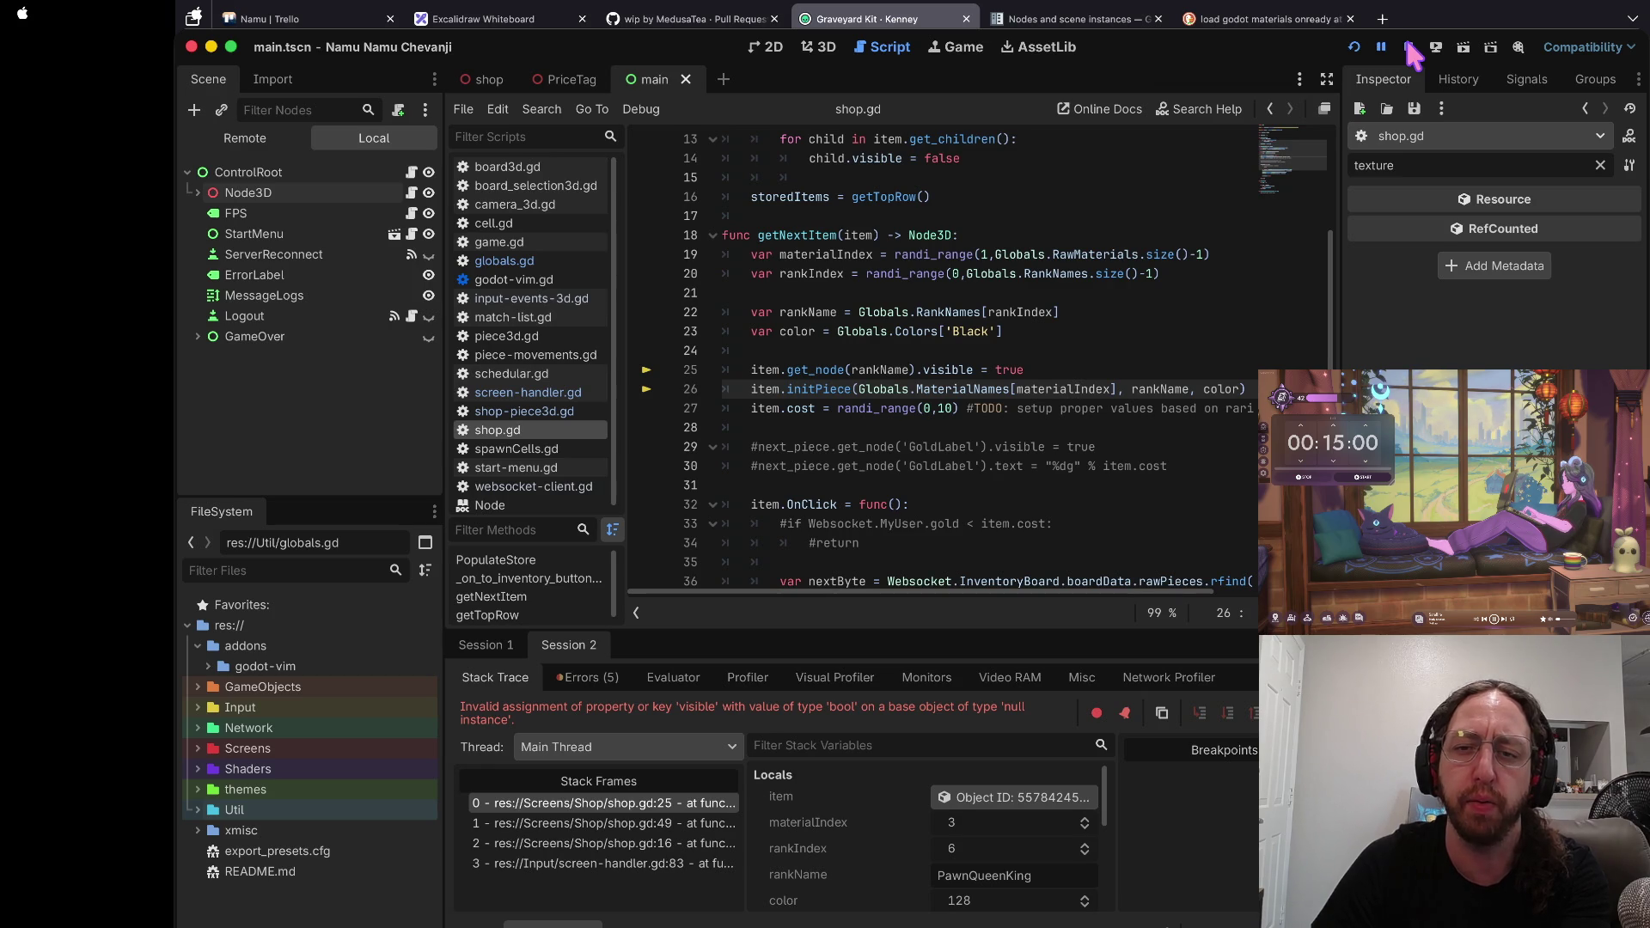
scroll(1043, 326, "up", 3)
left_click(1042, 335)
key("shift+End")
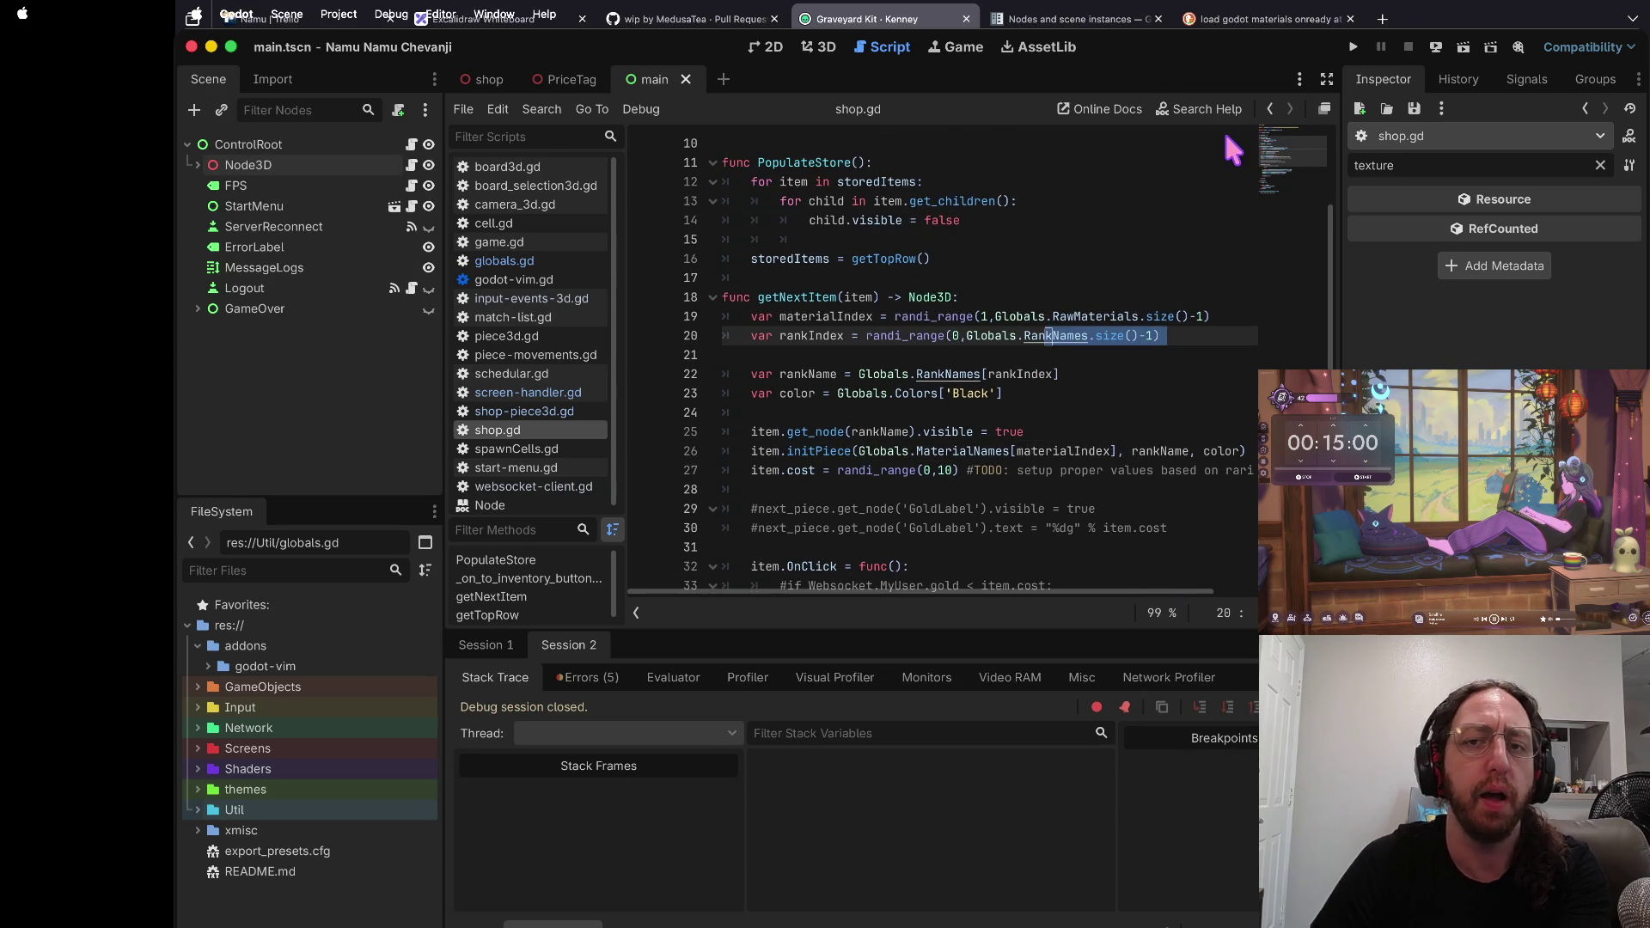
key("super+b")
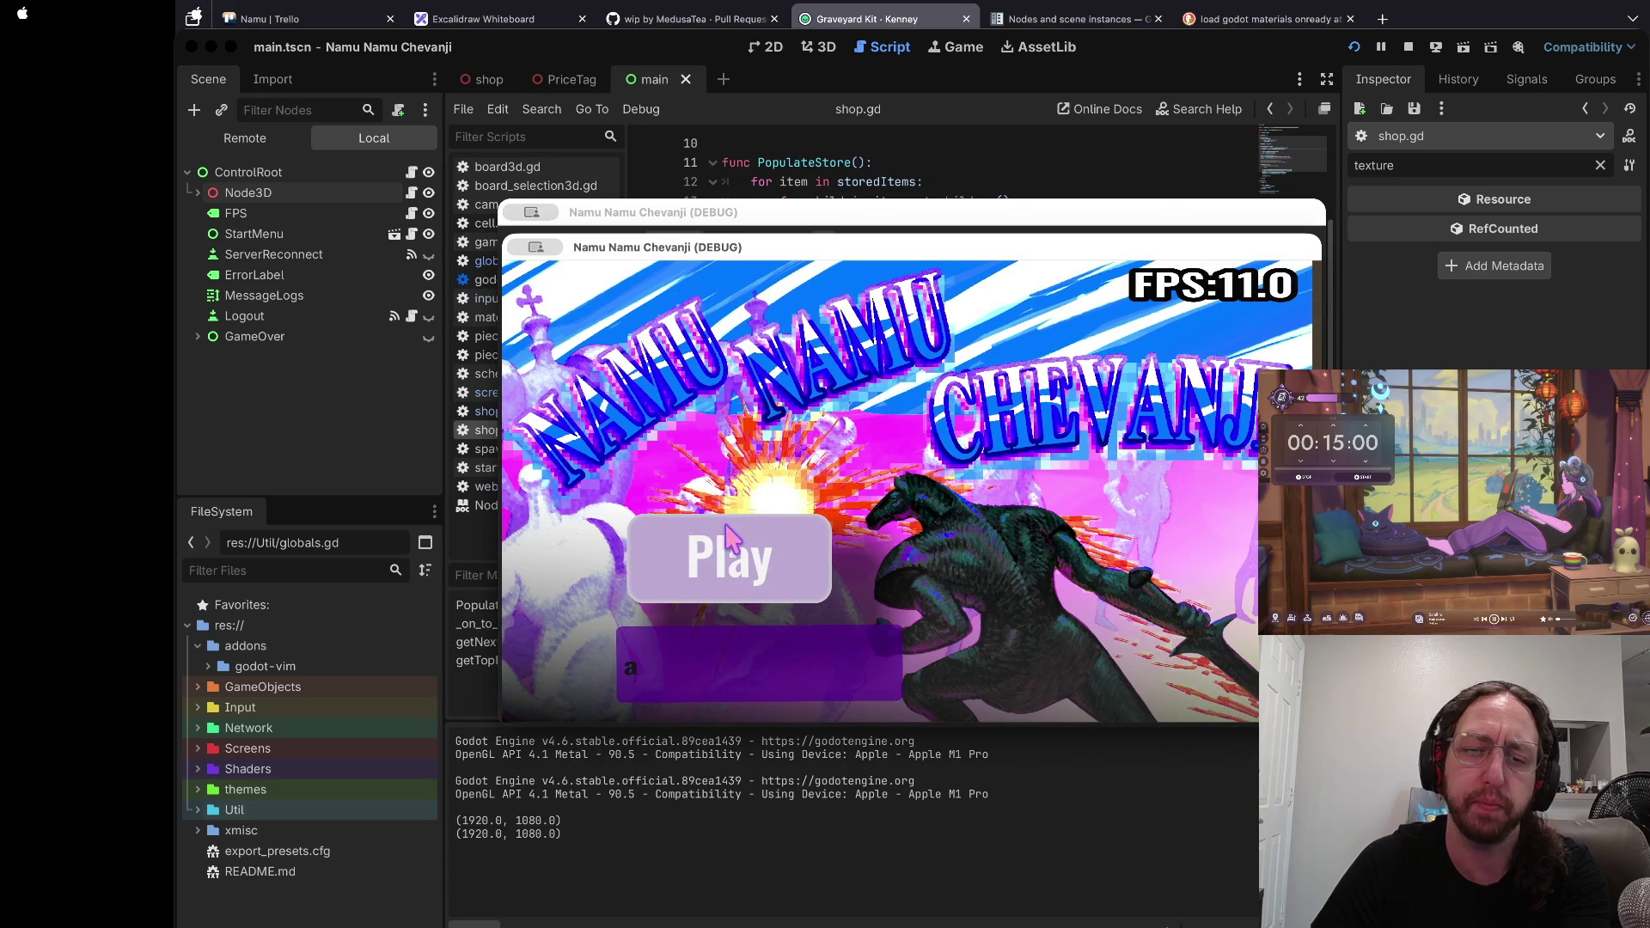
Step: Run the game, inspect the shop.gd:25 node-not-found error, then stop the game
left_click(728, 539)
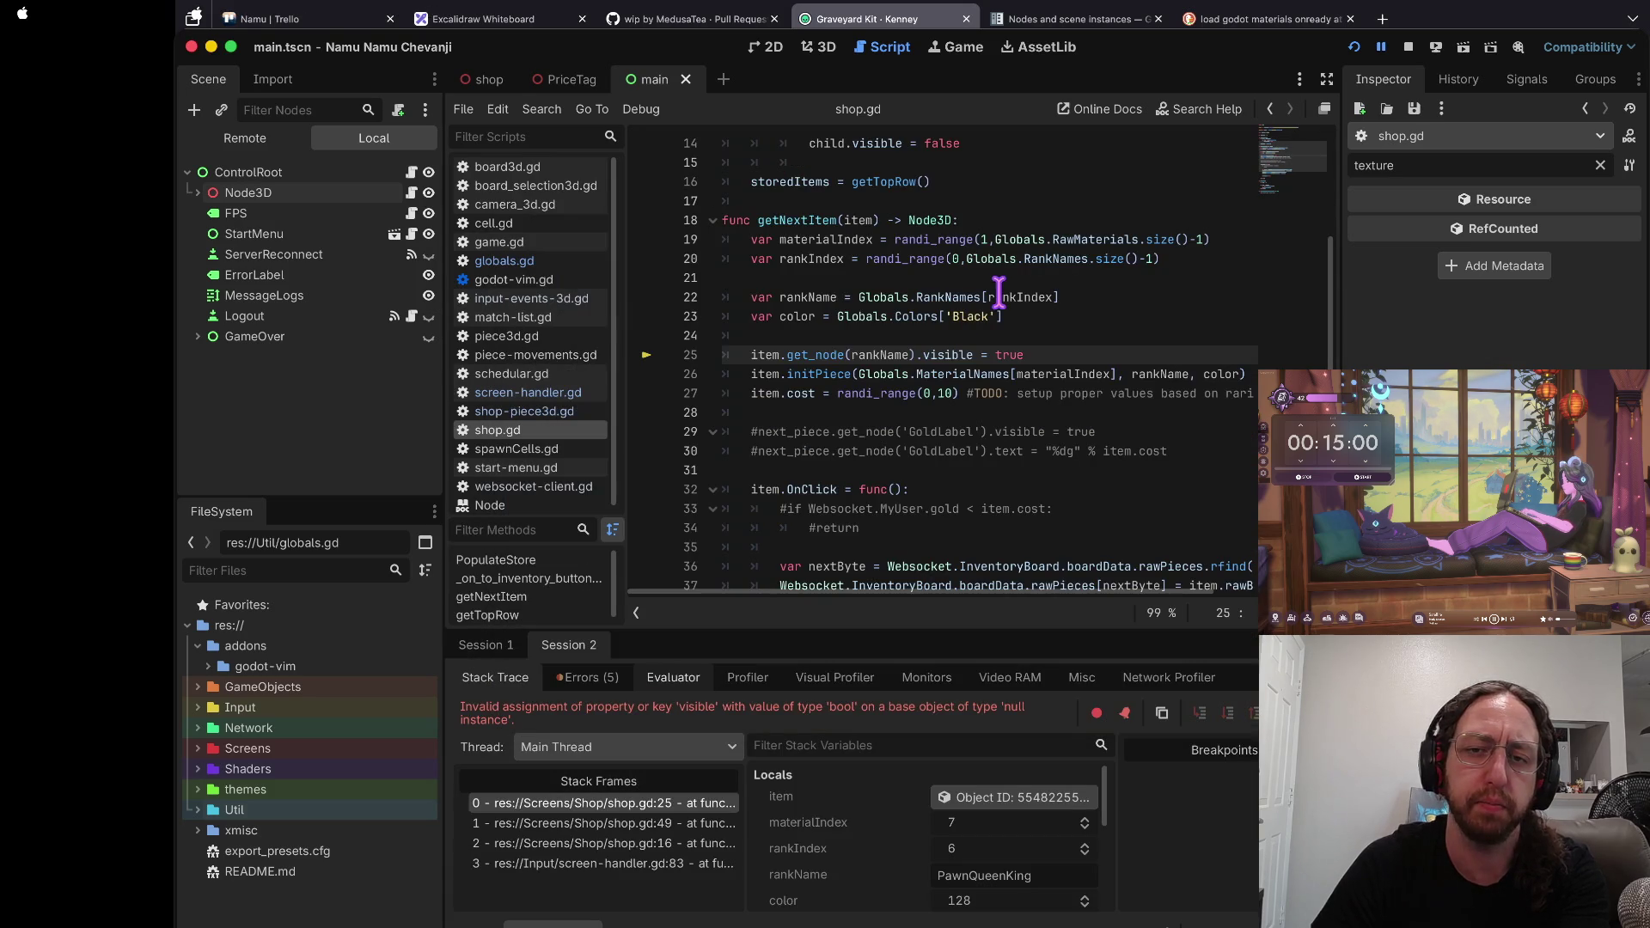
left_click(885, 372)
left_click(593, 679)
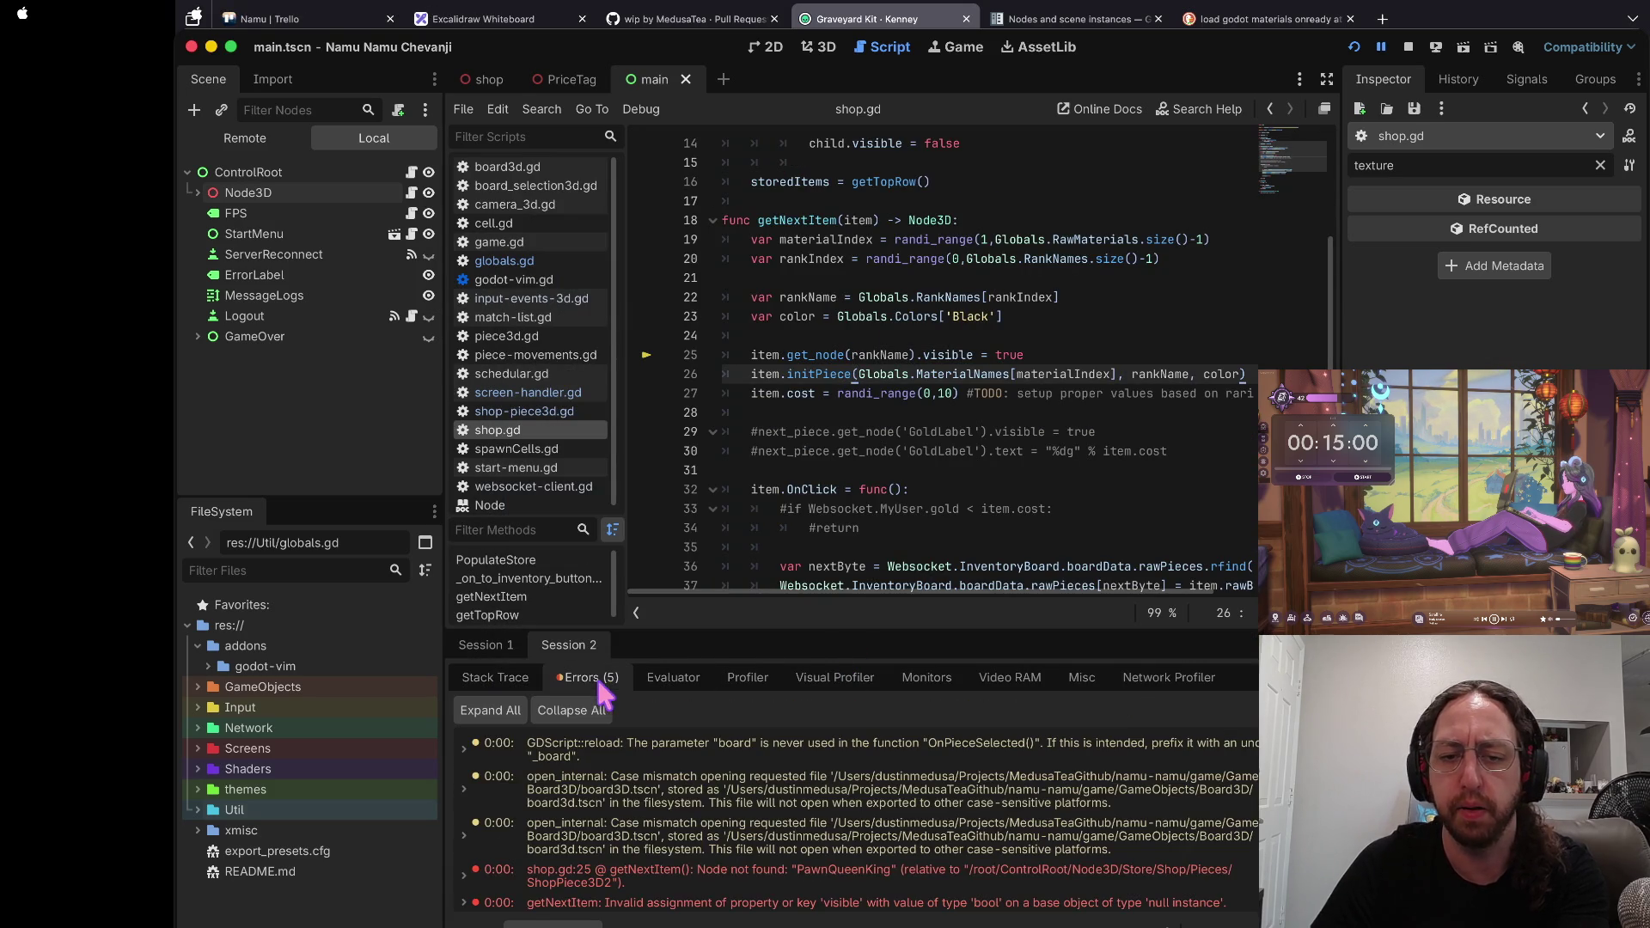
double_click(710, 873)
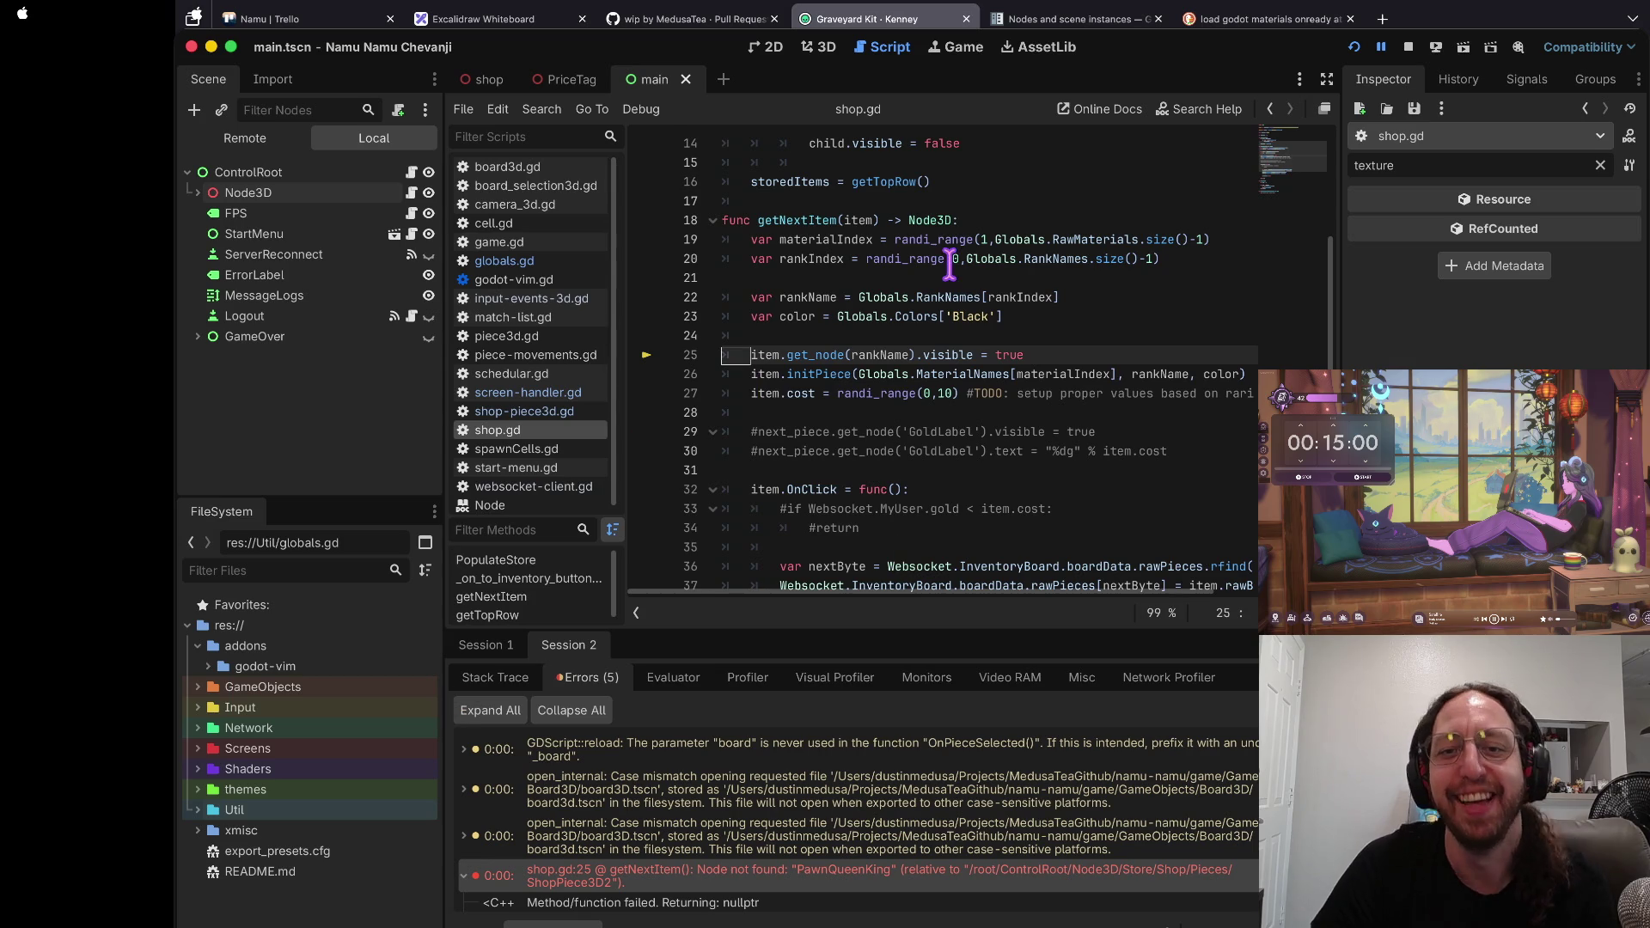
scroll(949, 268, "up", 2)
left_click(1407, 46)
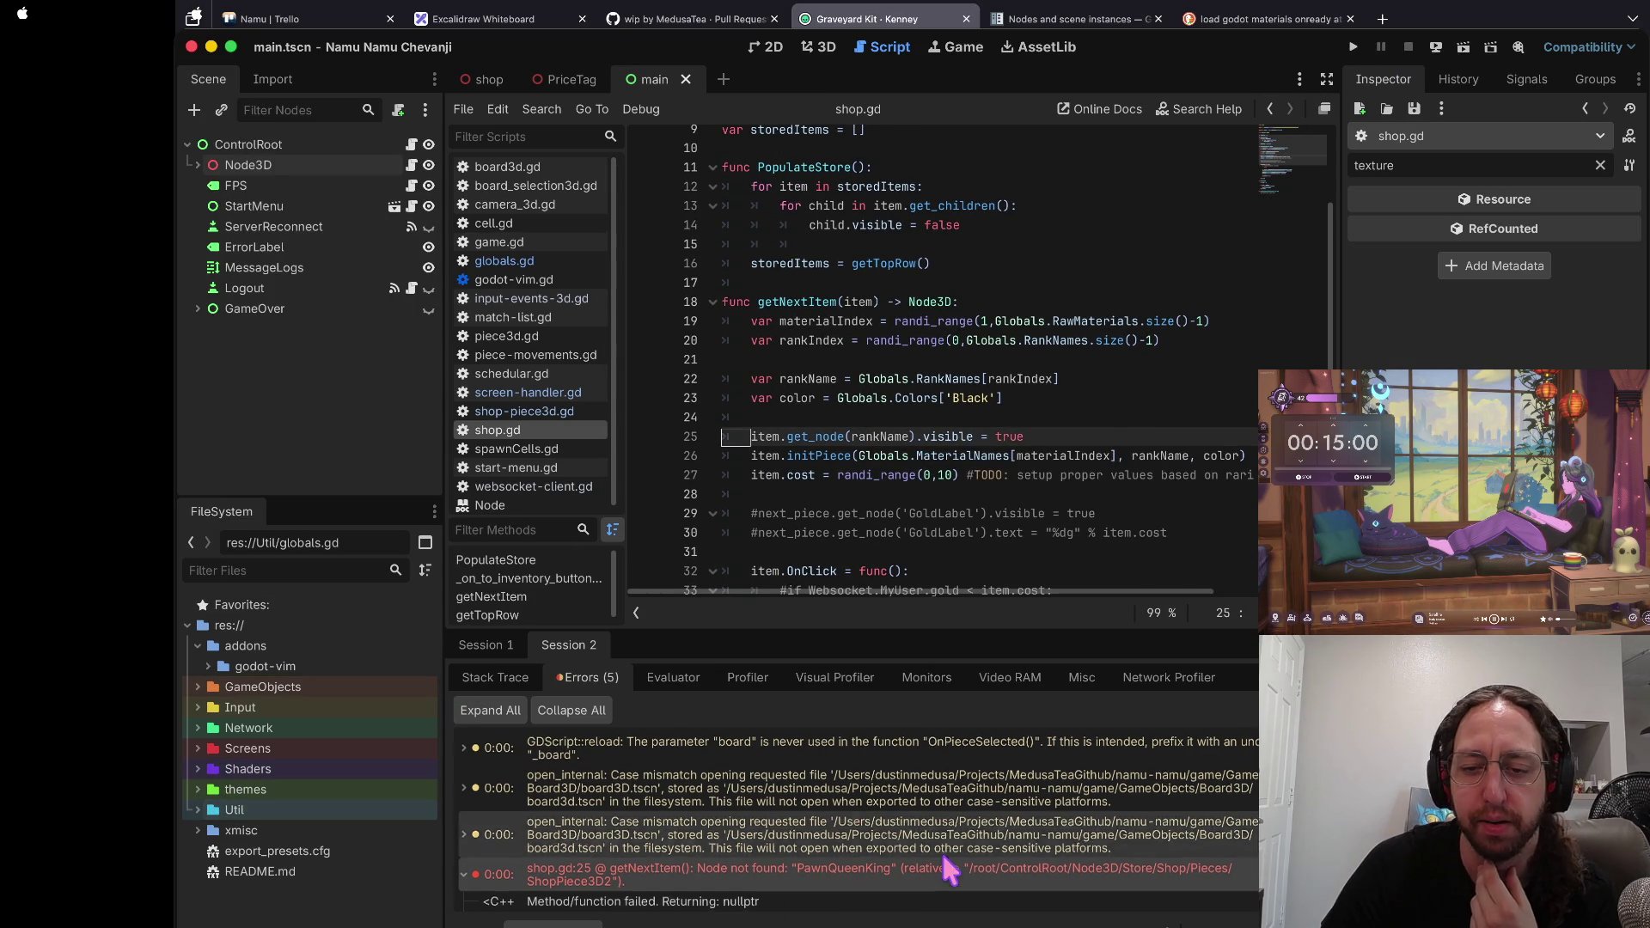
Step: Browse the project files in the FileSystem dock and expand the Network folder
scroll(950, 870, "down", 3)
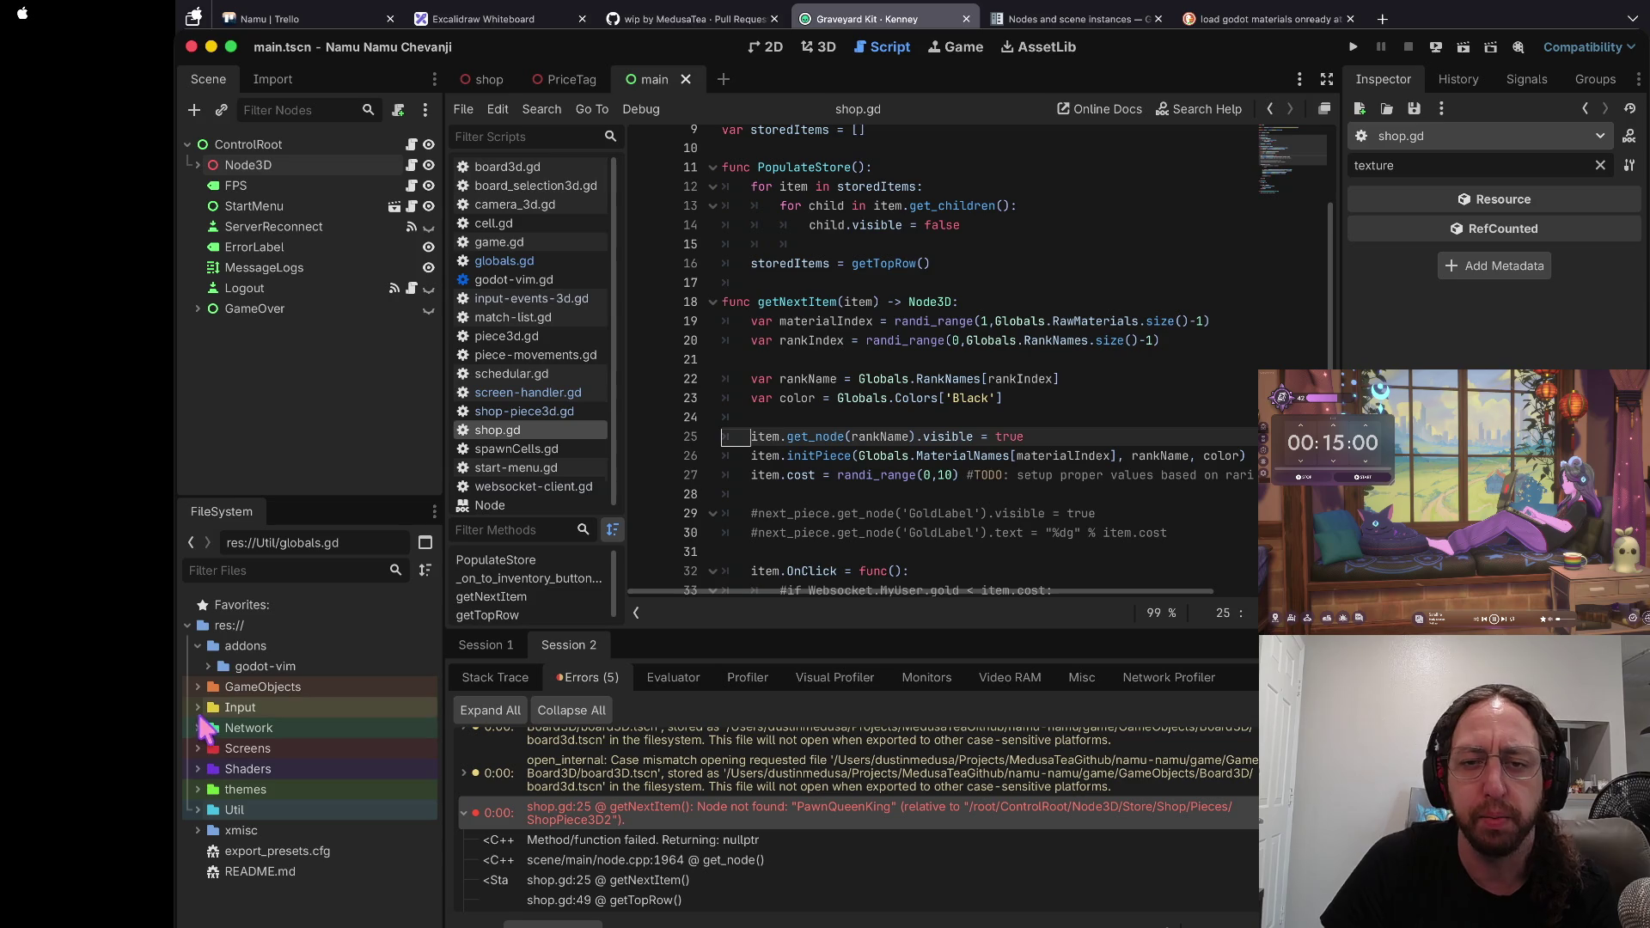
double_click(205, 778)
left_click(199, 789)
left_click(198, 789)
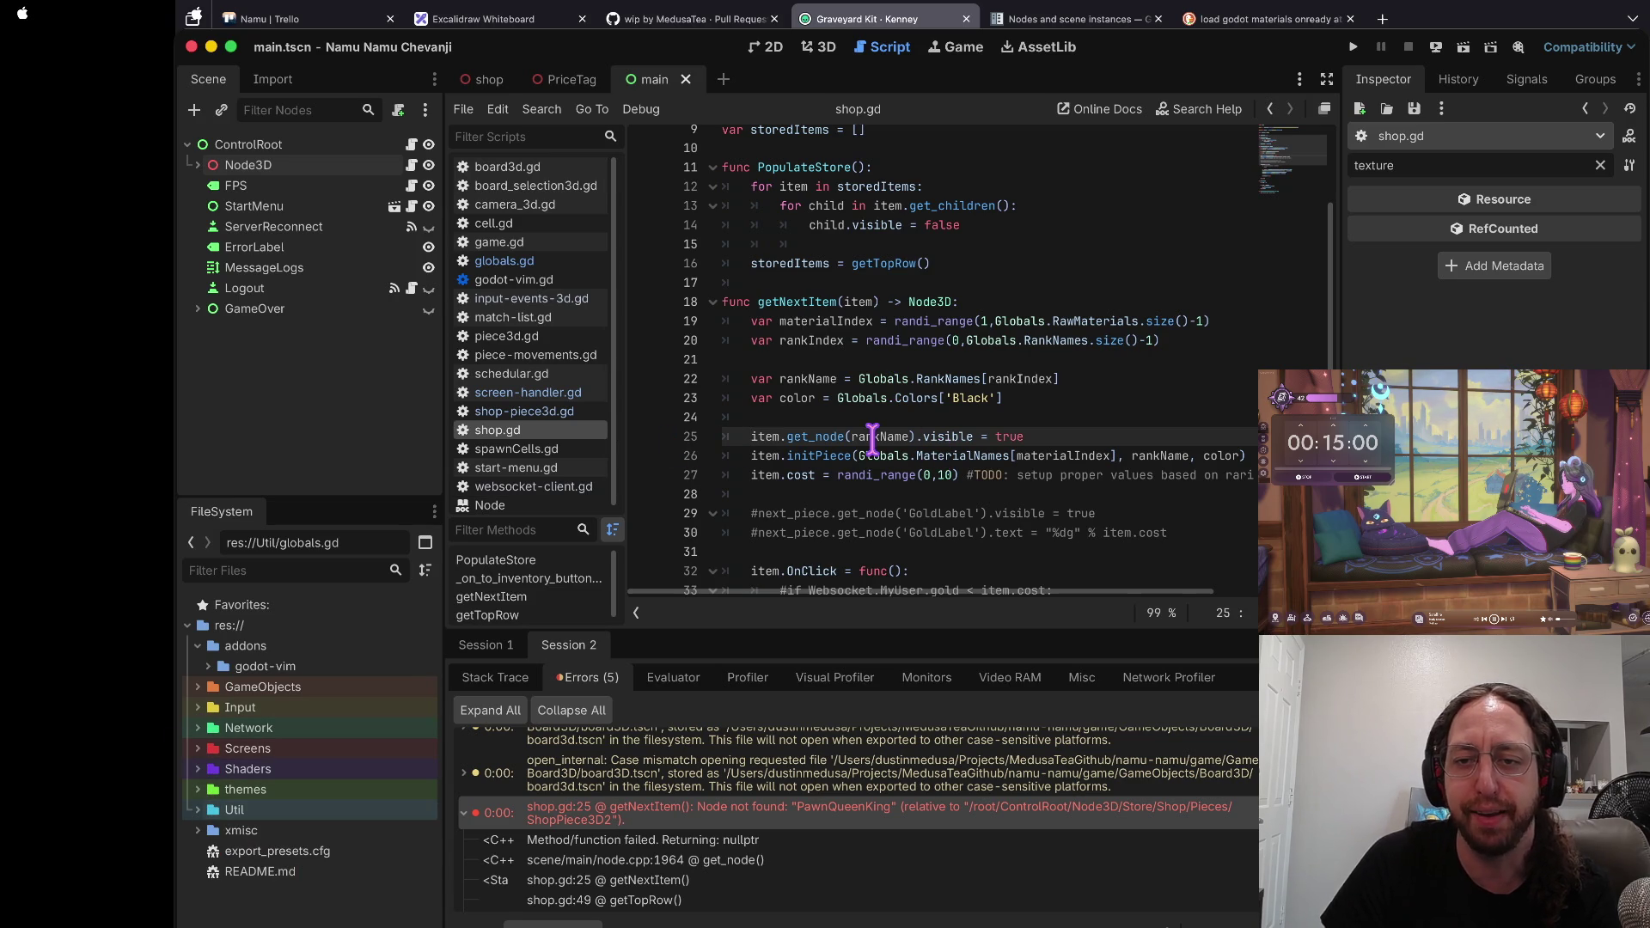
scroll(868, 444, "up", 1)
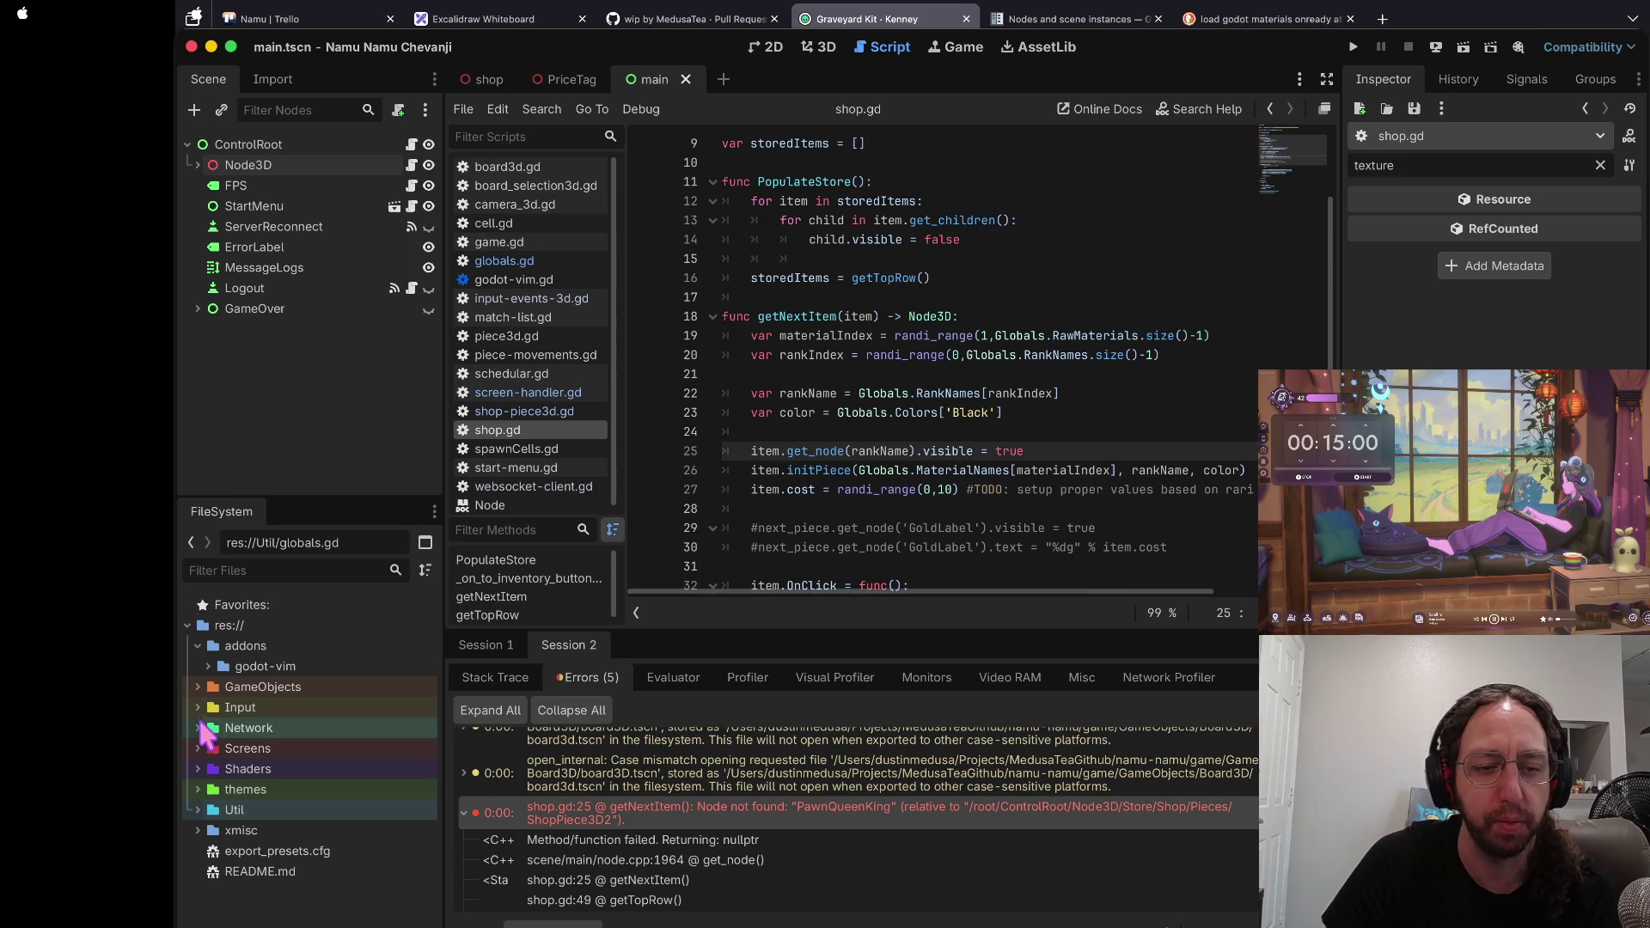
left_click(197, 728)
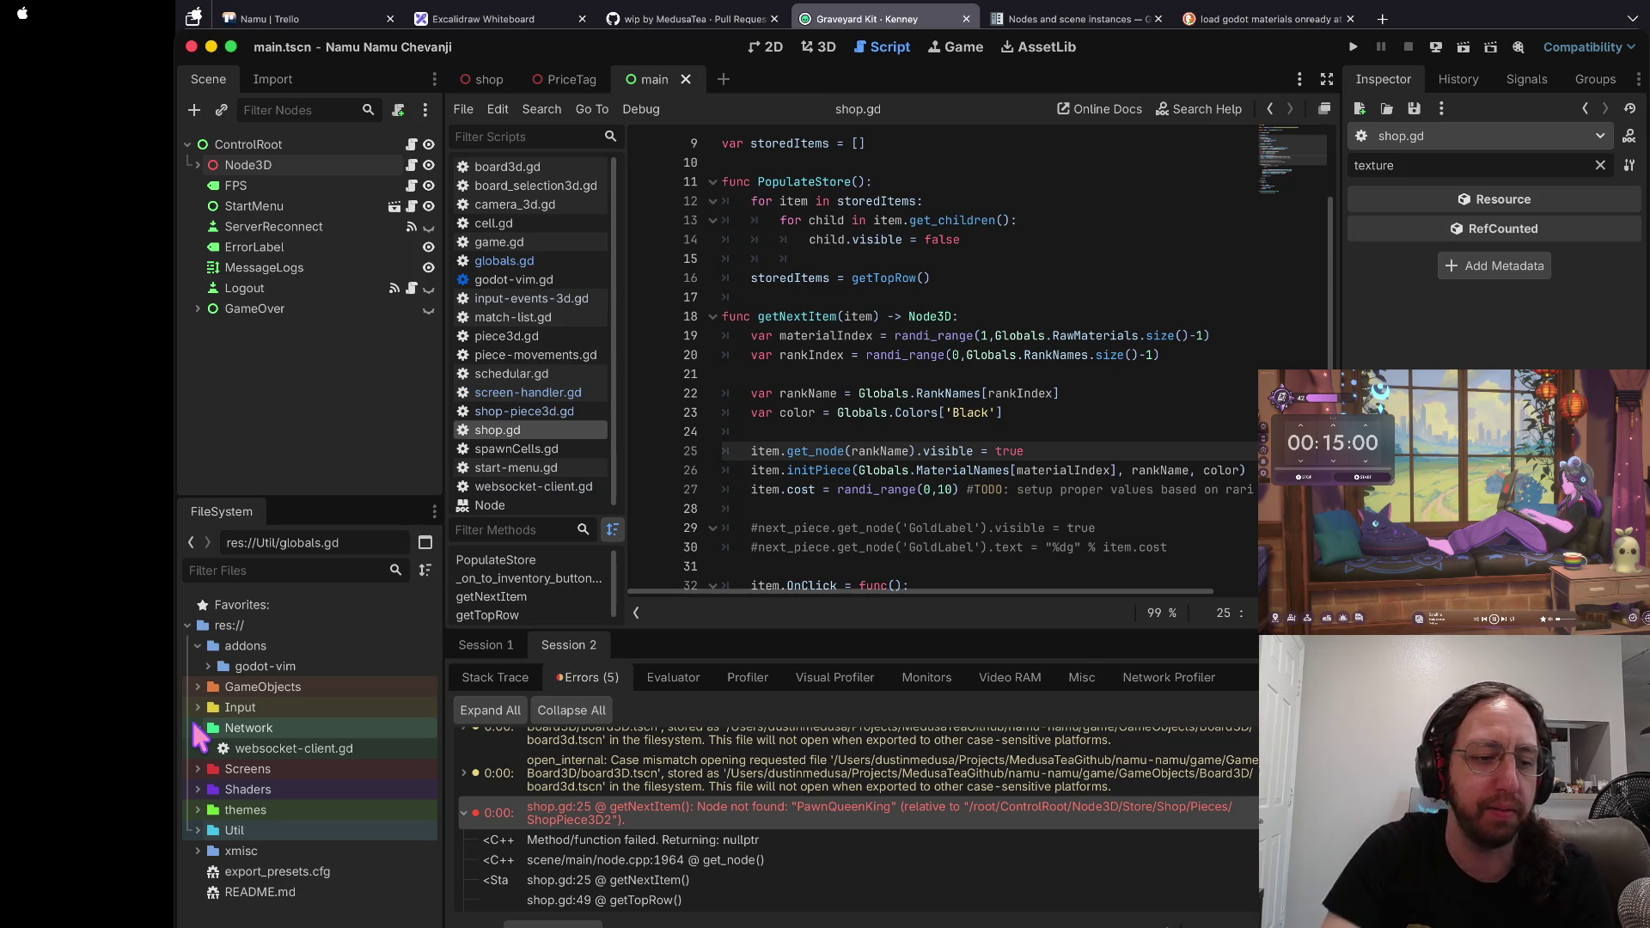
Step: Review the get_node call on line 25 and initPiece on line 26, then expand Util
left_click(799, 465)
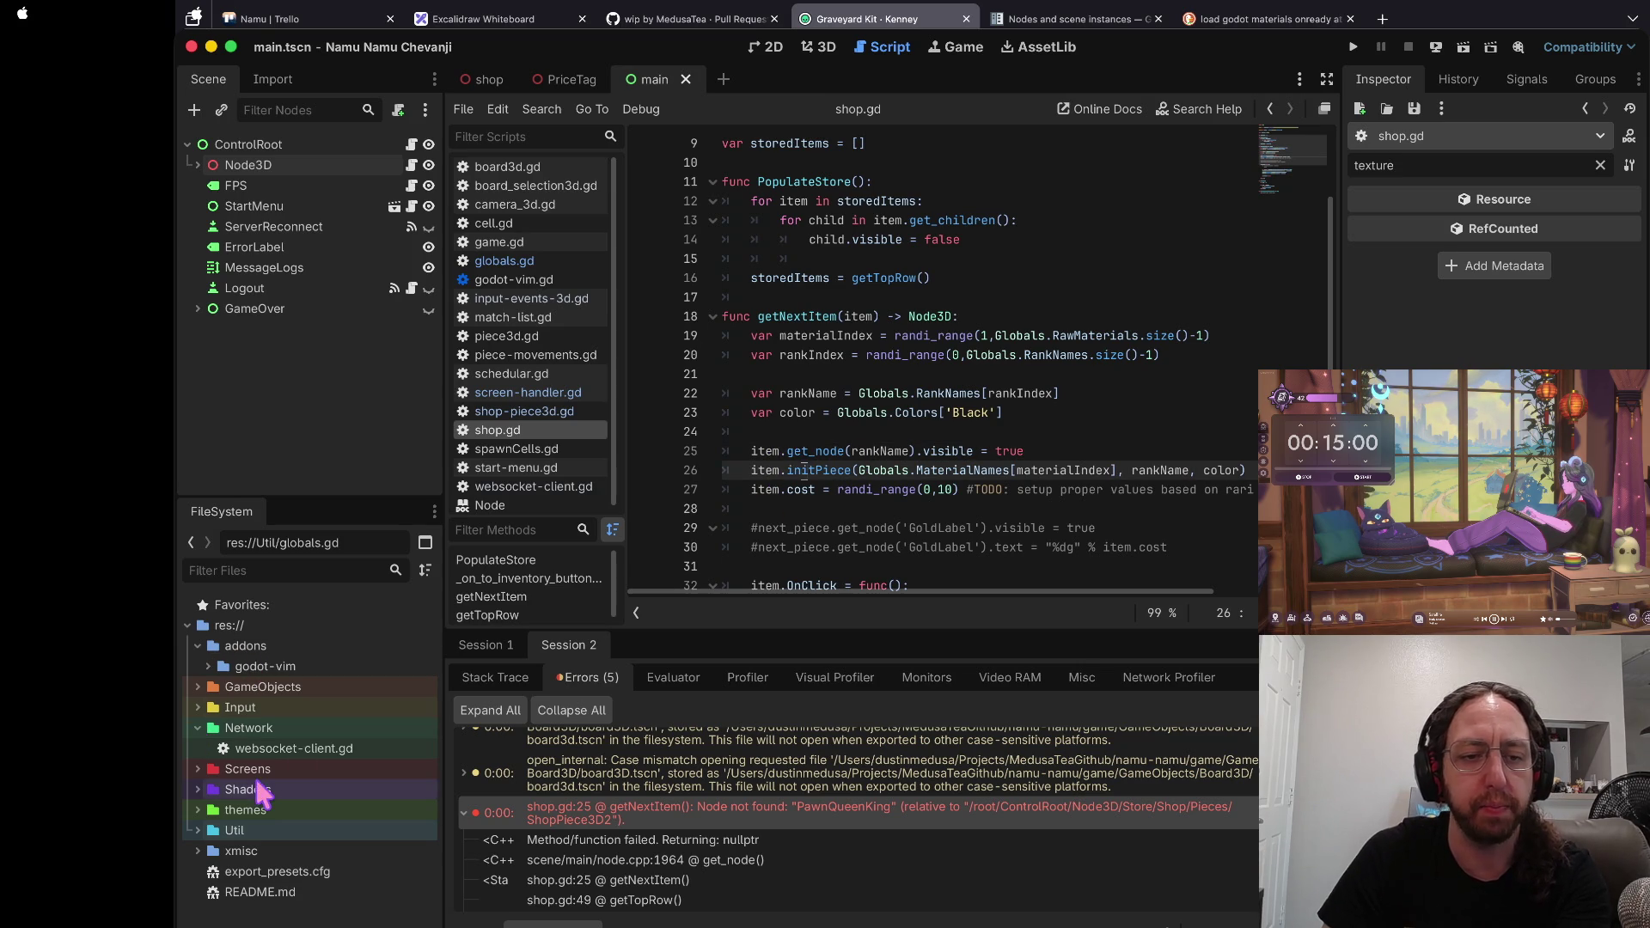
left_click(1054, 277)
left_click(802, 449)
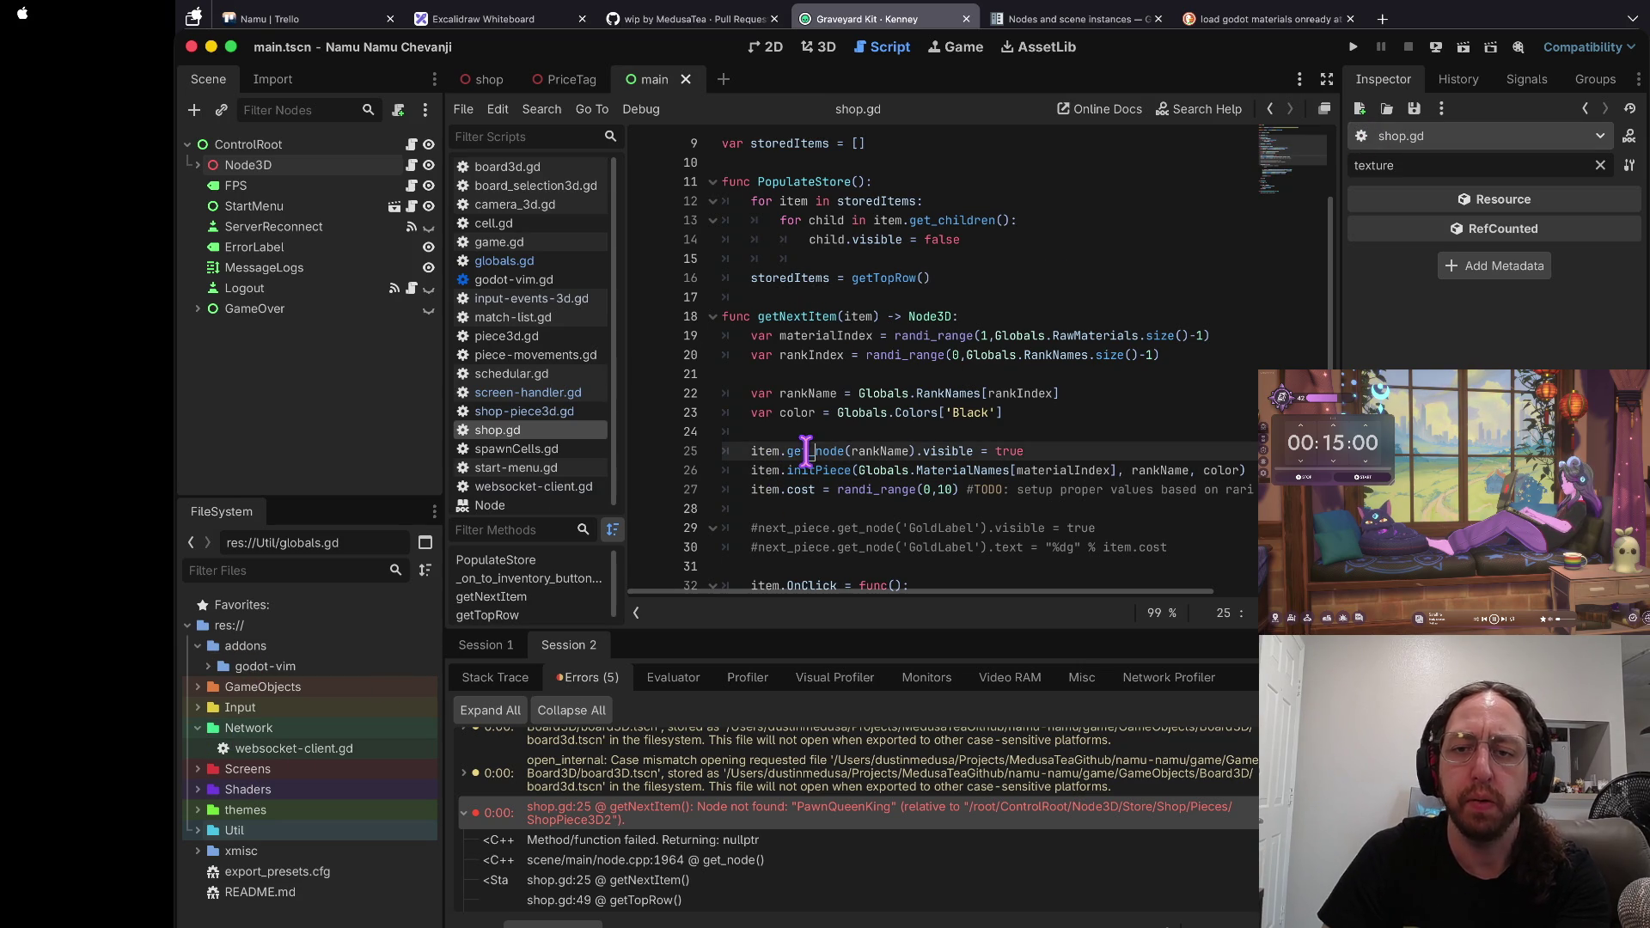
left_click(825, 466)
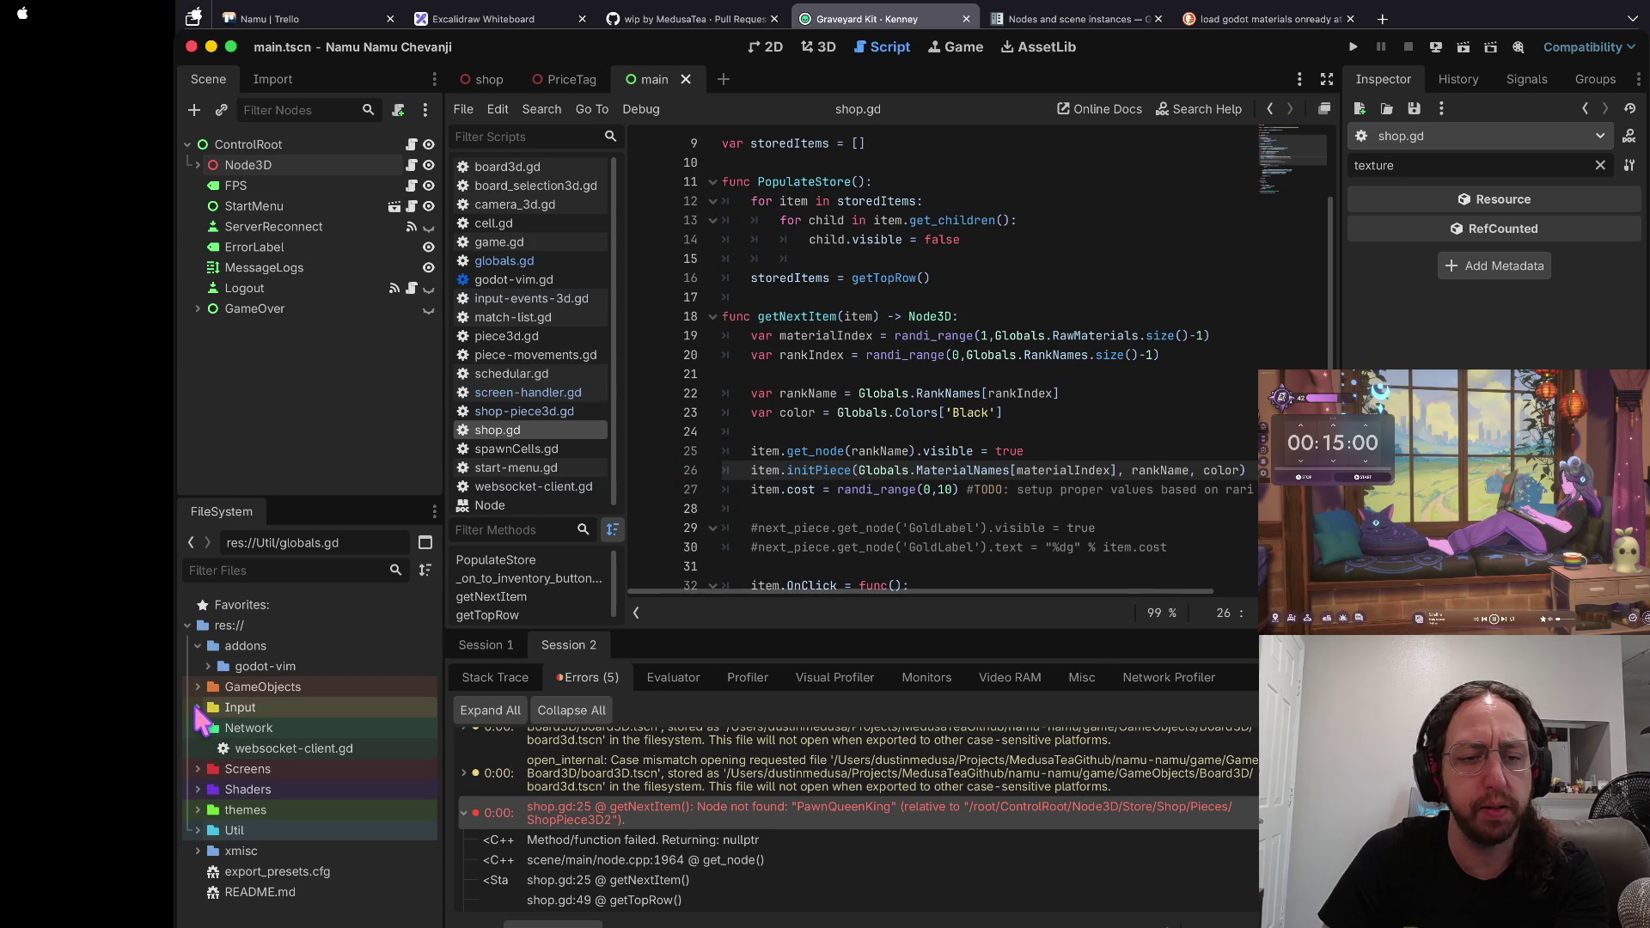
left_click(197, 830)
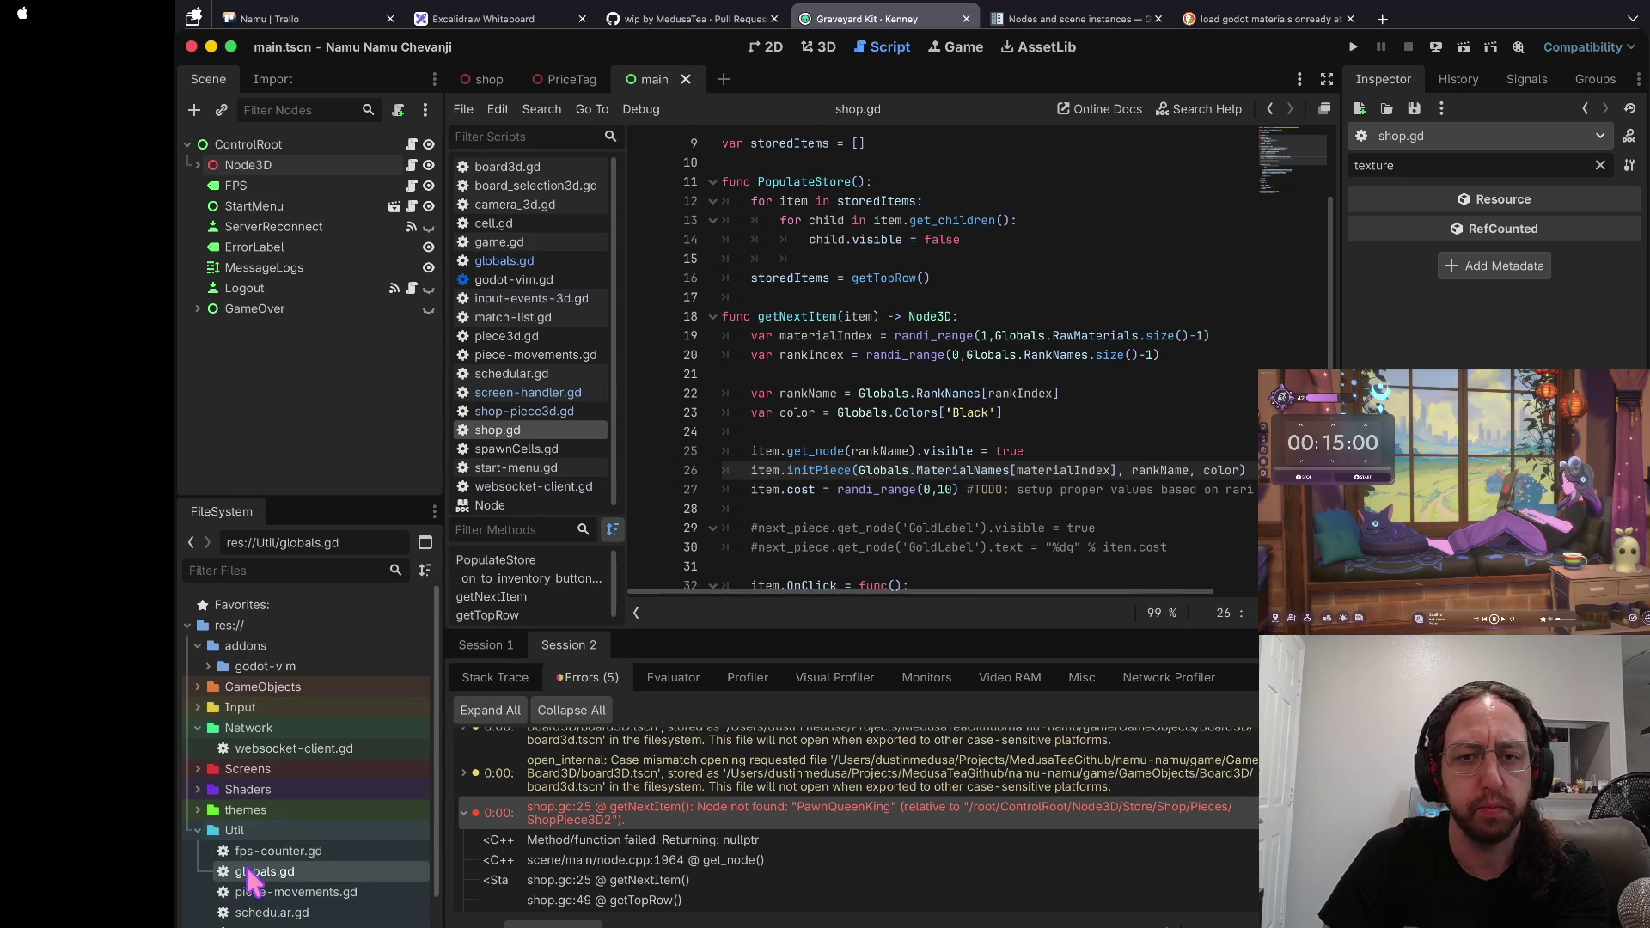
Step: Open globals.gd, comment out 'PawnQueenKing' on line 50 with #, then save and run the project
double_click(249, 873)
scroll(822, 375, "up", 3)
scroll(822, 375, "down", 9)
scroll(822, 375, "down", 4)
left_click(750, 297)
type("//")
key("BackSpace")
type("#")
key("Escape")
key("j")
key("j")
key("j")
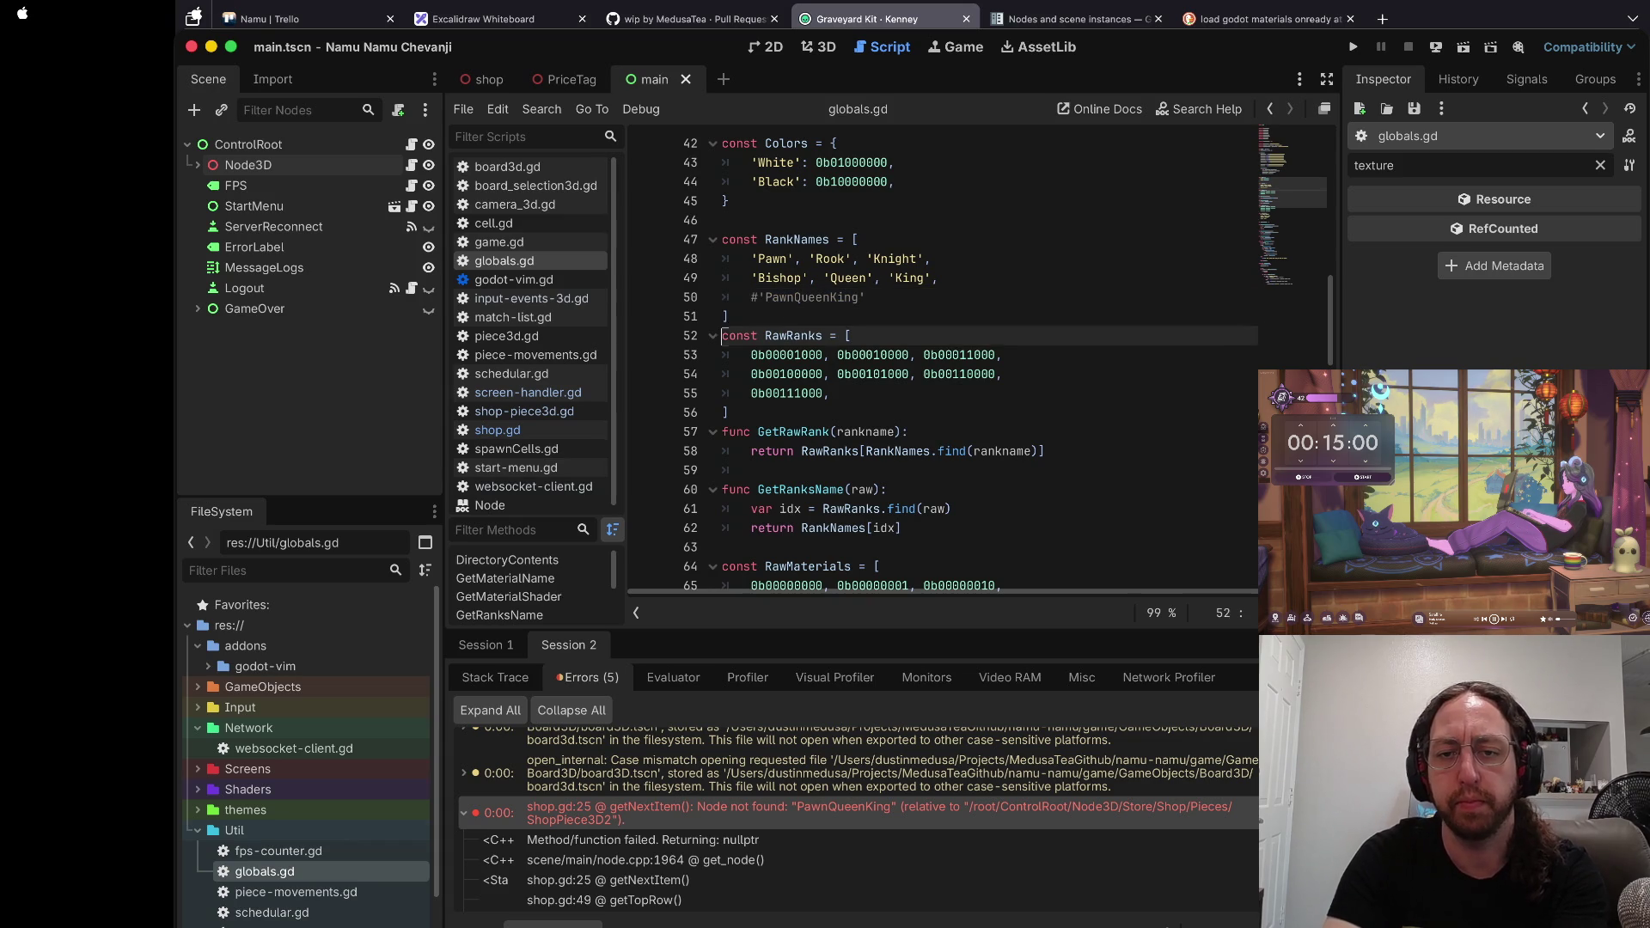
type("#")
key("super+b")
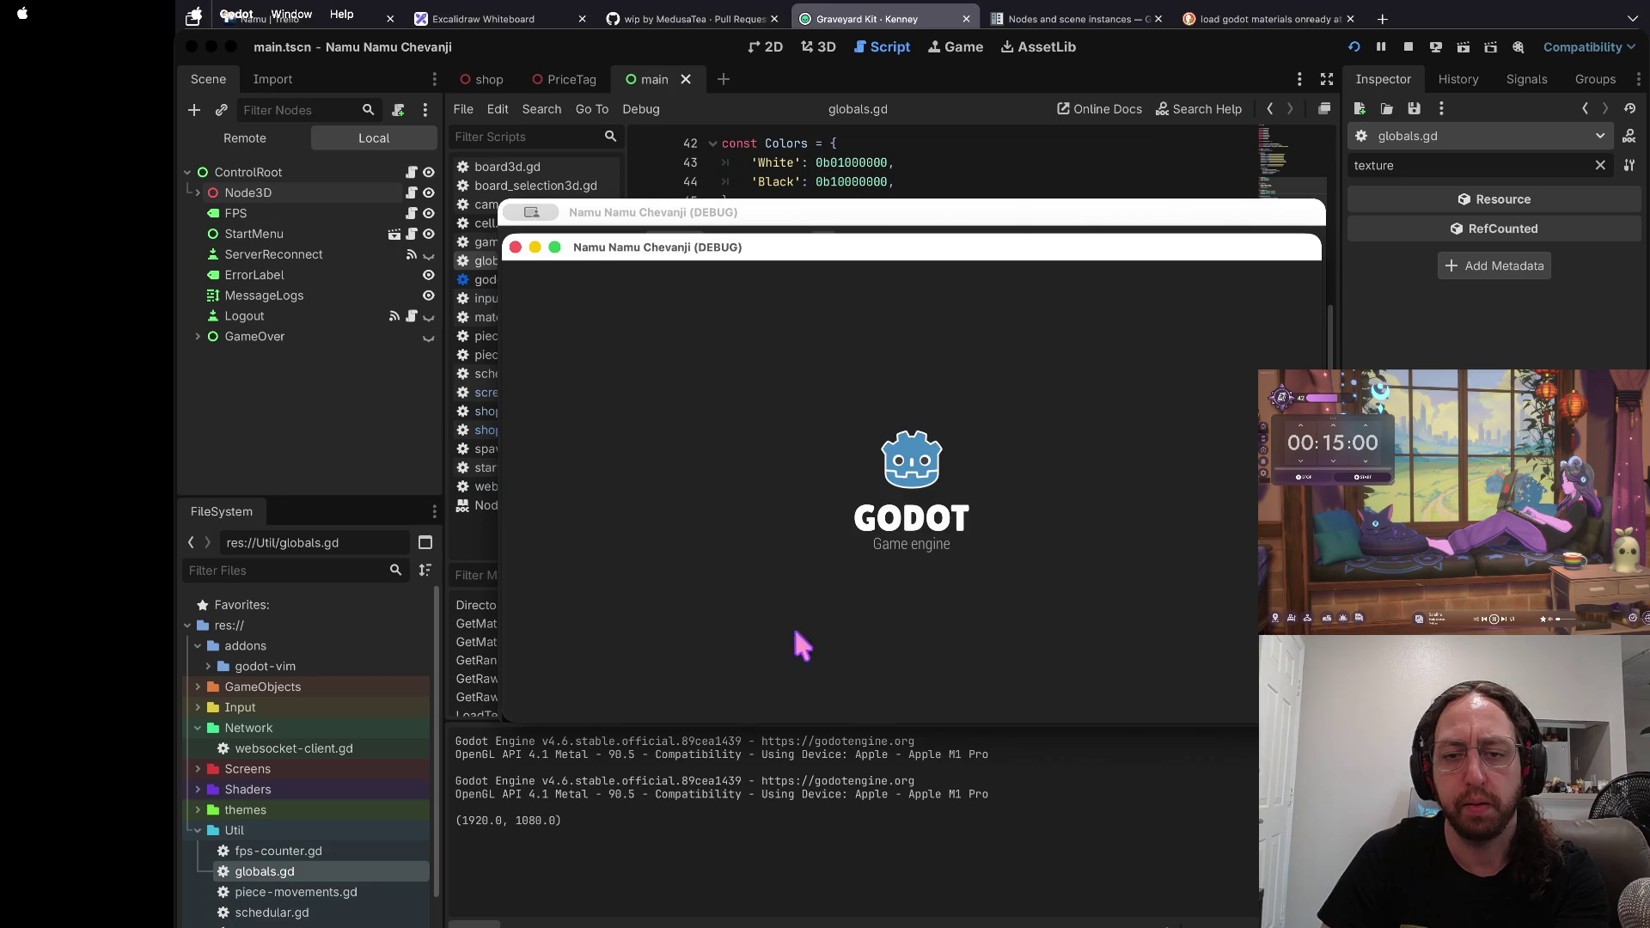
Step: Start the game, visit the 3D store, then go to the chess boards
left_click(787, 554)
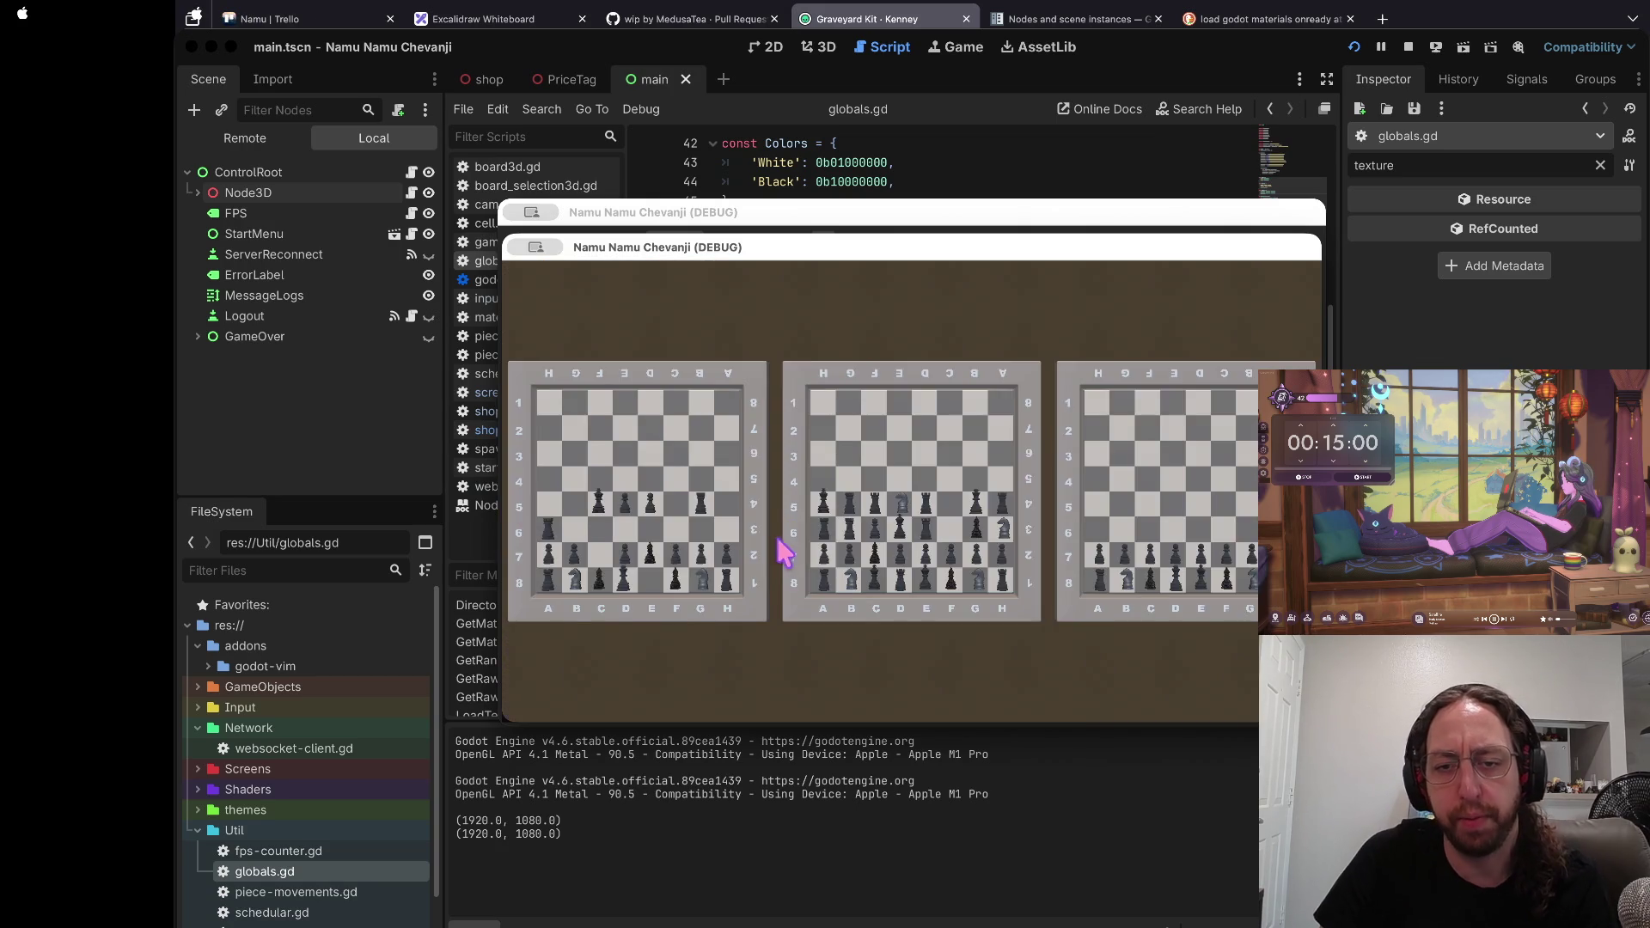
left_click(709, 638)
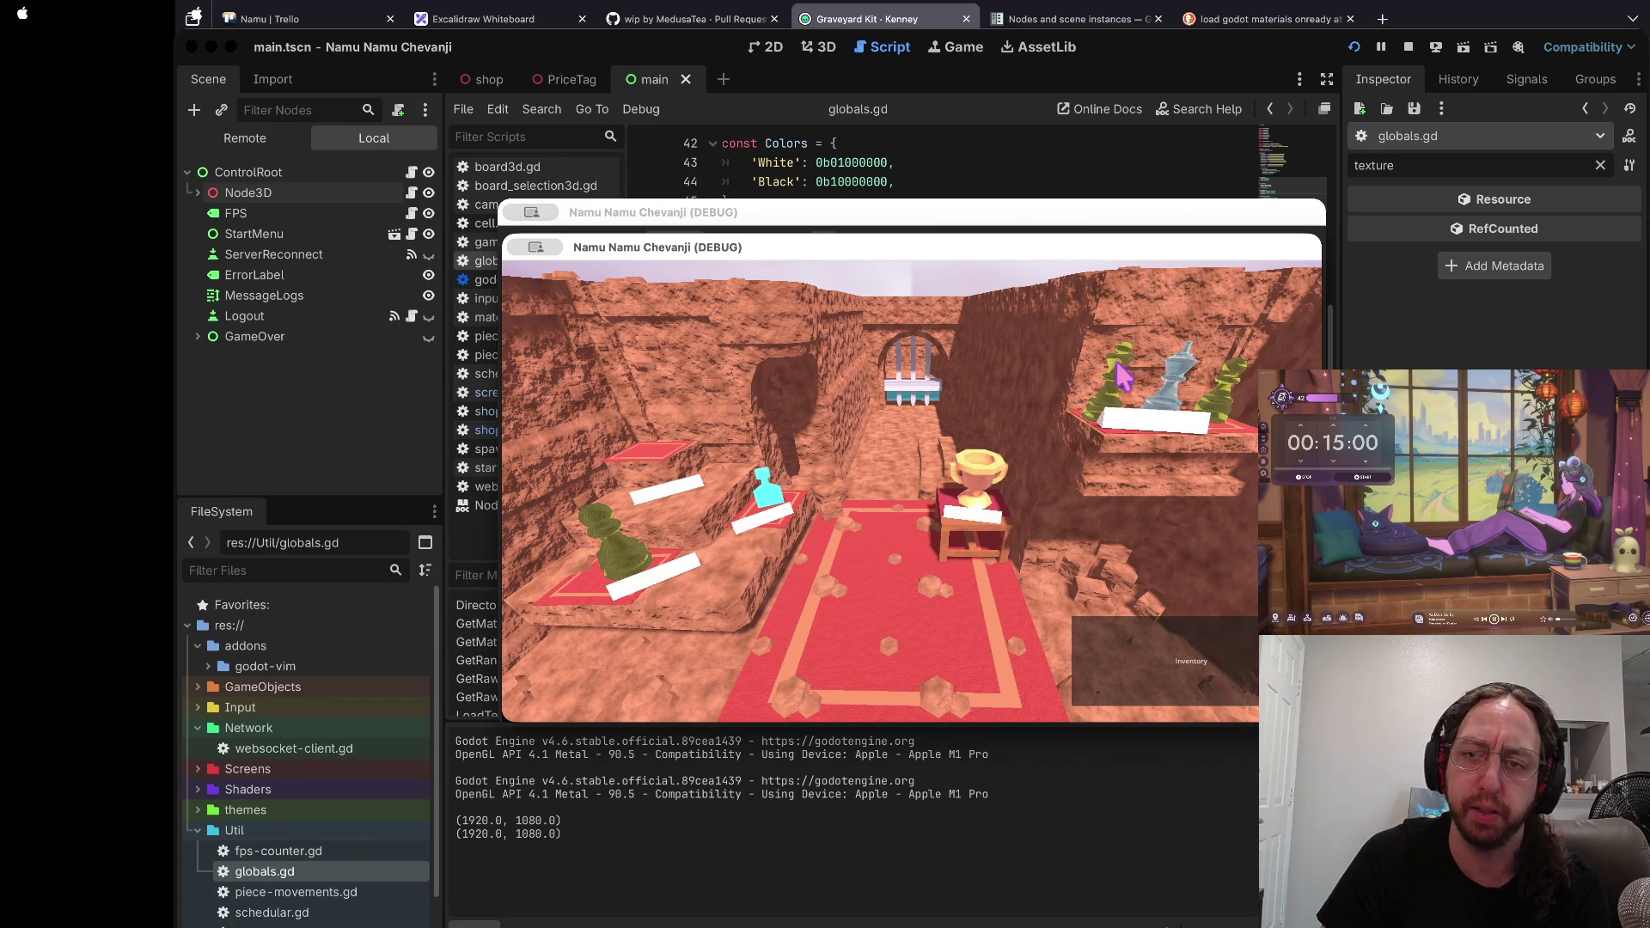
left_click(1158, 651)
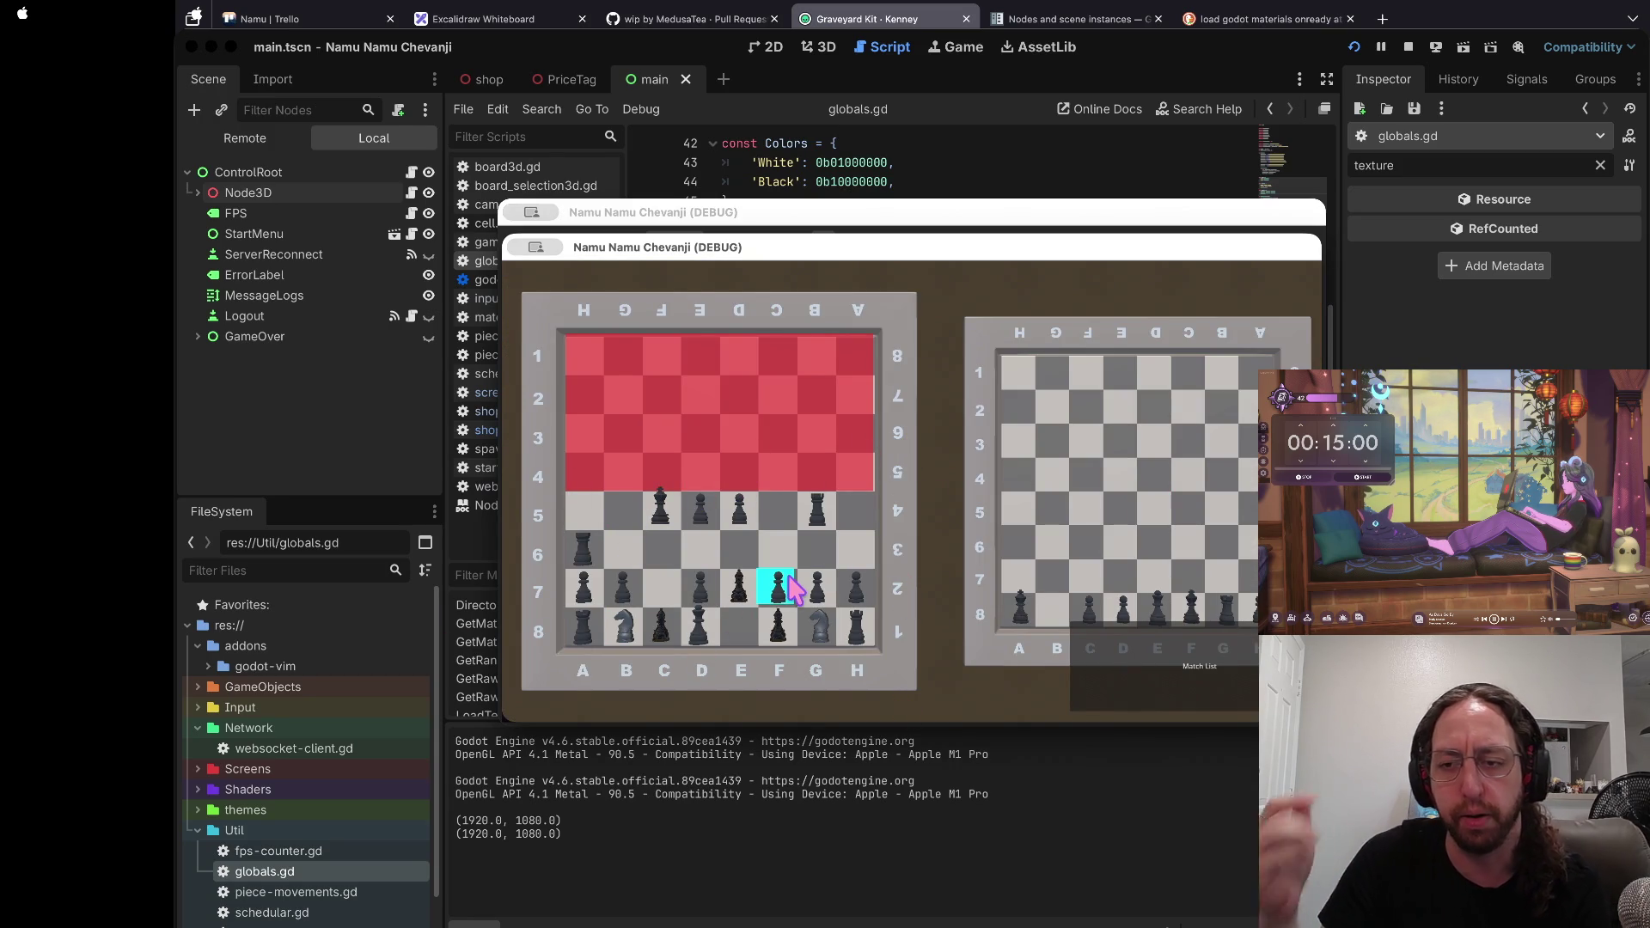
Step: Move black pieces: pawn C8 to C6, pawn B7 to B6, knight B8 to D6, pawn C5 to B5
left_click(1100, 605)
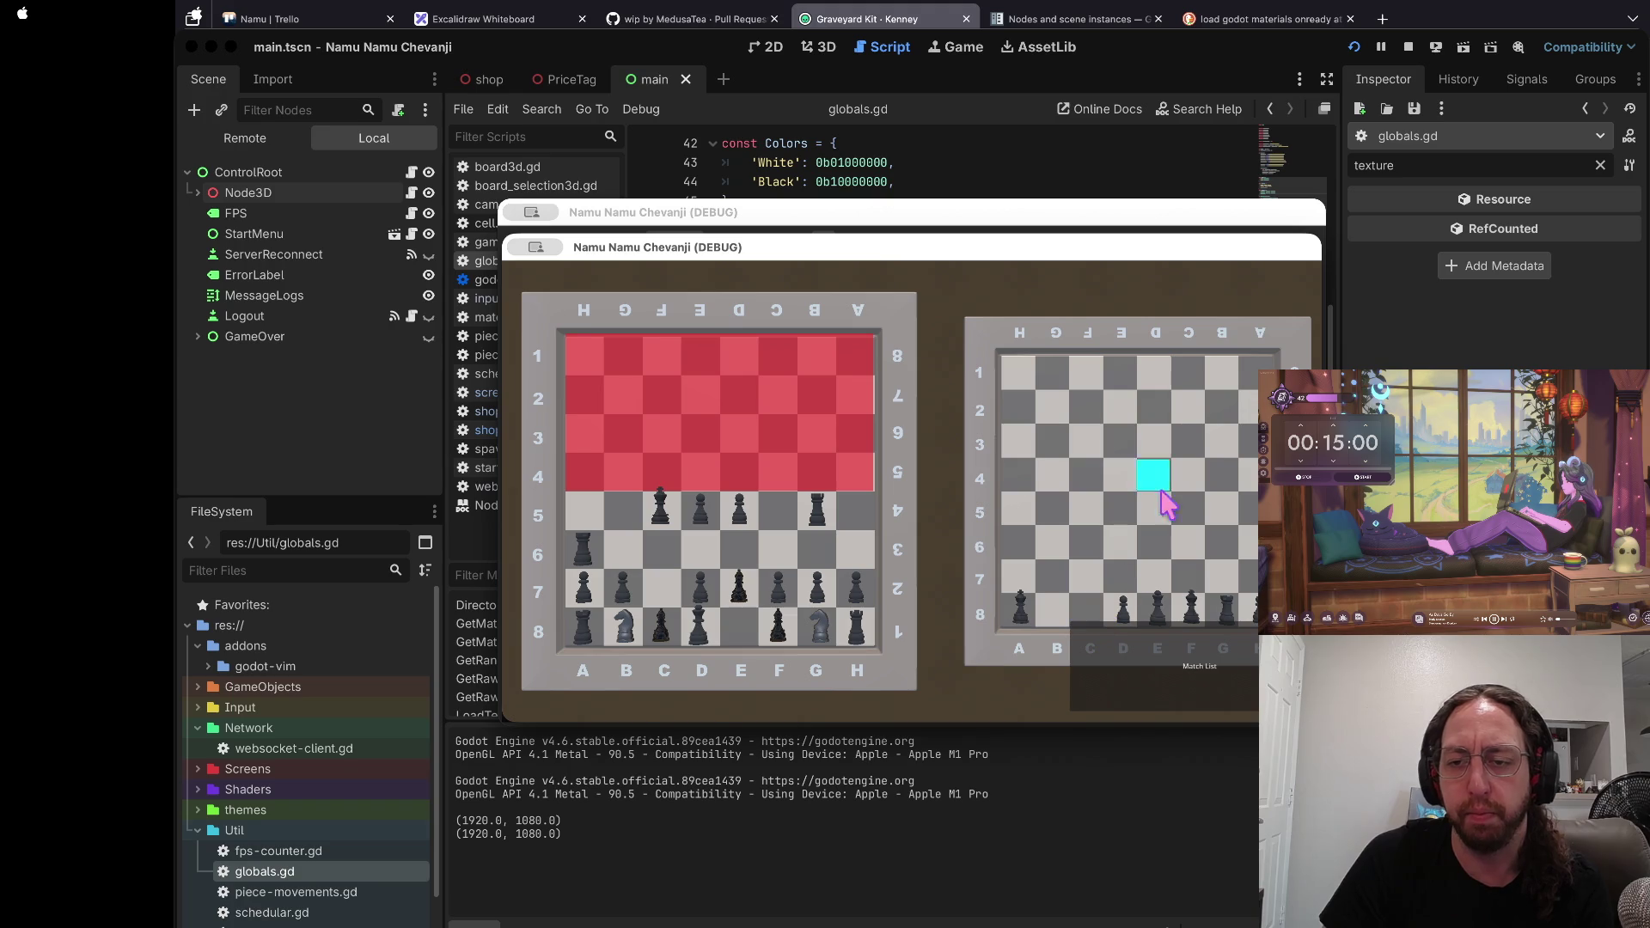
left_click(672, 557)
left_click(623, 589)
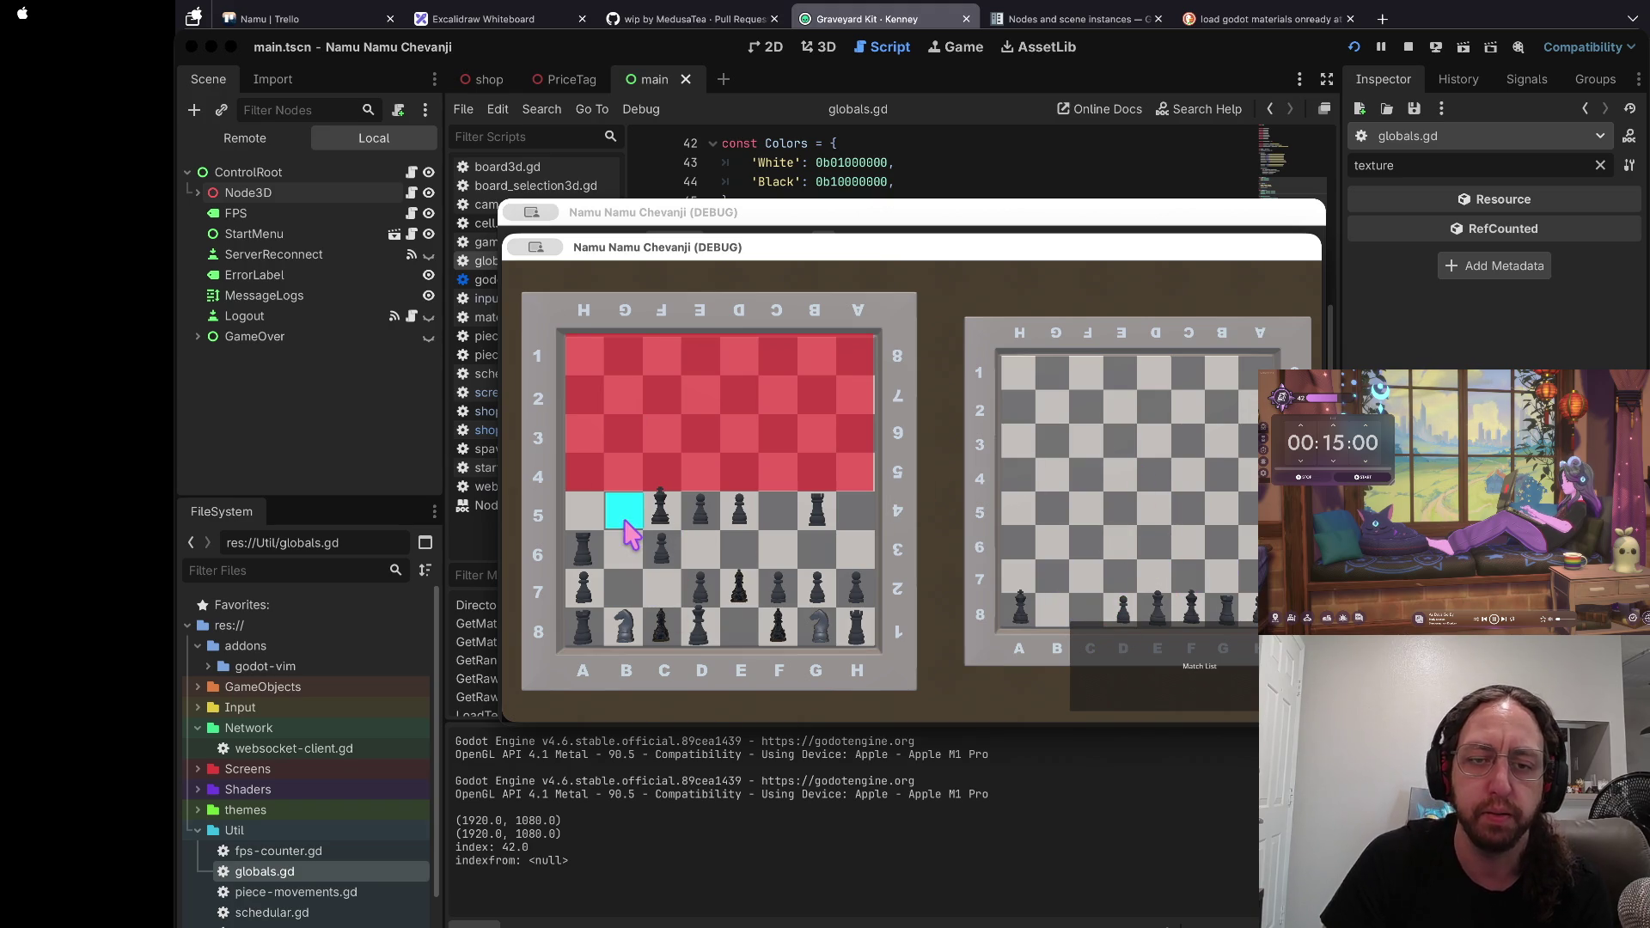
left_click(620, 550)
left_click(625, 626)
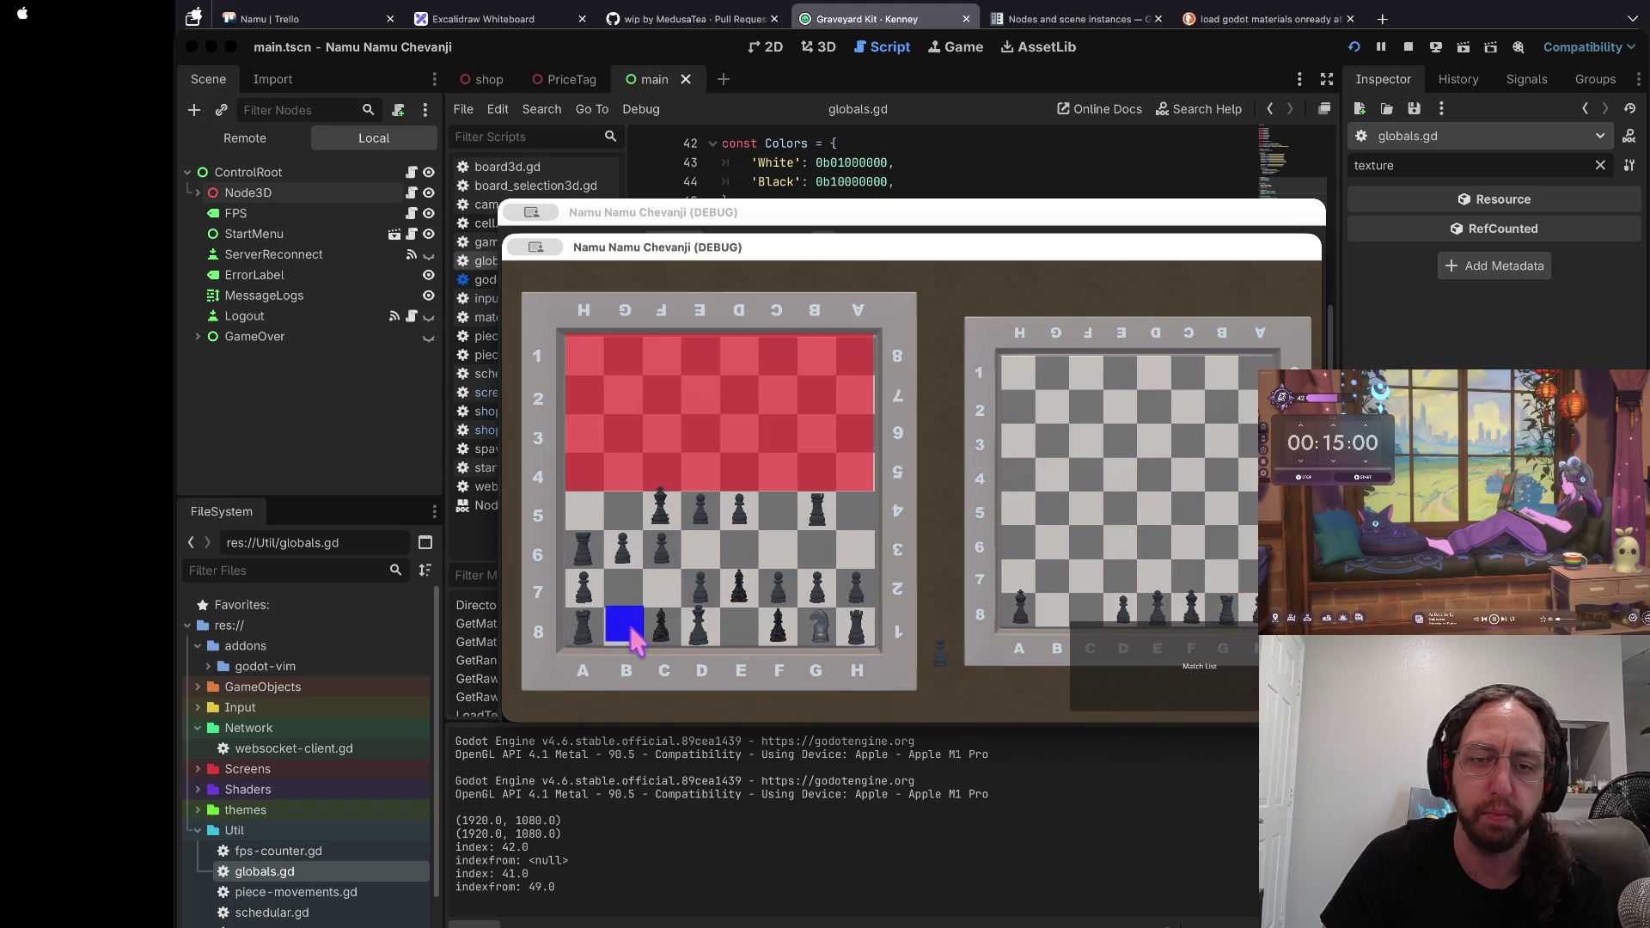
left_click(700, 550)
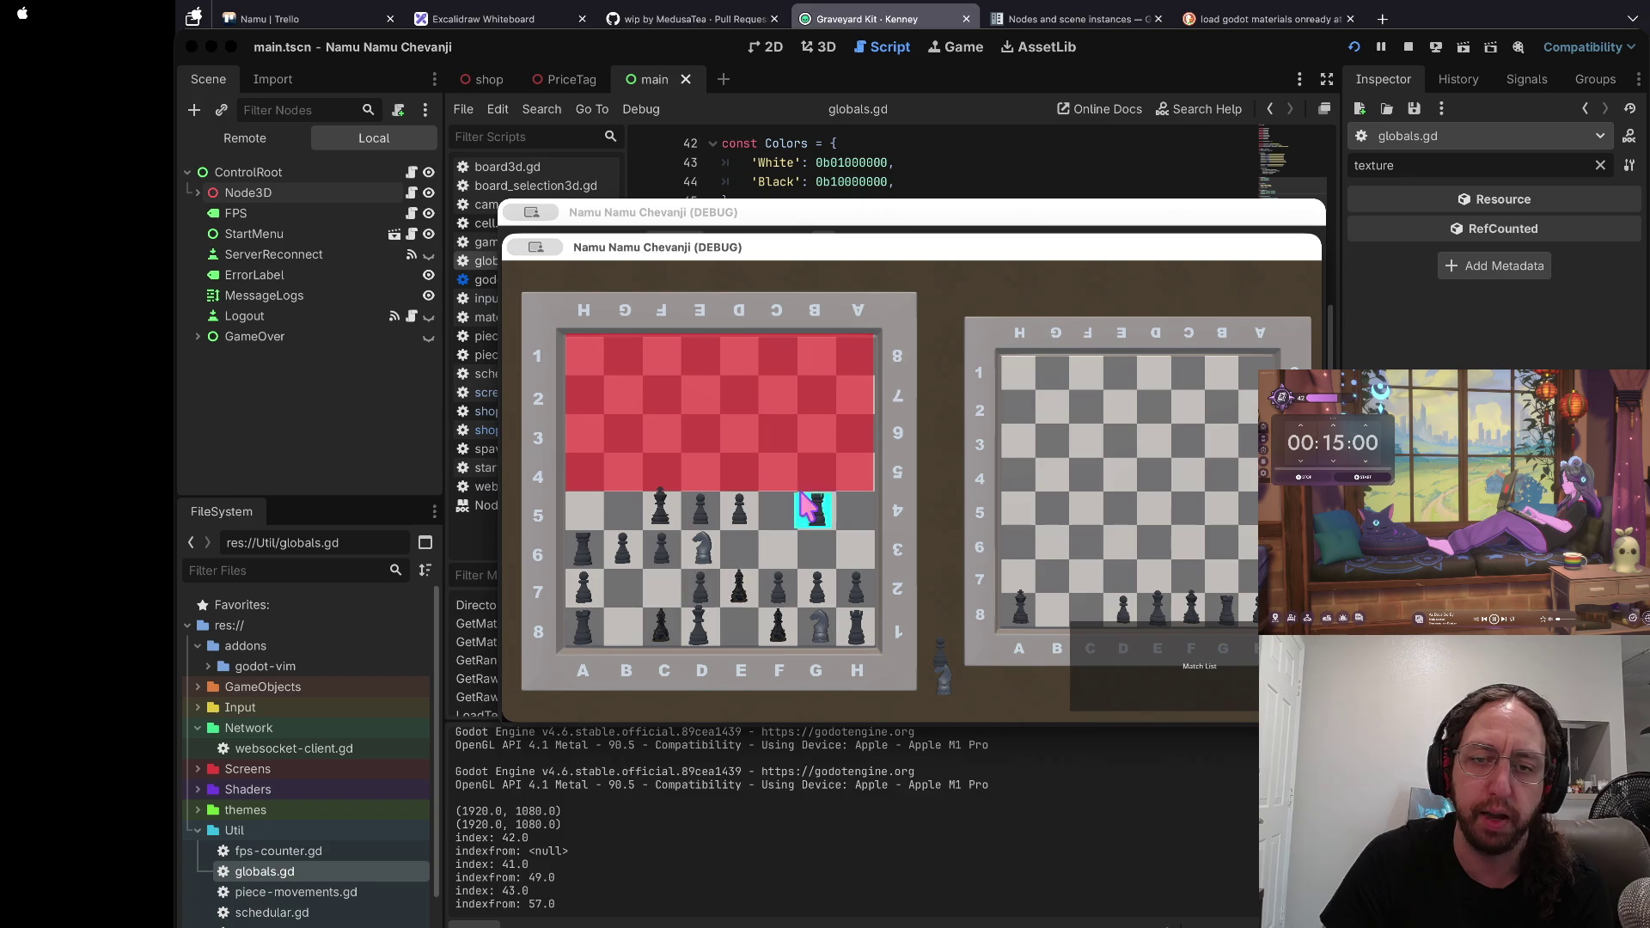
left_click(658, 513)
left_click(624, 513)
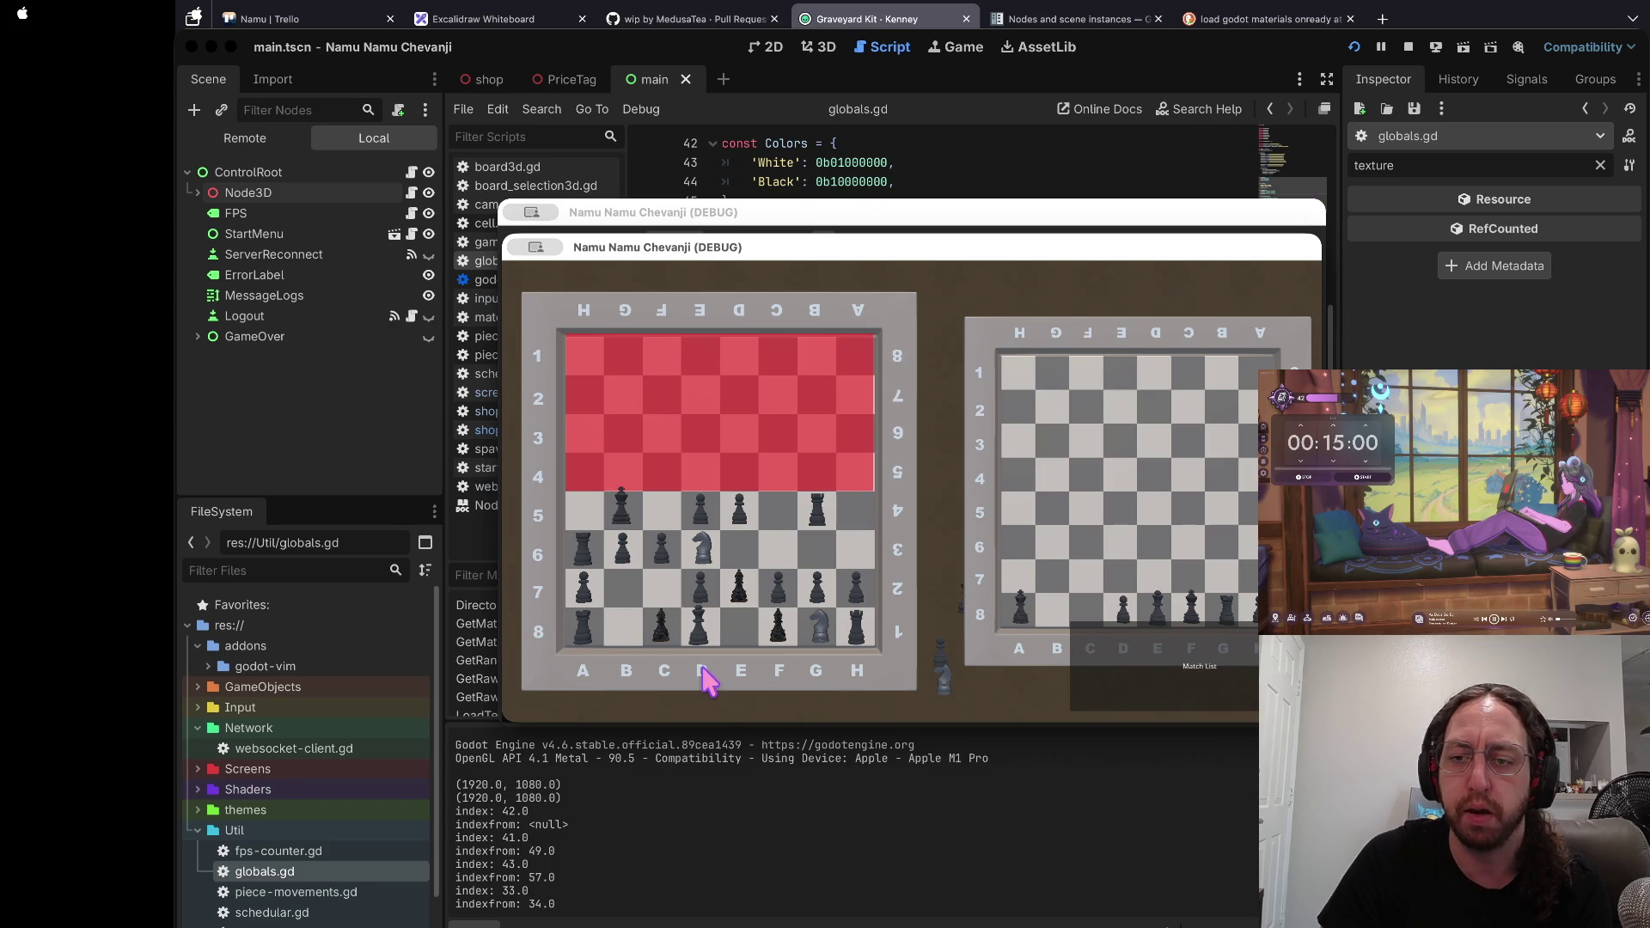
Step: Join a match from the Match List, then stop the running game
left_click(1173, 683)
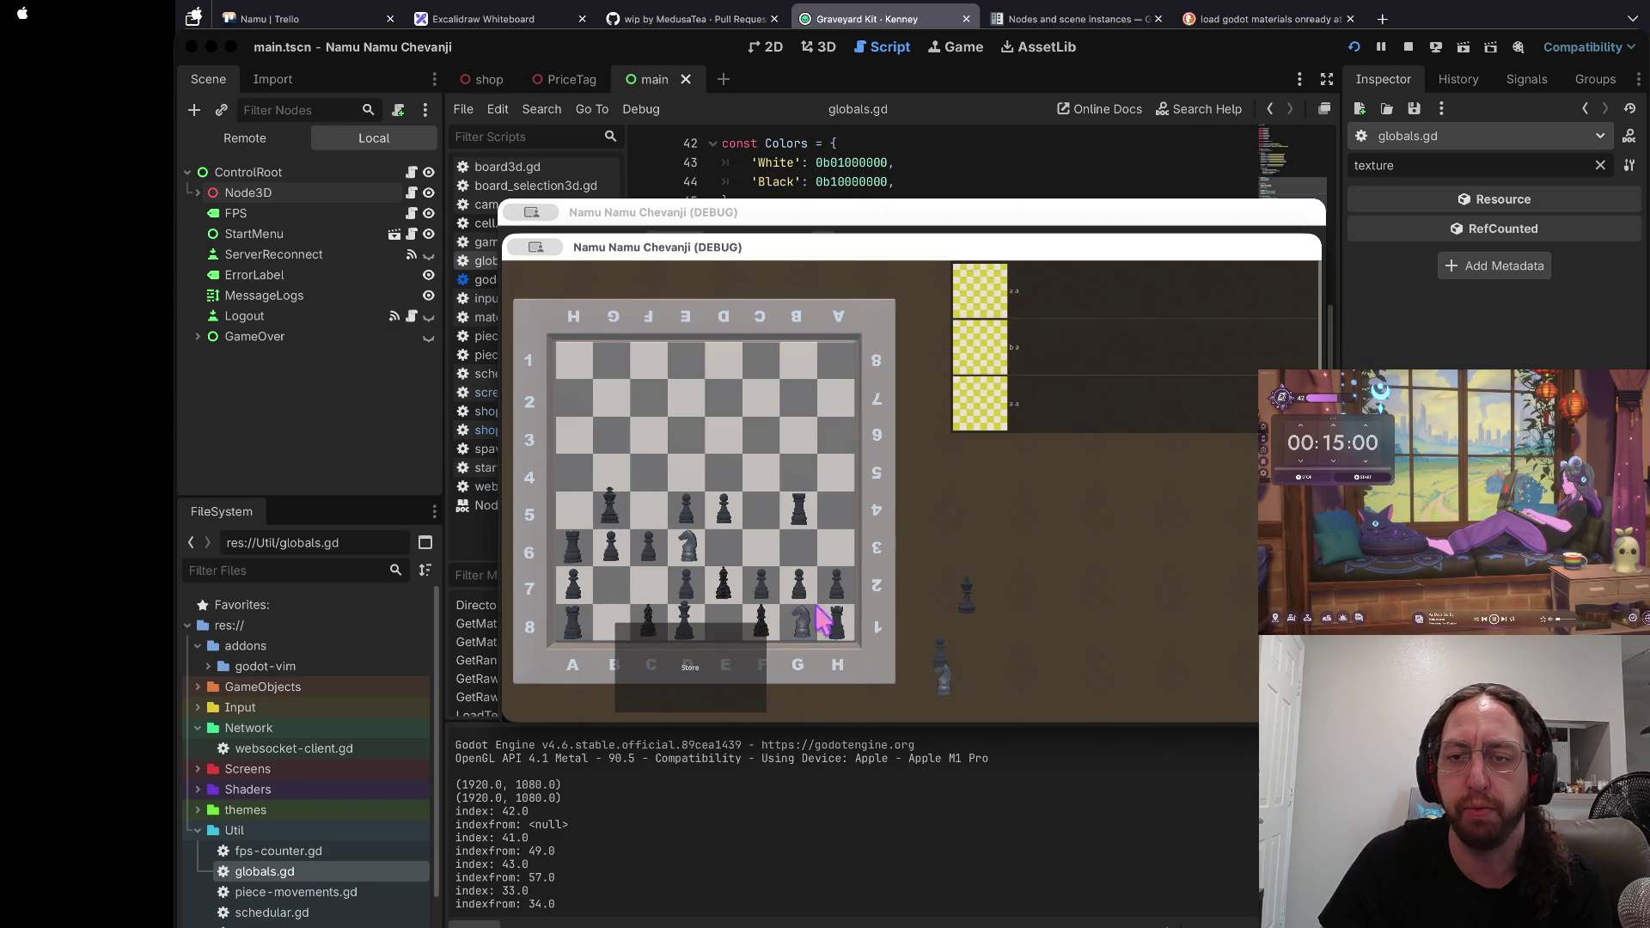
left_click(1143, 289)
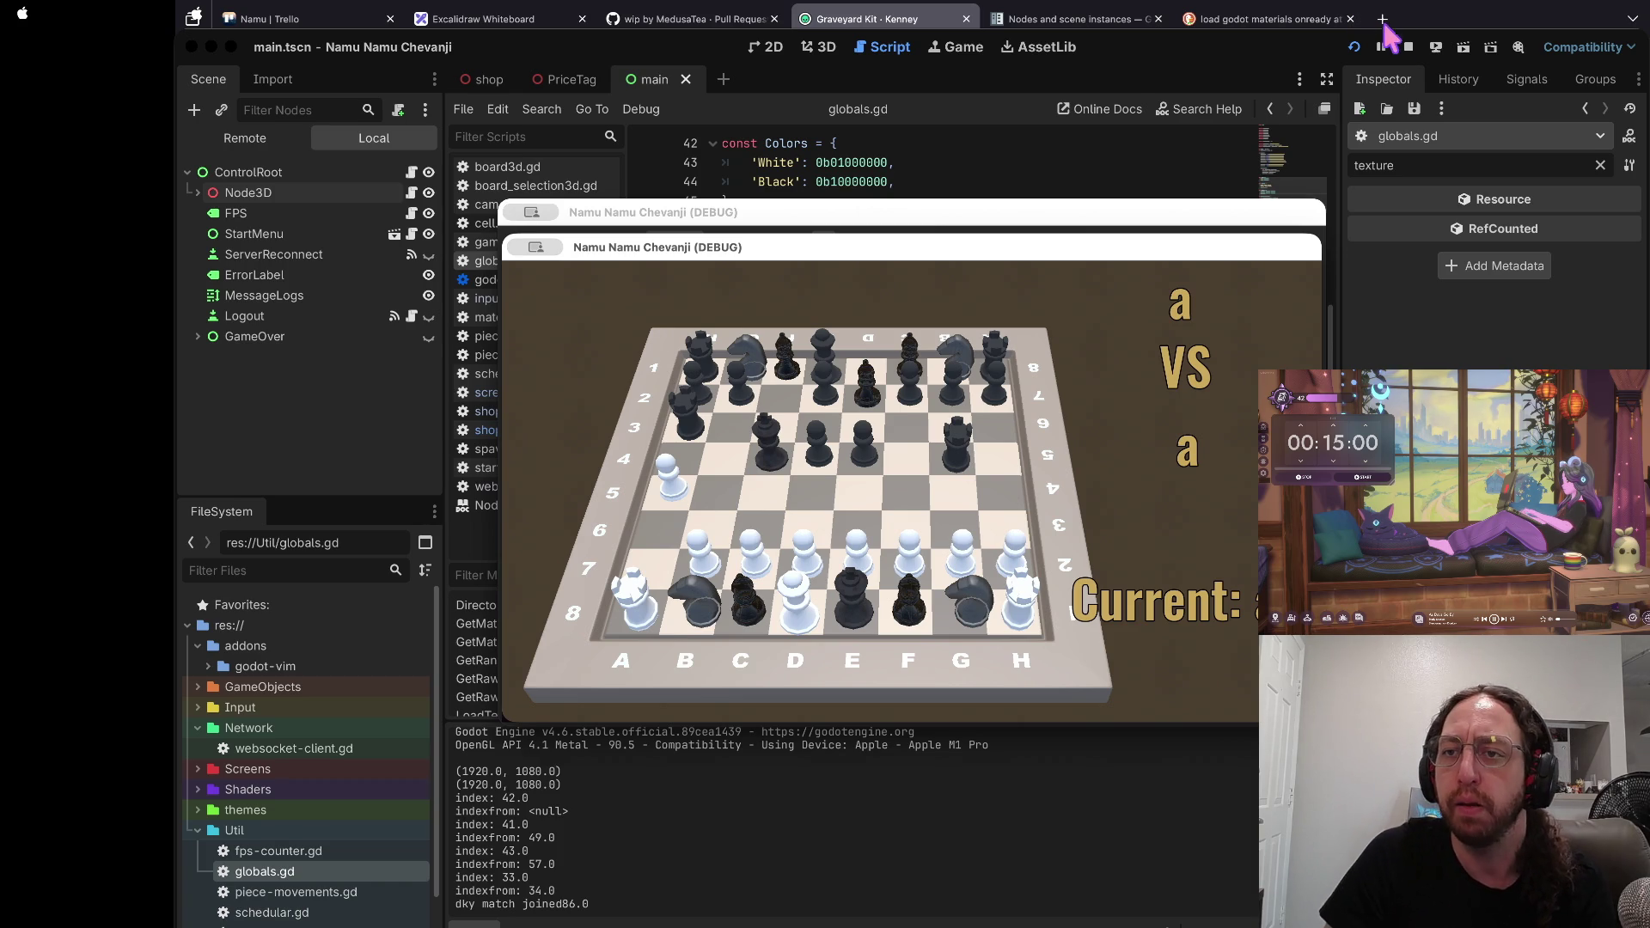
left_click(1408, 48)
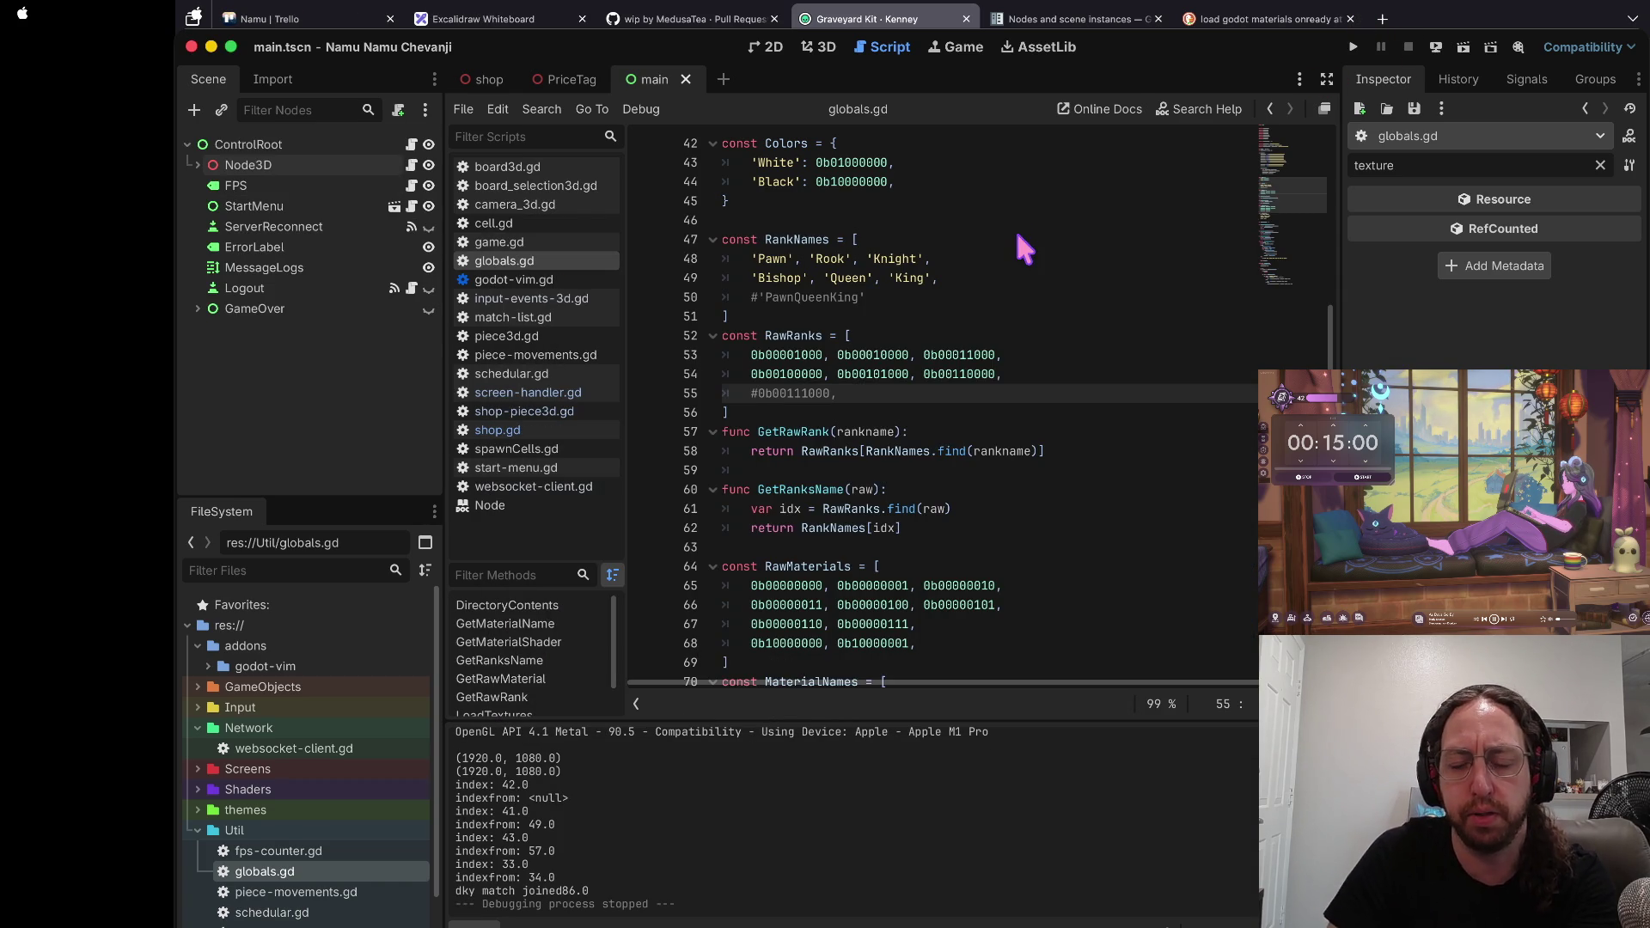
key("super+b")
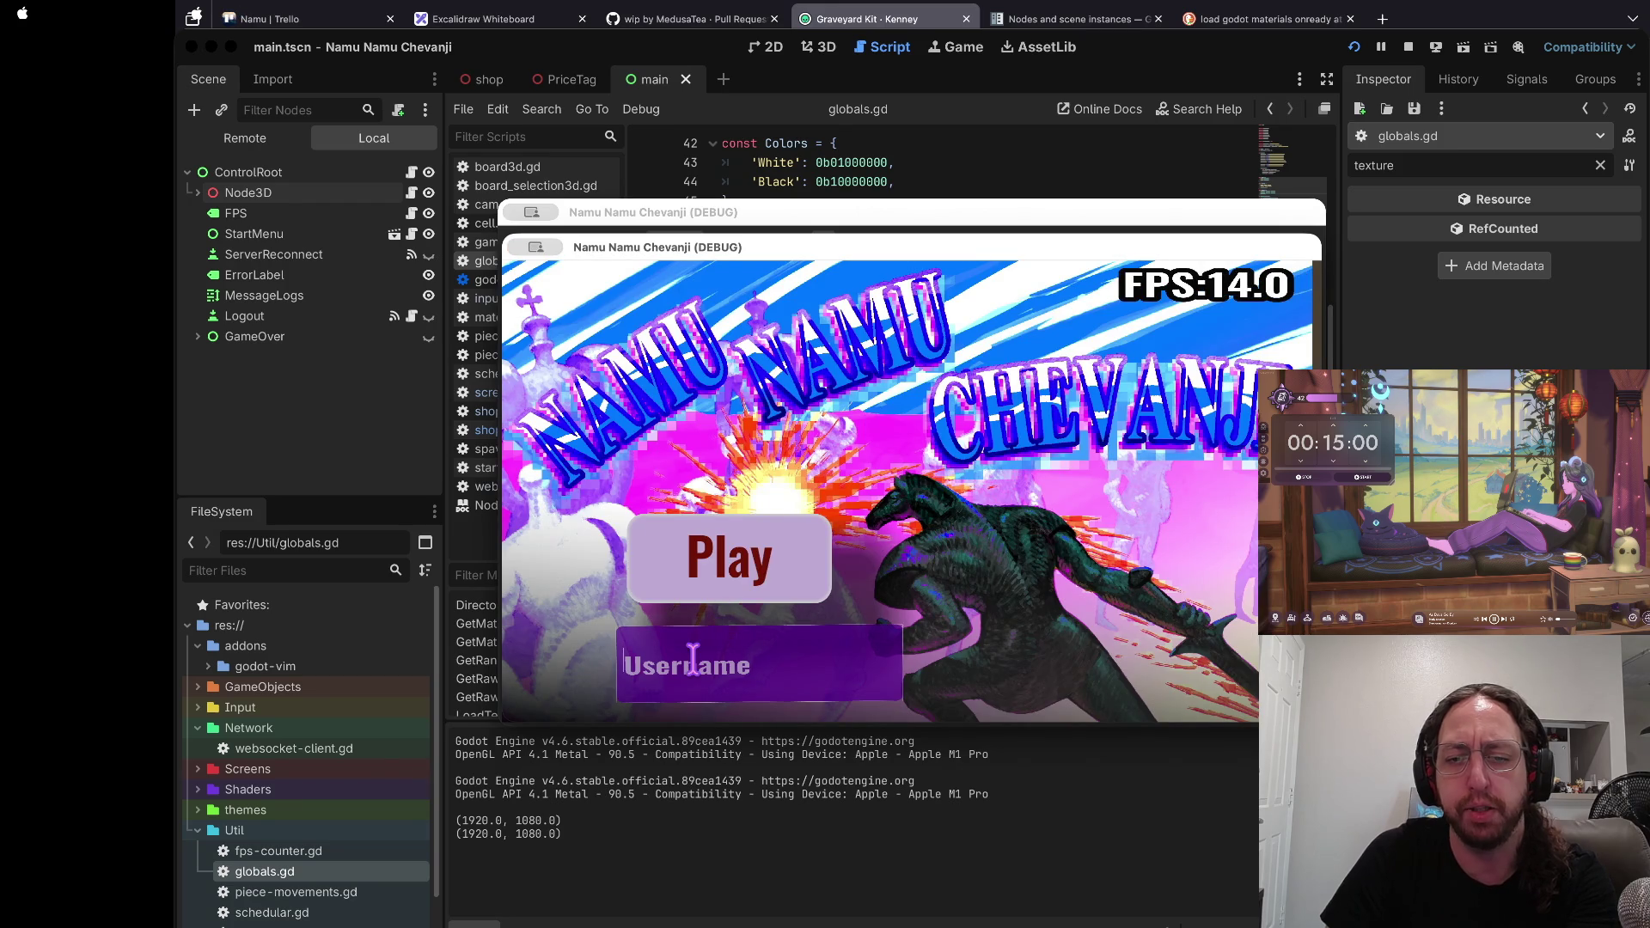
left_click(696, 668)
type("a")
left_click(789, 591)
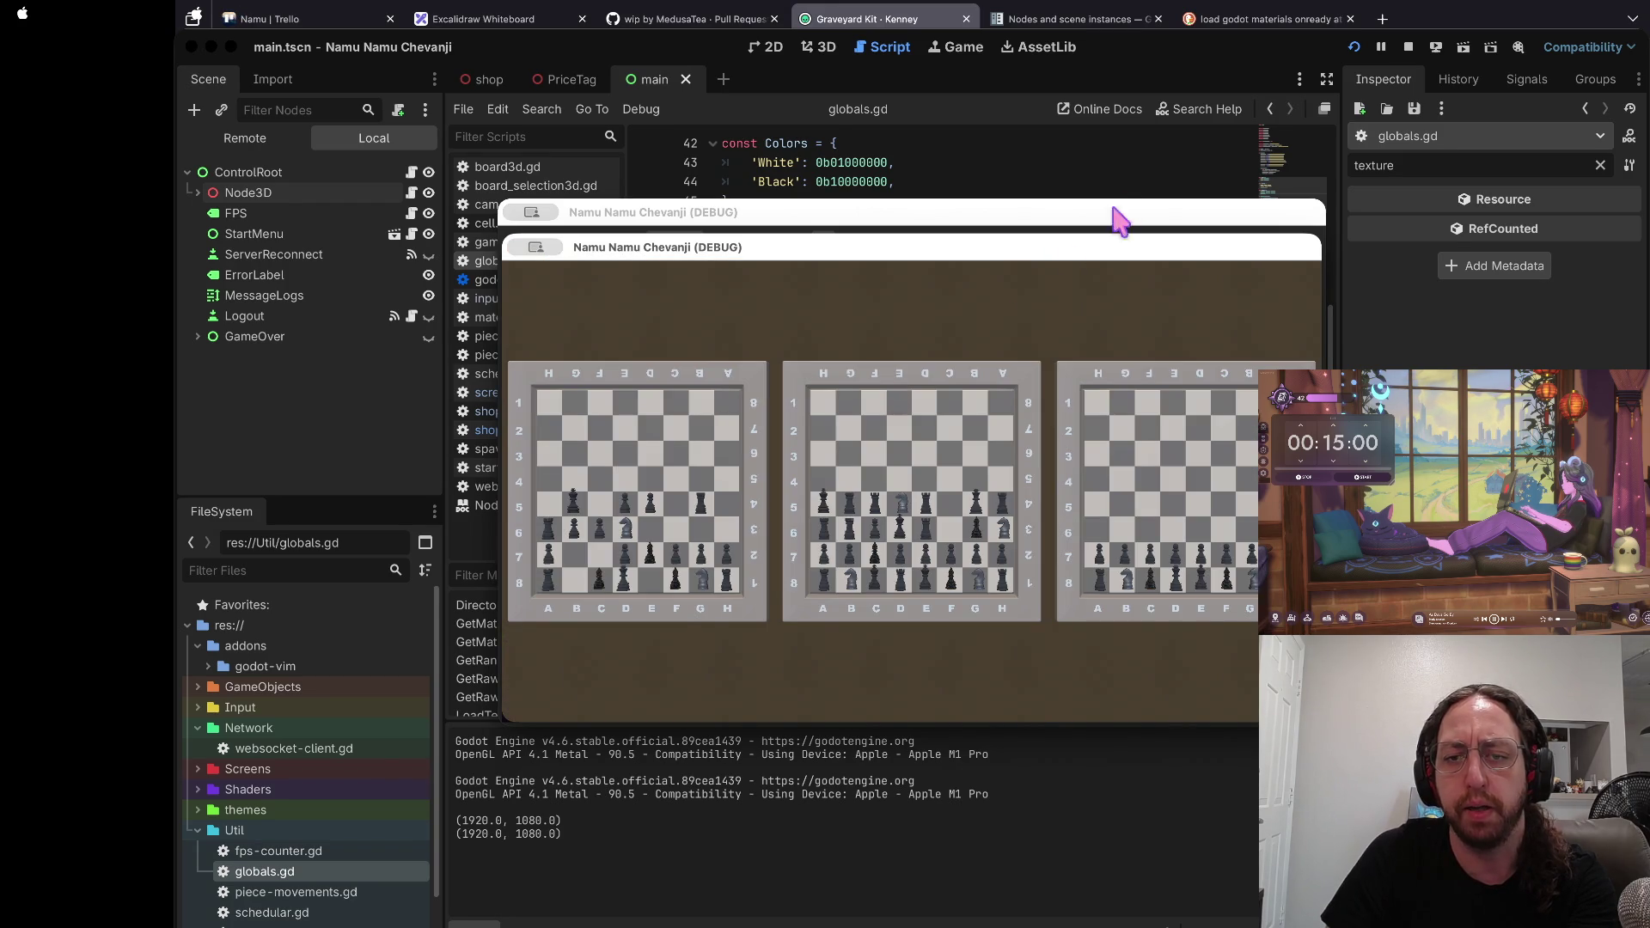
left_click(755, 527)
left_click(663, 647)
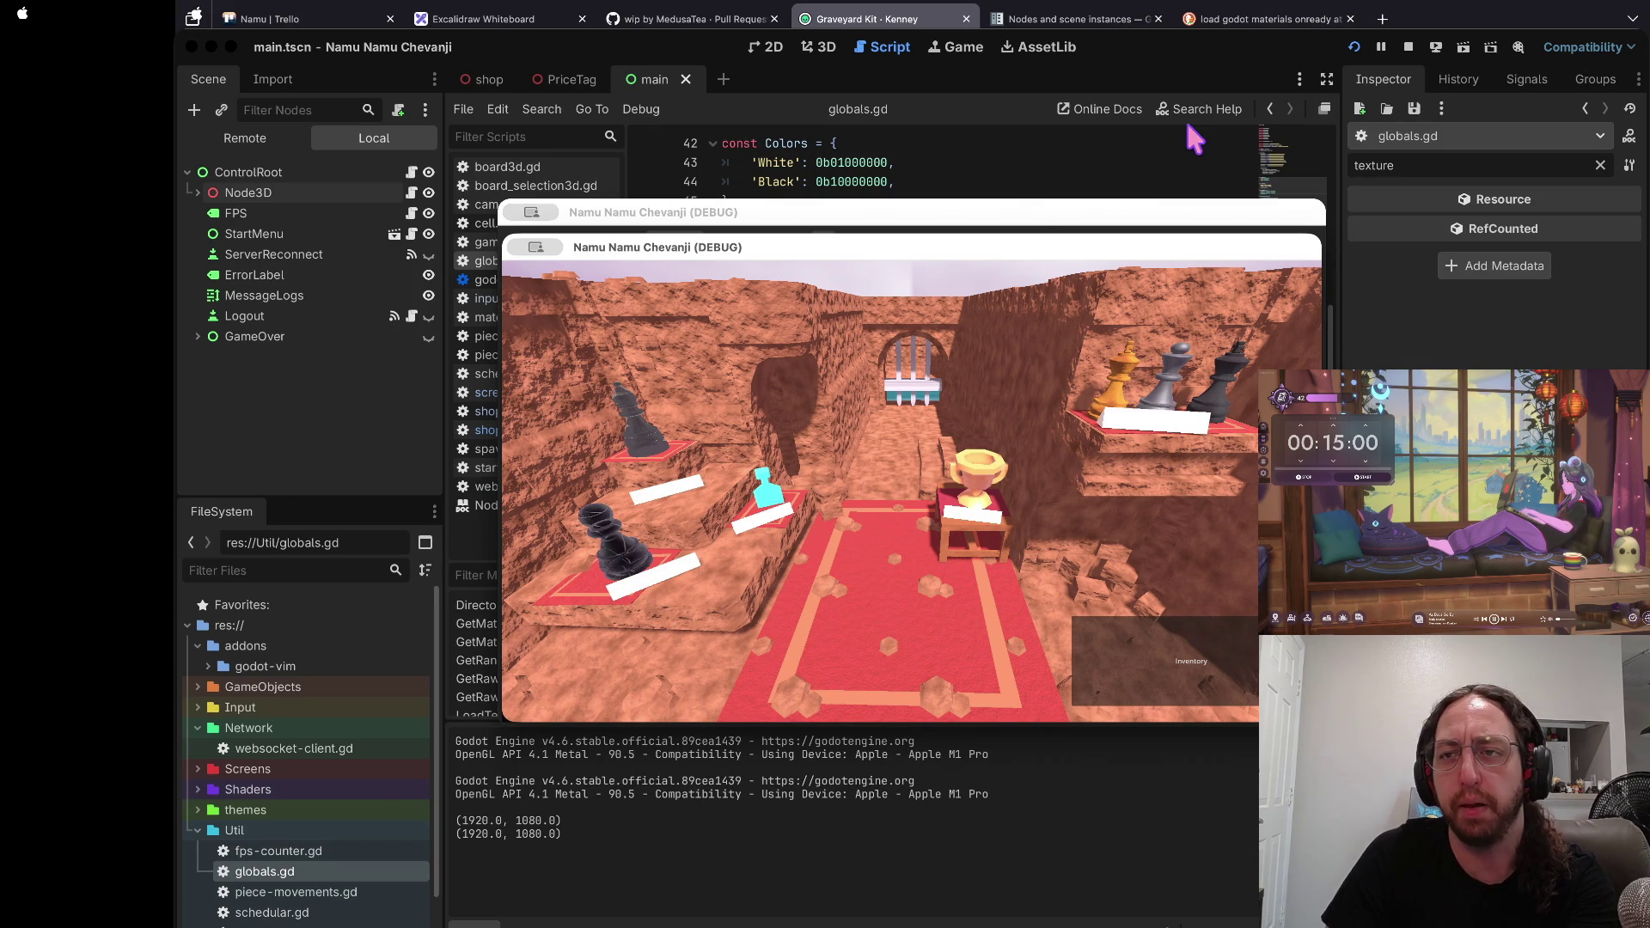
left_click(1407, 47)
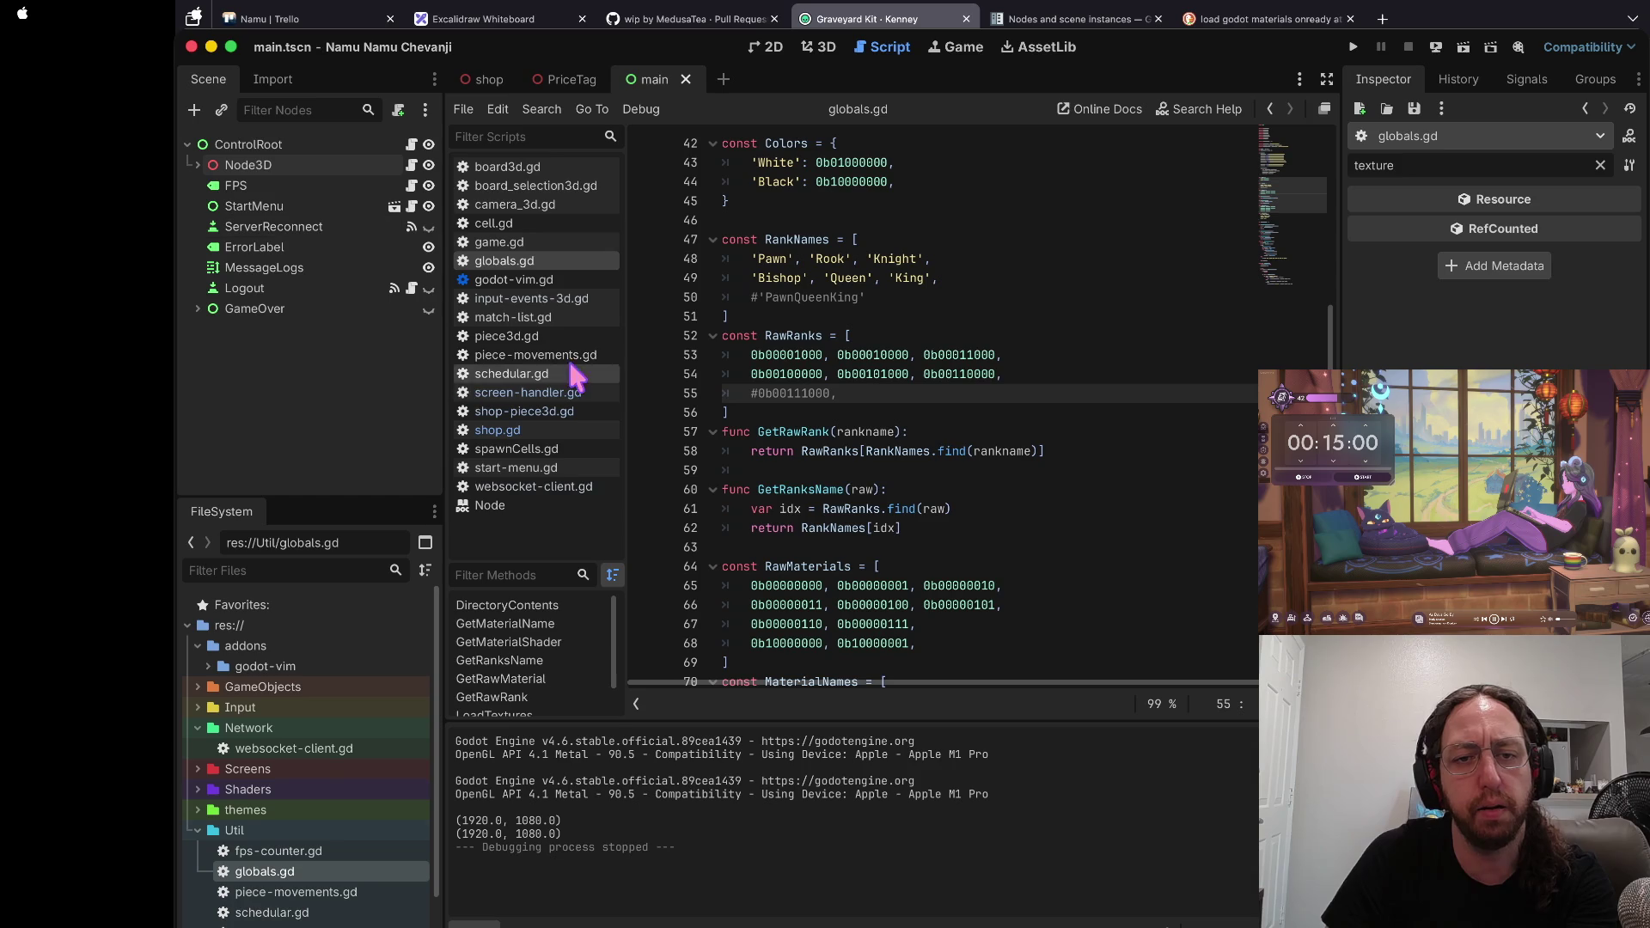
Step: In shop-piece3d.gd, inspect the set_surface_override_material call on line 48 and the color checks
left_click(548, 411)
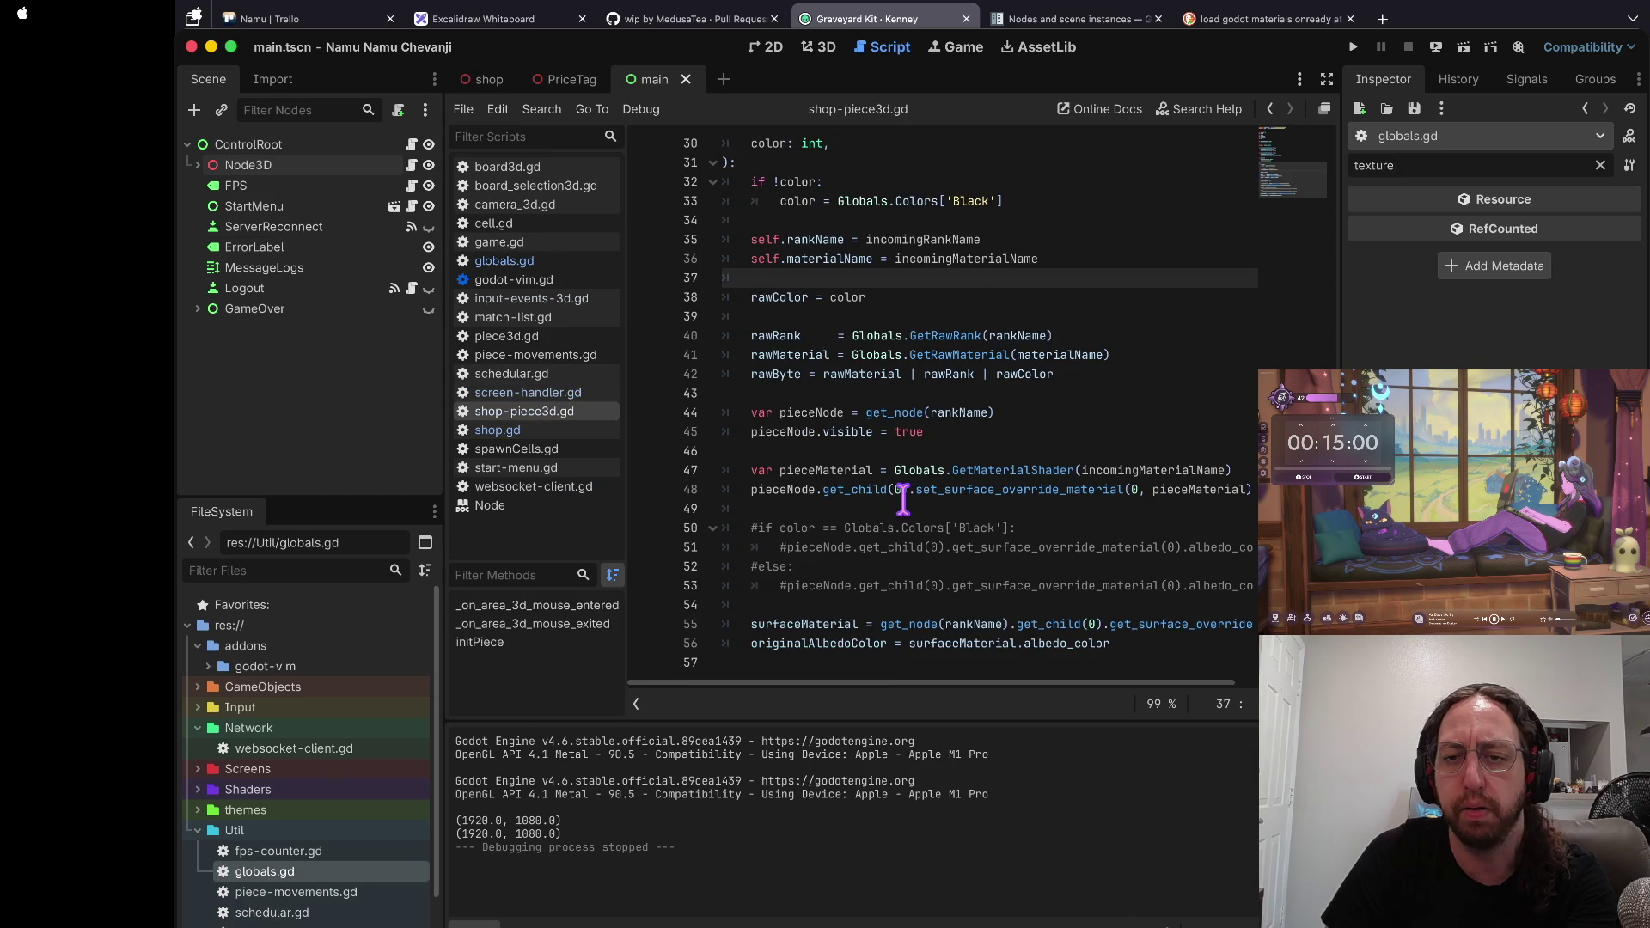
left_click(902, 489)
left_click(1038, 489)
scroll(822, 468, "right", 3)
scroll(822, 468, "left", 4)
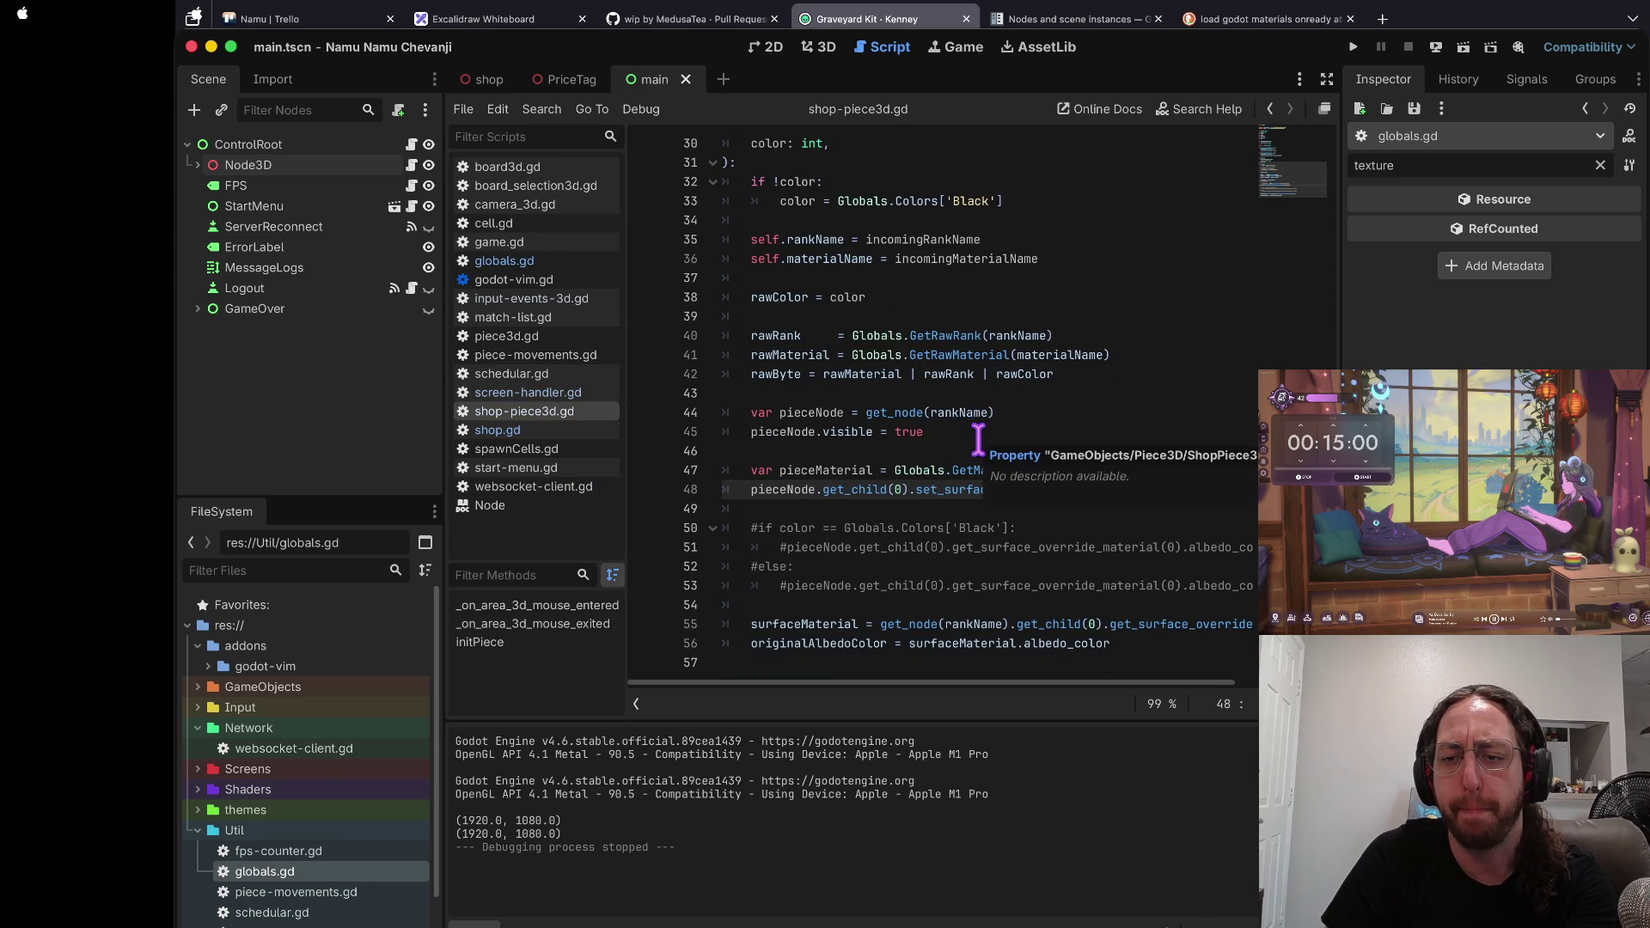
scroll(1100, 567, "right", 2)
scroll(1098, 578, "left", 2)
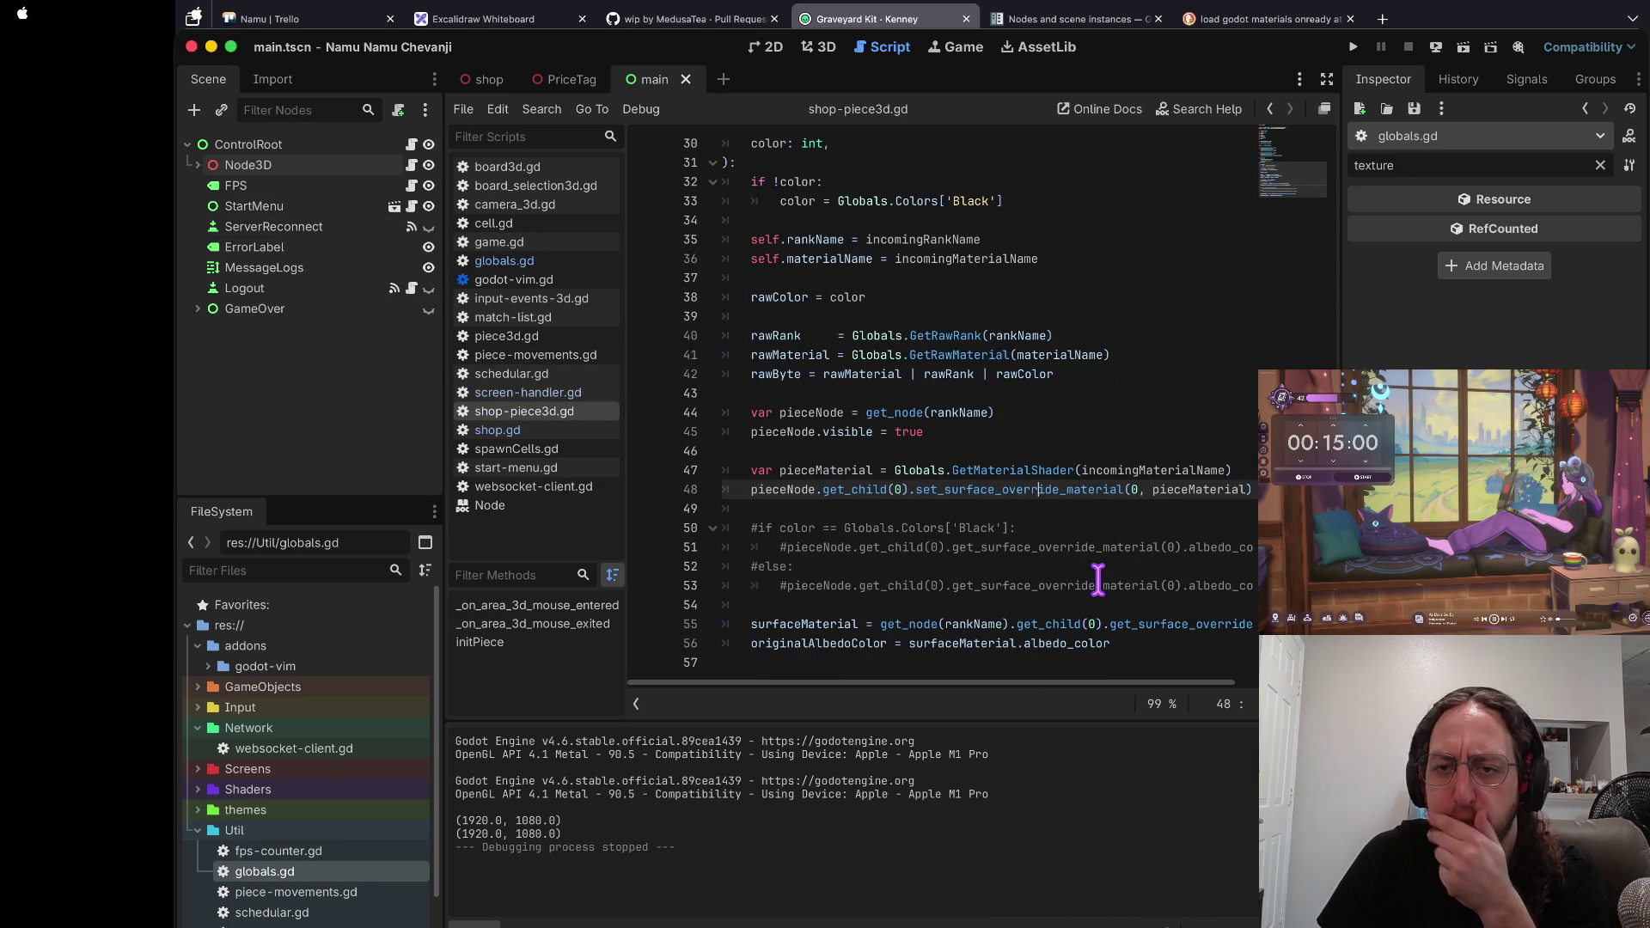
scroll(1098, 577, "up", 3)
left_click(772, 313)
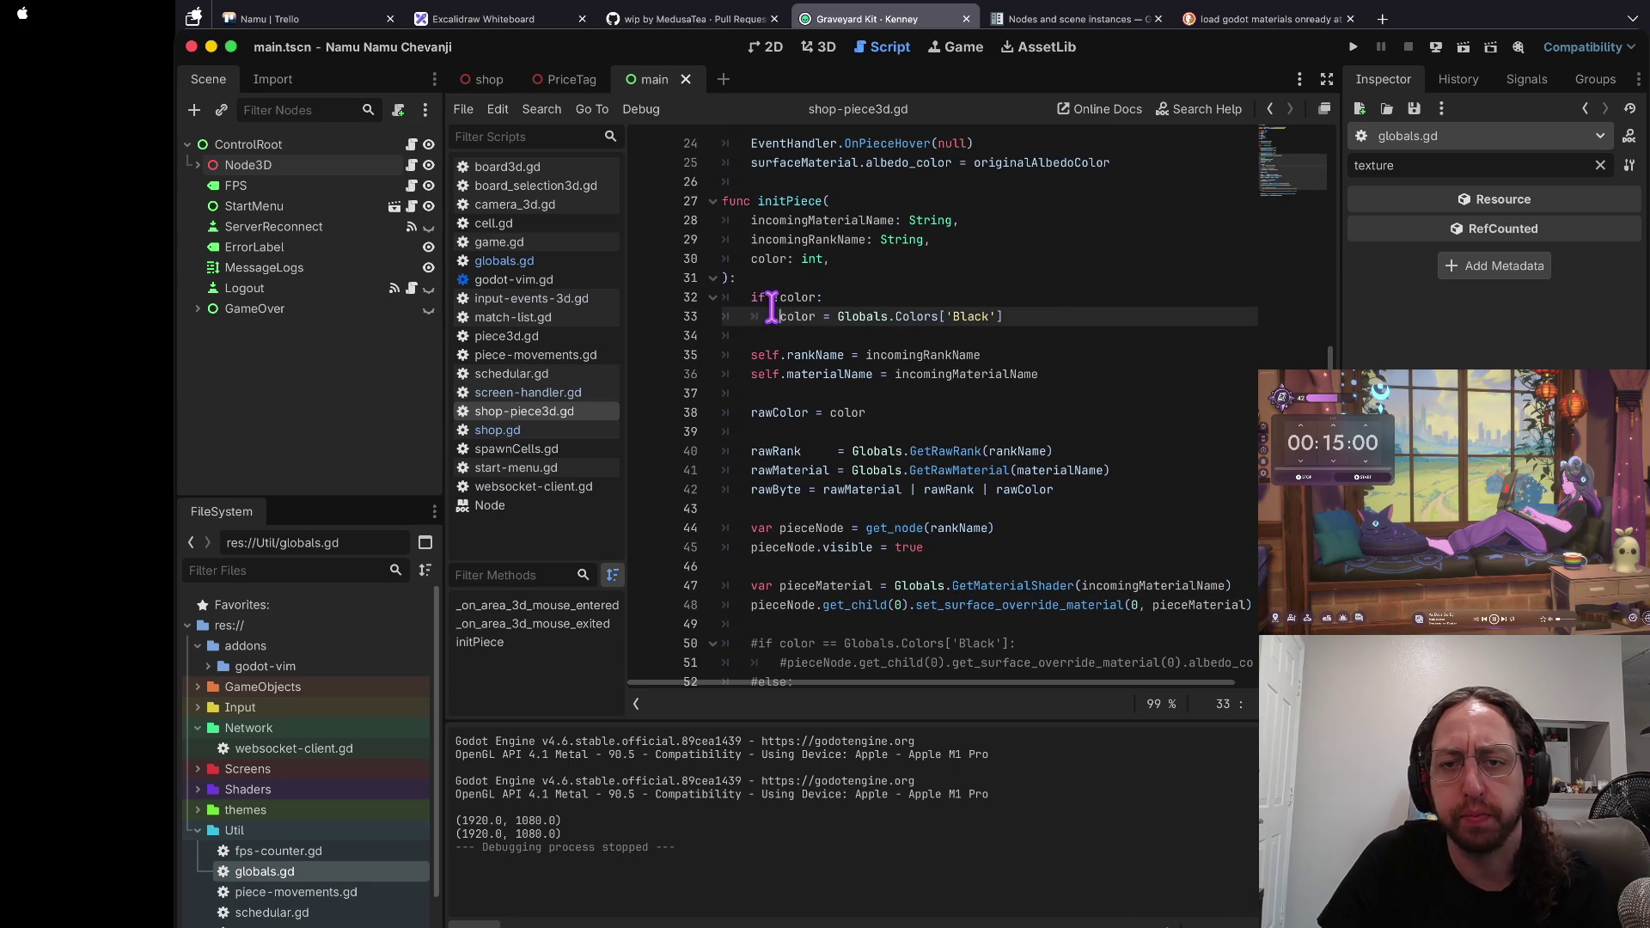
key("asterisk")
key("n")
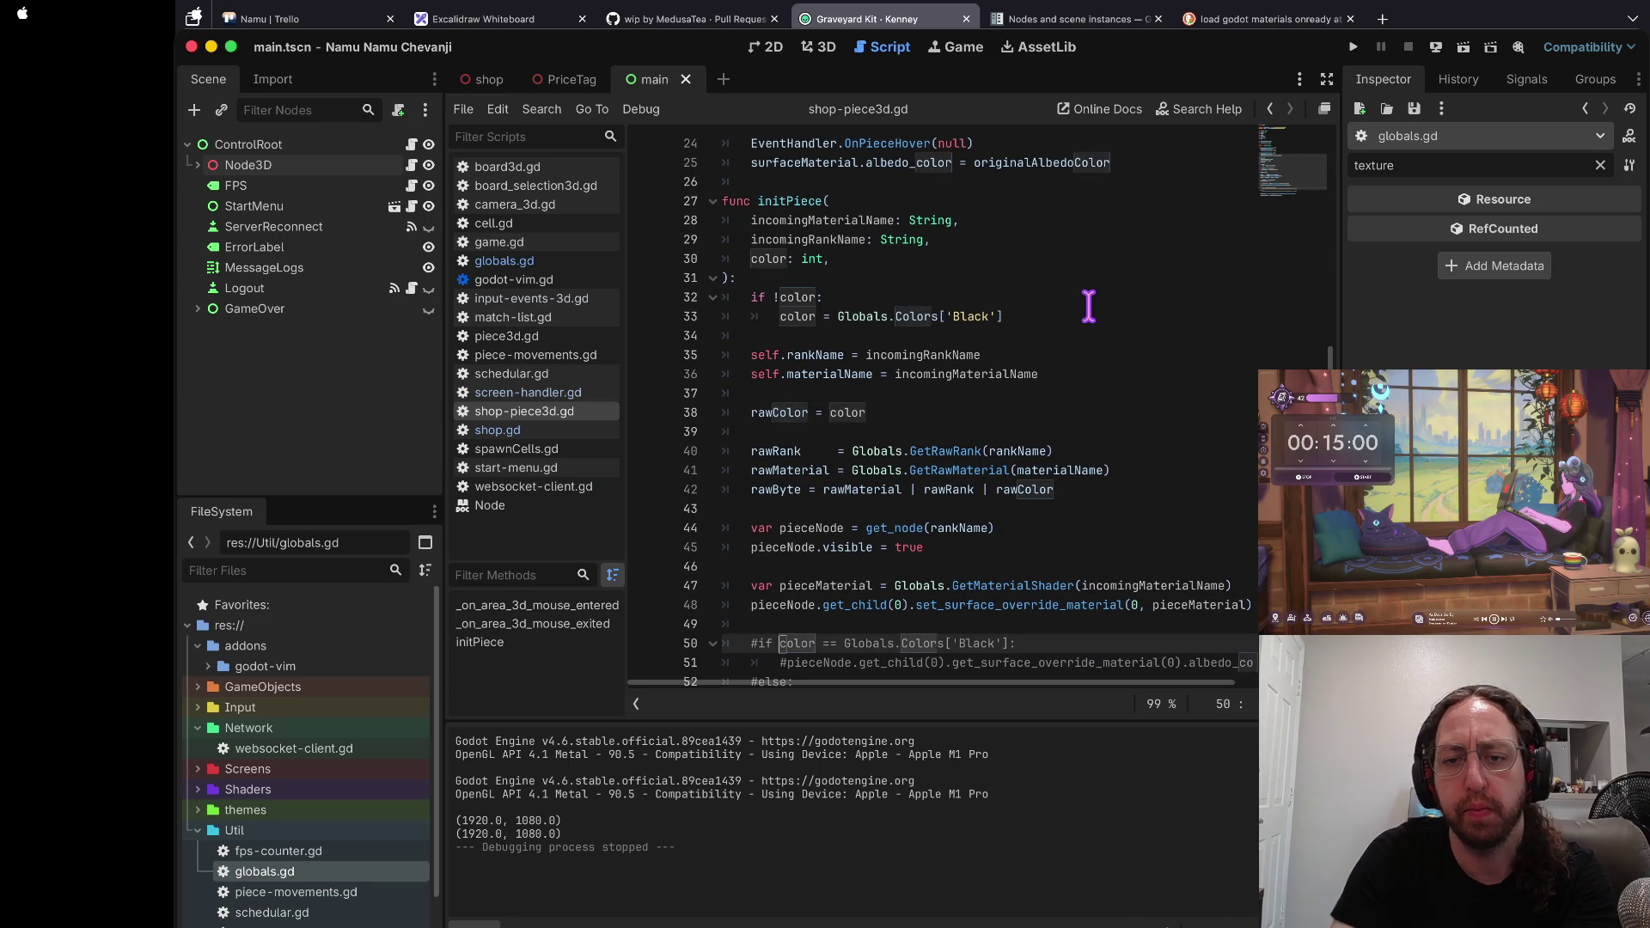
scroll(1088, 307, "down", 2)
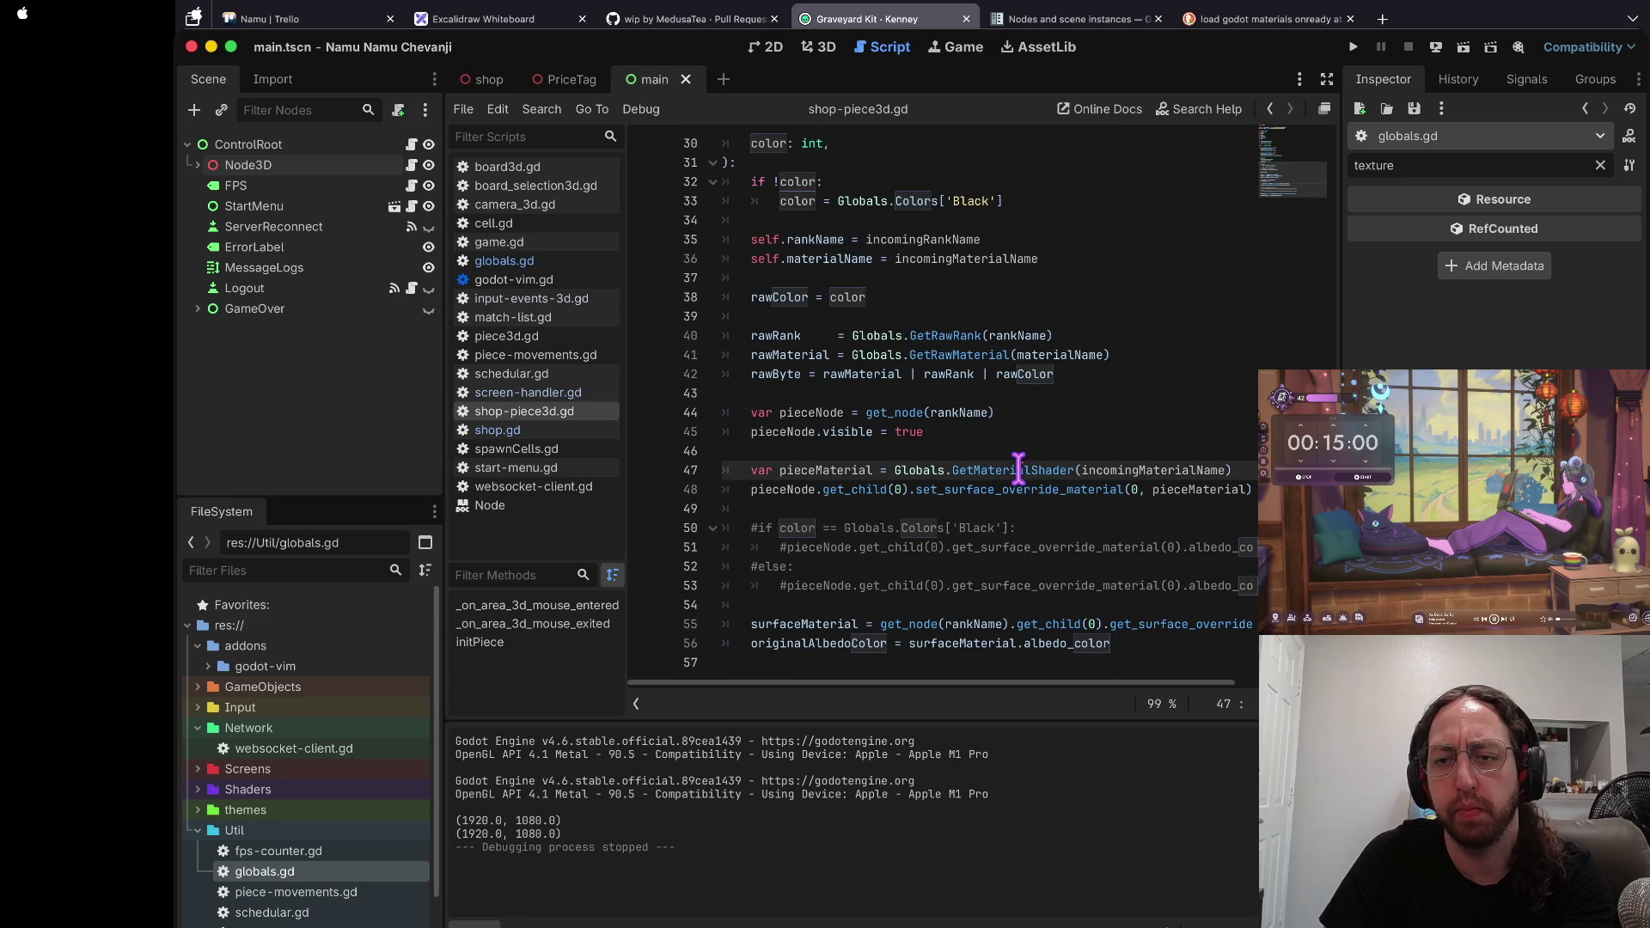
left_click(1044, 316)
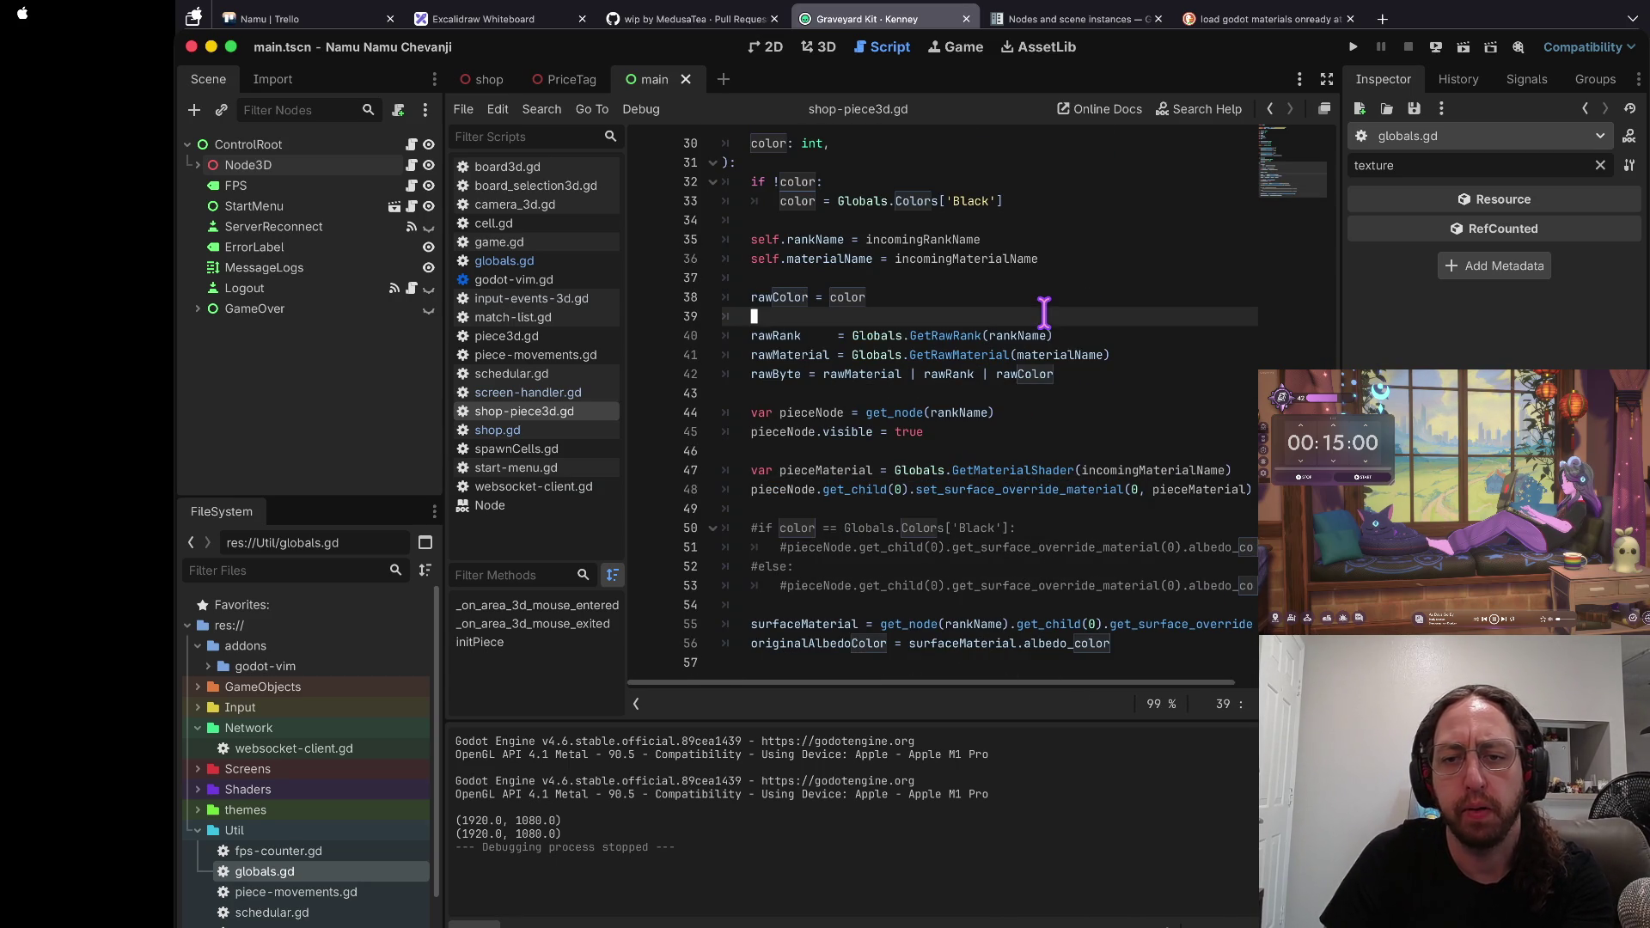
Step: Trace the color variable's uses in shop.gd's getNextItem to line 26, then run the project
left_click(524, 431)
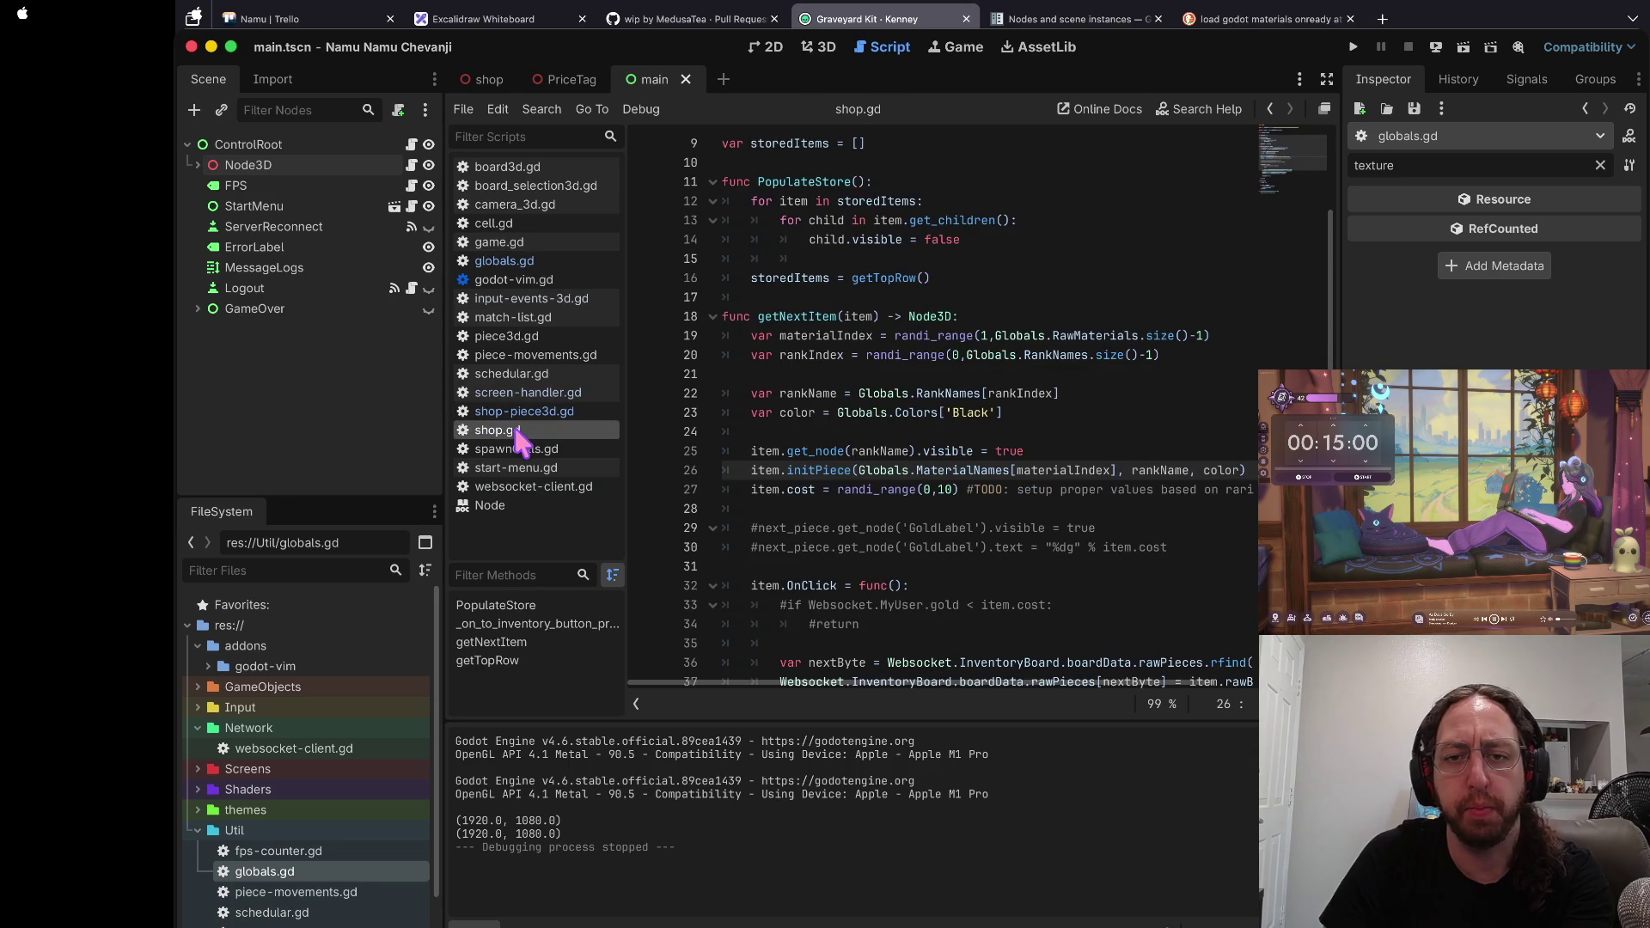
left_click(567, 412)
left_click(567, 429)
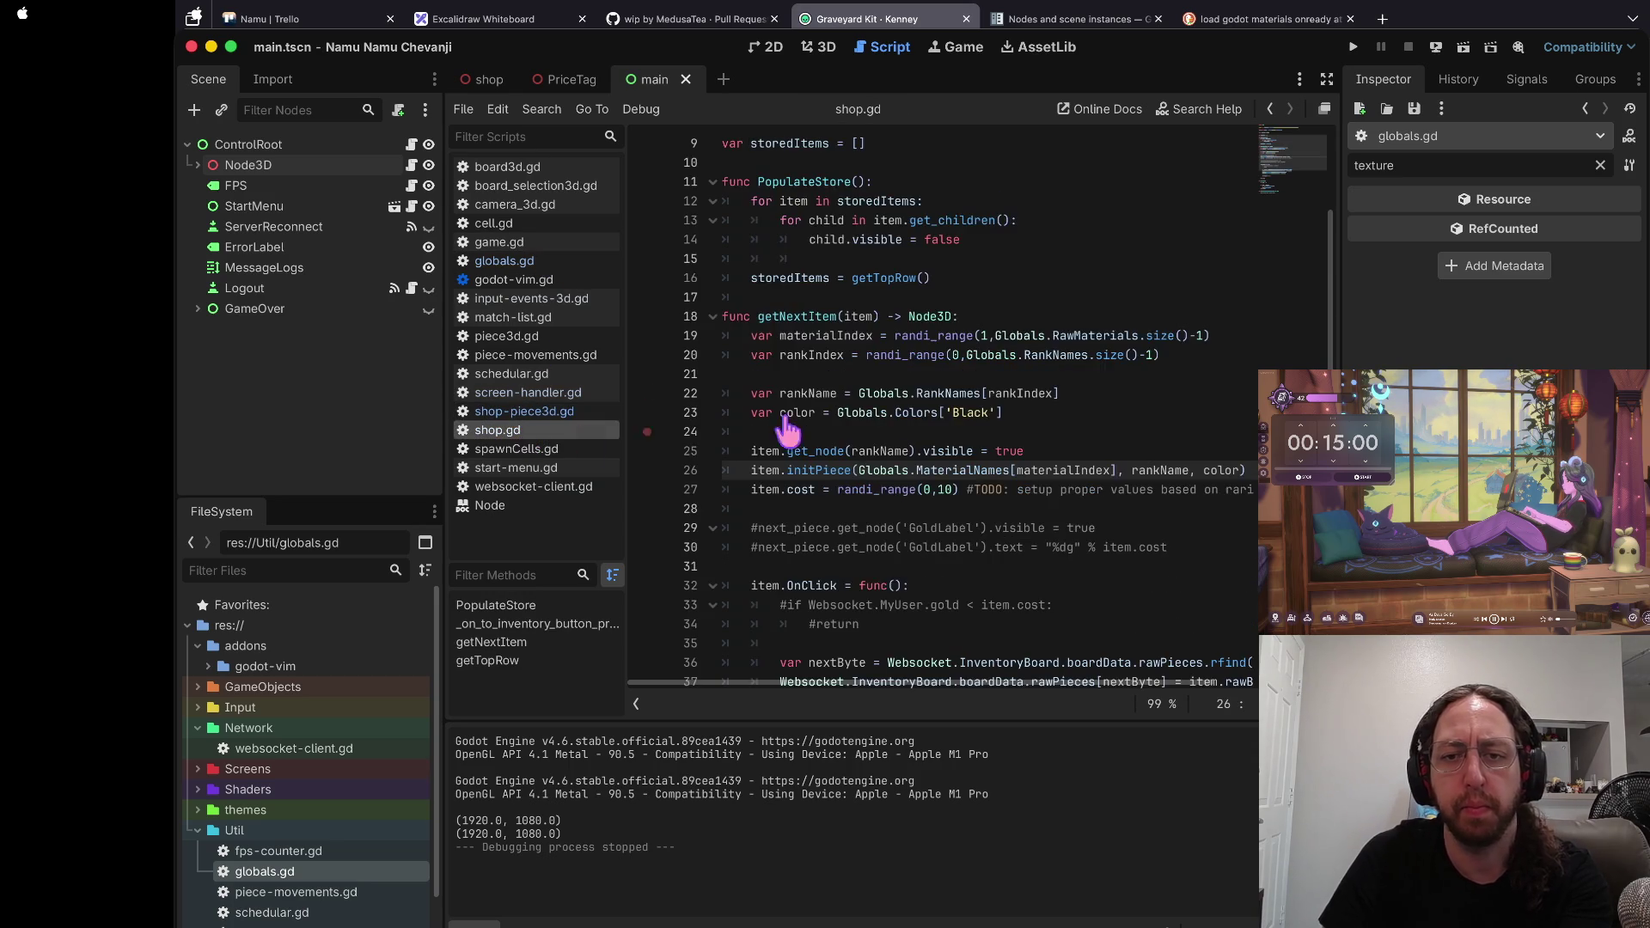
scroll(921, 418, "down", 2)
scroll(994, 333, "up", 1)
left_click(1012, 335)
left_click(800, 315)
key("j")
key("j")
key("dollar")
key("b")
key("numbersign")
key("asterisk")
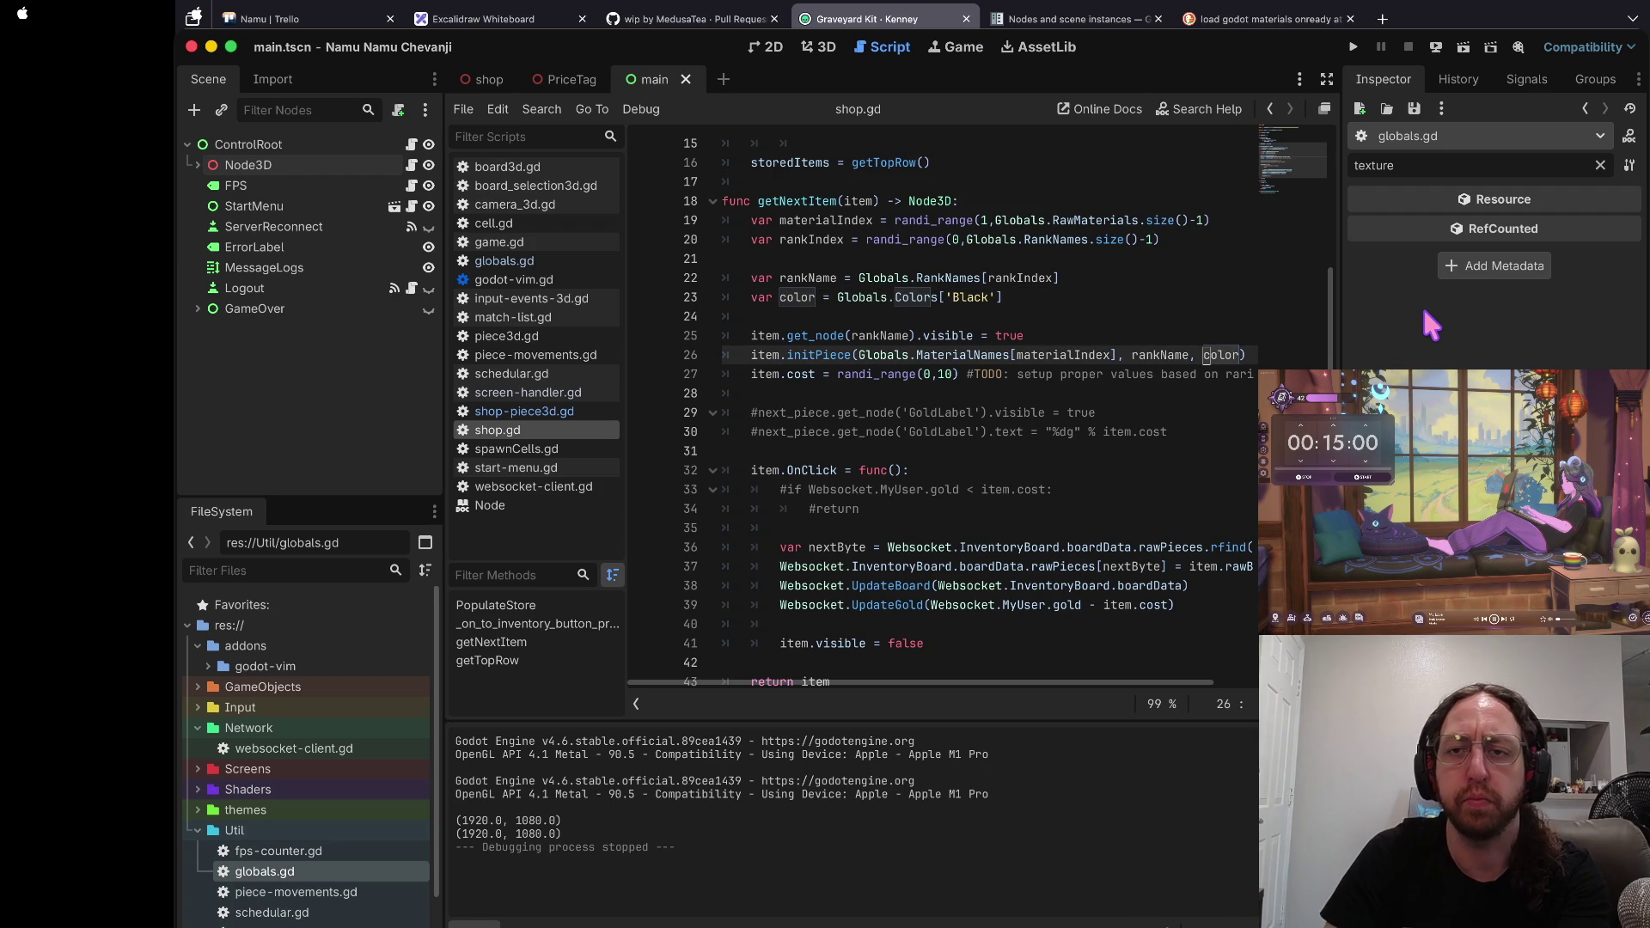
key("super+b")
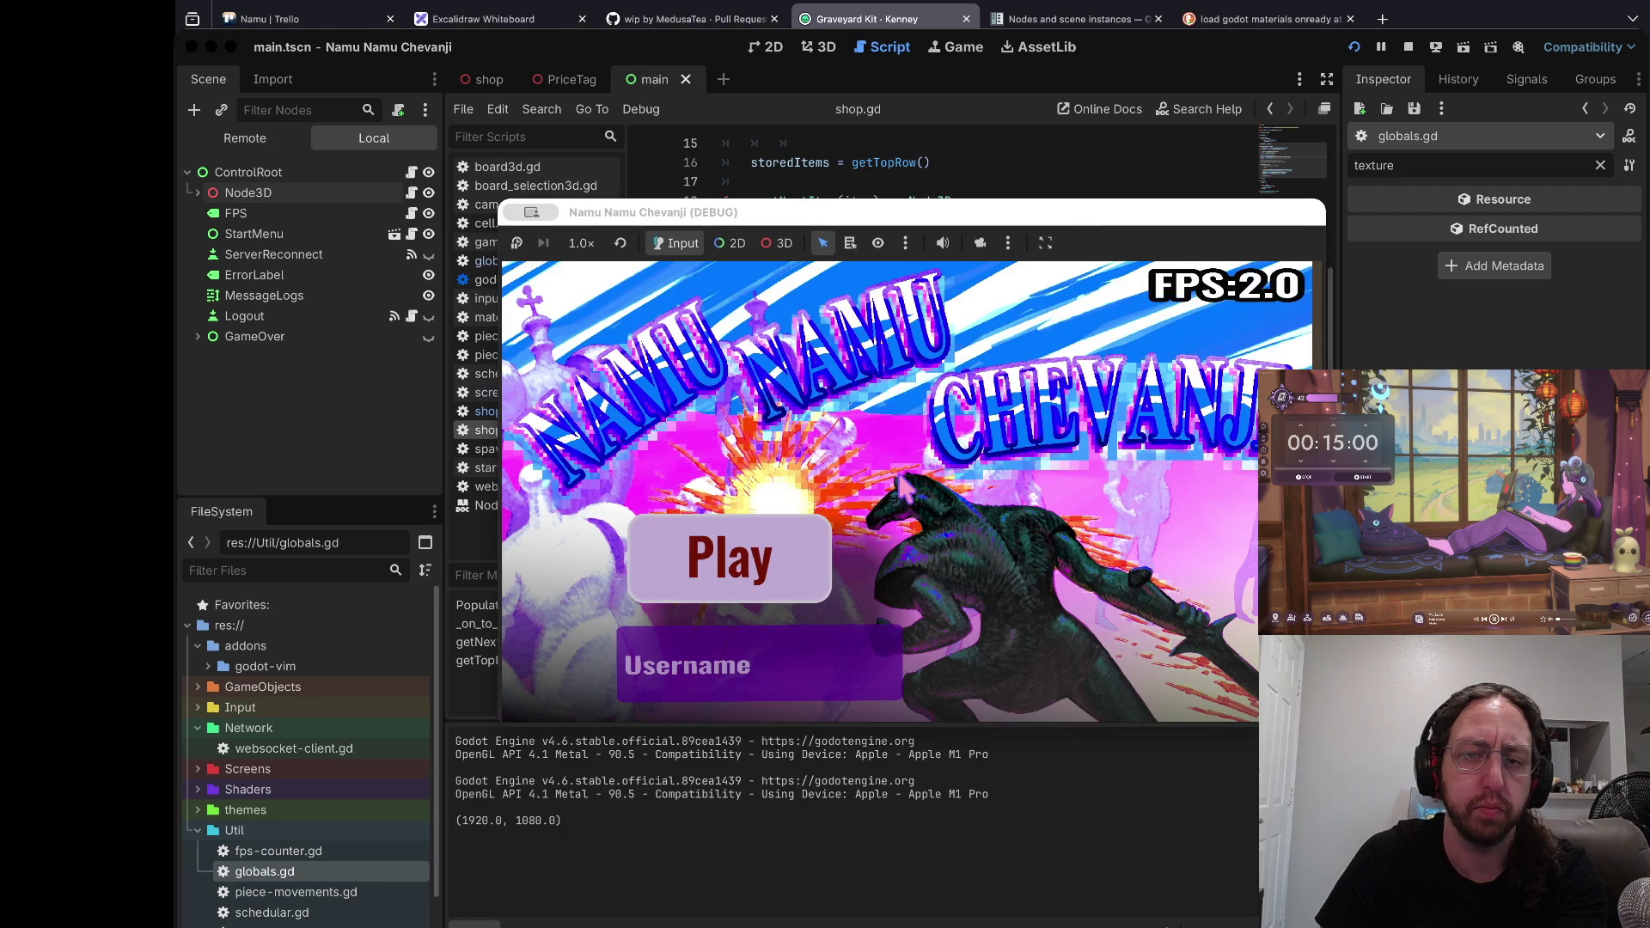
Step: Enter a username, pick a board, open the 3D store, and view the Remote scene tree
type("a")
left_click(733, 574)
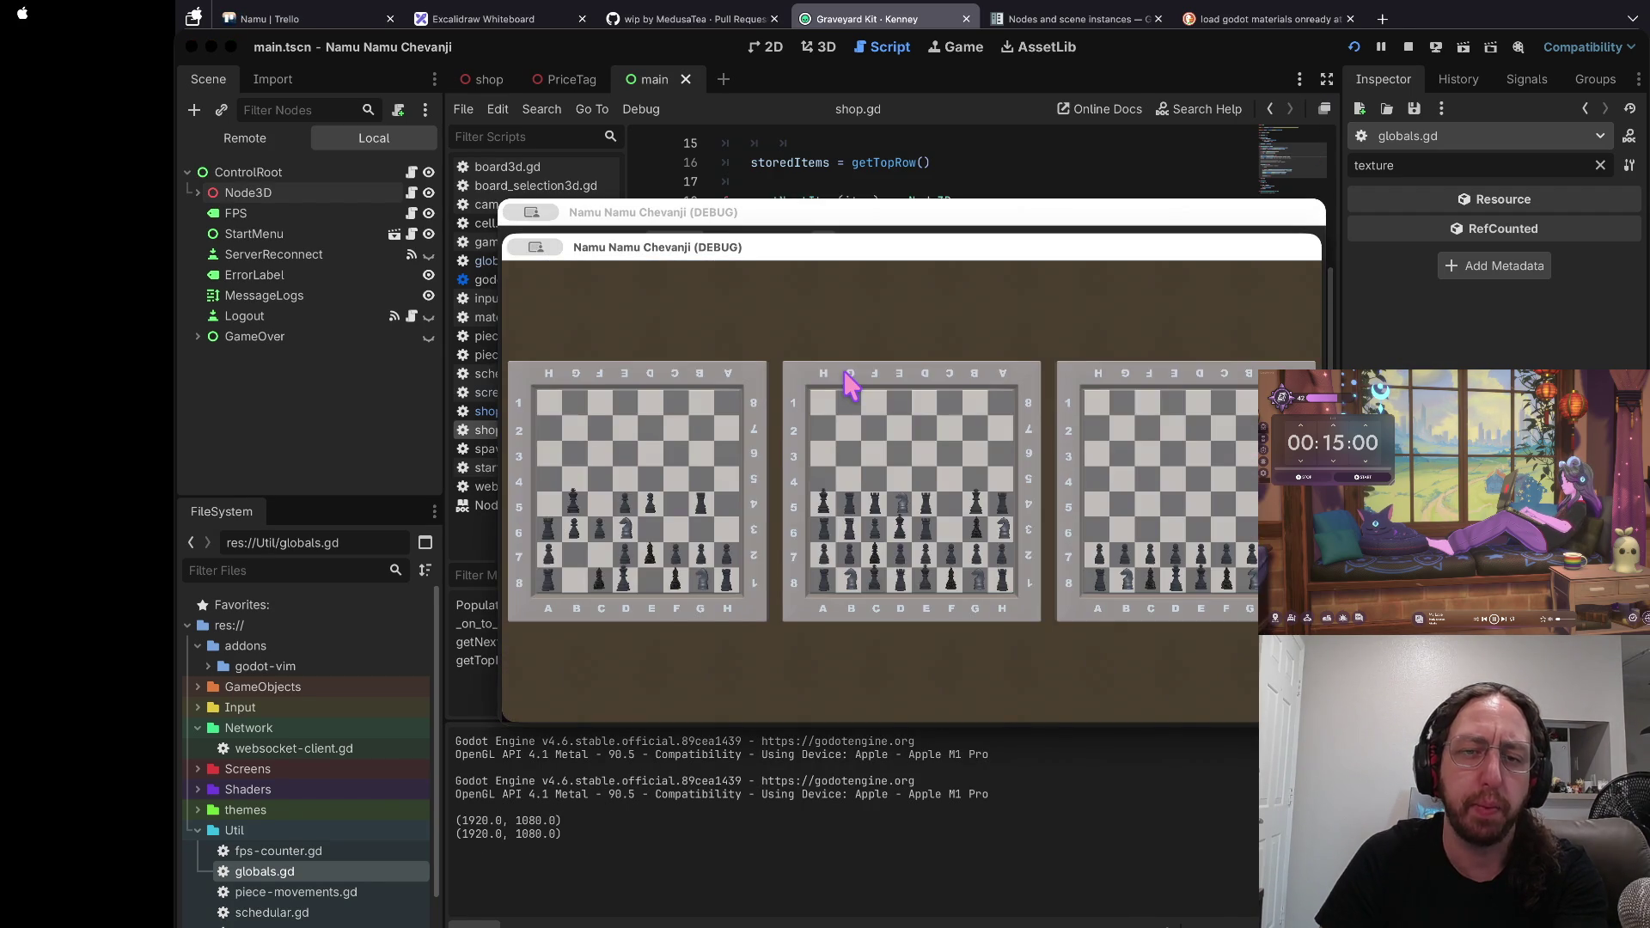
left_click(760, 434)
left_click(677, 640)
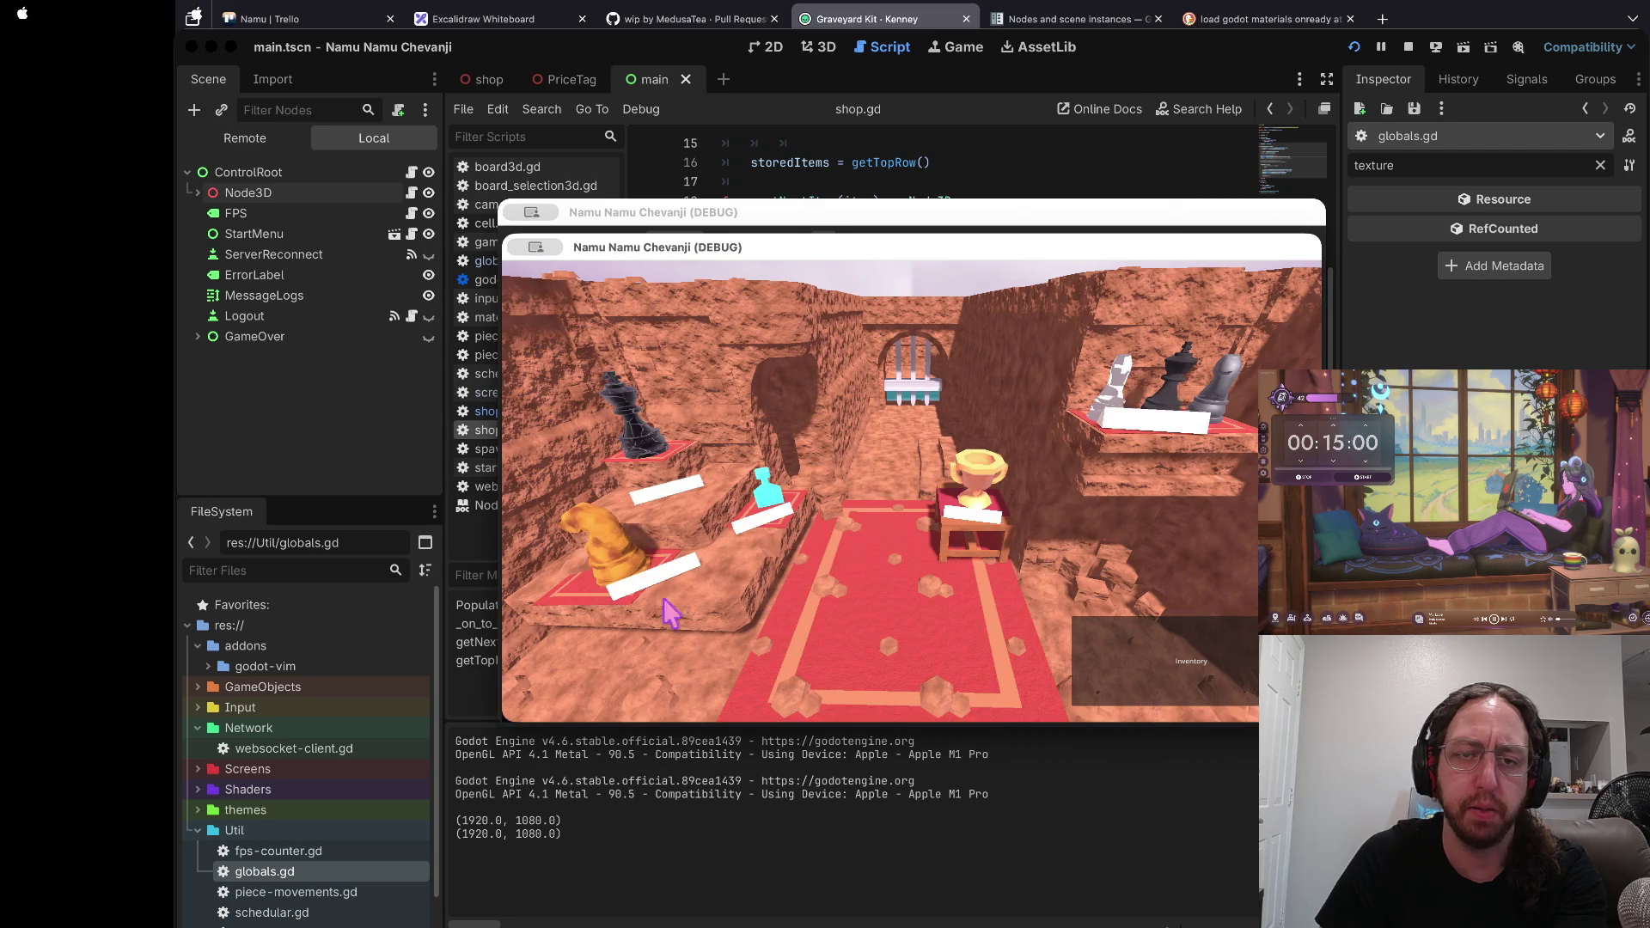
left_click(267, 140)
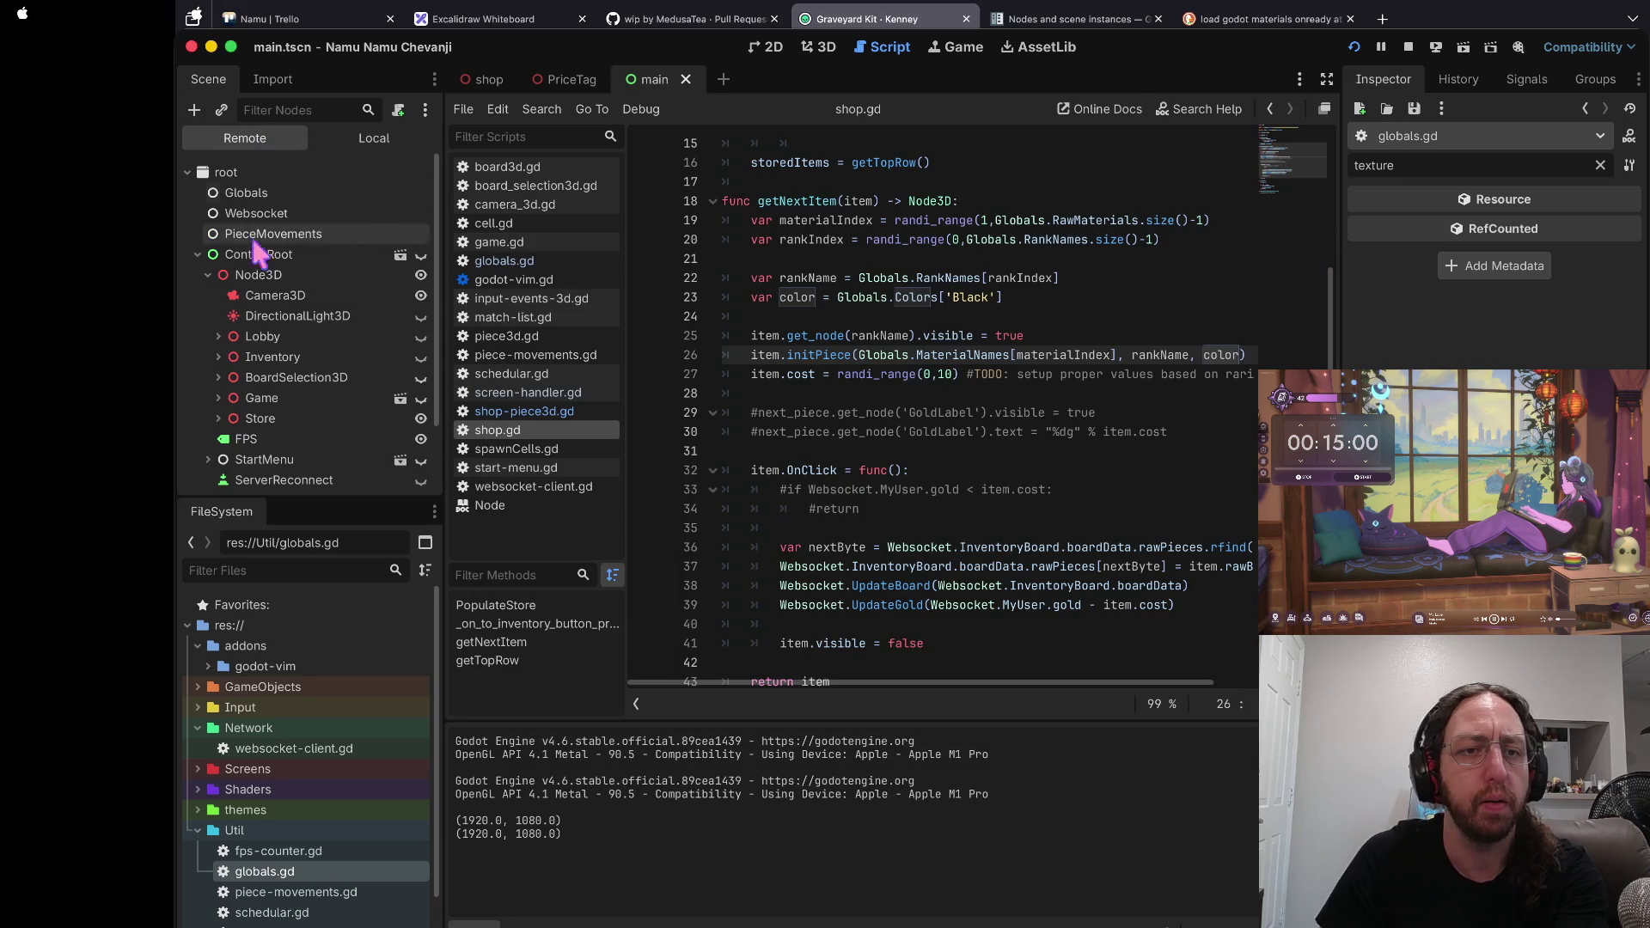
Step: Reposition the game window, return to the boards, open the Match List, and move the title-screen window
key("super+Tab")
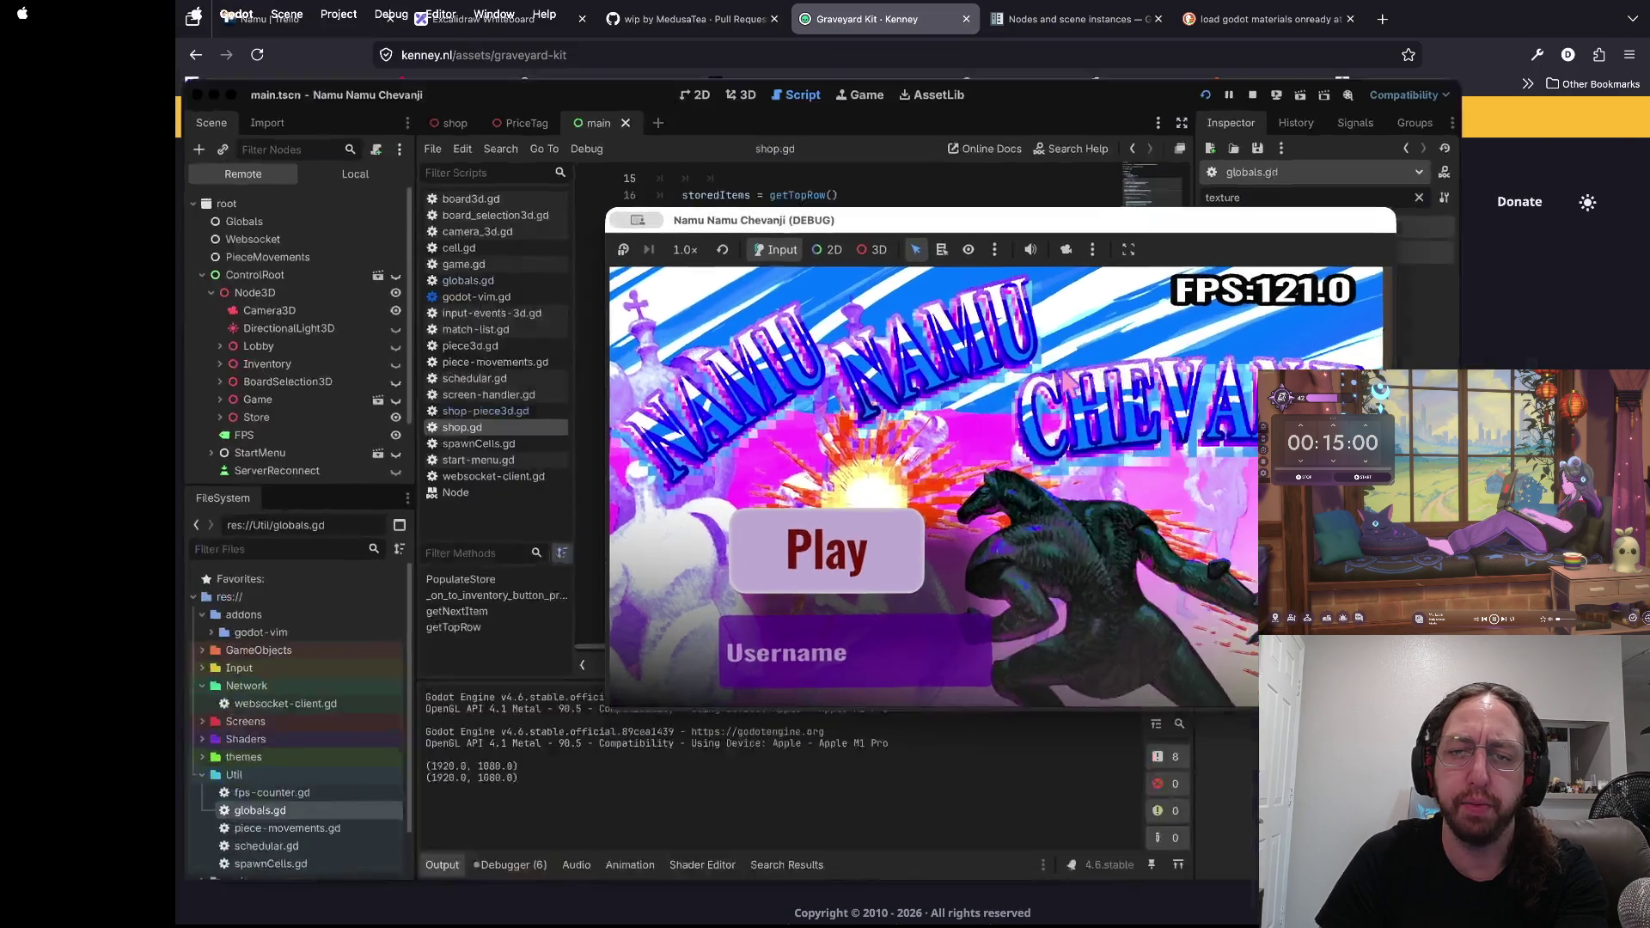
key("super+Tab")
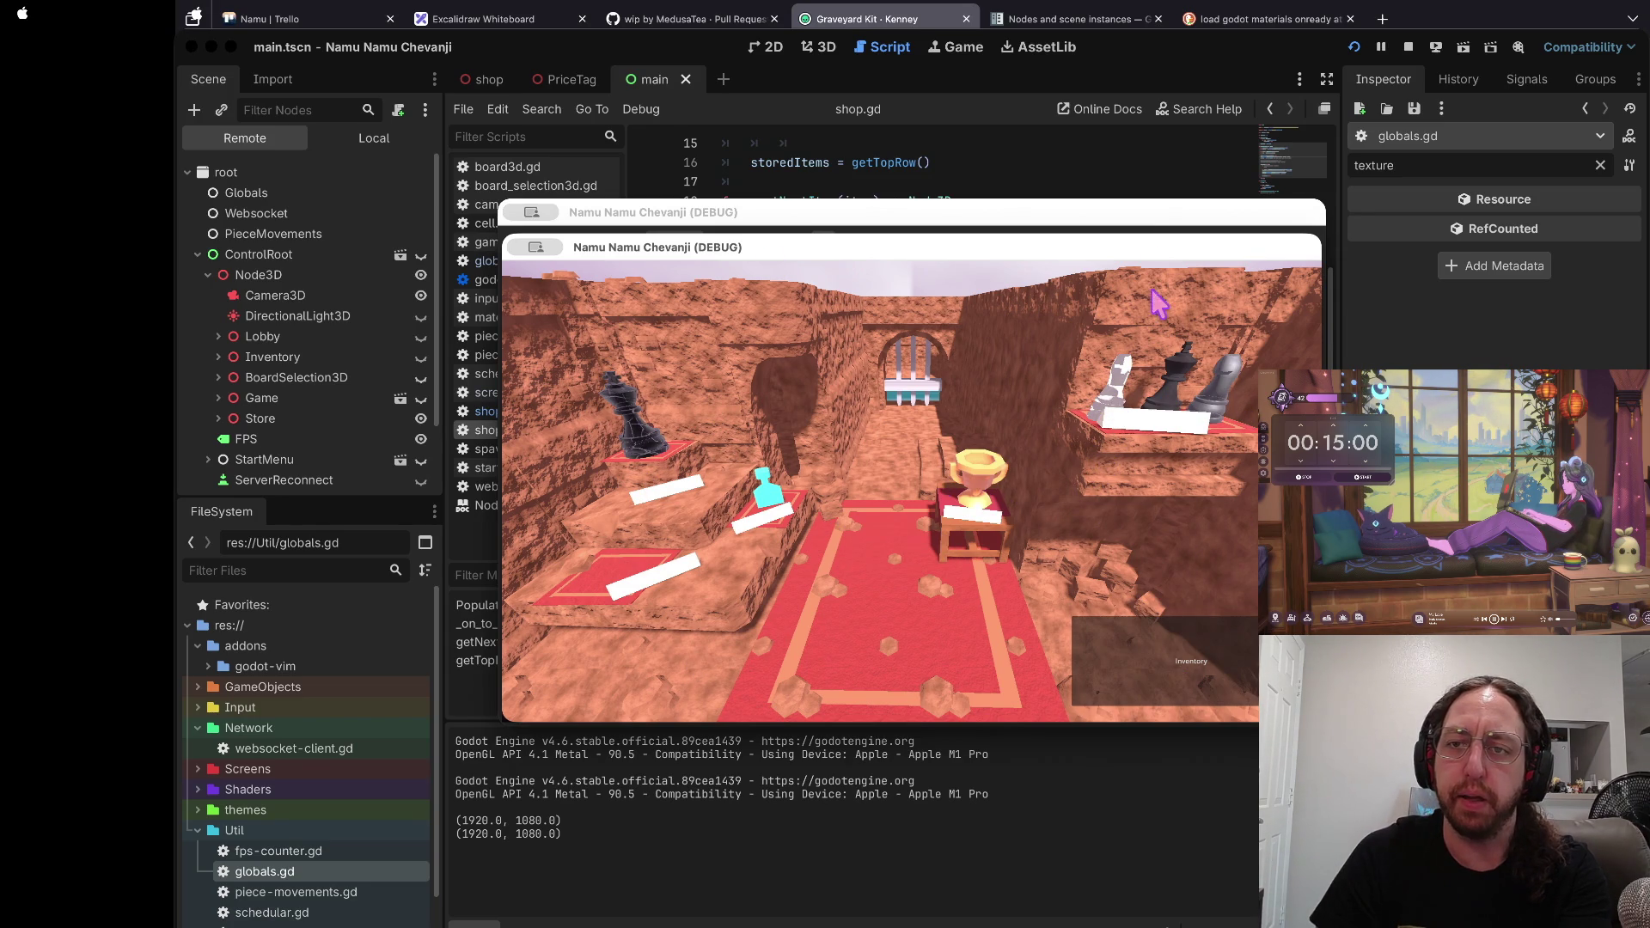
left_click_drag(1139, 254, 1137, 243)
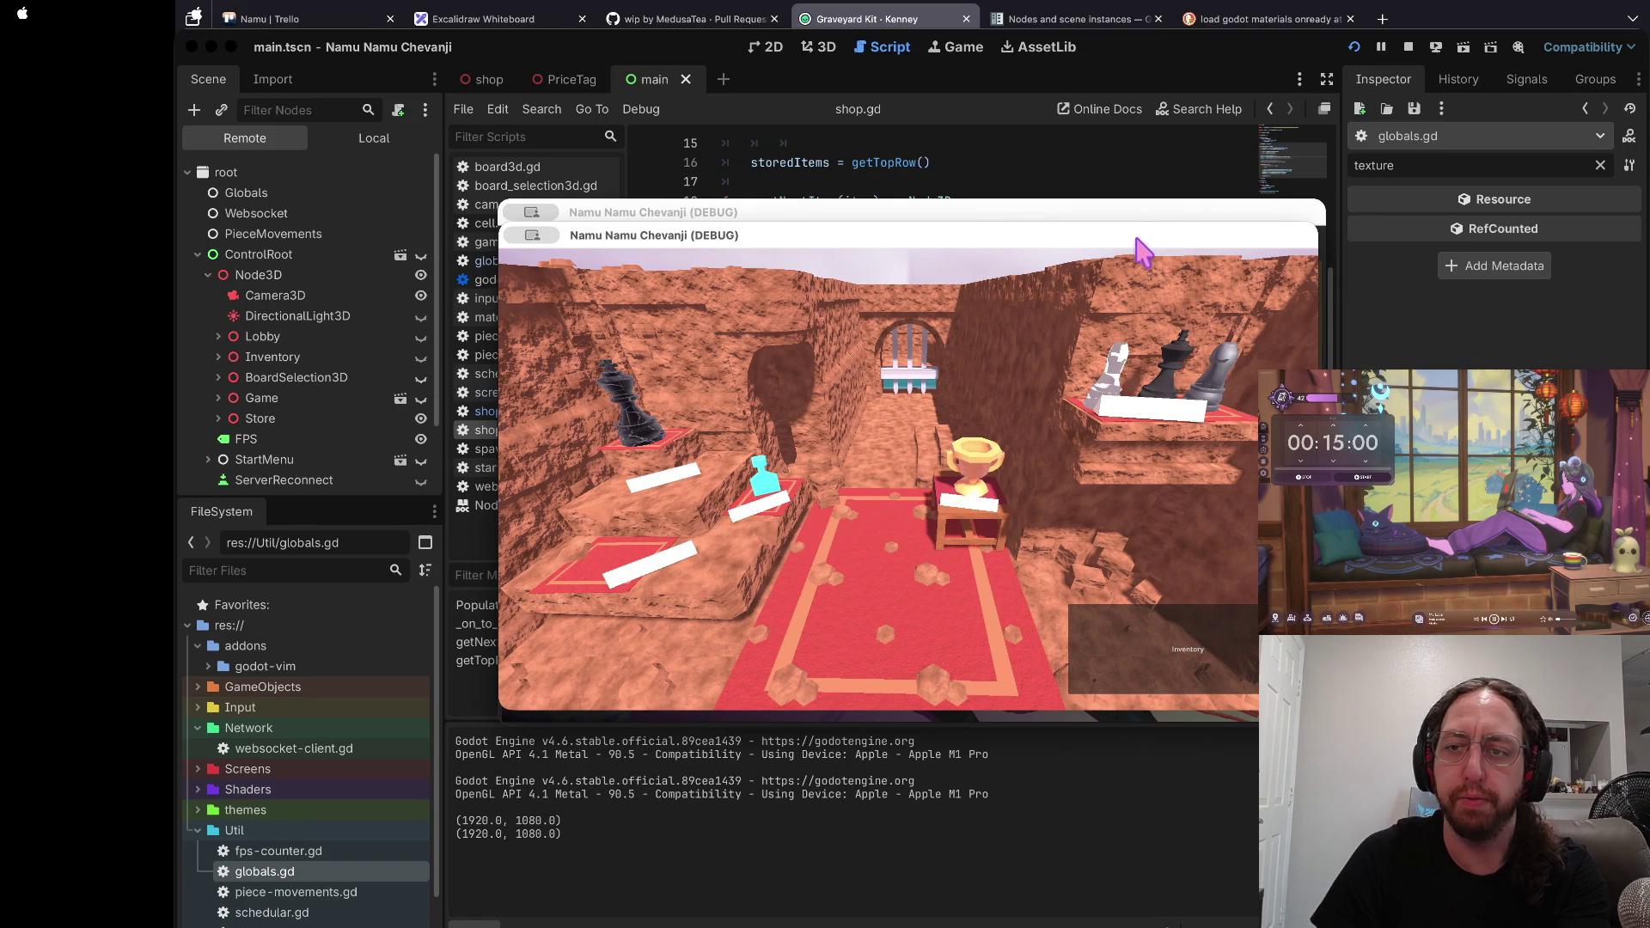
left_click_drag(1136, 228, 1131, 231)
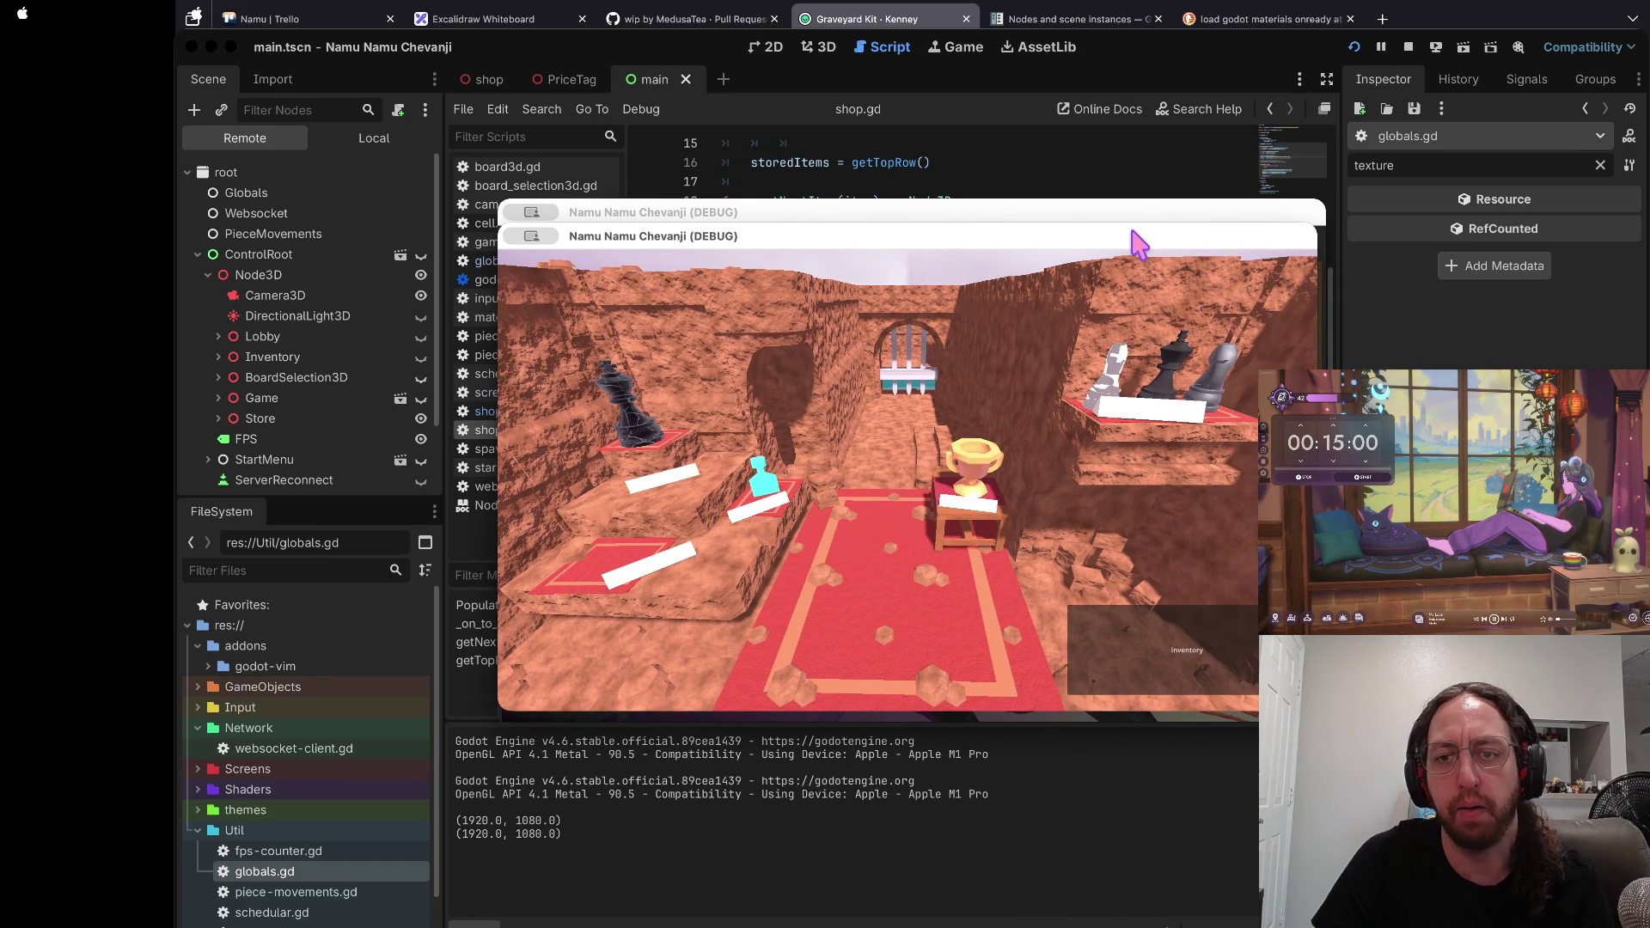
left_click(1186, 653)
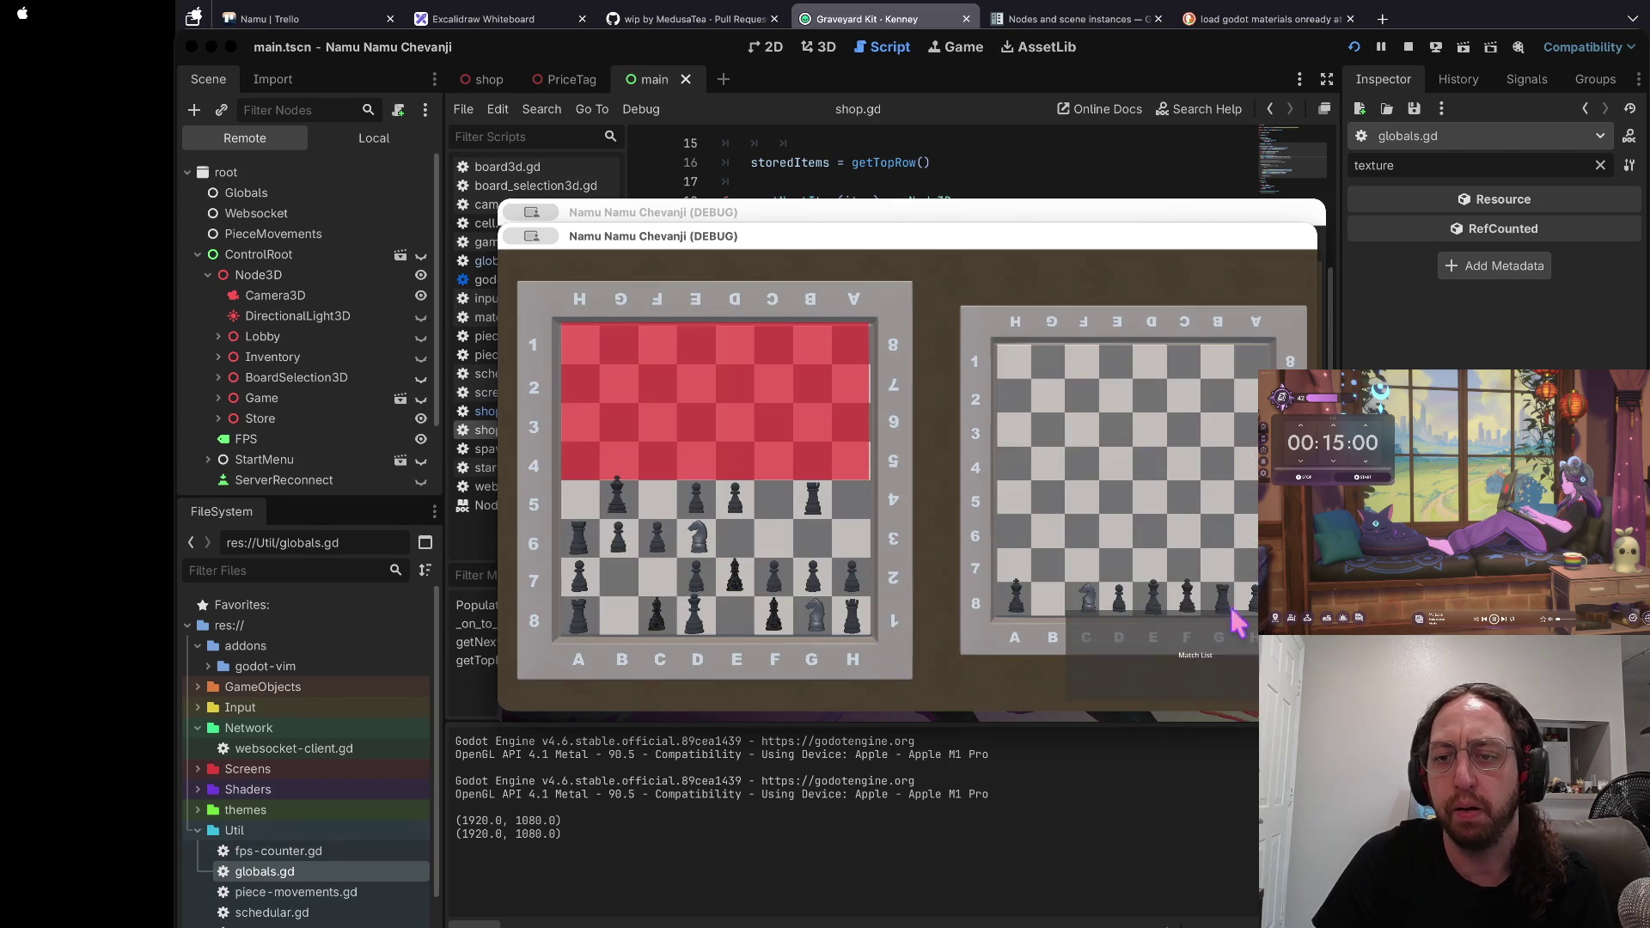
left_click(1139, 652)
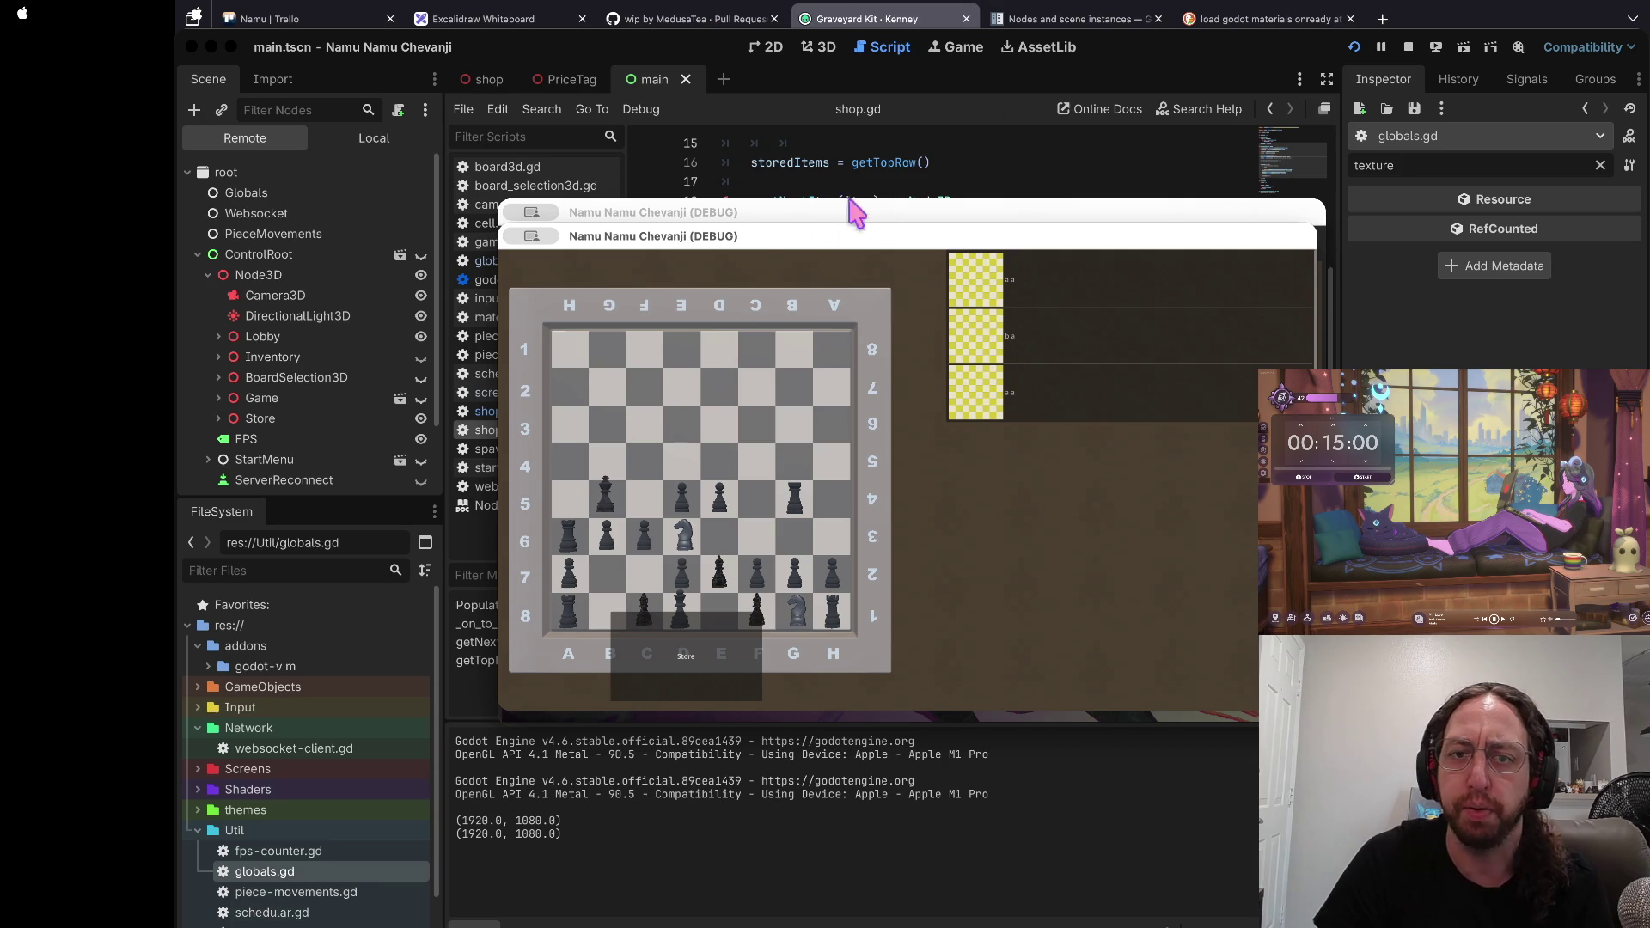
left_click(744, 212)
left_click_drag(894, 217, 745, 367)
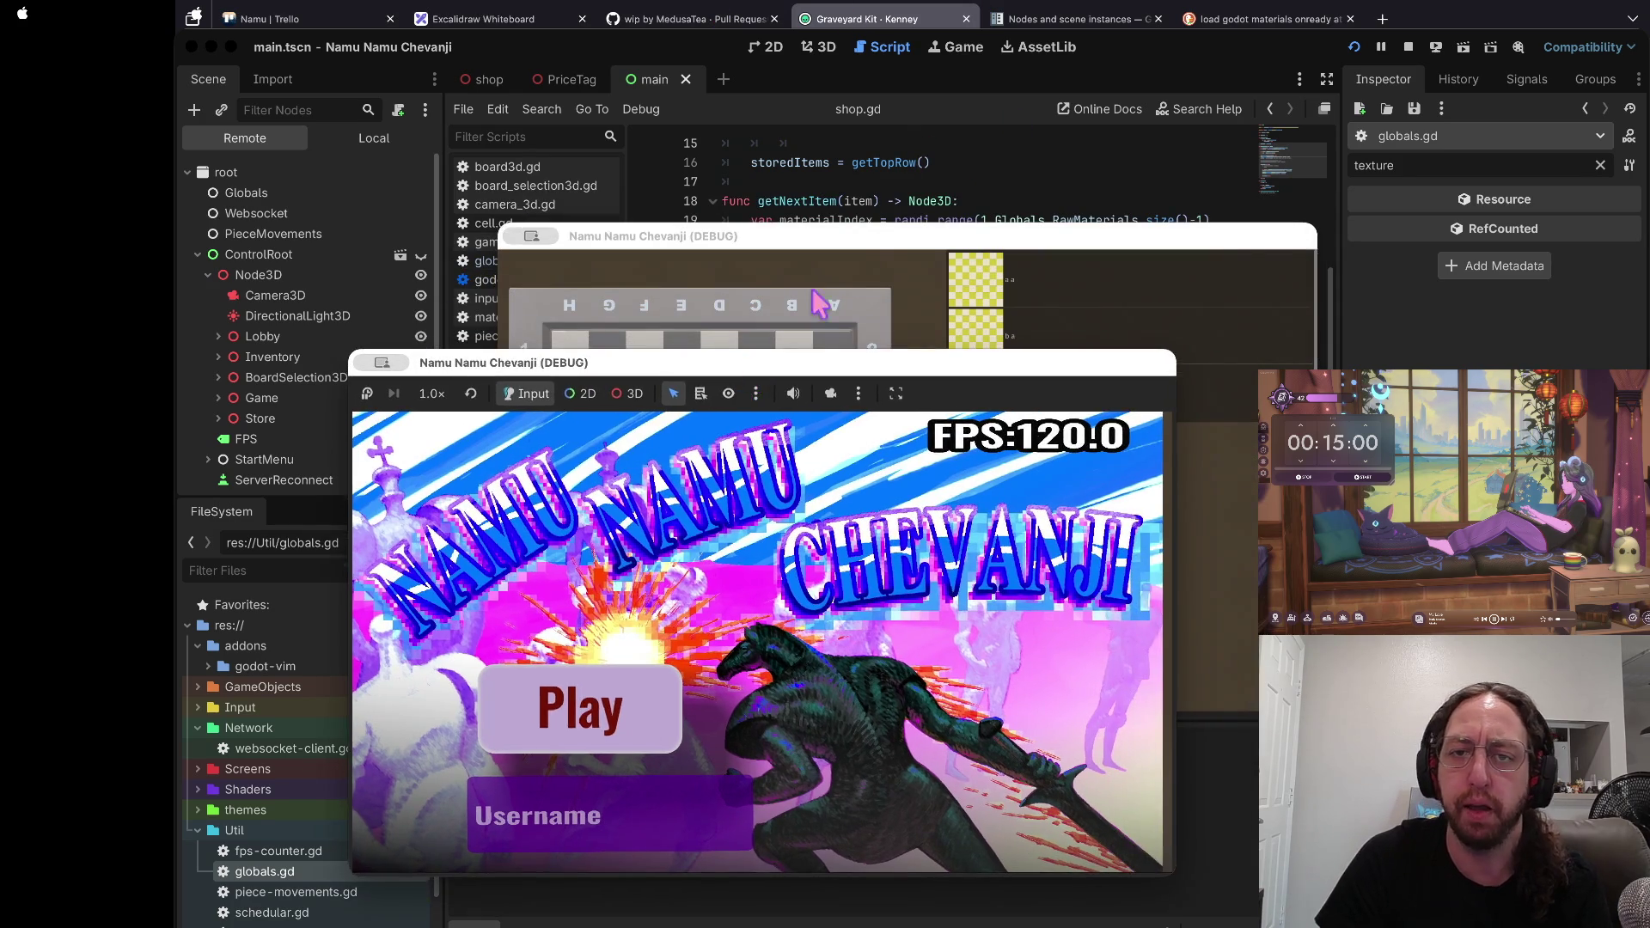
Step: In the chessboard game window, open the store and go back to the match list boards
left_click(870, 245)
left_click(752, 657)
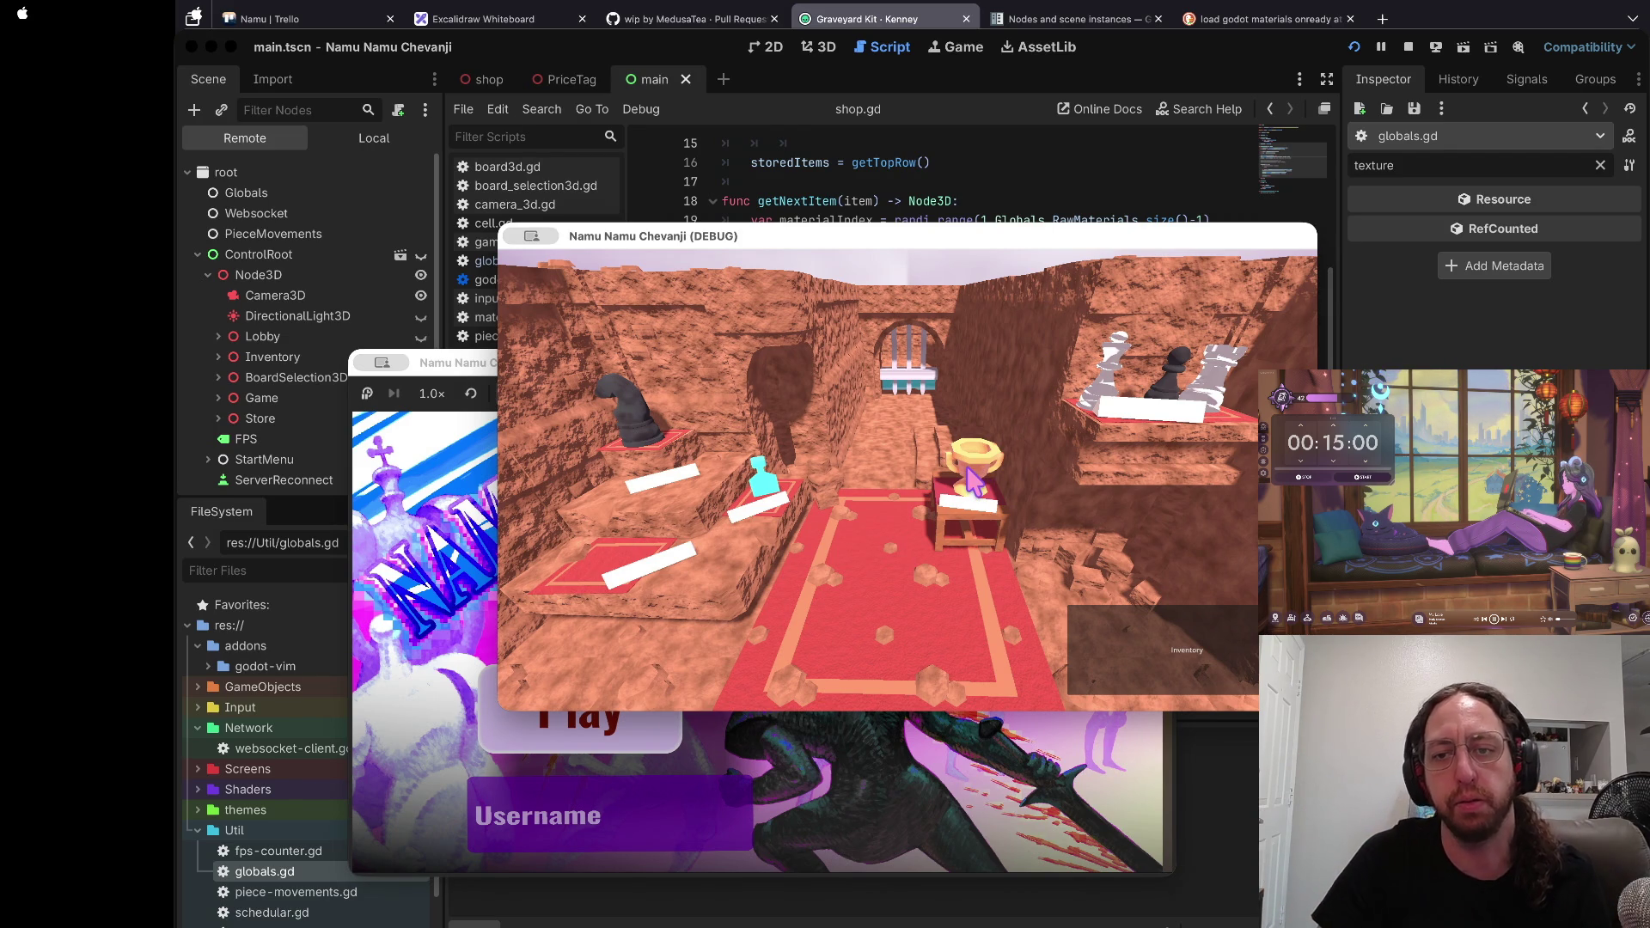
left_click(974, 481)
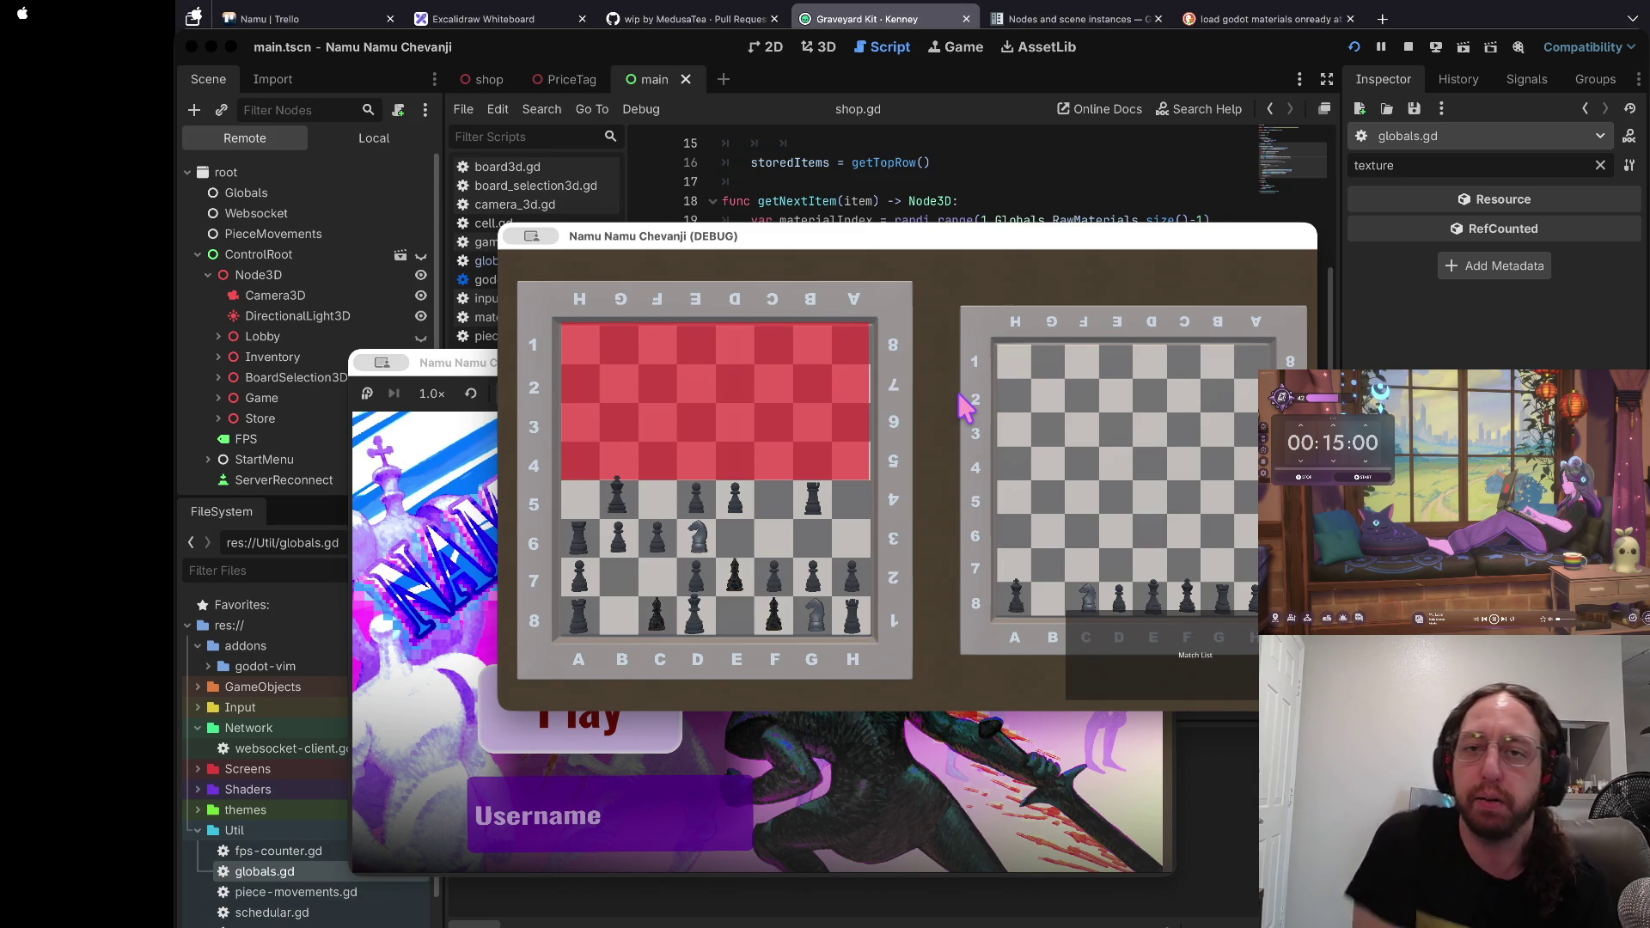
Step: Return to shop.gd and step from line 26 down to the empty line 35 in OnClick
left_click(1042, 220)
left_click(848, 355)
scroll(817, 398, "down", 2)
left_click(815, 402)
scroll(814, 401, "down", 3)
left_click(814, 401)
scroll(816, 395, "down", 3)
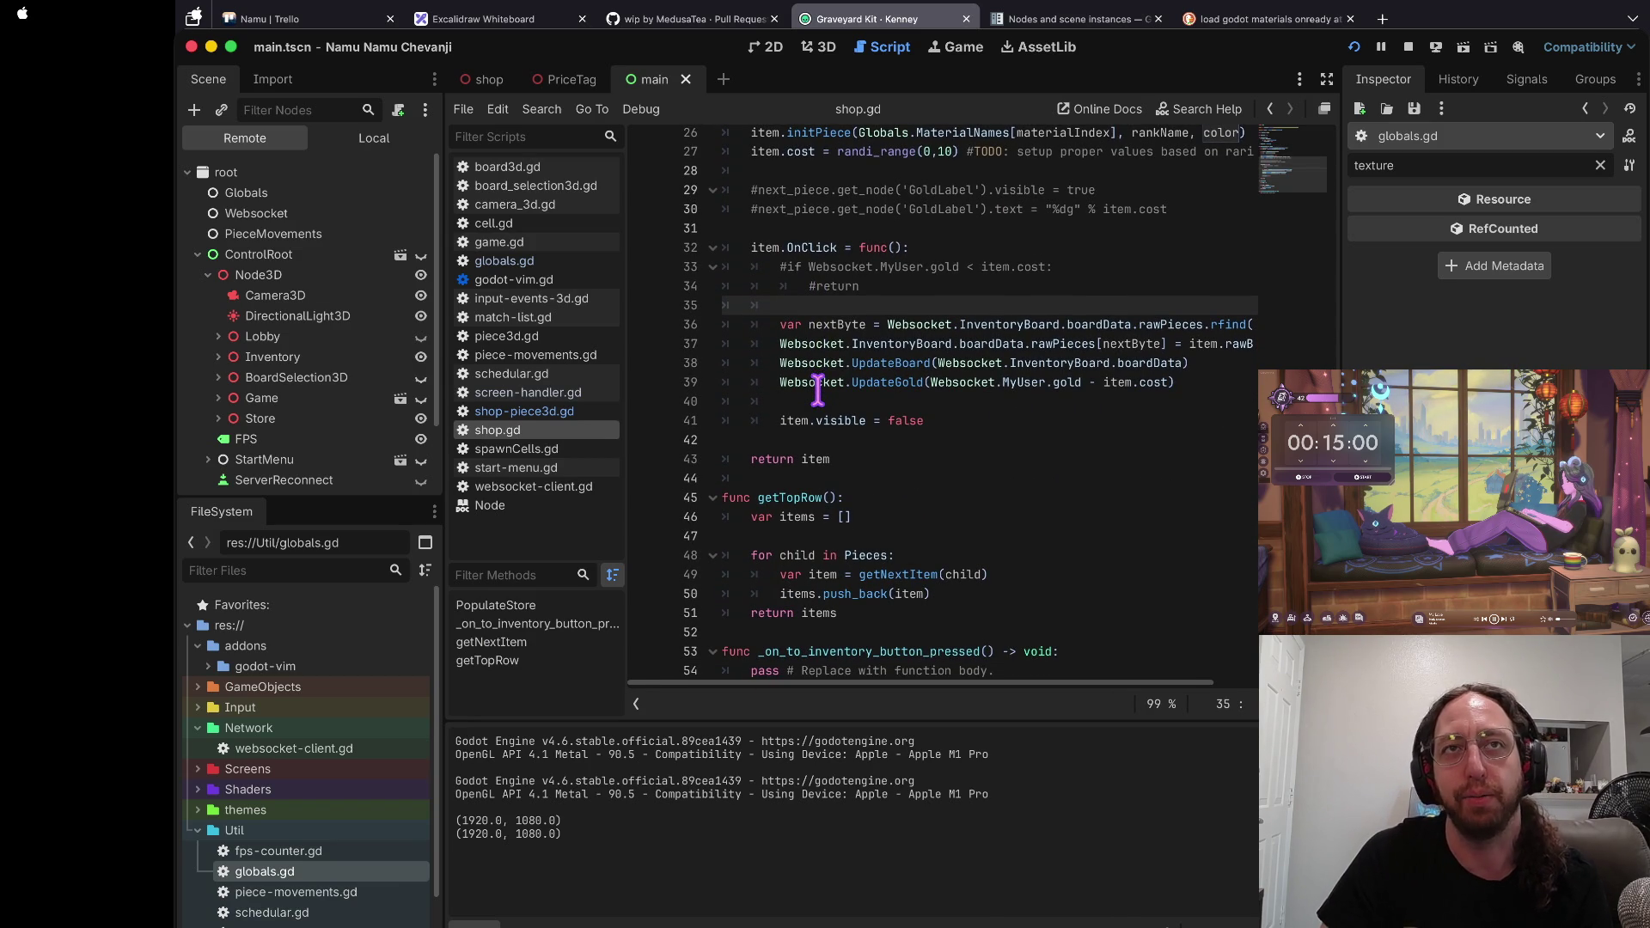
Step: Read through shop.gd's getNextItem handler around the nextByte line 36
scroll(818, 292, "down", 1)
key("j")
key("j")
key("j")
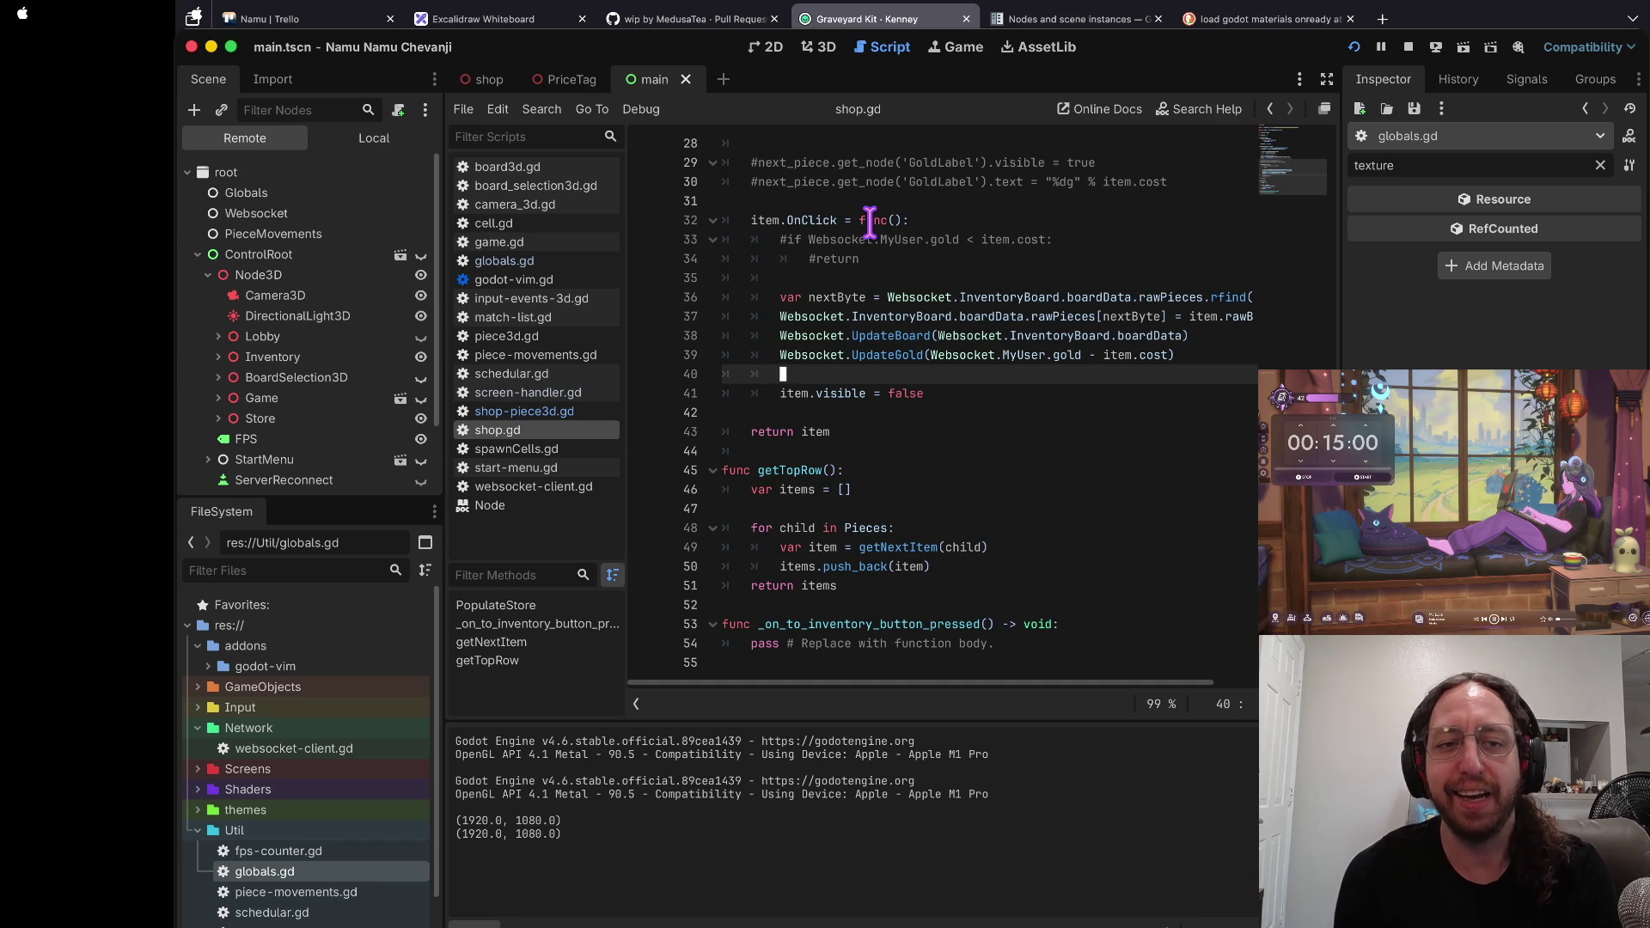
scroll(870, 221, "up", 9)
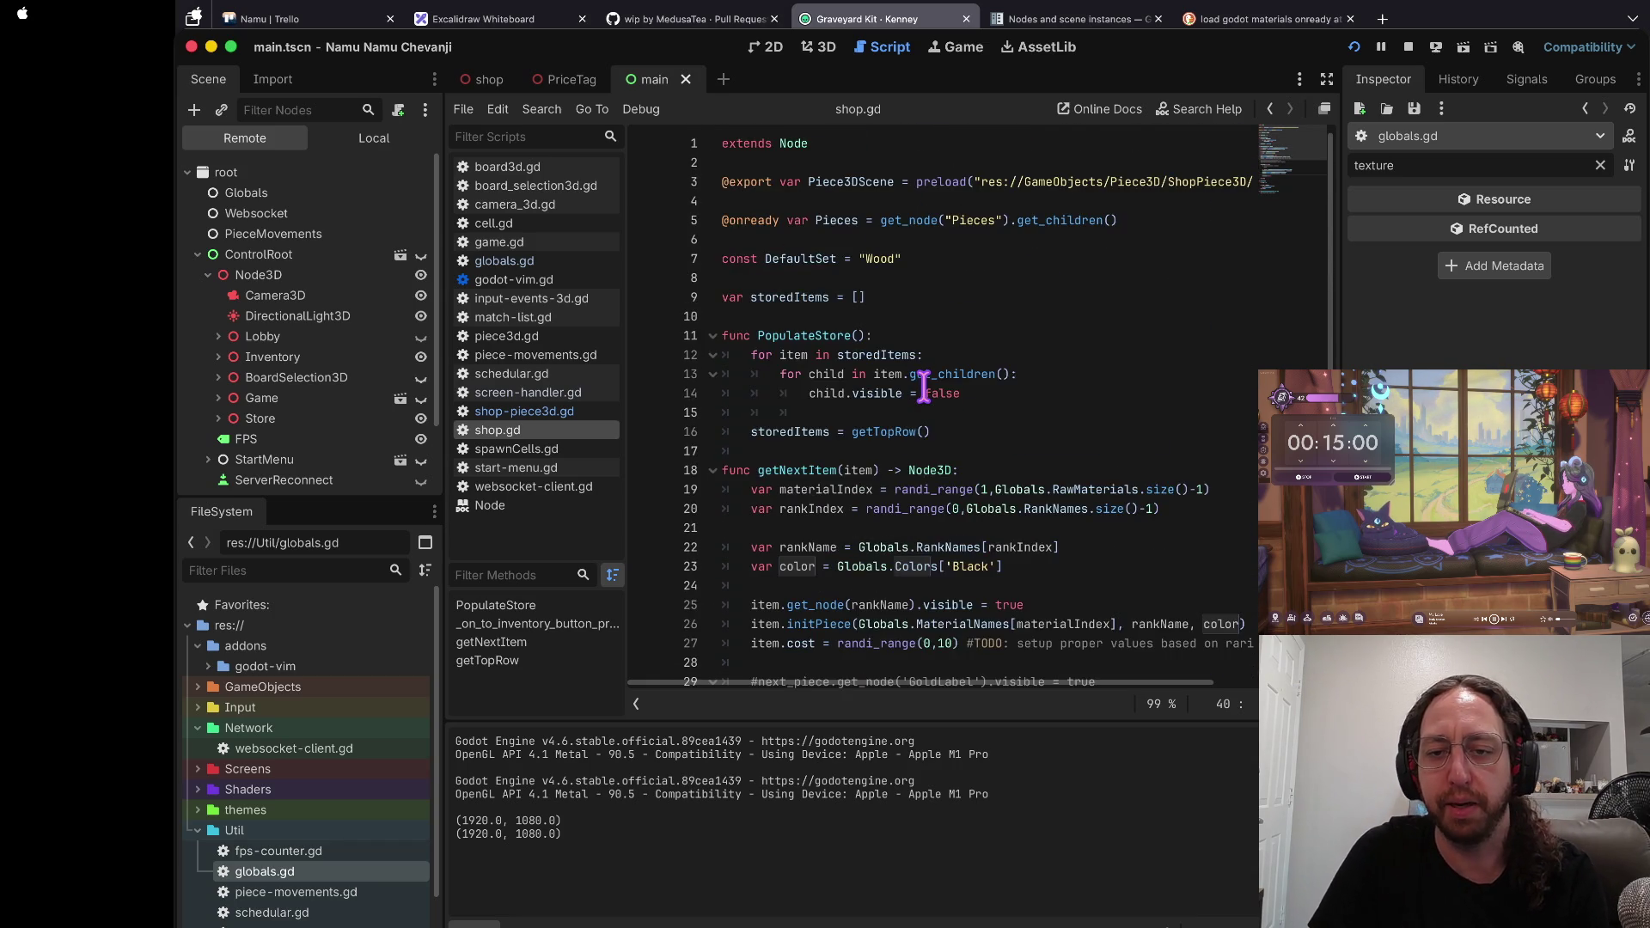
scroll(924, 387, "down", 9)
left_click(962, 297)
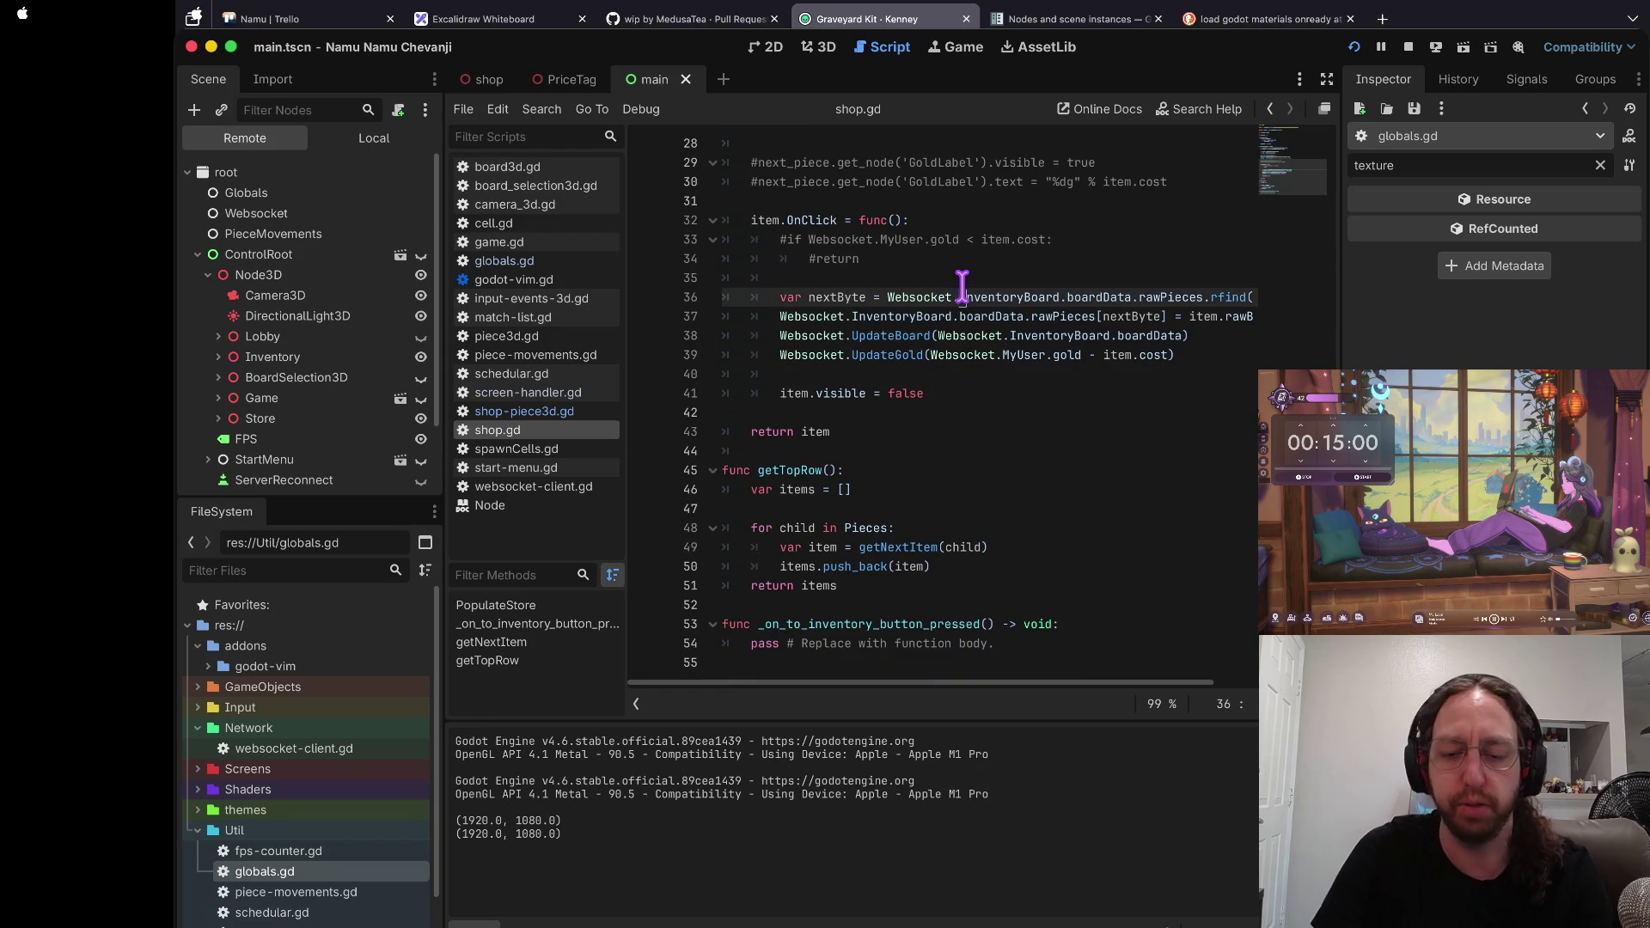
key("k")
scroll(965, 278, "up", 9)
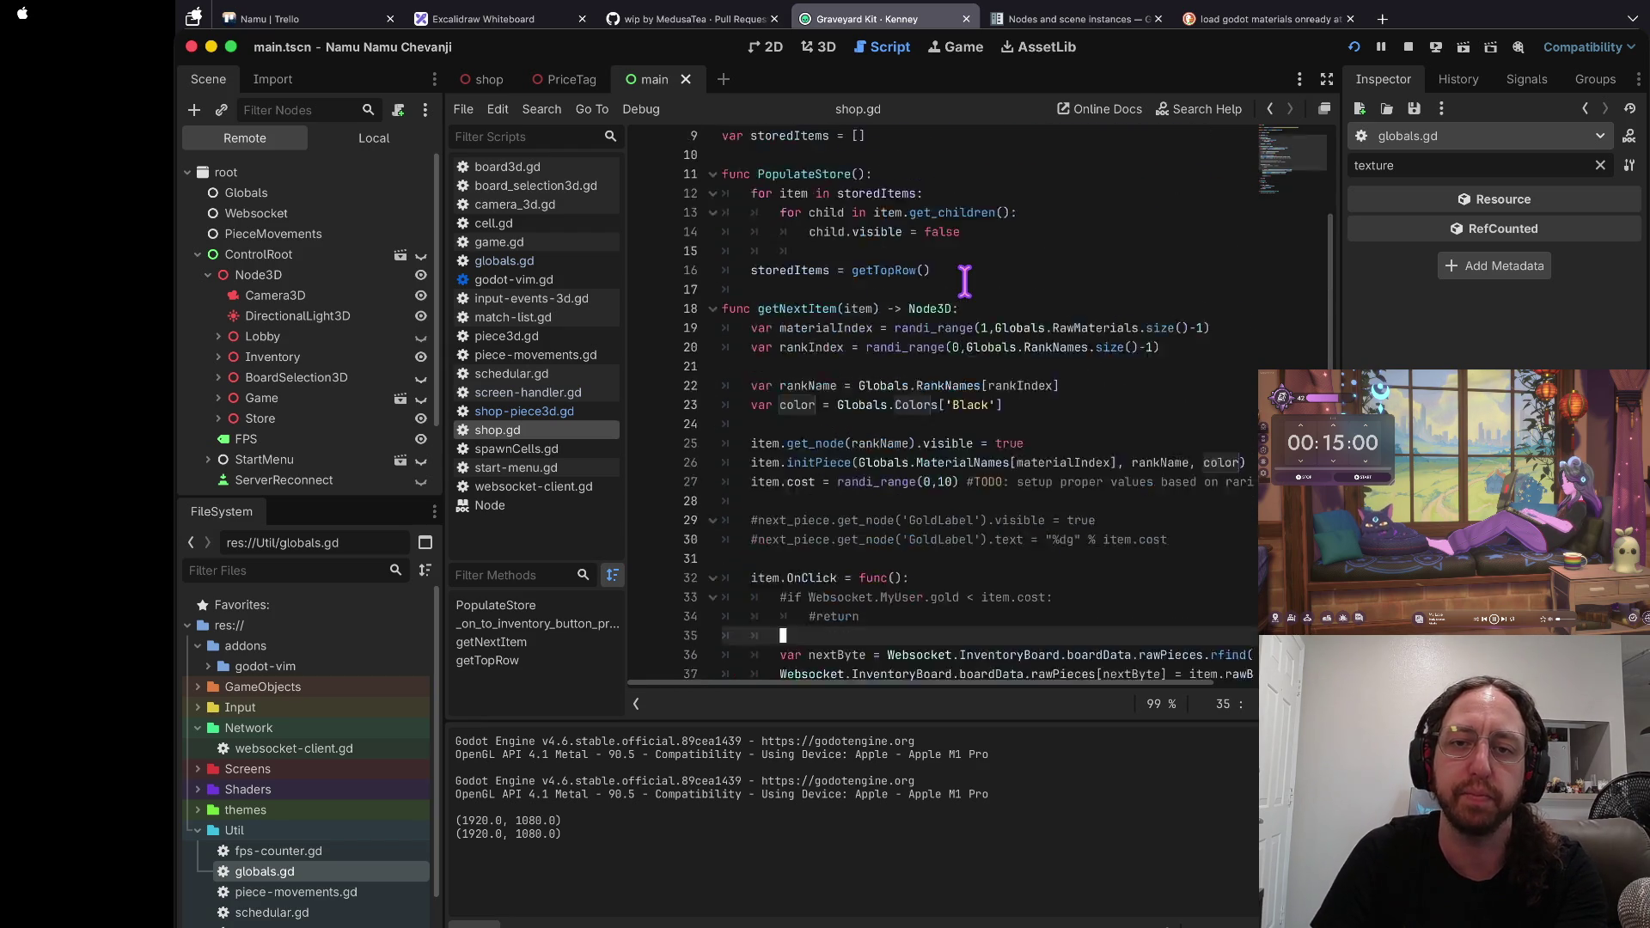
scroll(965, 278, "down", 9)
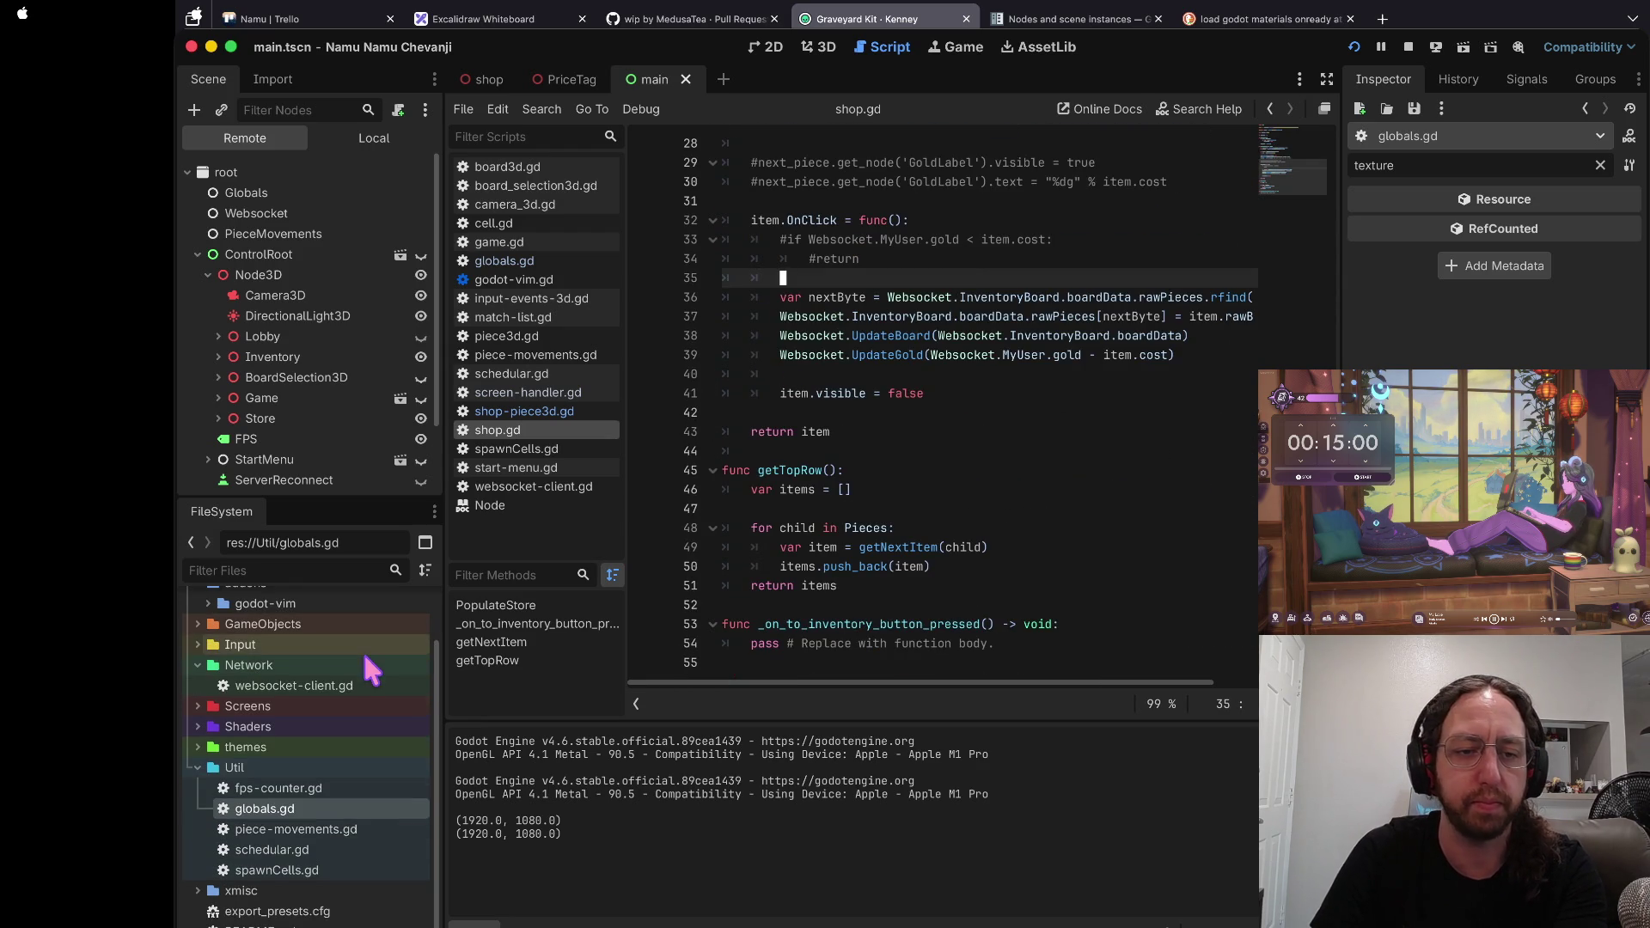
scroll(219, 661, "down", 2)
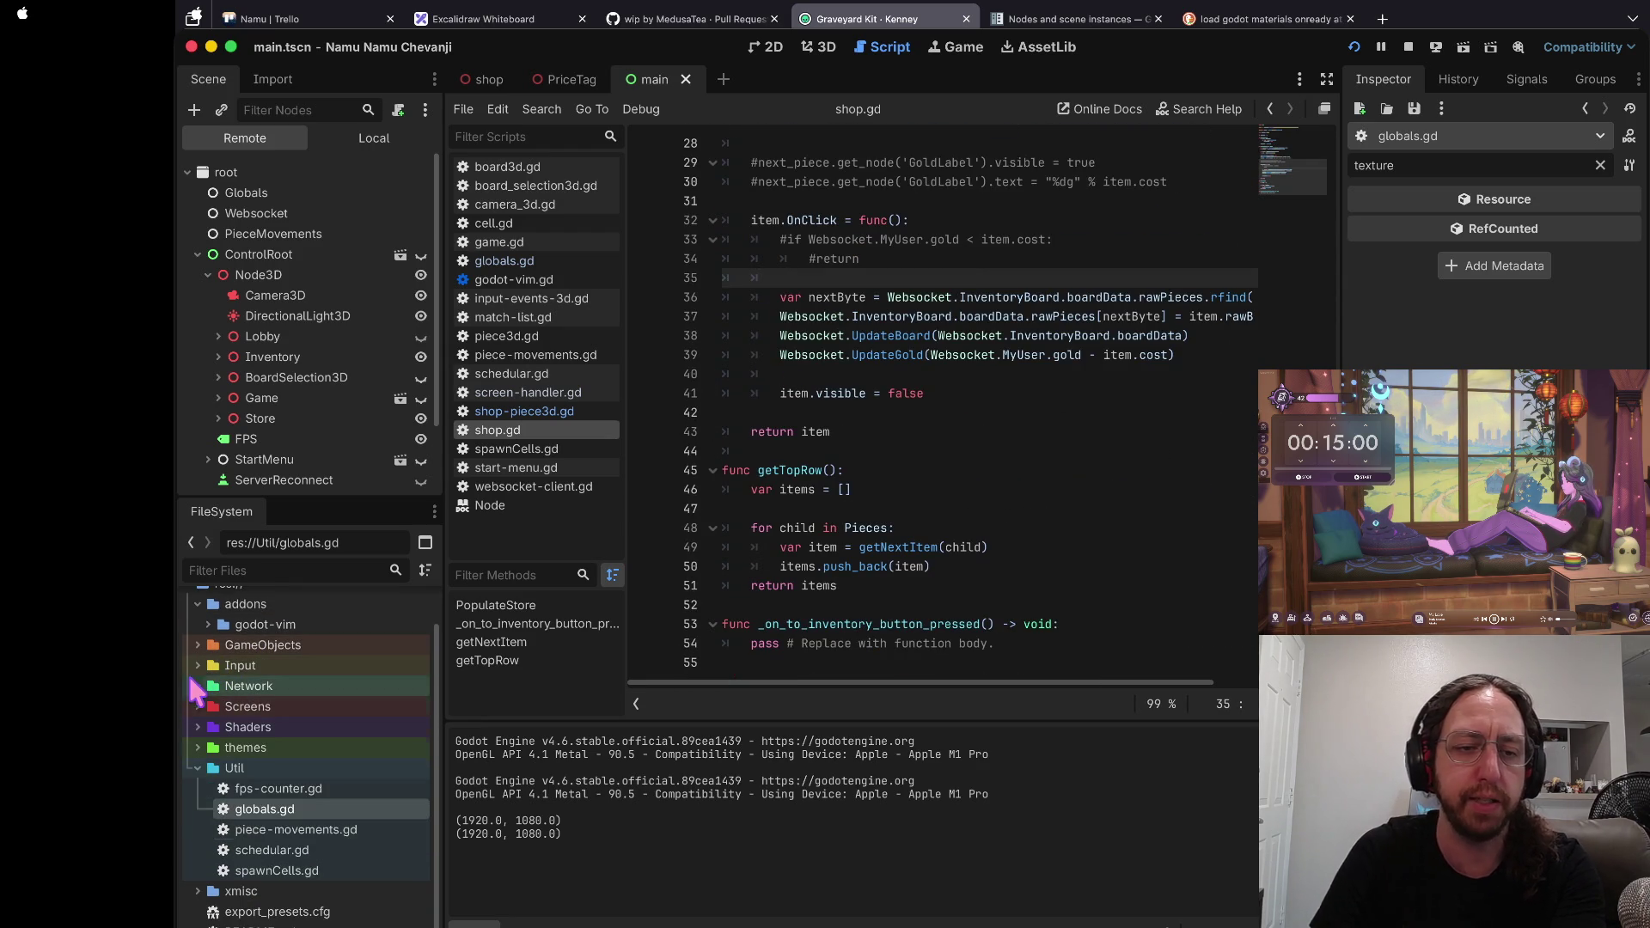
Step: Collapse and re-expand Util, then expand the themes and Shaders folders to list the materials
left_click(199, 788)
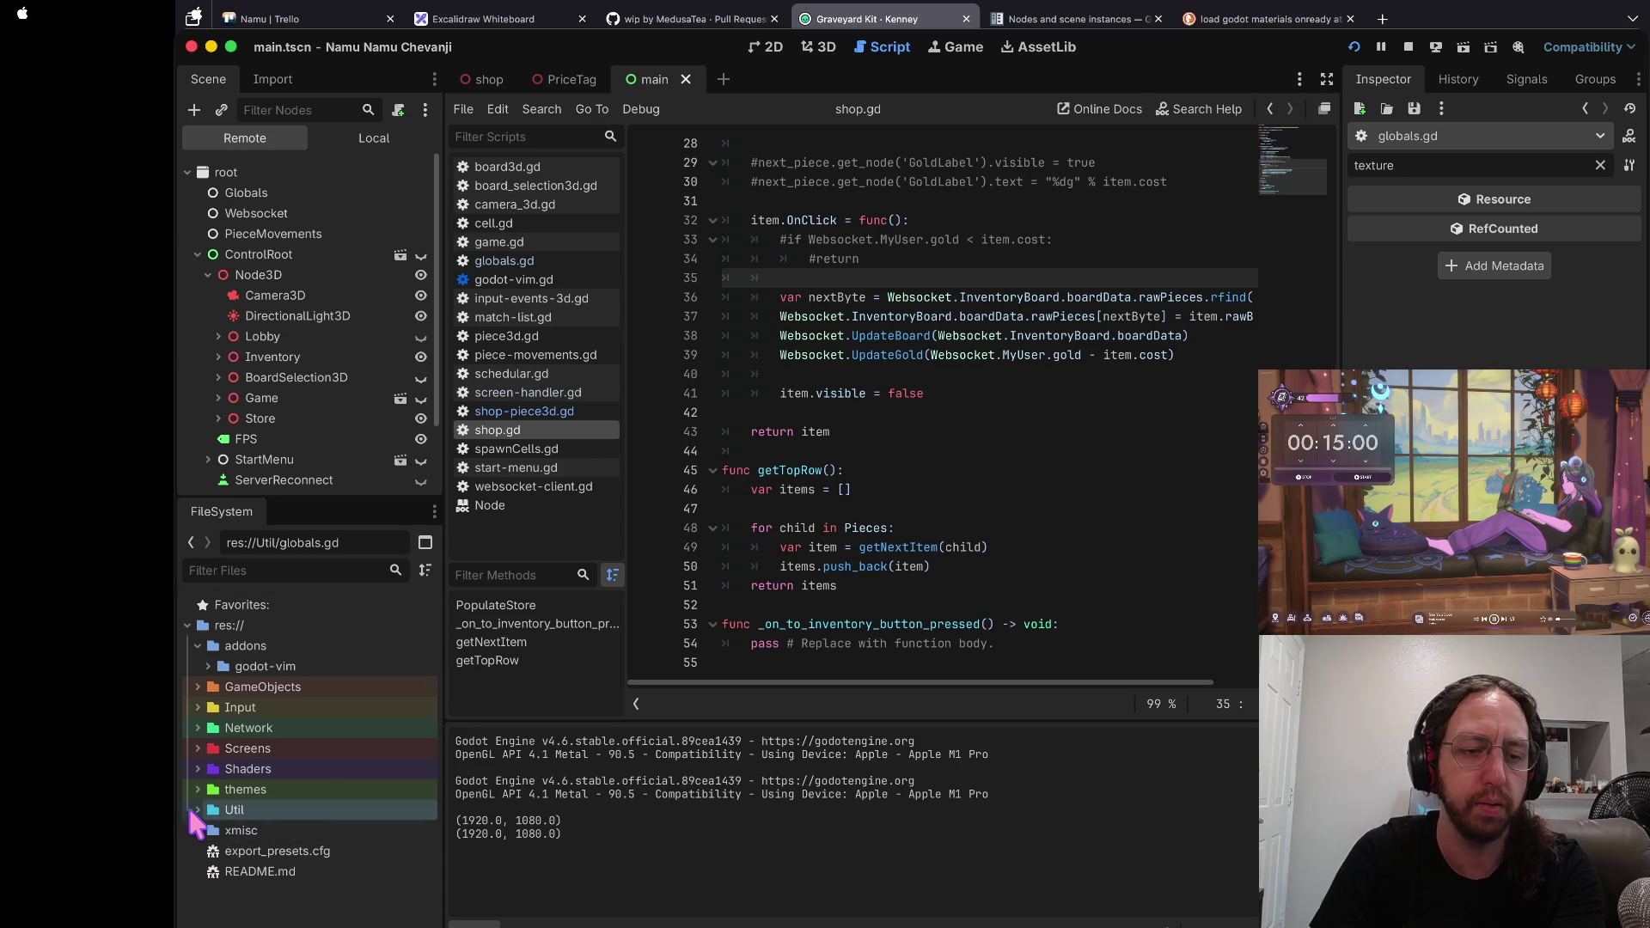
left_click(198, 809)
left_click(196, 789)
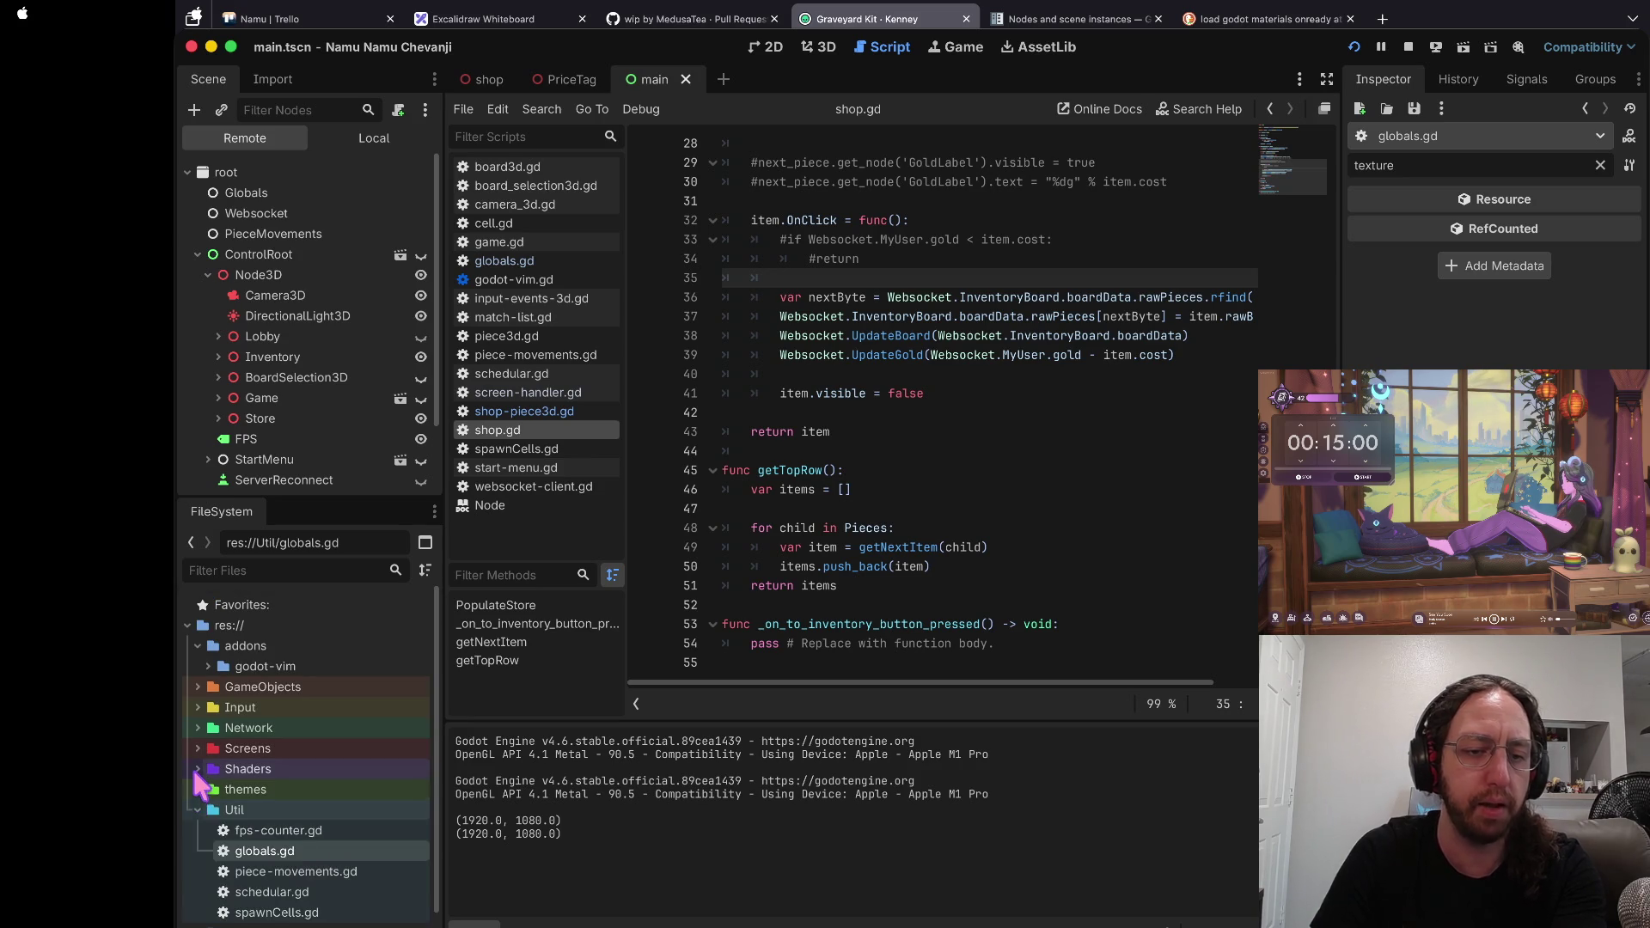
left_click(195, 768)
scroll(192, 766, "down", 3)
scroll(1052, 345, "up", 3)
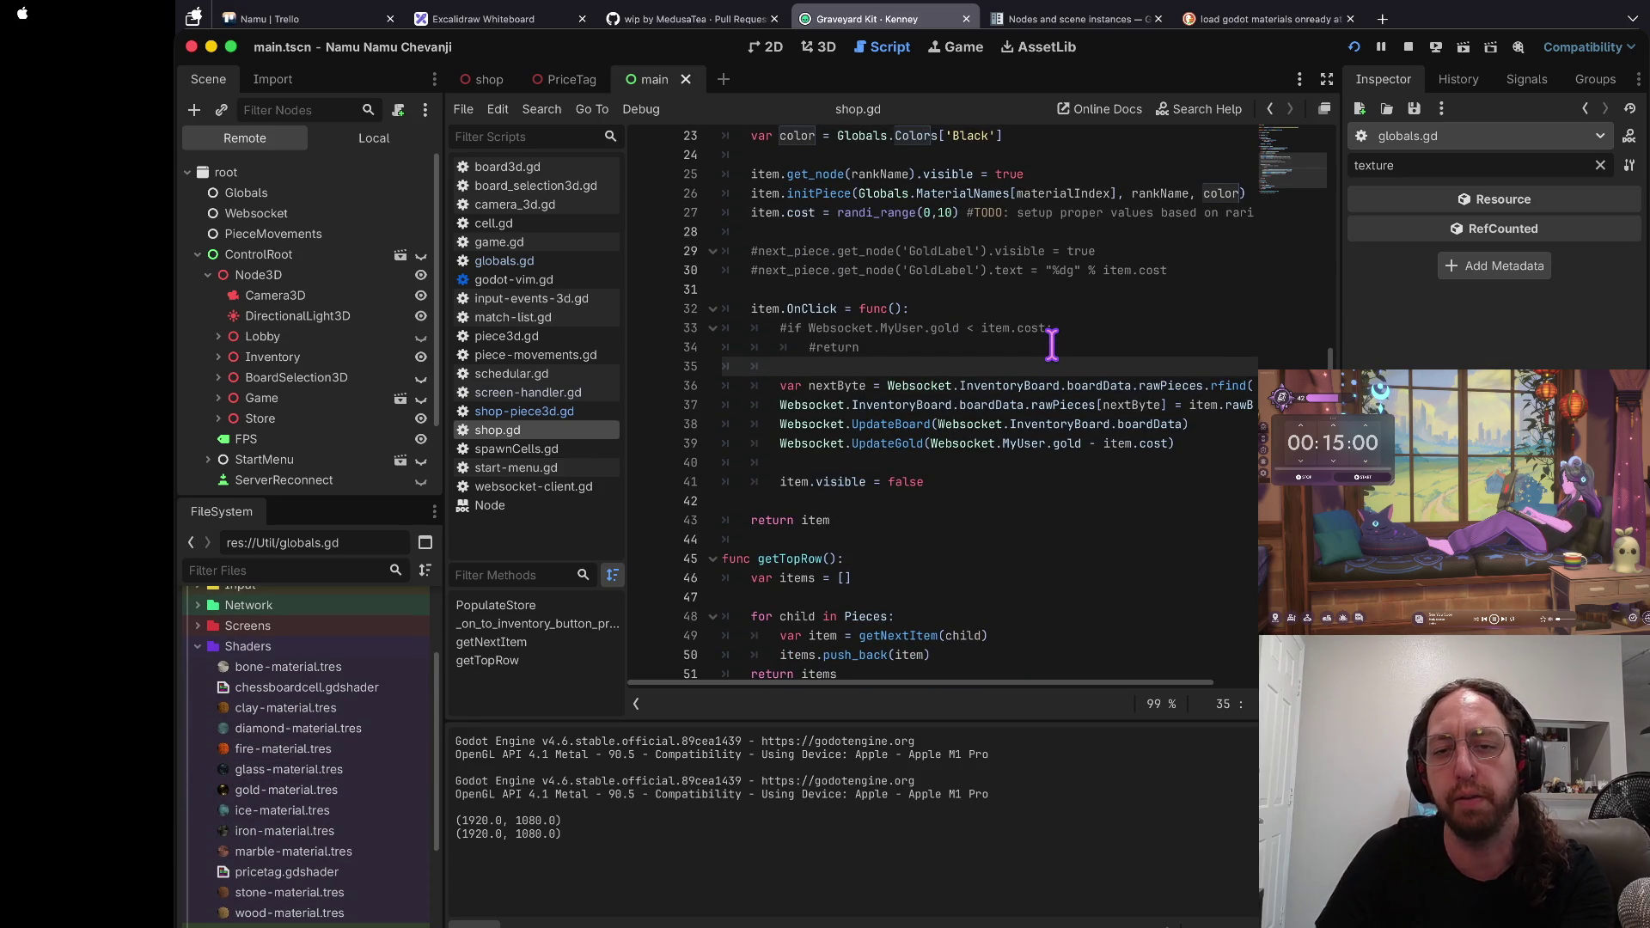
Step: Move back up shop.gd to the blank line 28 below the cost line
left_click(930, 299)
scroll(929, 300, "up", 3)
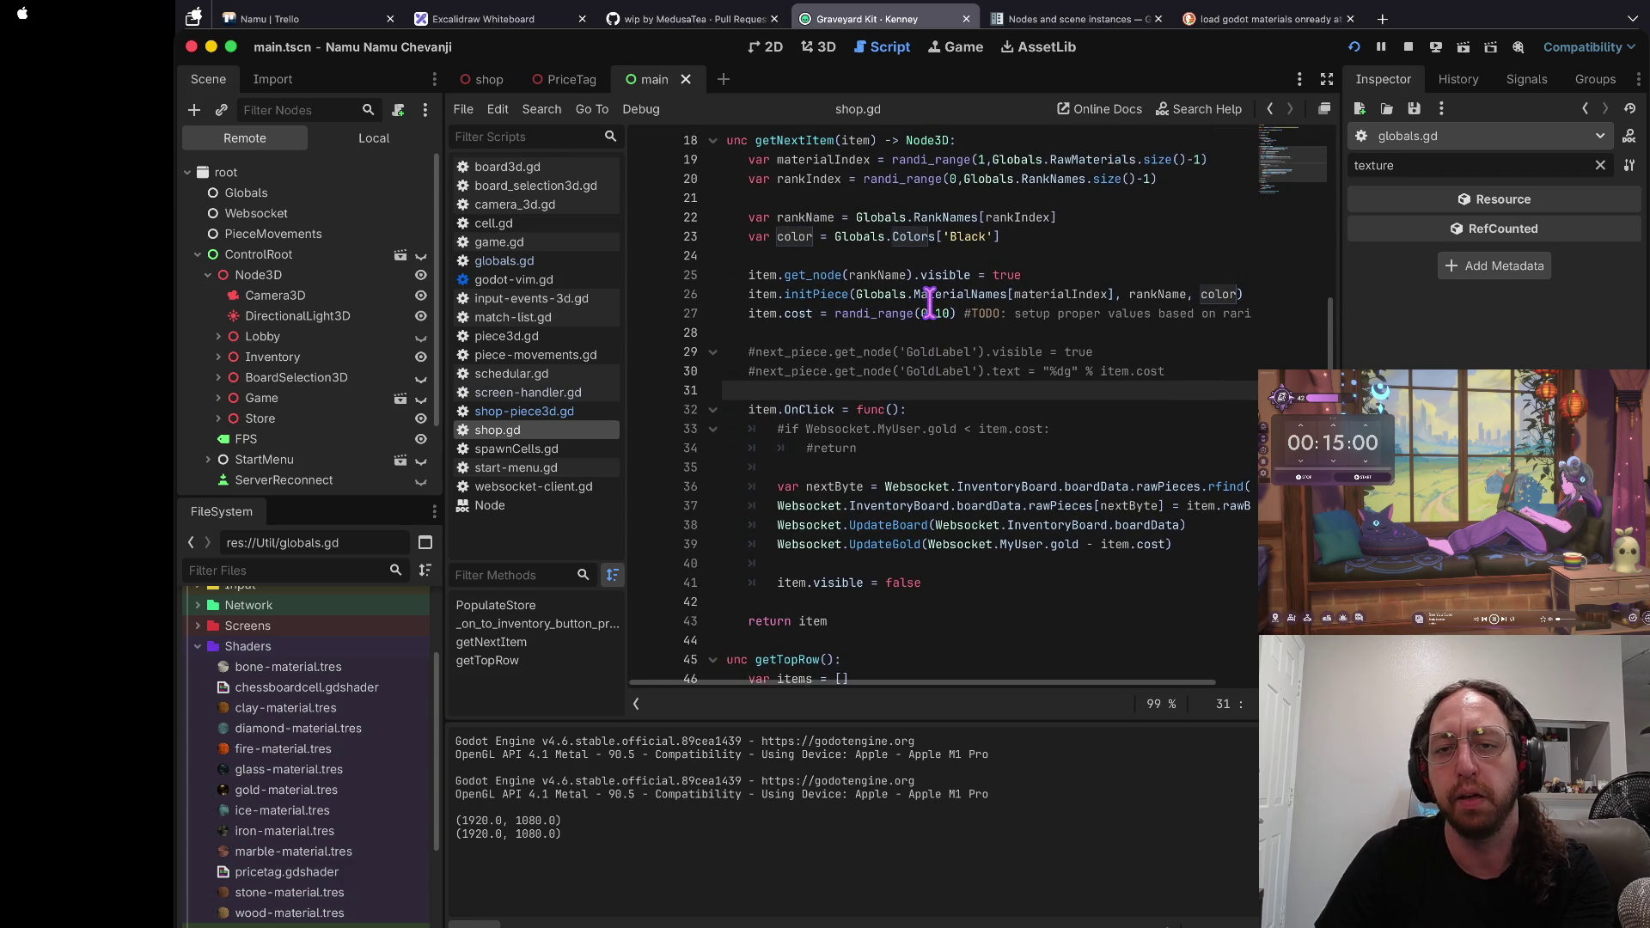
left_click(928, 331)
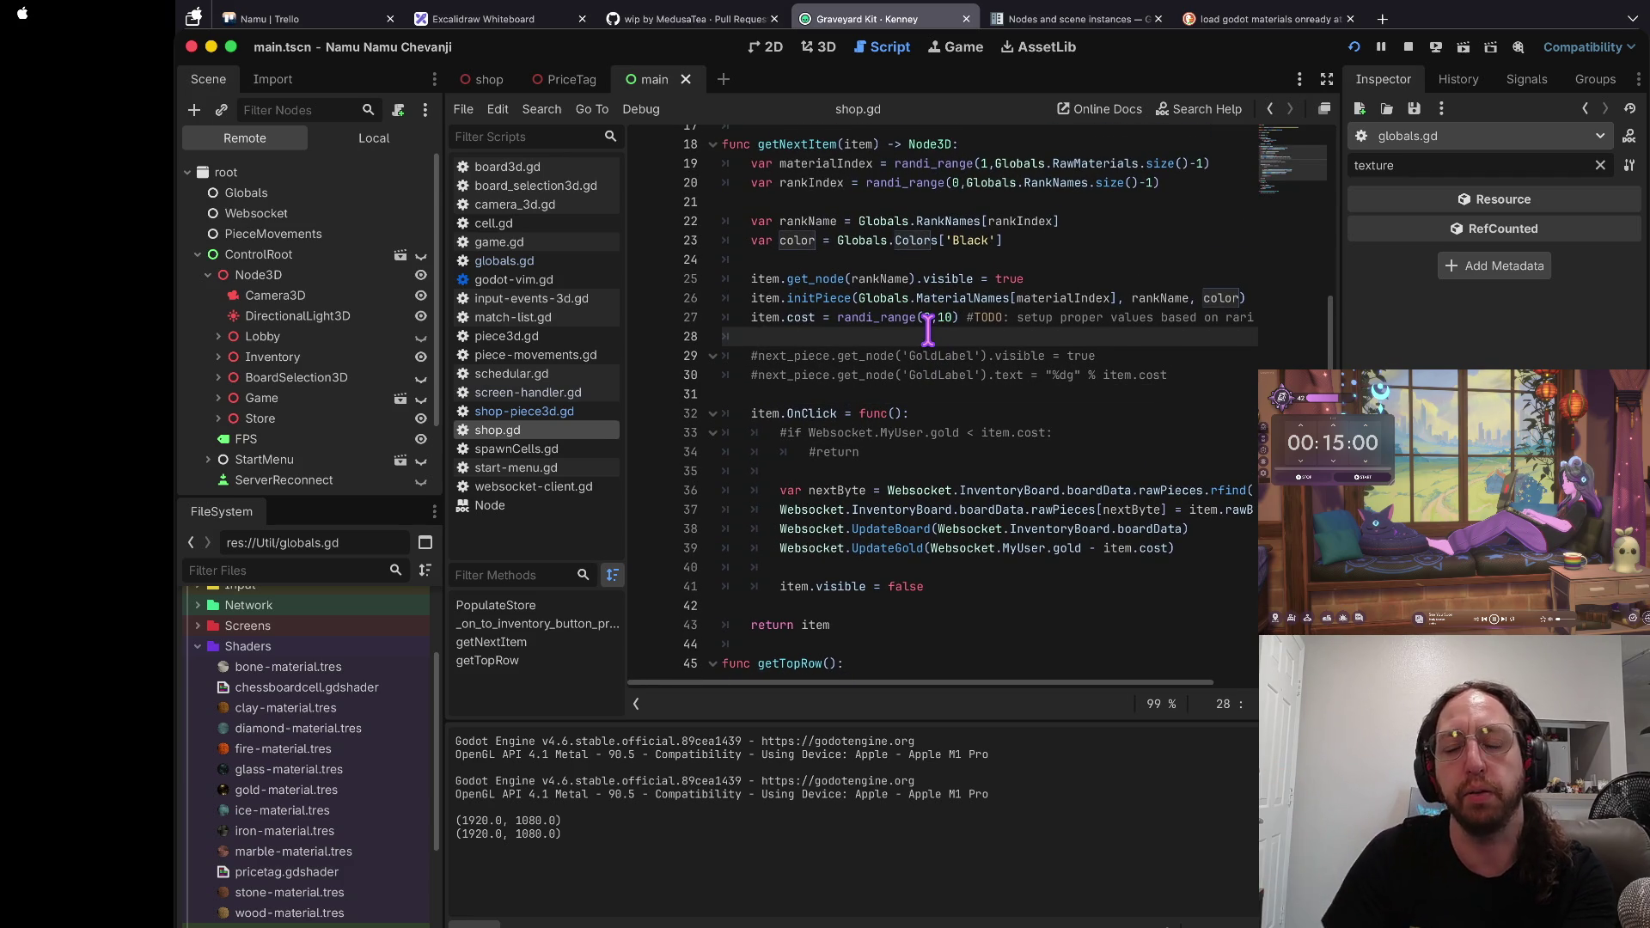
scroll(988, 309, "up", 5)
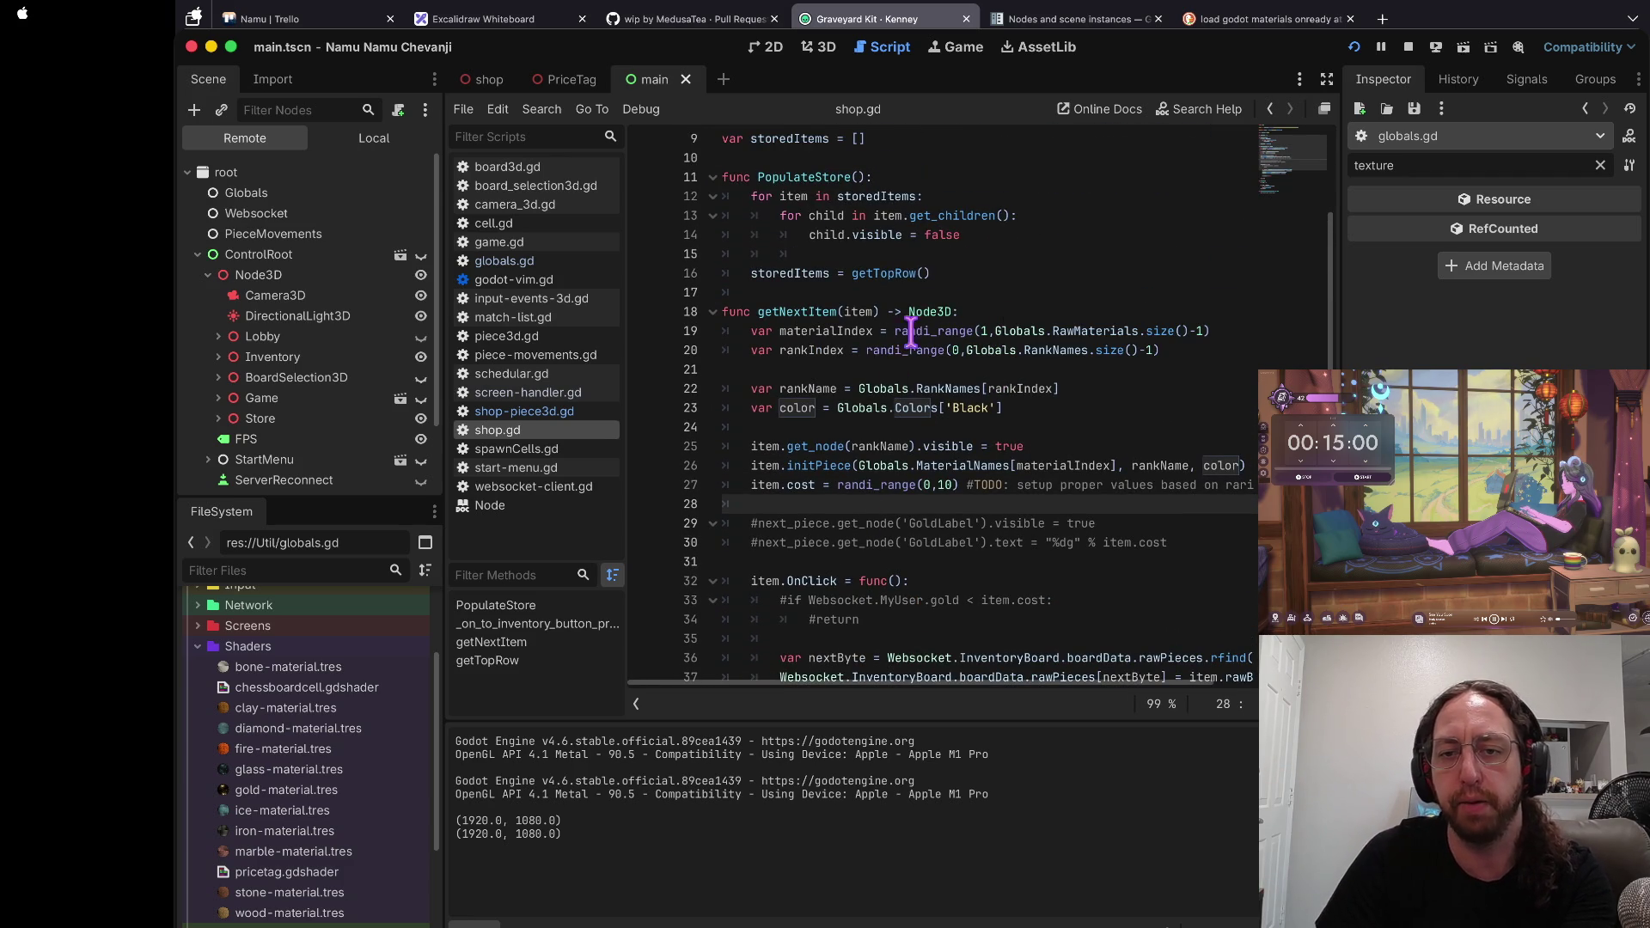
mouse_move(946, 378)
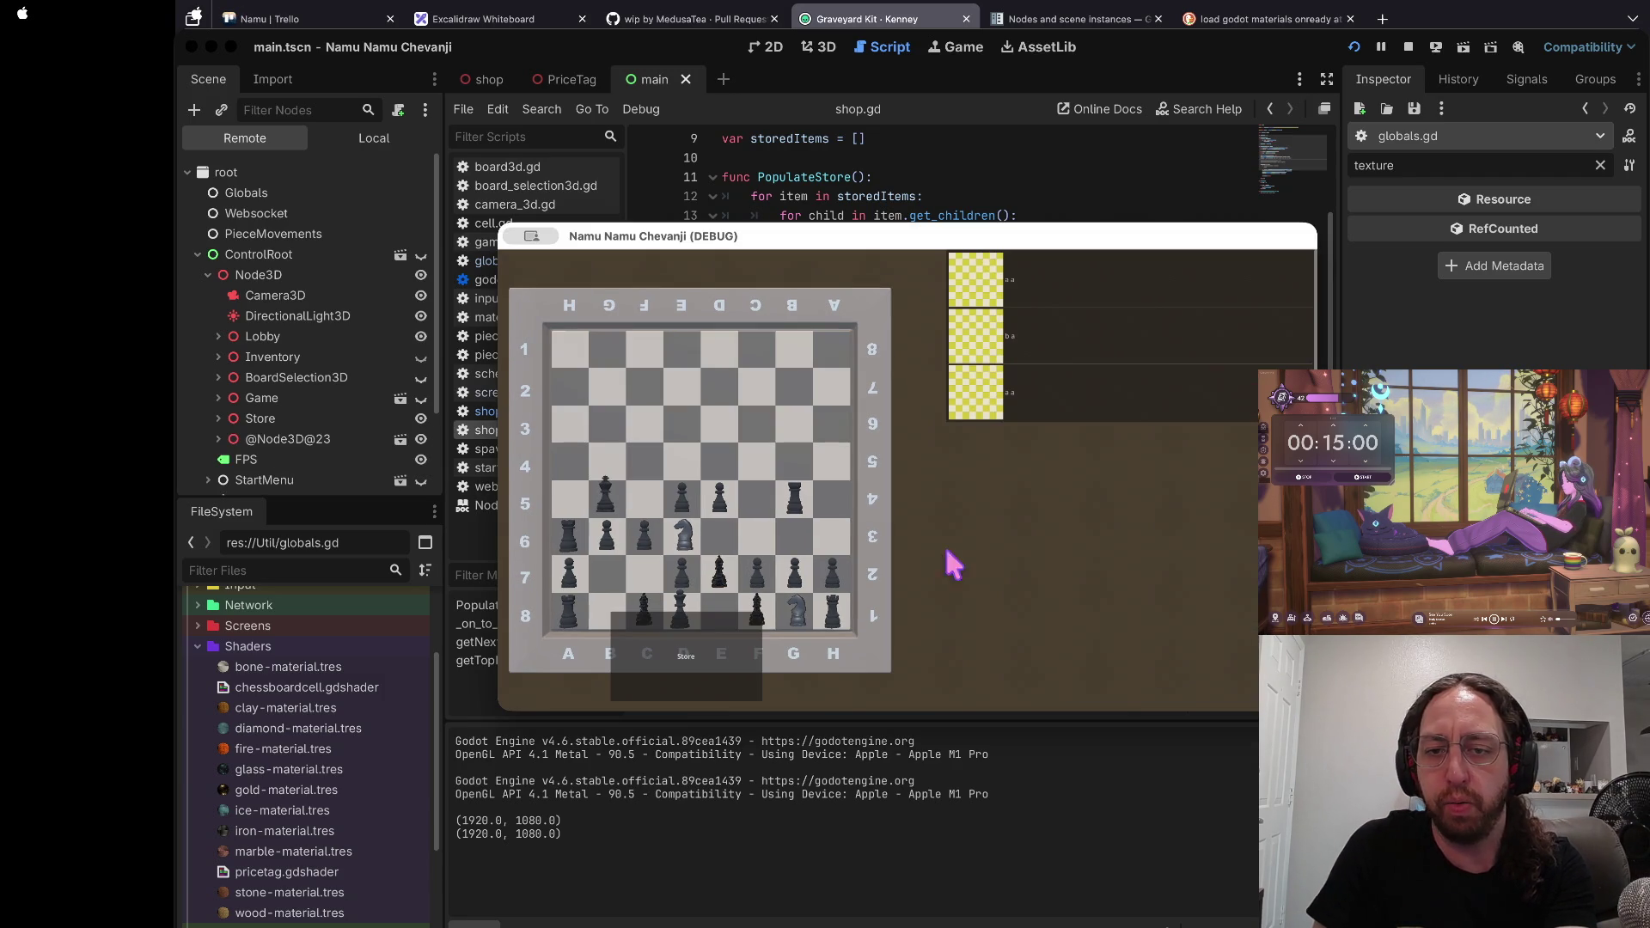
Step: Bring the Godot editor back in front of the running game window
left_click(724, 599)
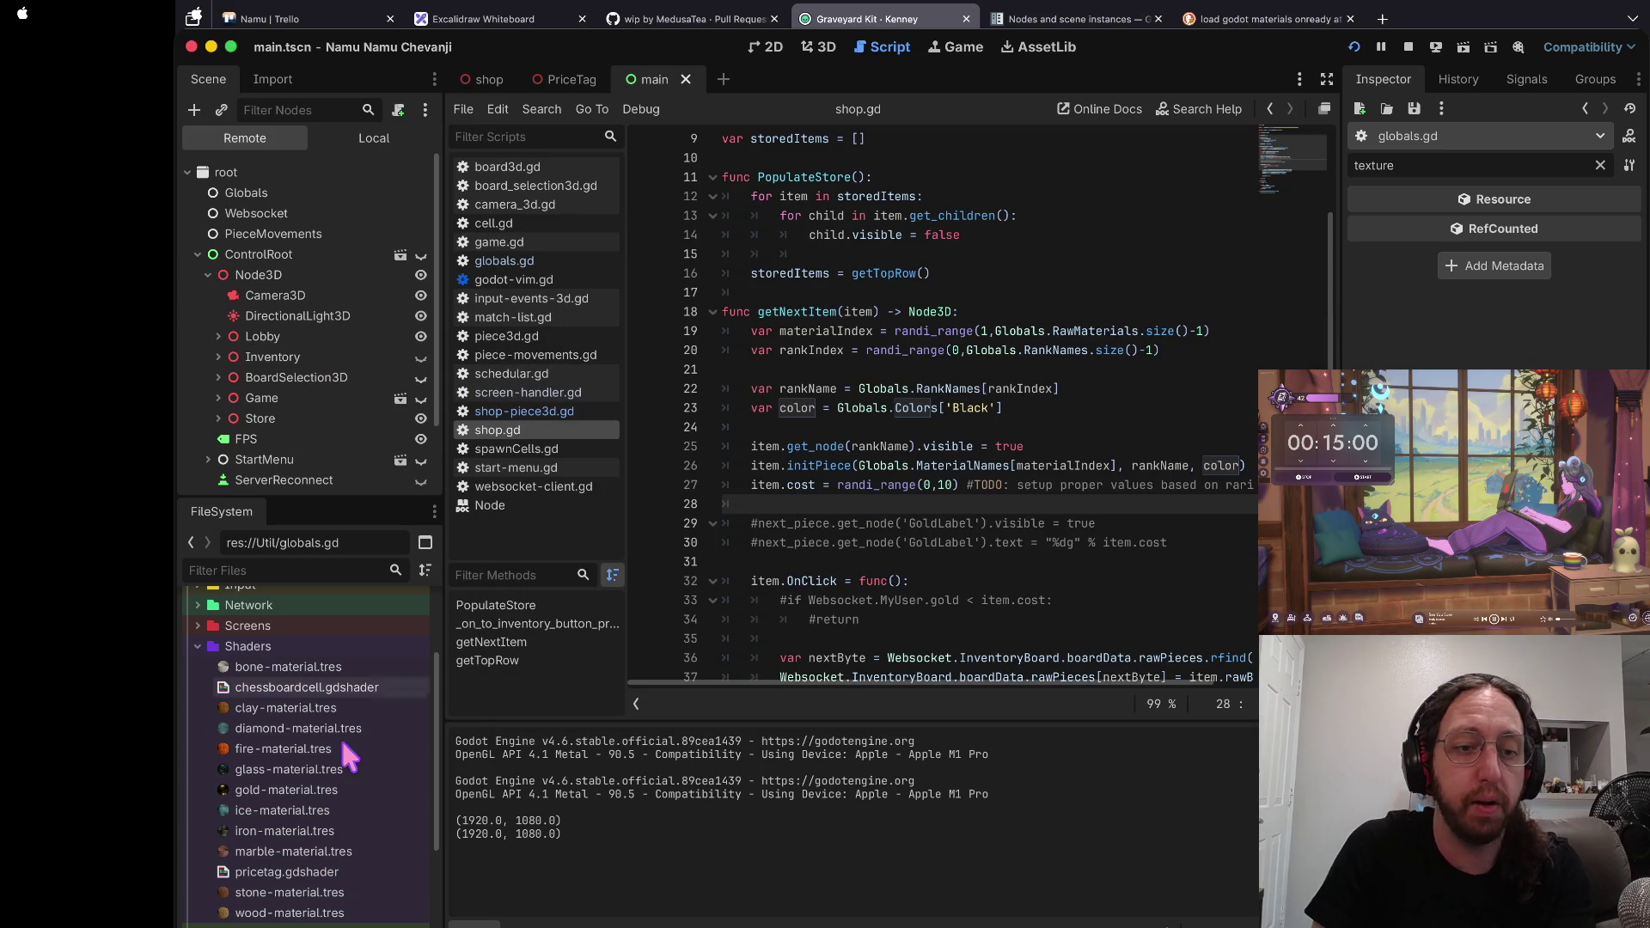
Step: Preview the wood, iron, ice, gold, glass, fire, clay, diamond, bone, stone and marble materials
left_click(274, 913)
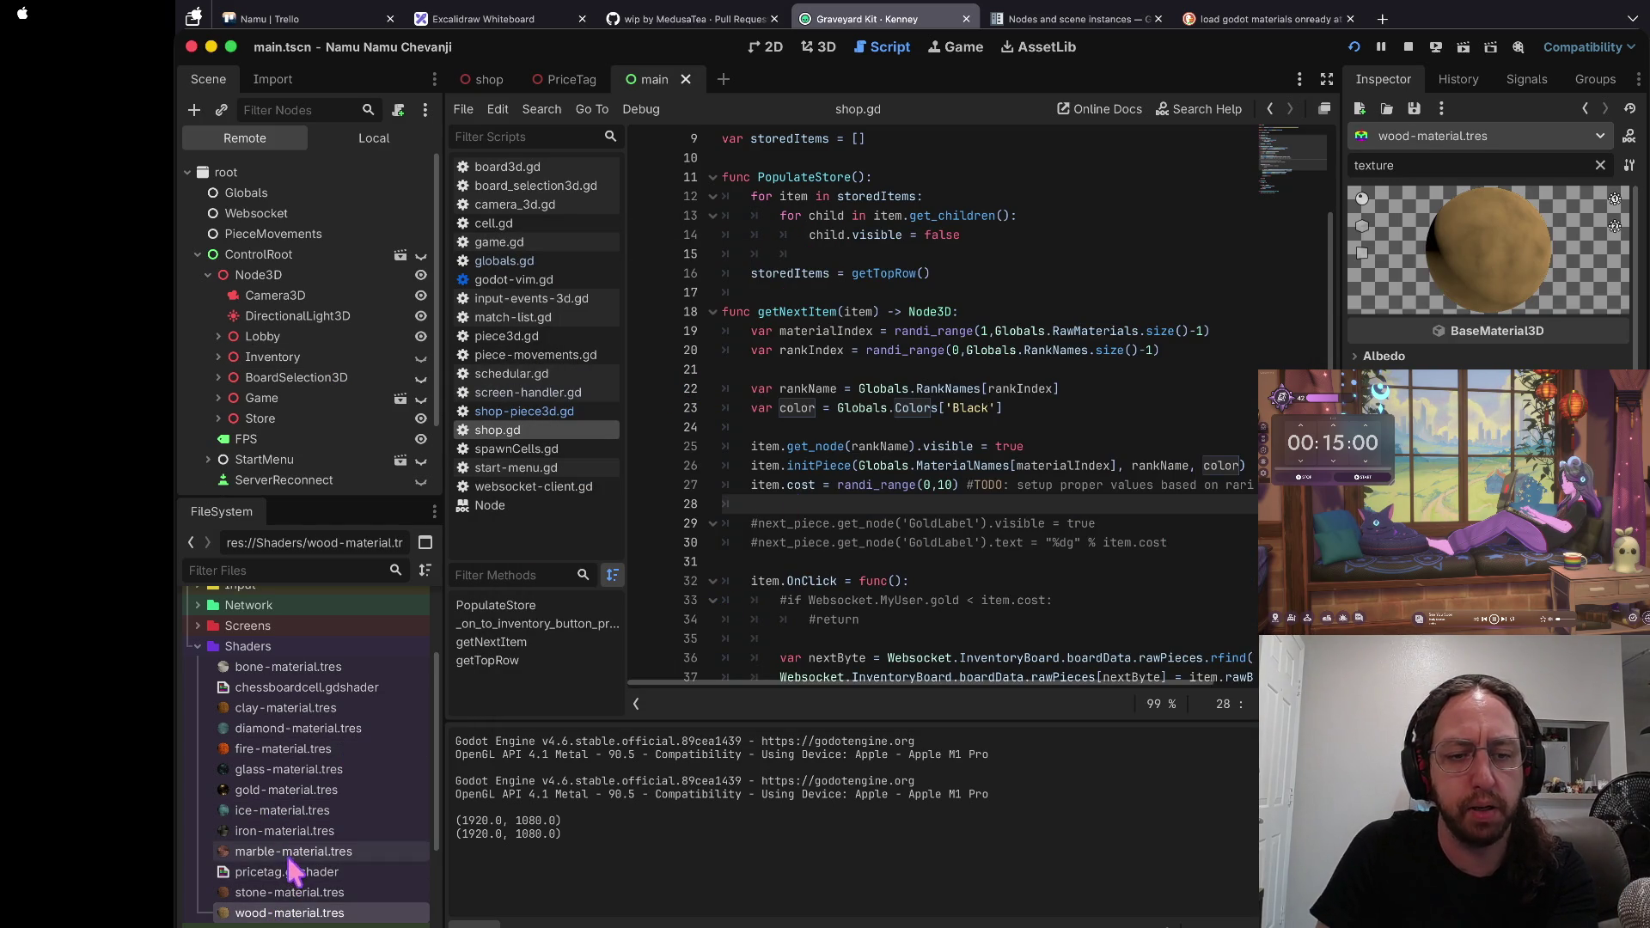
left_click(288, 831)
left_click(295, 812)
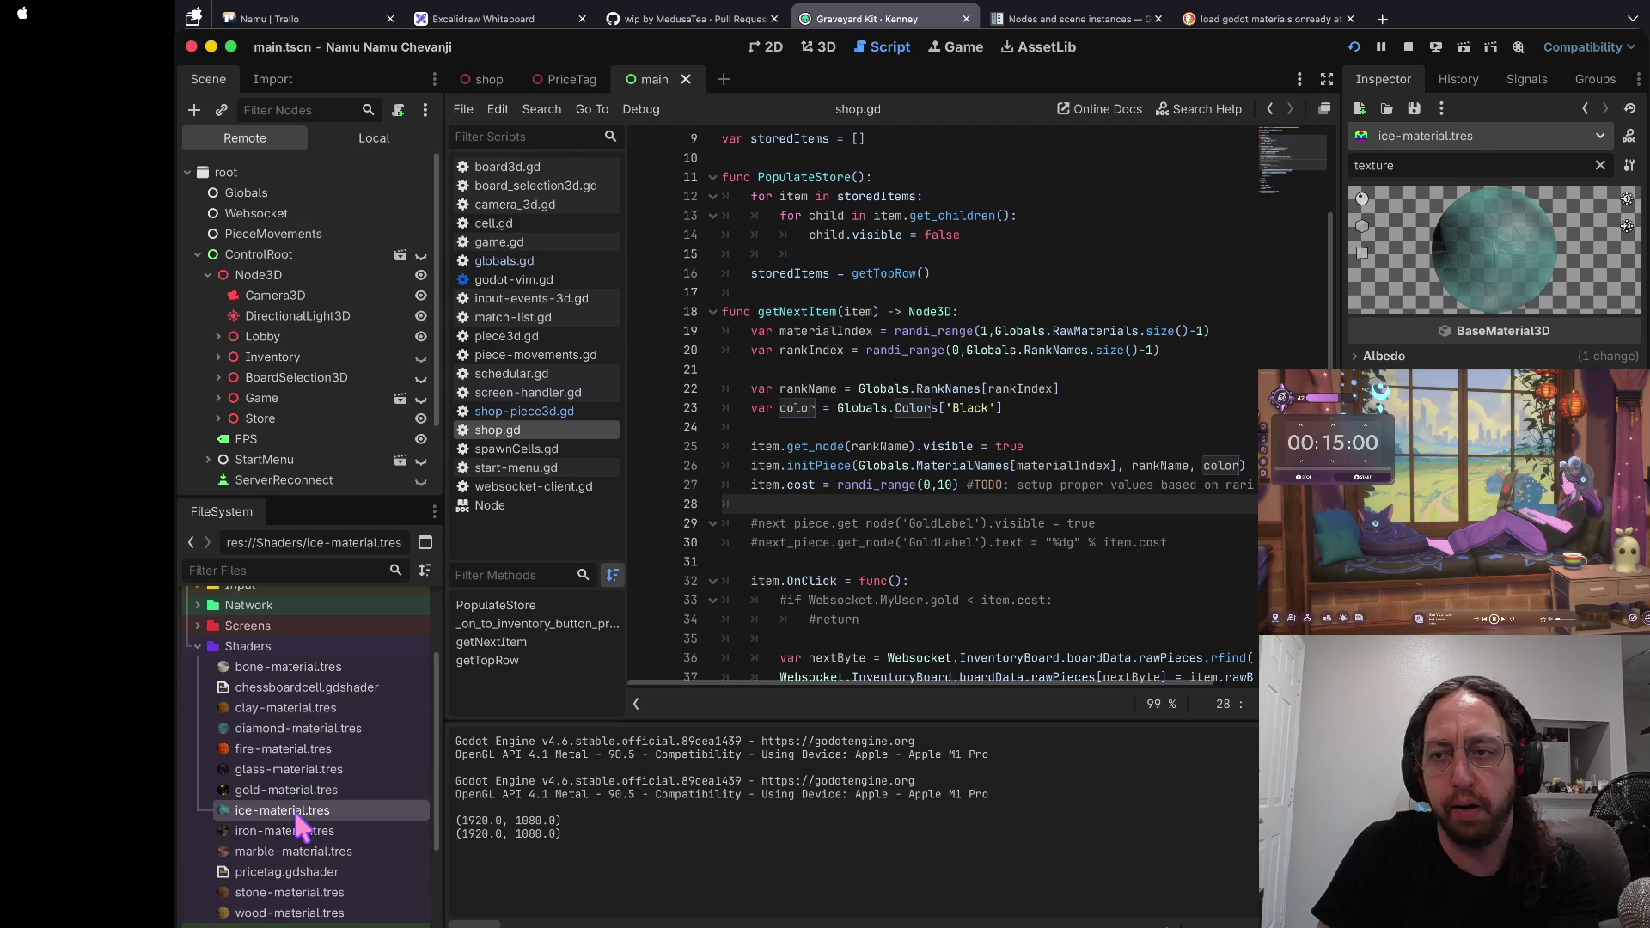
left_click(314, 790)
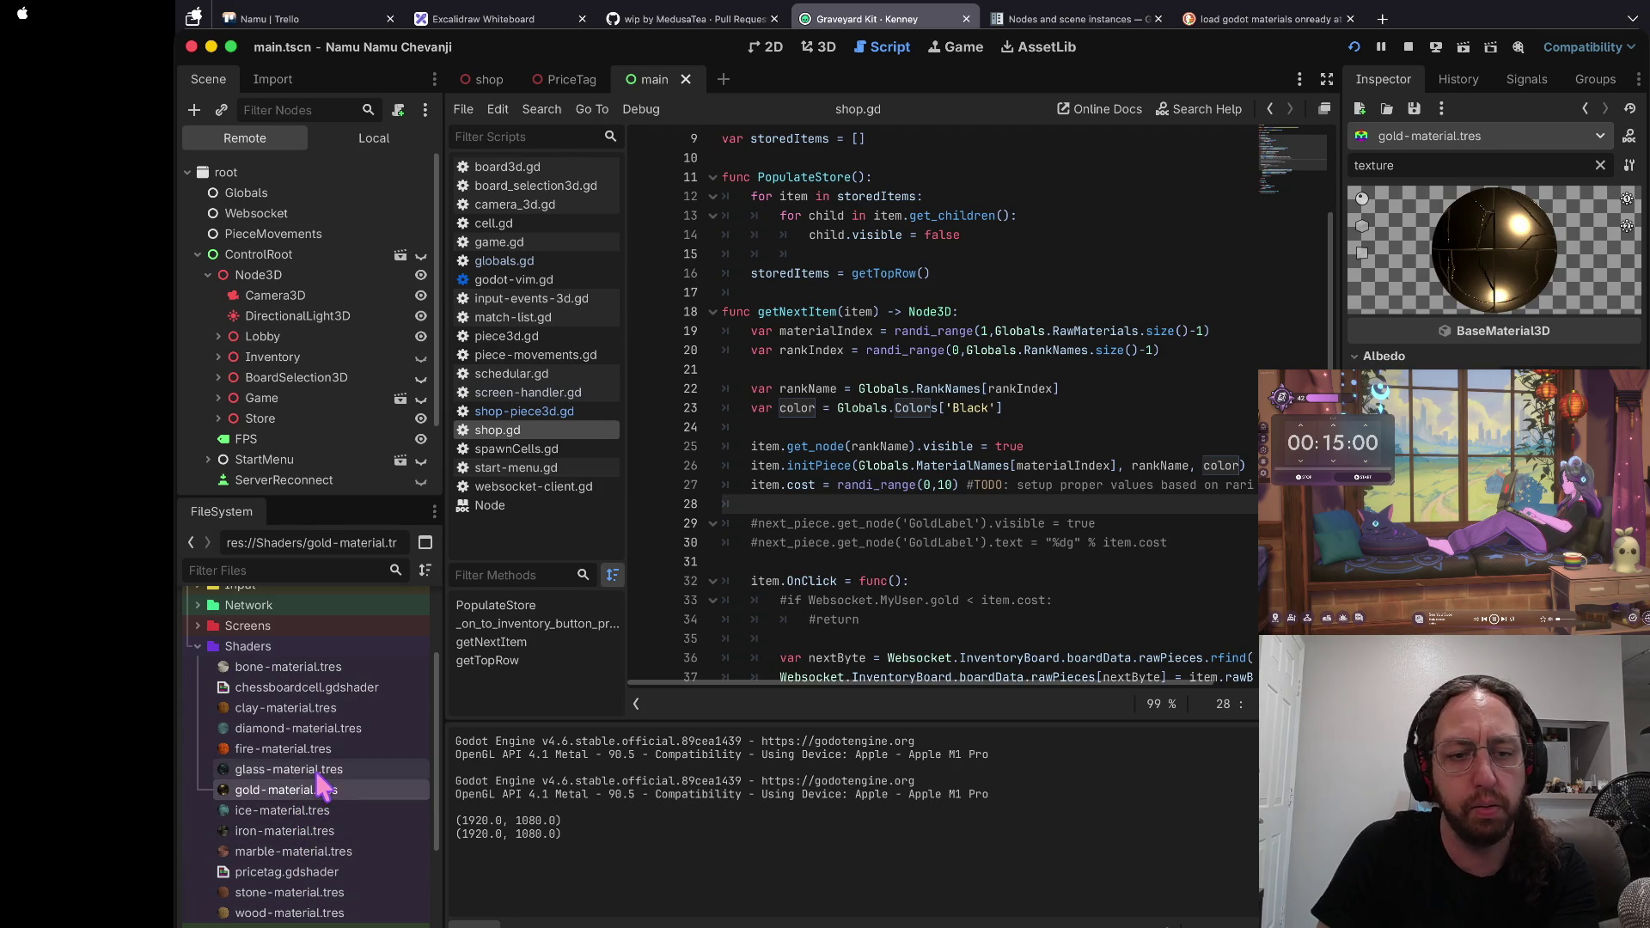
left_click(321, 770)
left_click(329, 750)
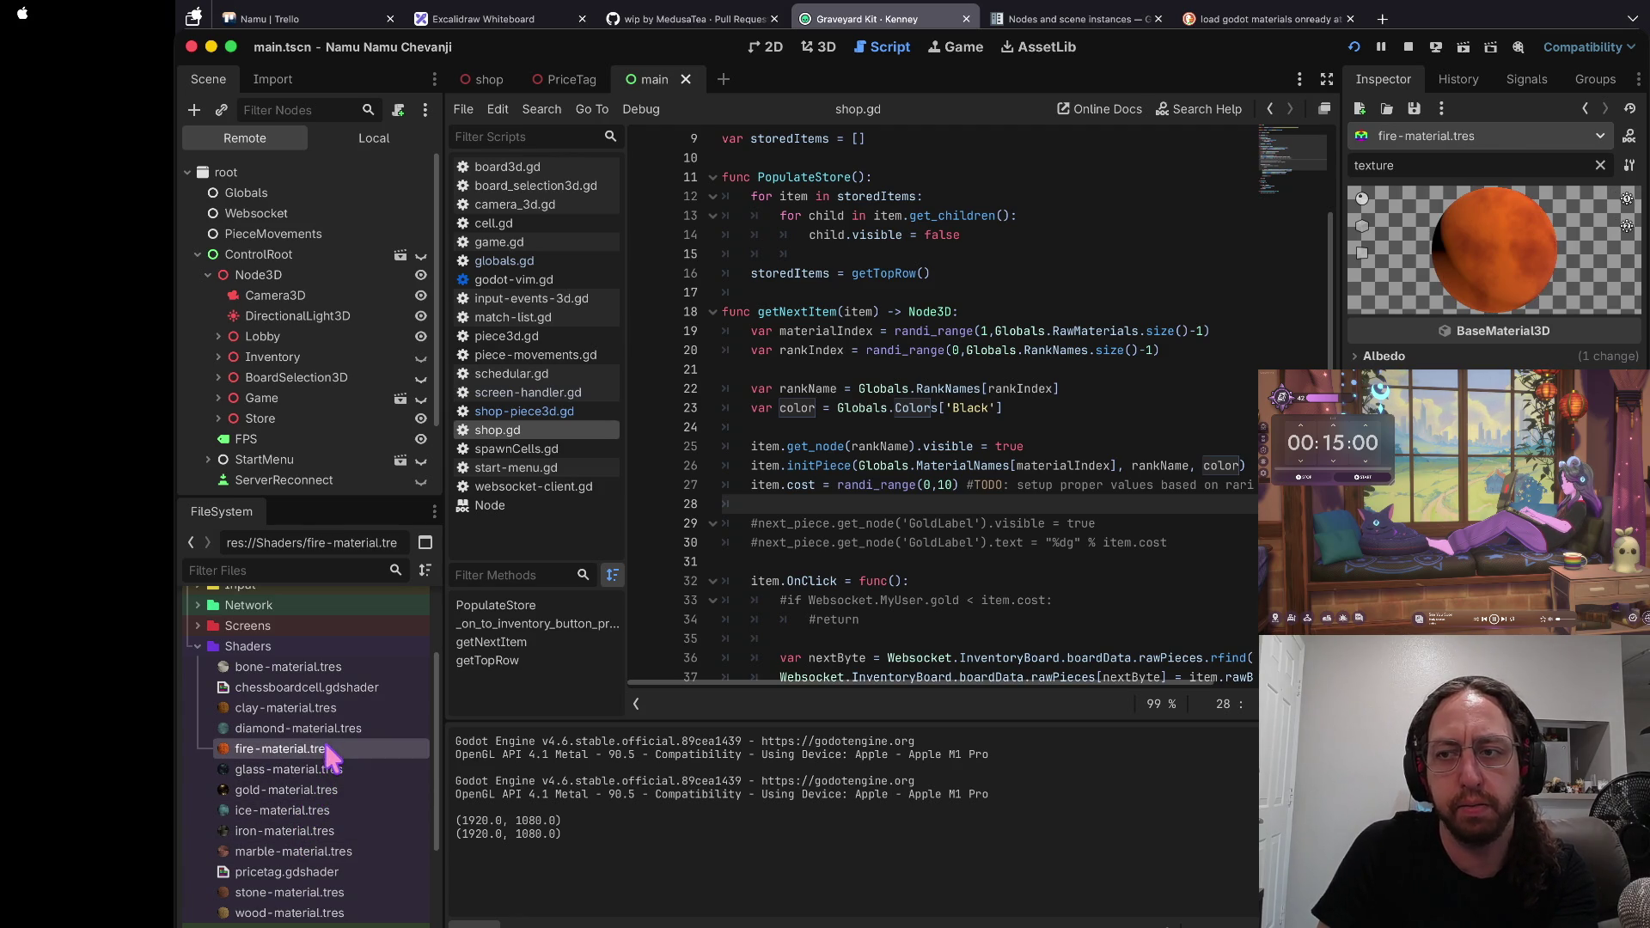
left_click(332, 708)
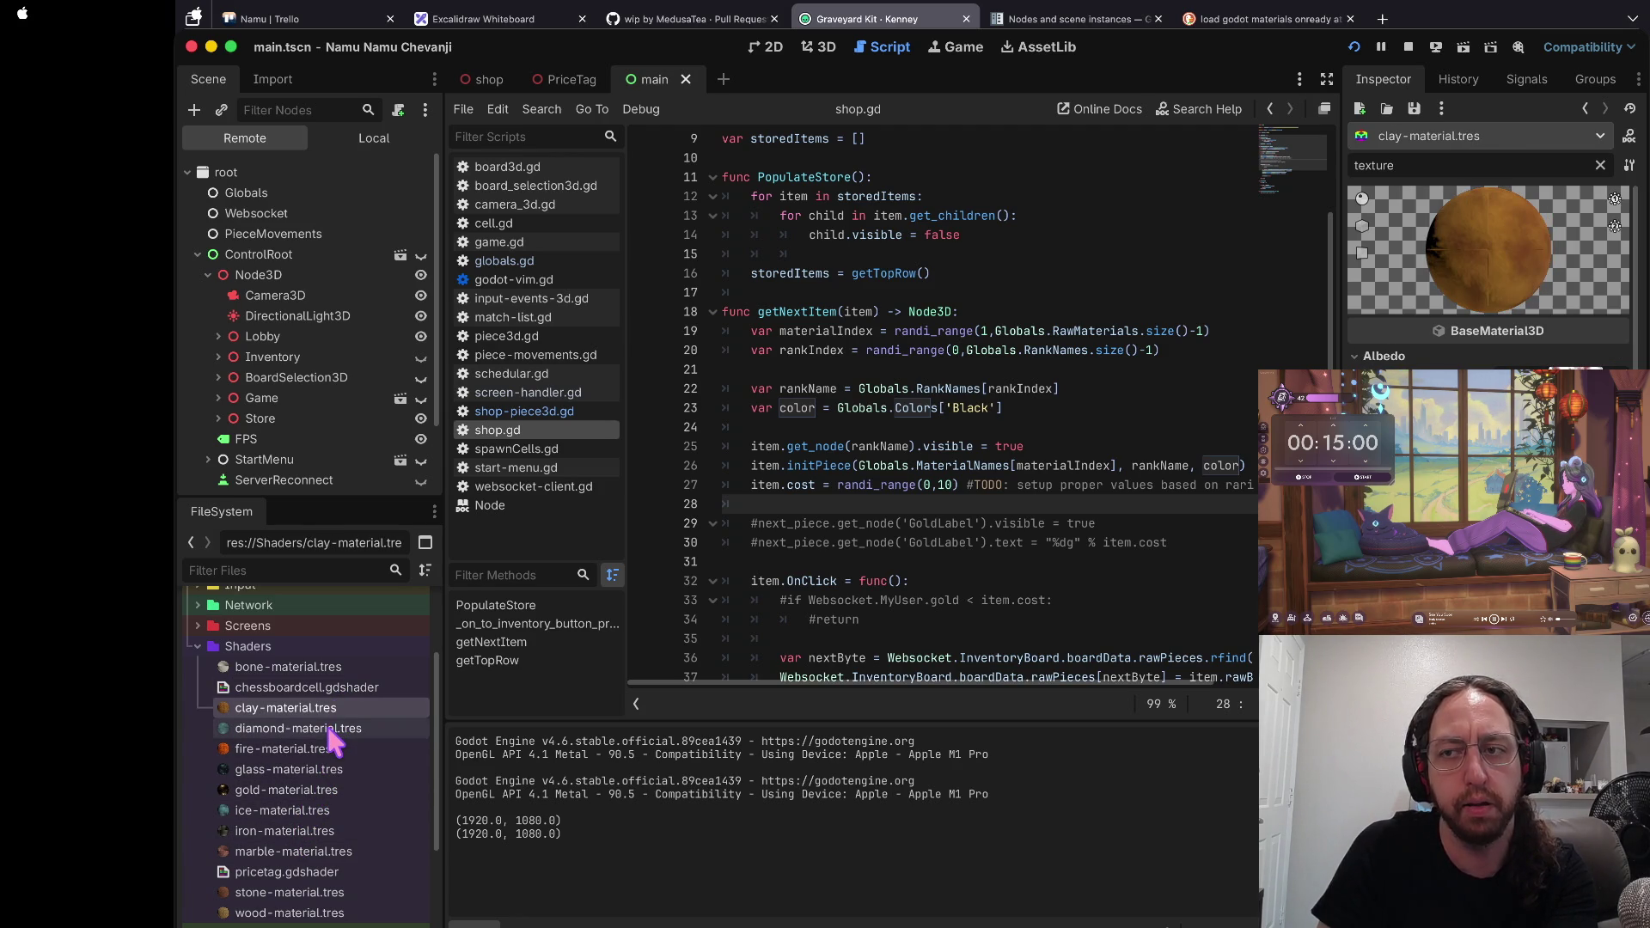
left_click(328, 729)
left_click(333, 669)
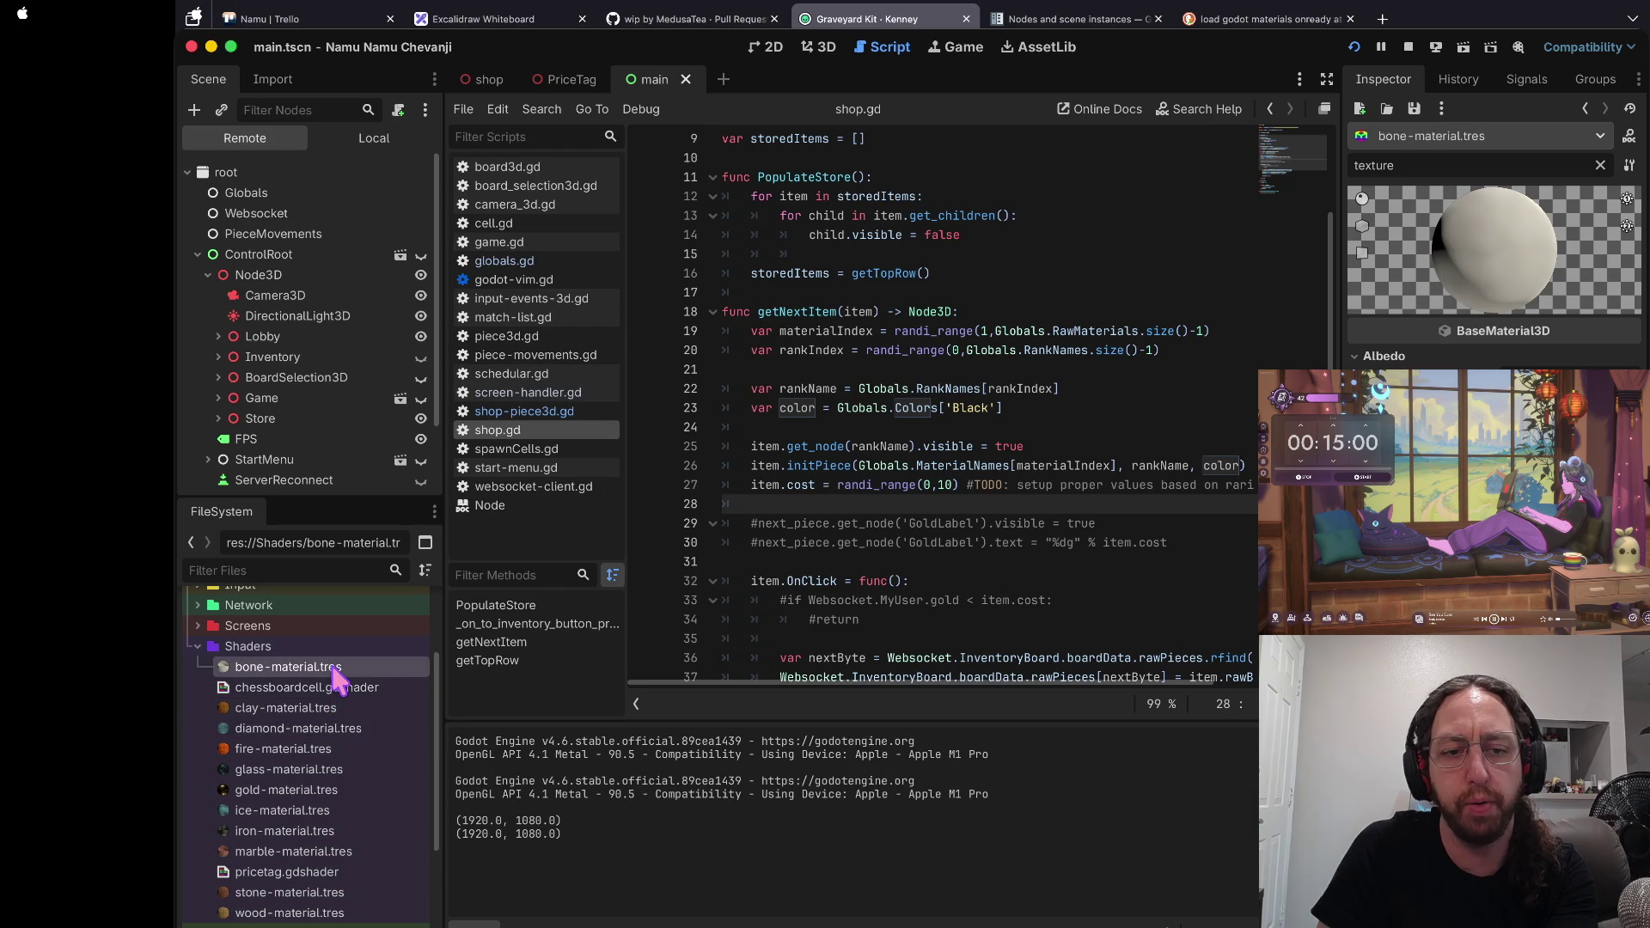
scroll(331, 722, "down", 4)
left_click(312, 748)
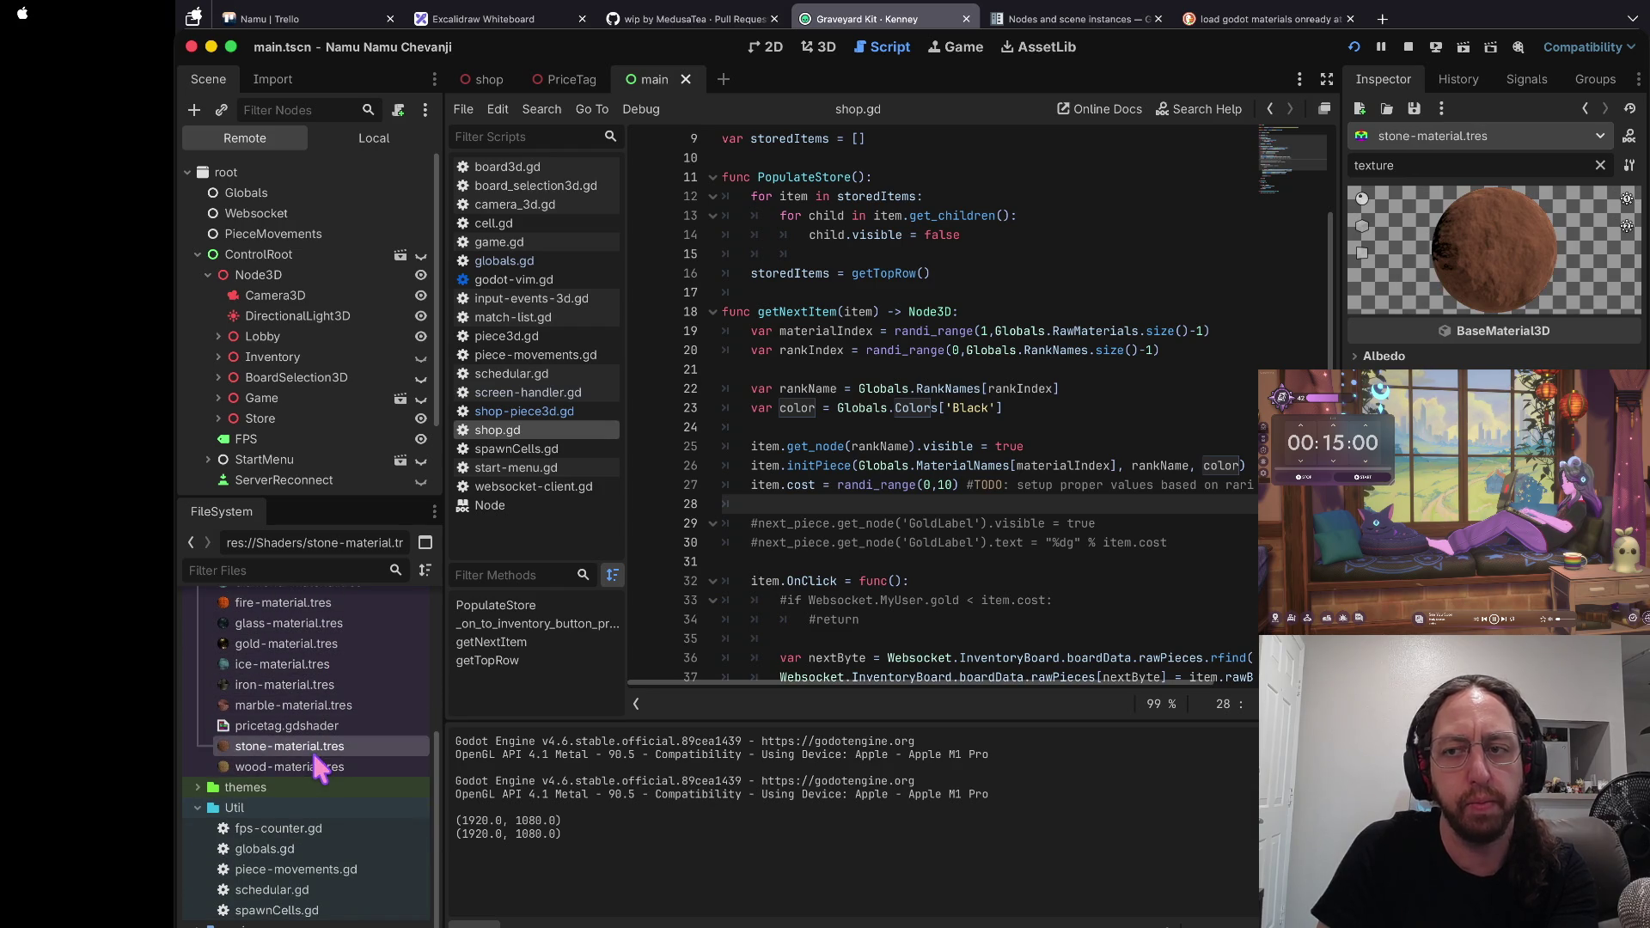
scroll(312, 751, "up", 3)
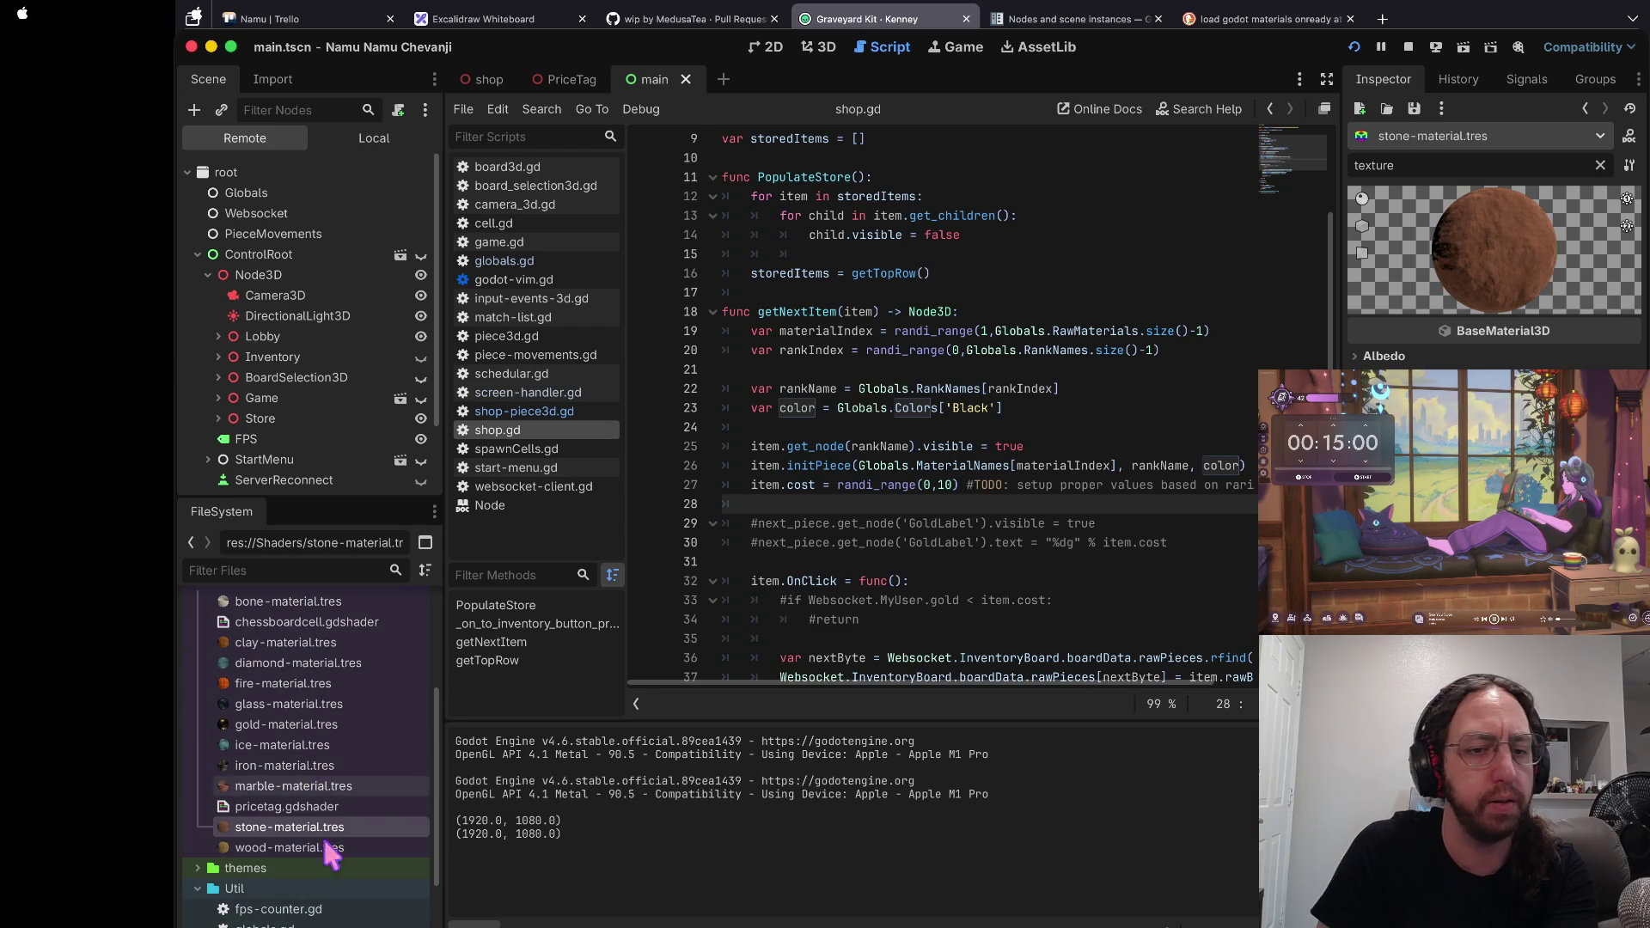
left_click(320, 787)
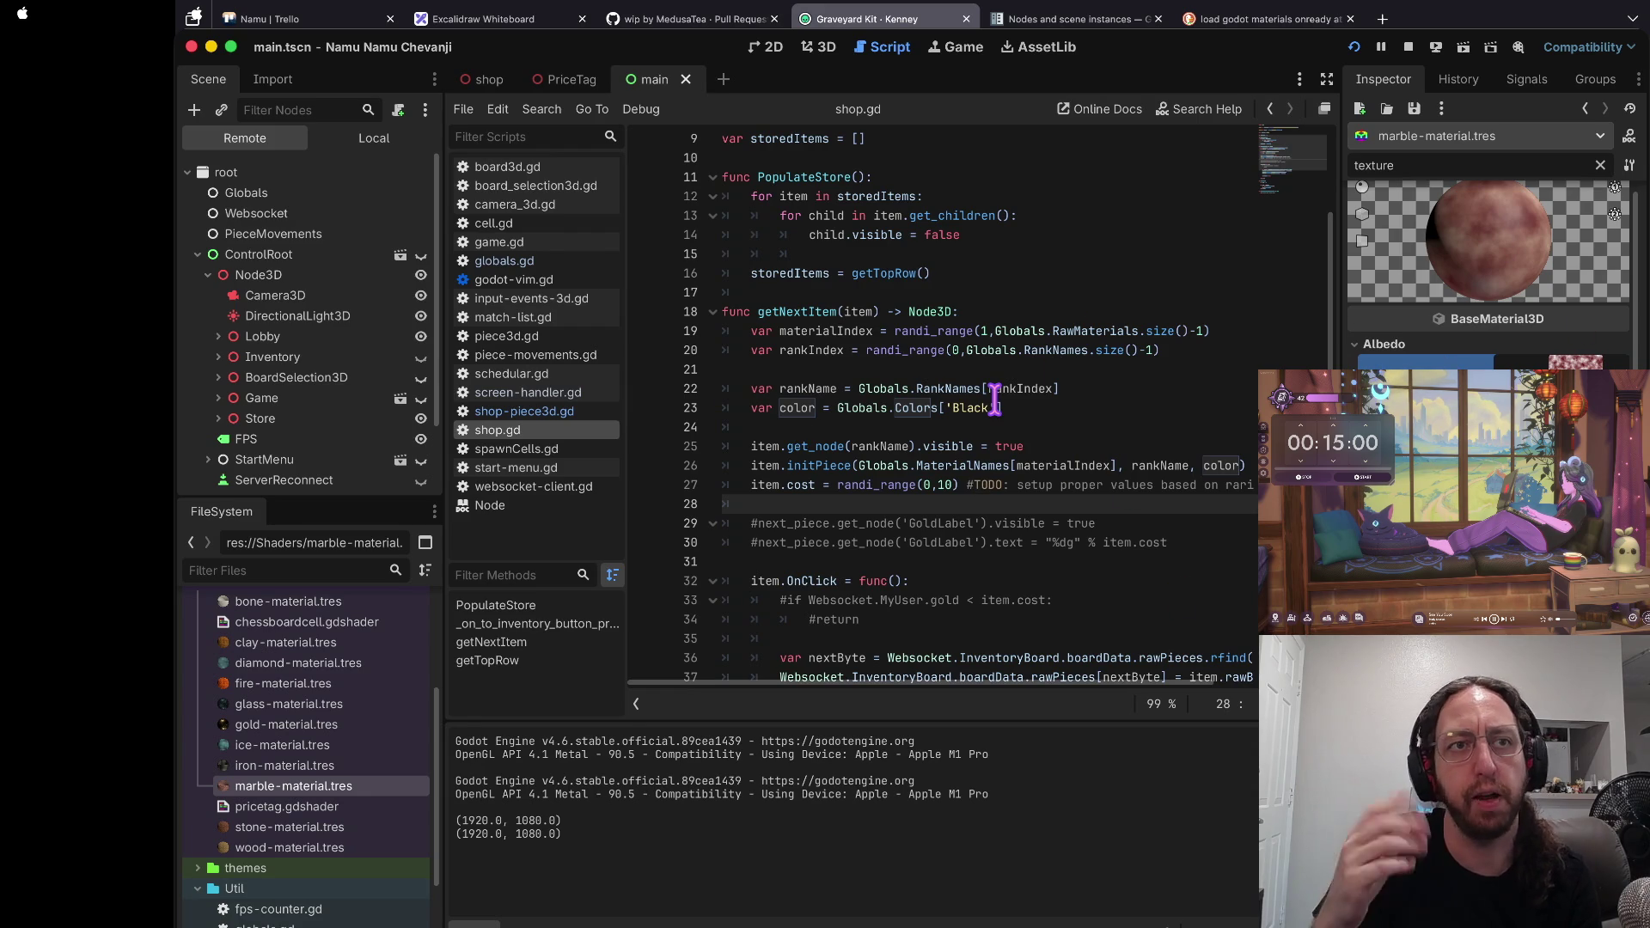
Step: Scroll shop.gd to the end of line 17, then switch to the terminal running vim
scroll(1036, 346, "up", 1)
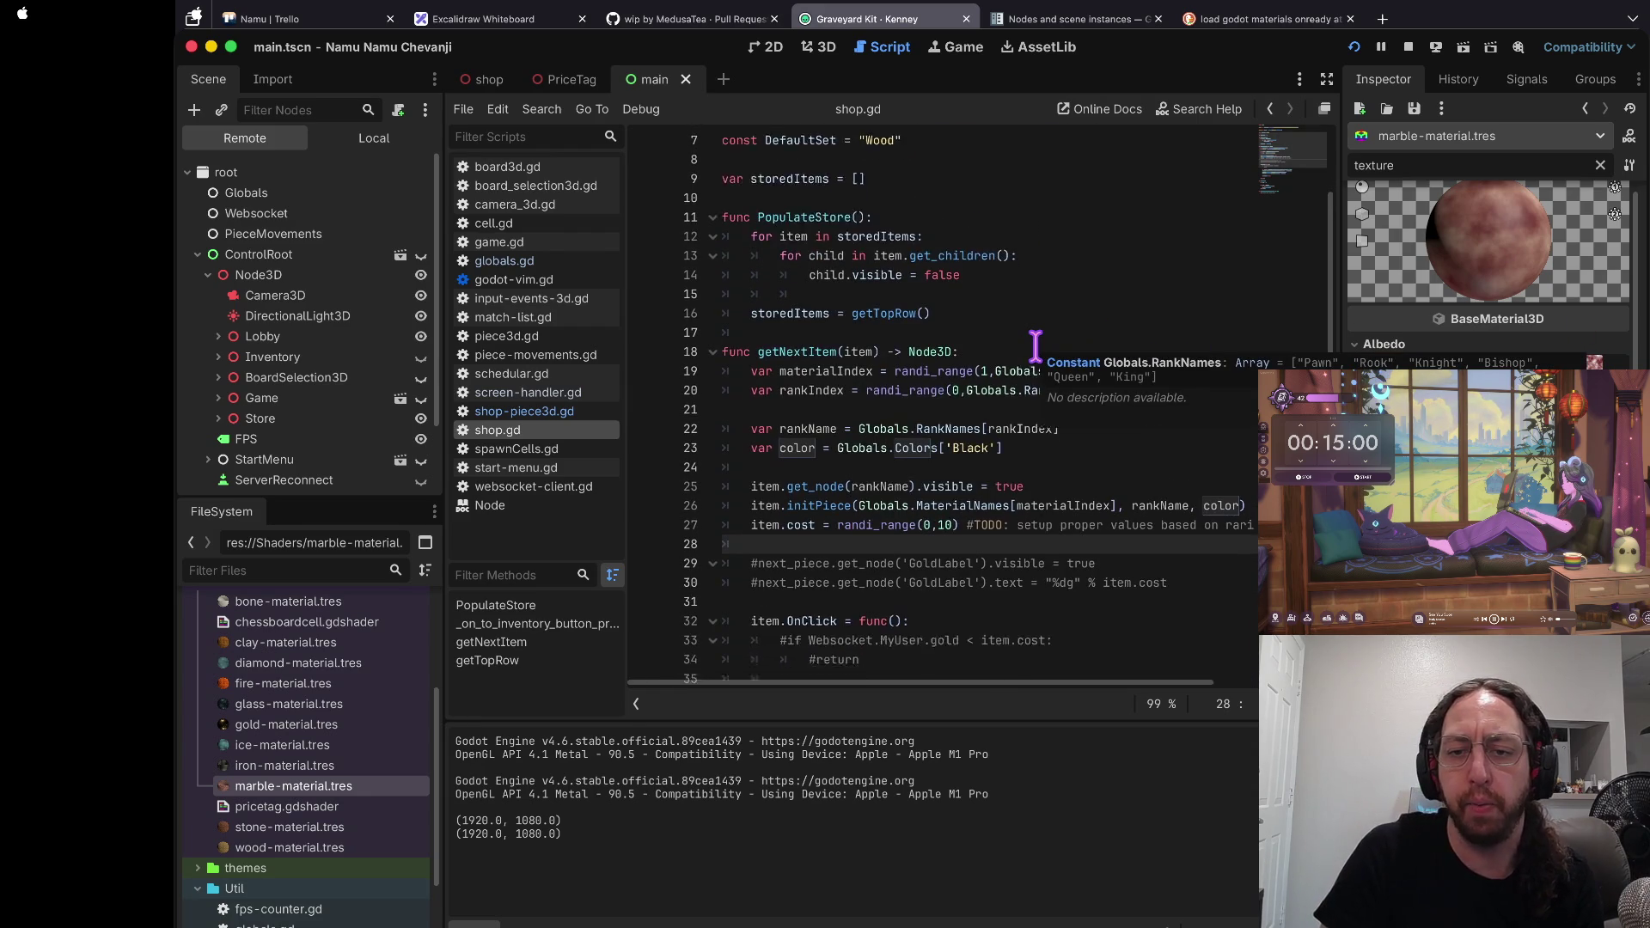
scroll(1035, 346, "down", 5)
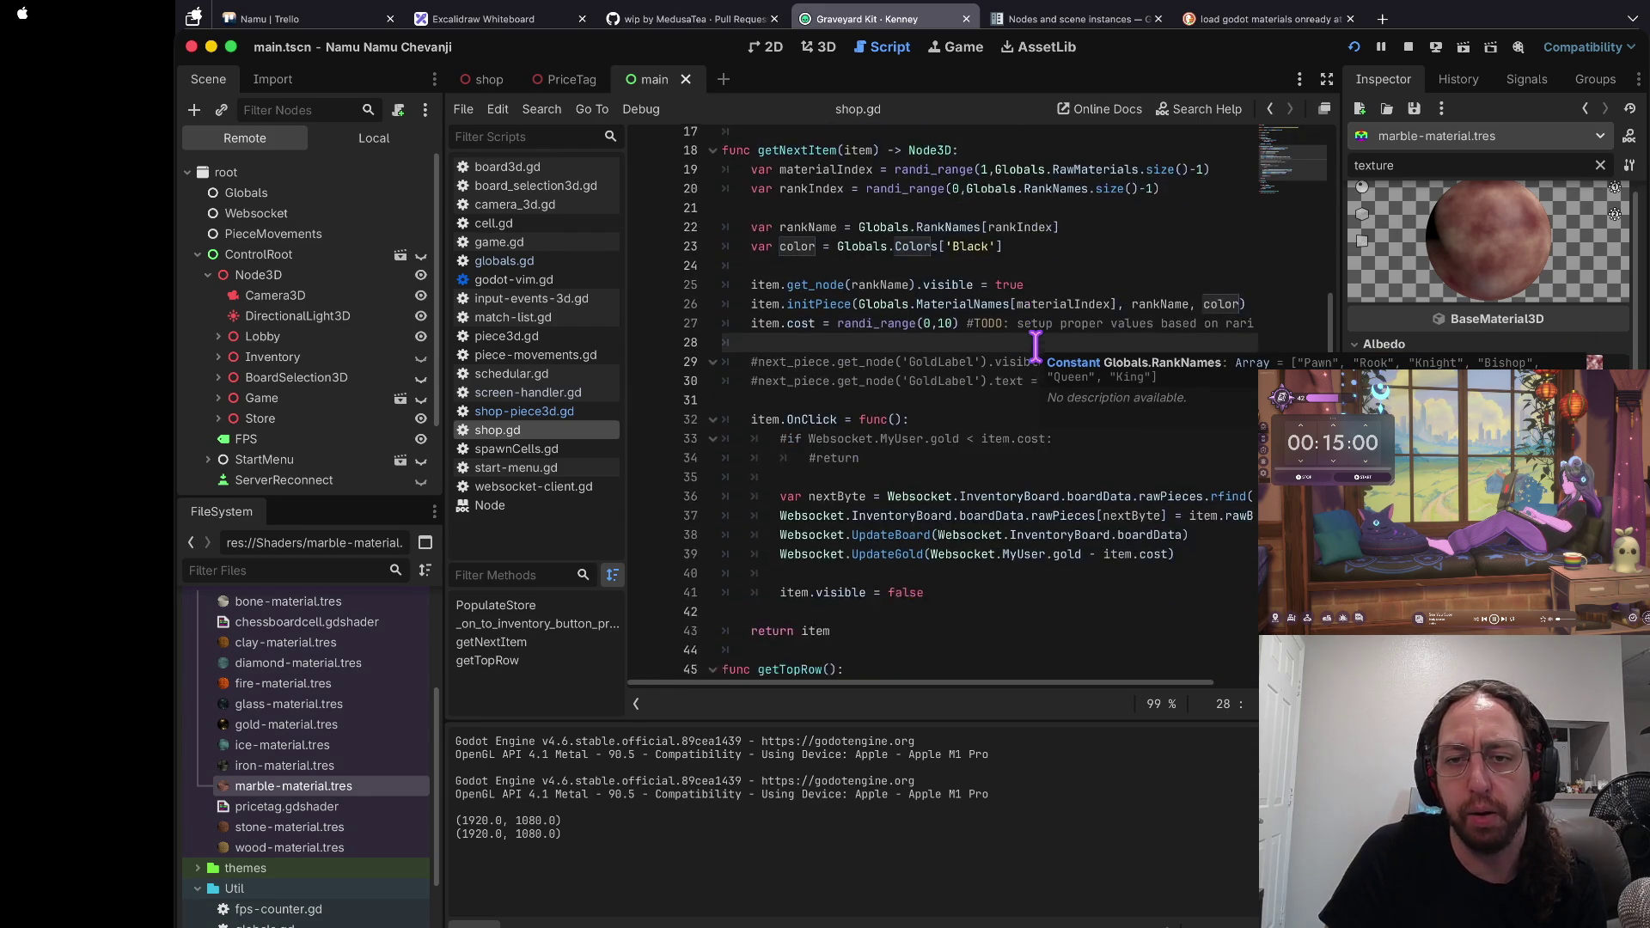
scroll(1035, 346, "down", 1)
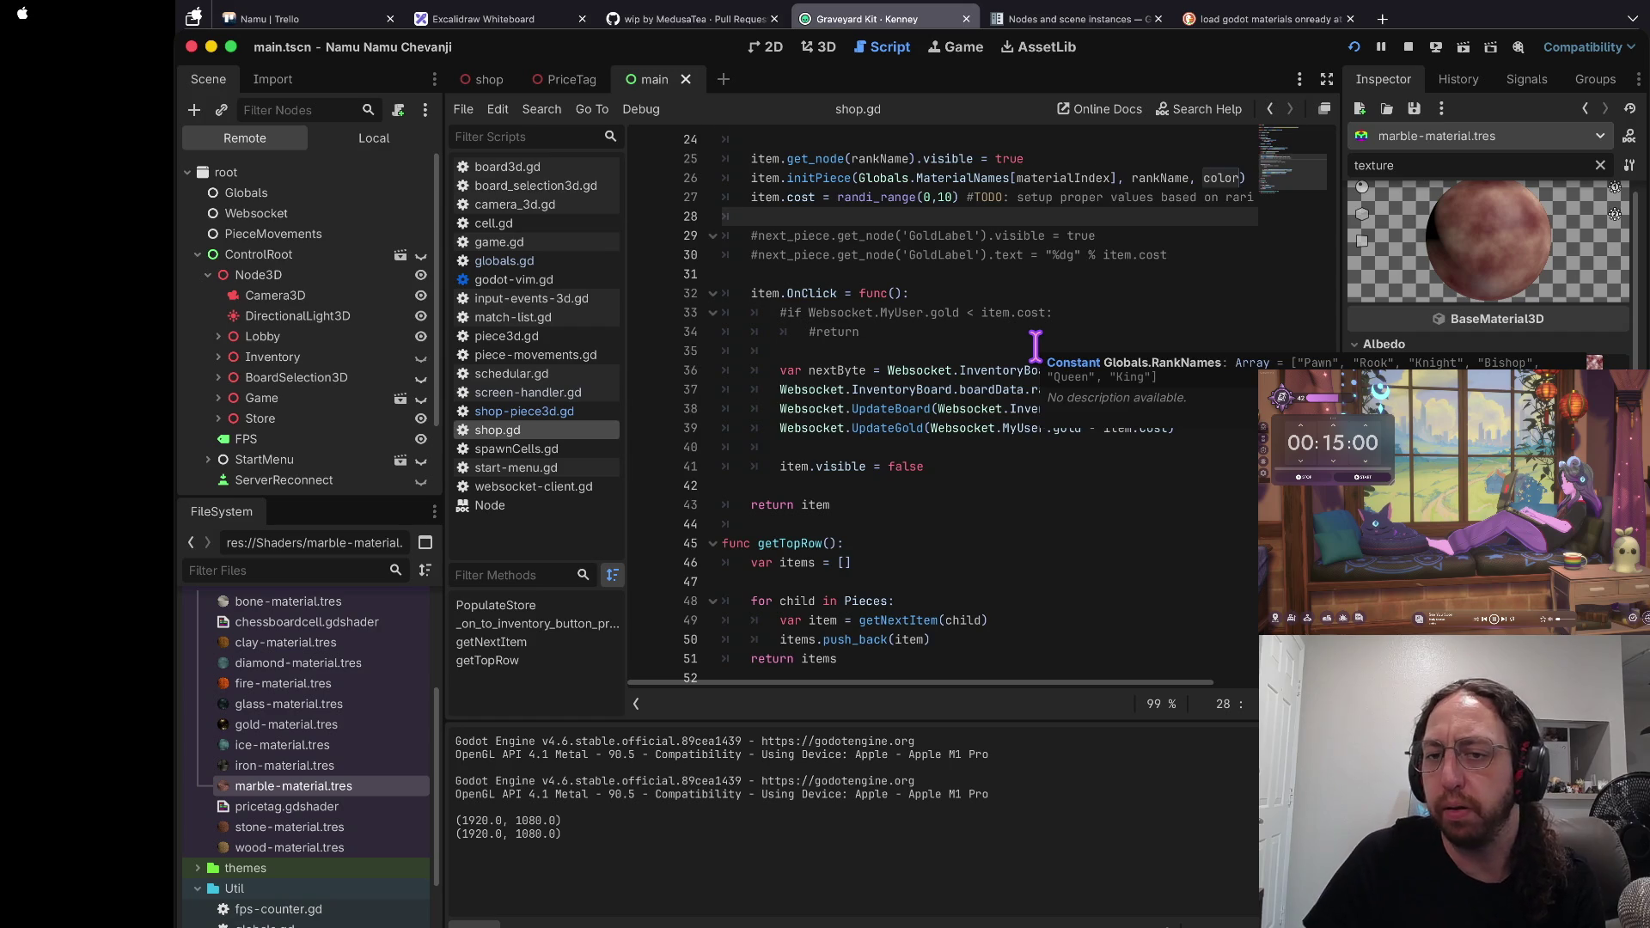
scroll(1036, 346, "up", 5)
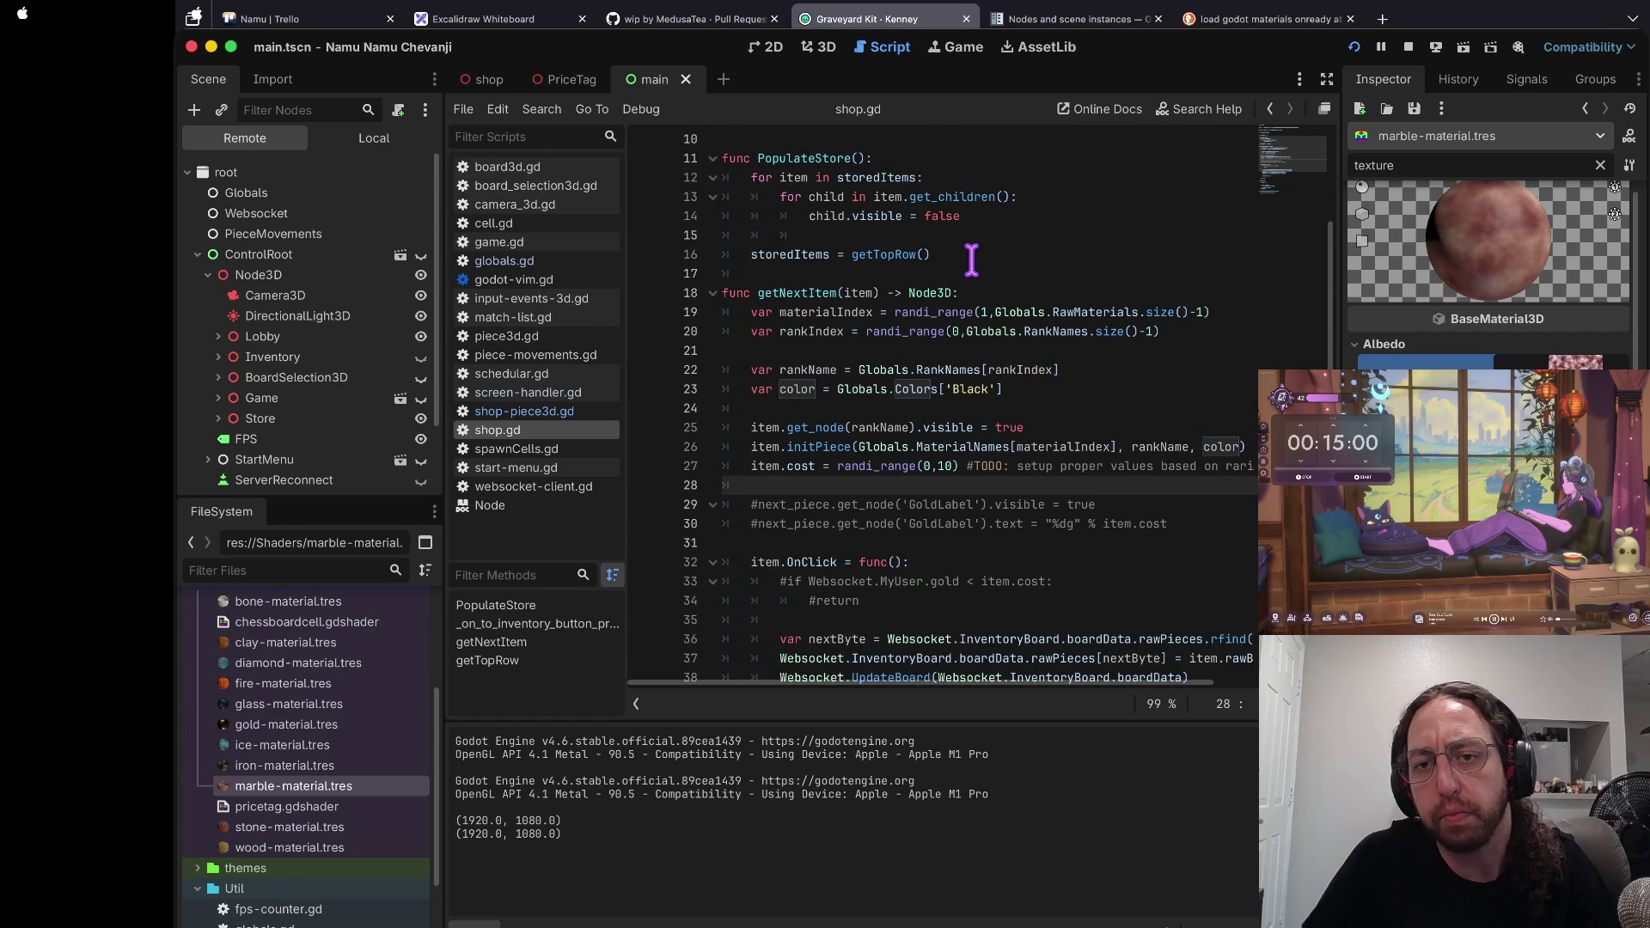
left_click(967, 272)
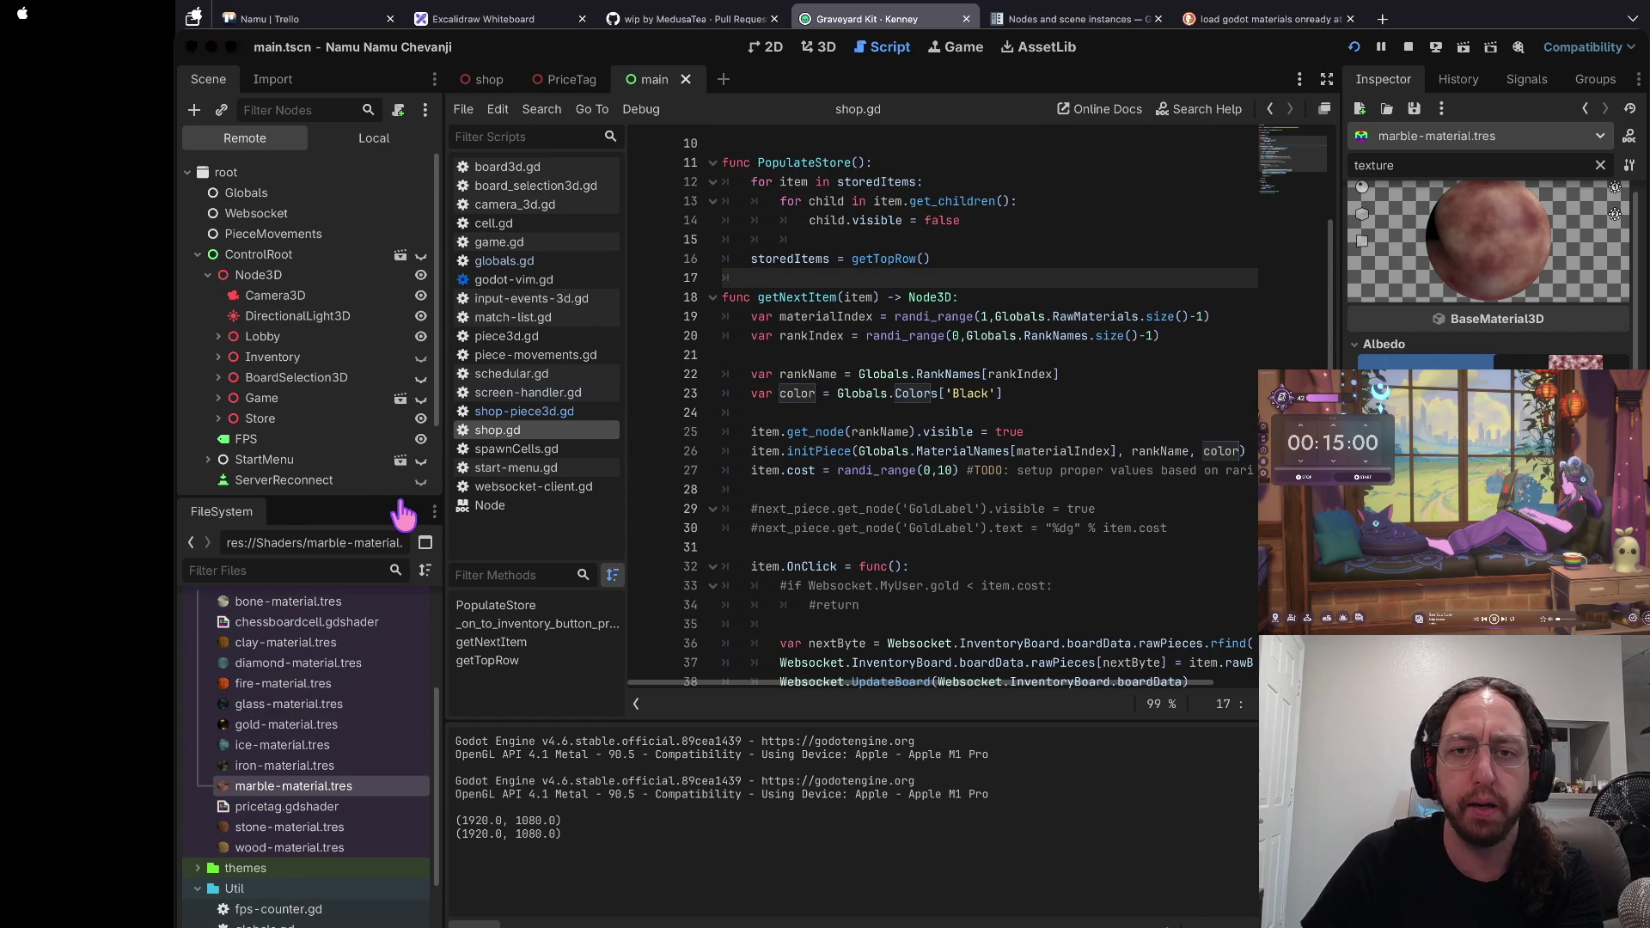
key("super+Tab")
Step: Search relics.json for 'mud' and page down past the Kintsugi and Fusion relics
key("j")
key("j")
key("j")
key("ctrl+d")
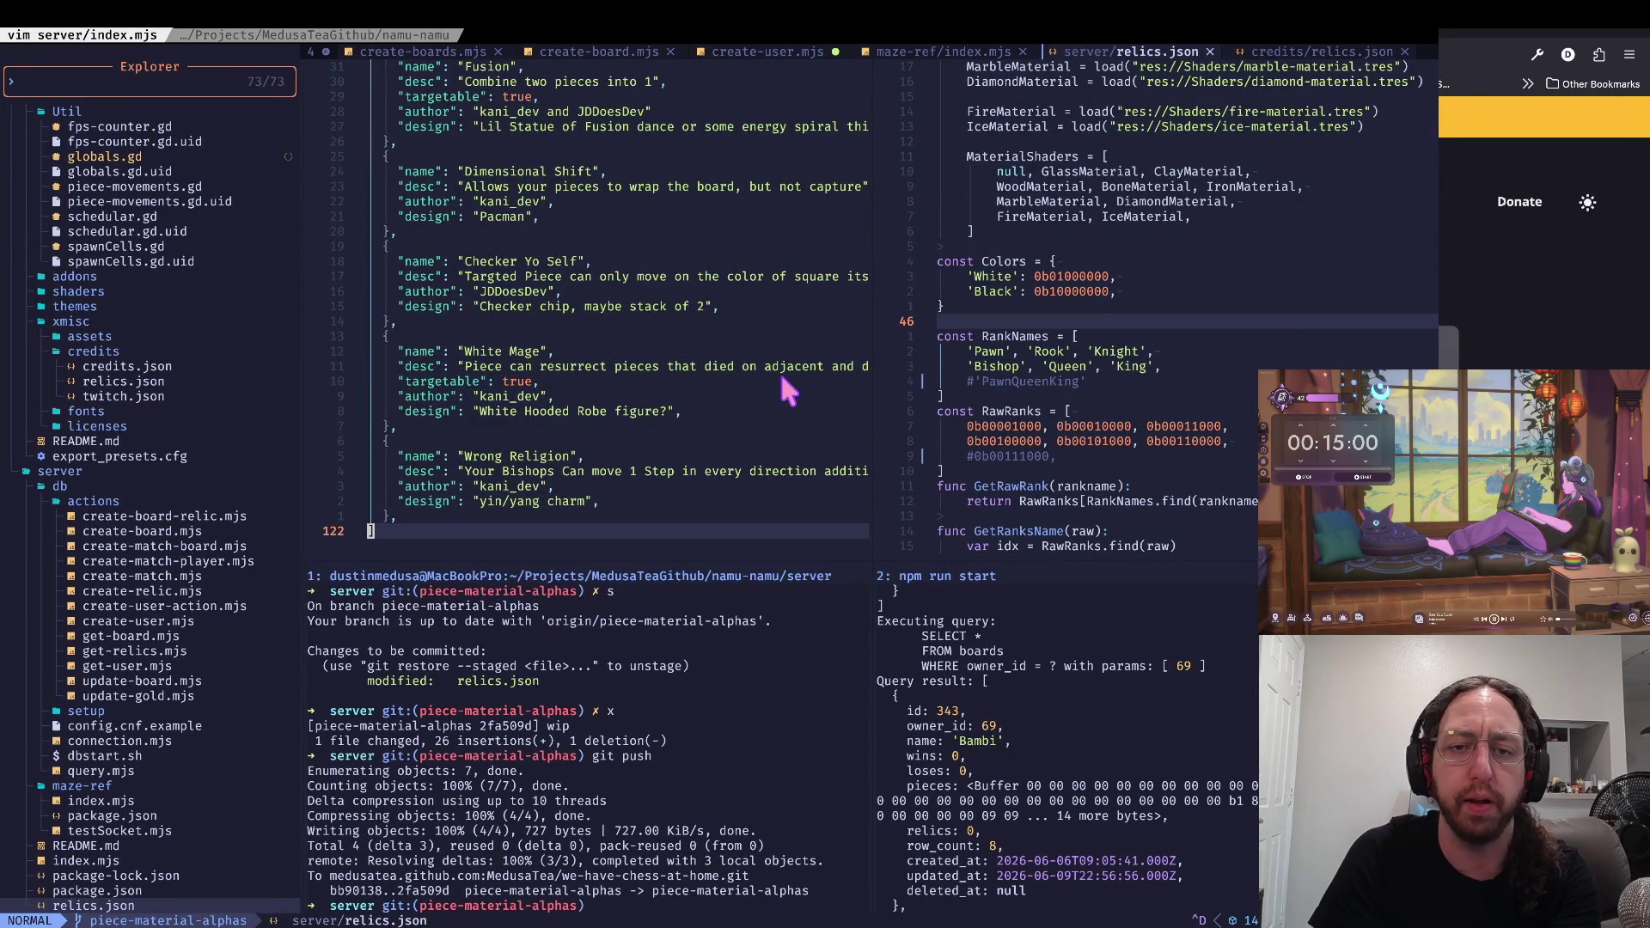
key("g")
key("g")
key("j")
key("j")
key("j")
key("slash")
type("mud")
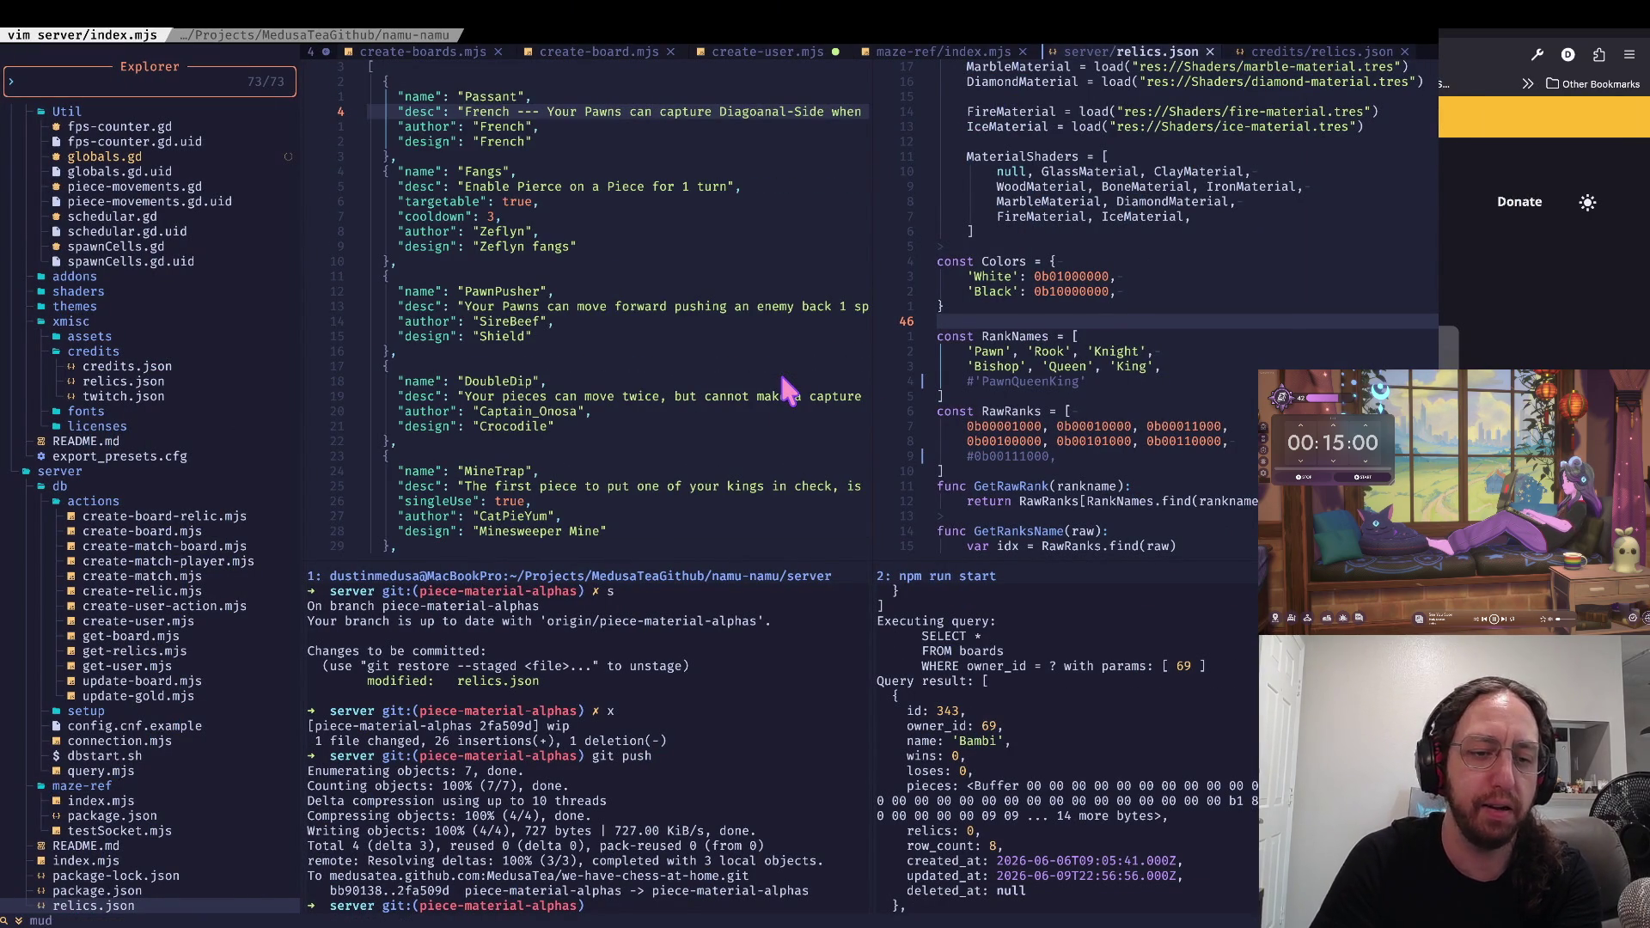
key("Return")
key("j")
key("j")
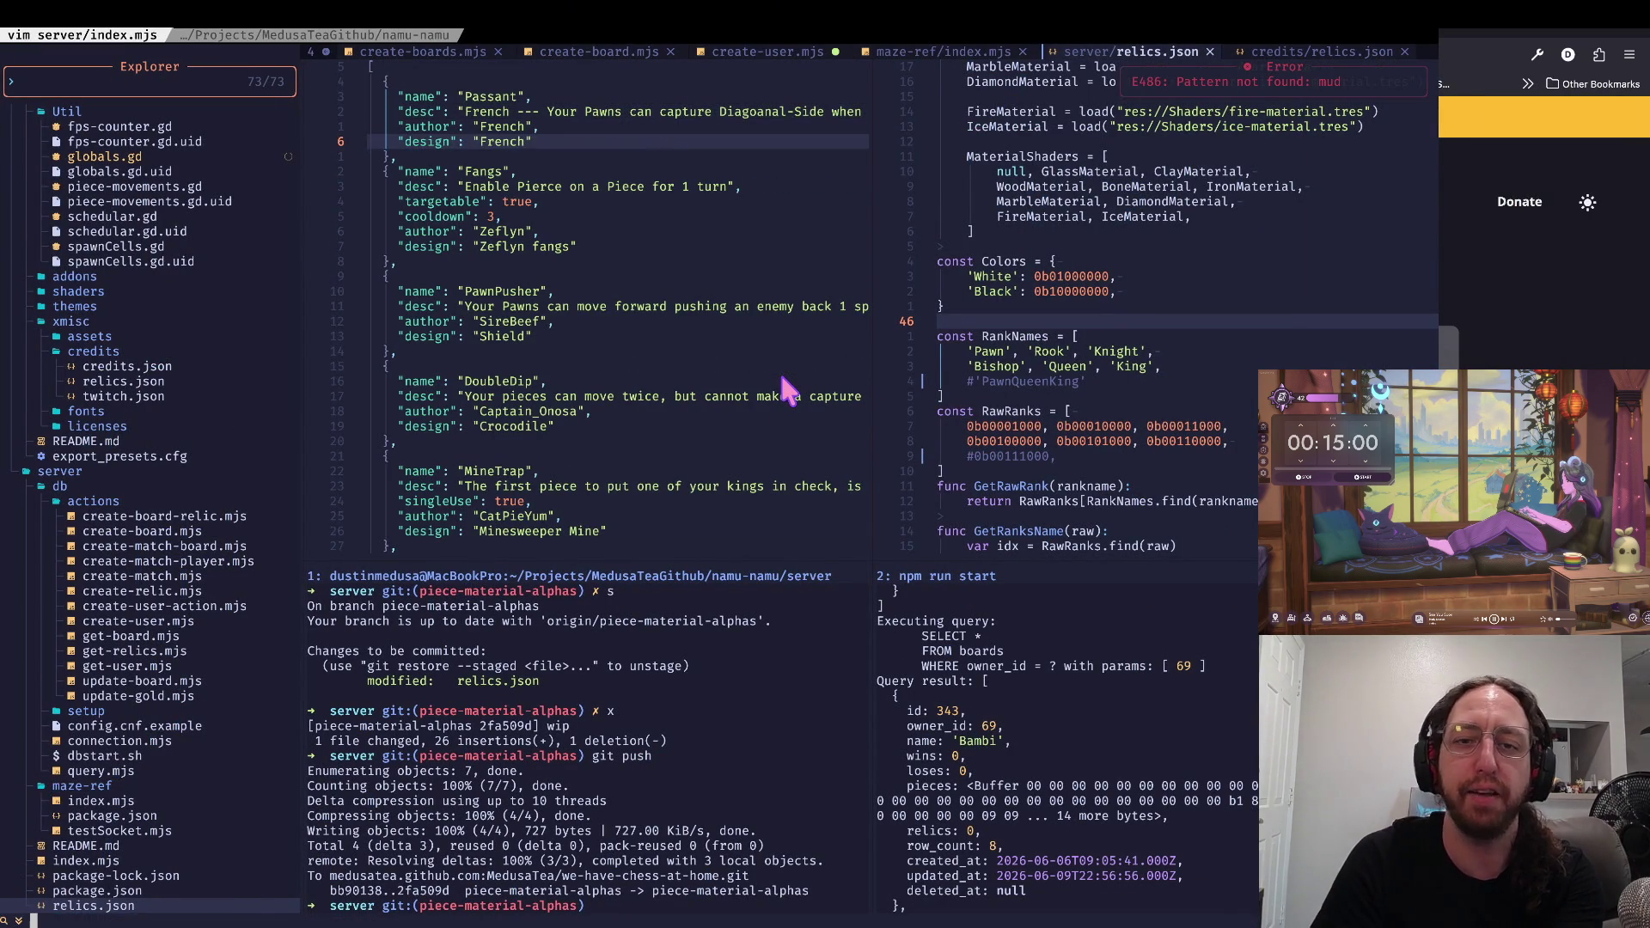
key("ctrl+d")
key("ctrl+d")
key("ctrl+d")
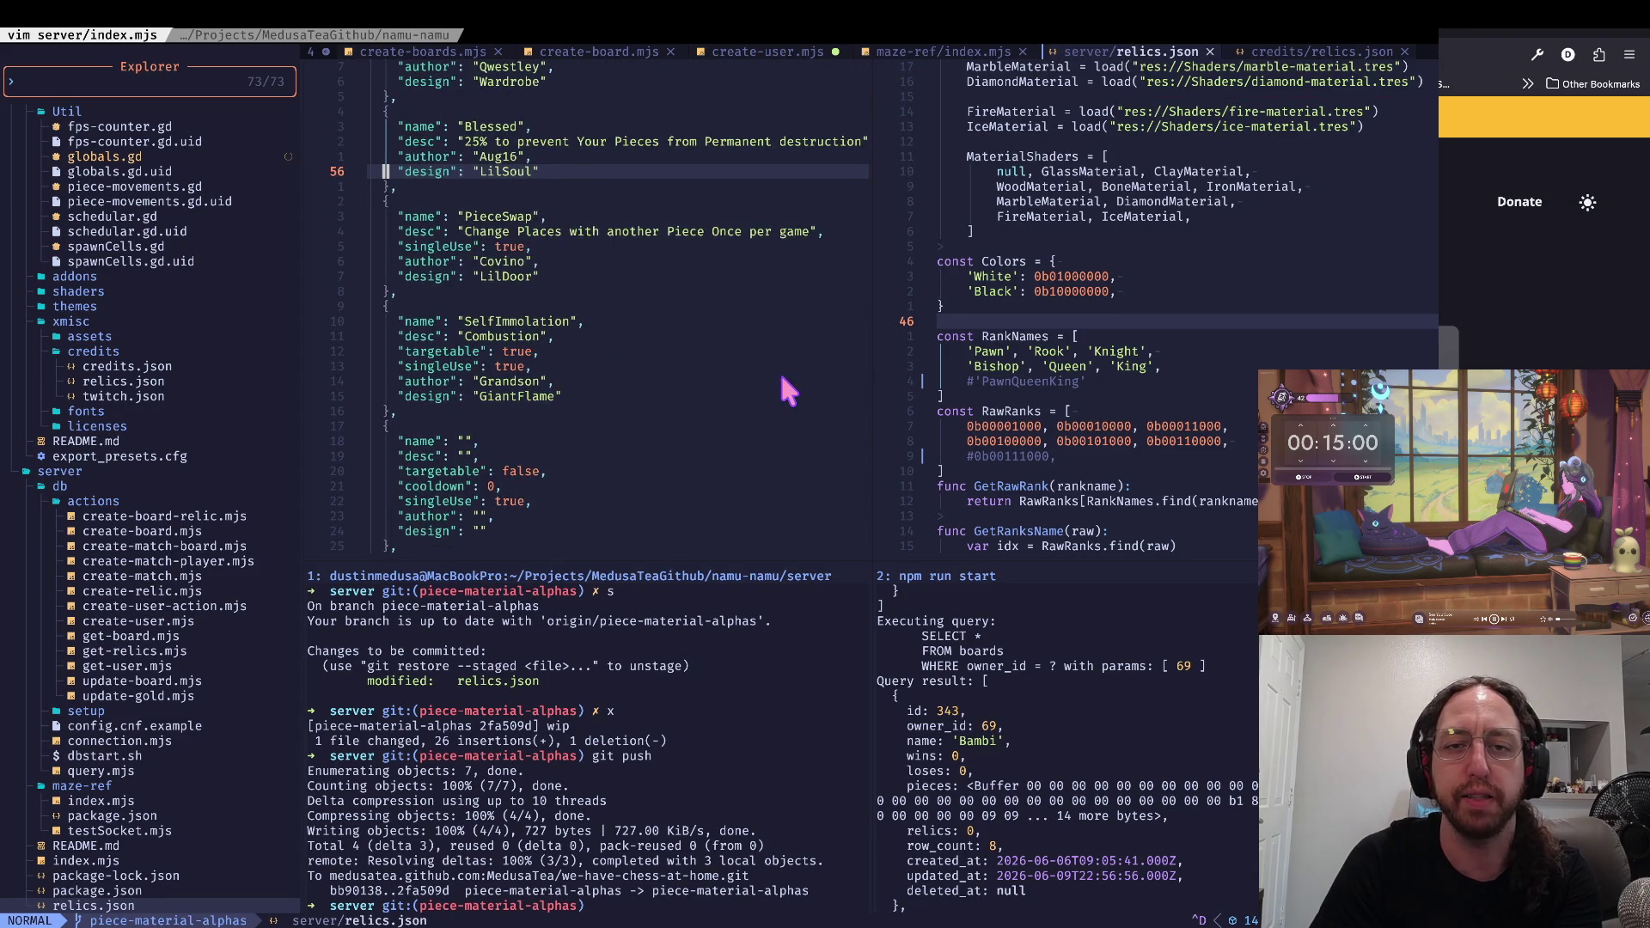
key("ctrl+d")
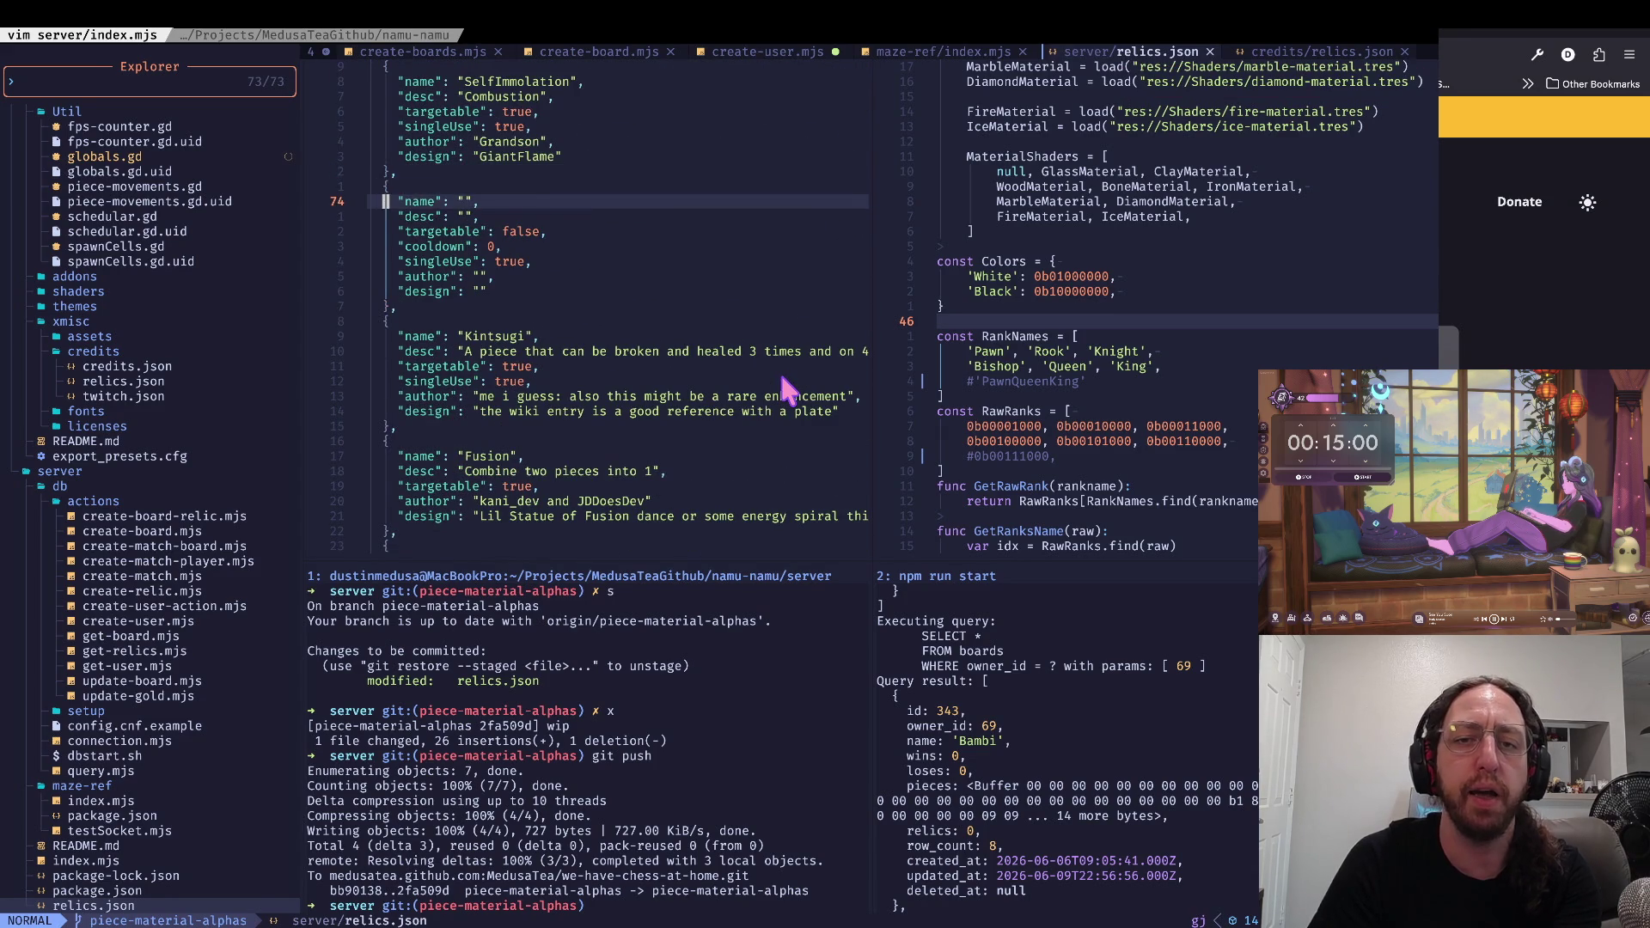
key("ctrl+d")
Step: Page back up to the DoubleDip relic, then review the GlowUp, RookRules and PieceSwap entries
key("ctrl+u")
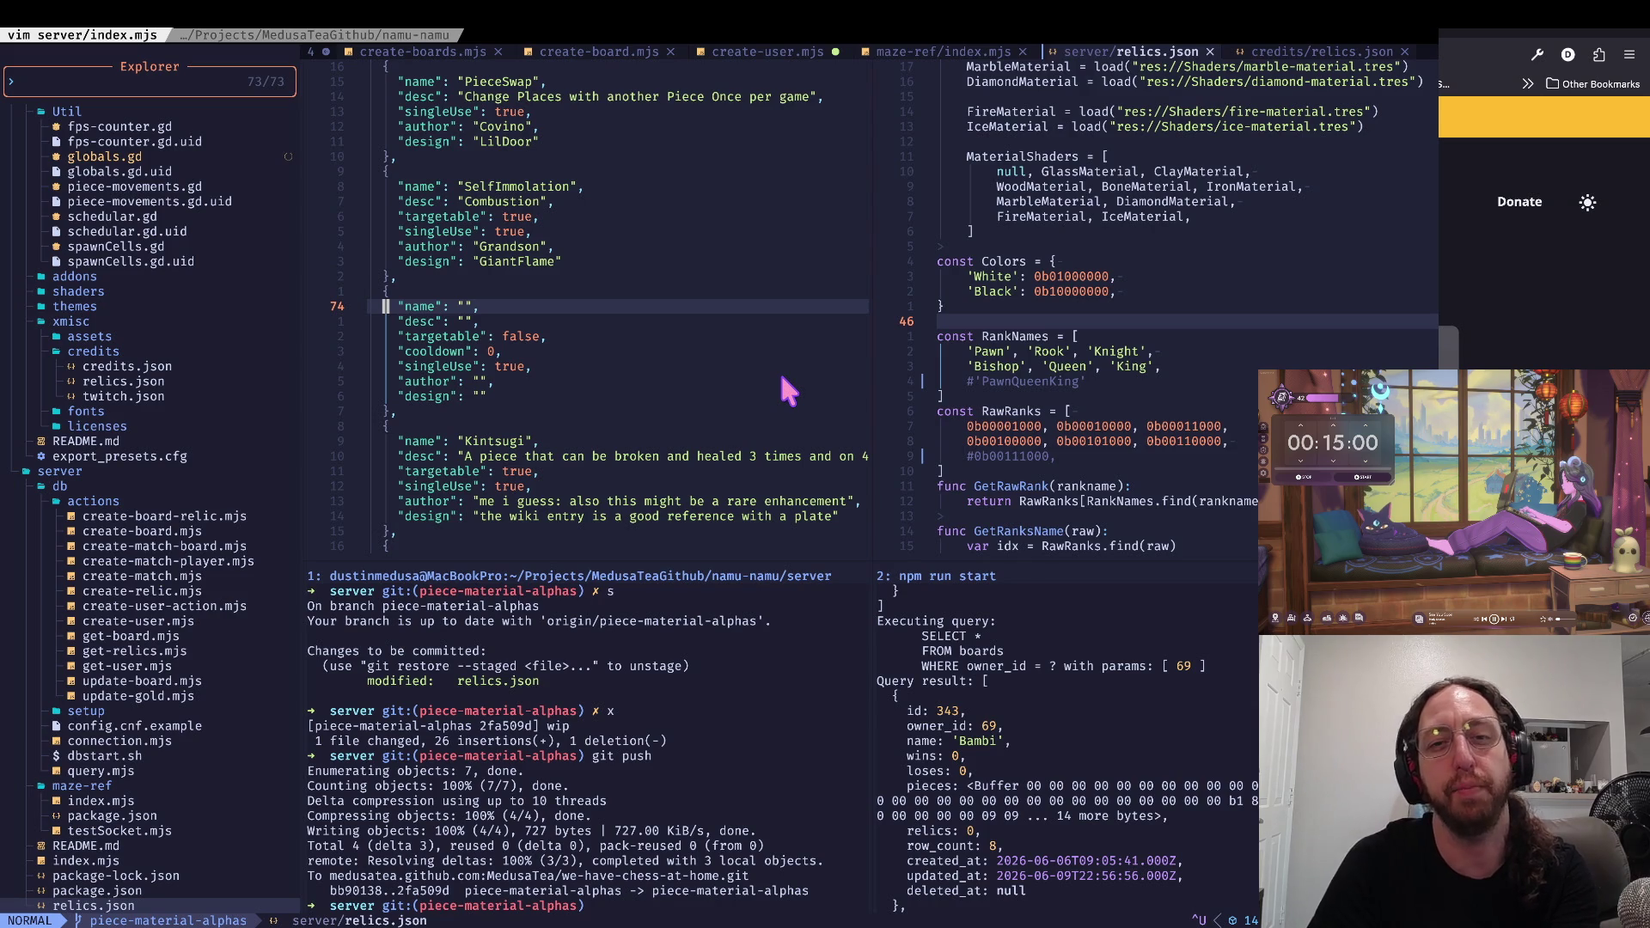
key("ctrl+u")
key("ctrl+u")
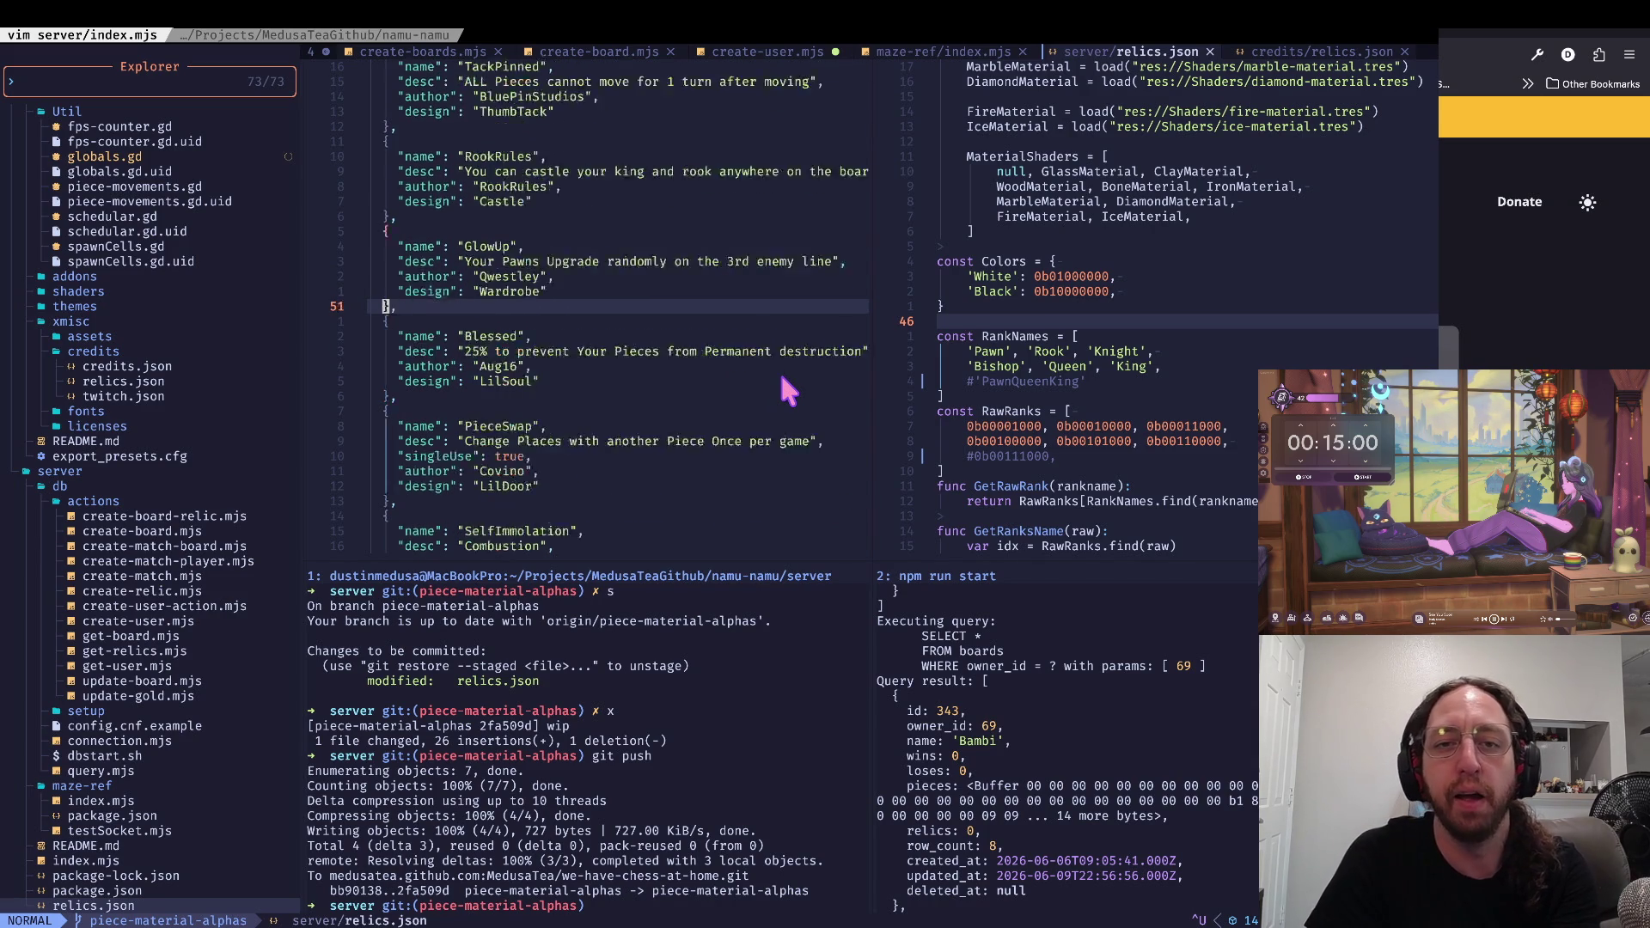
key("ctrl+u")
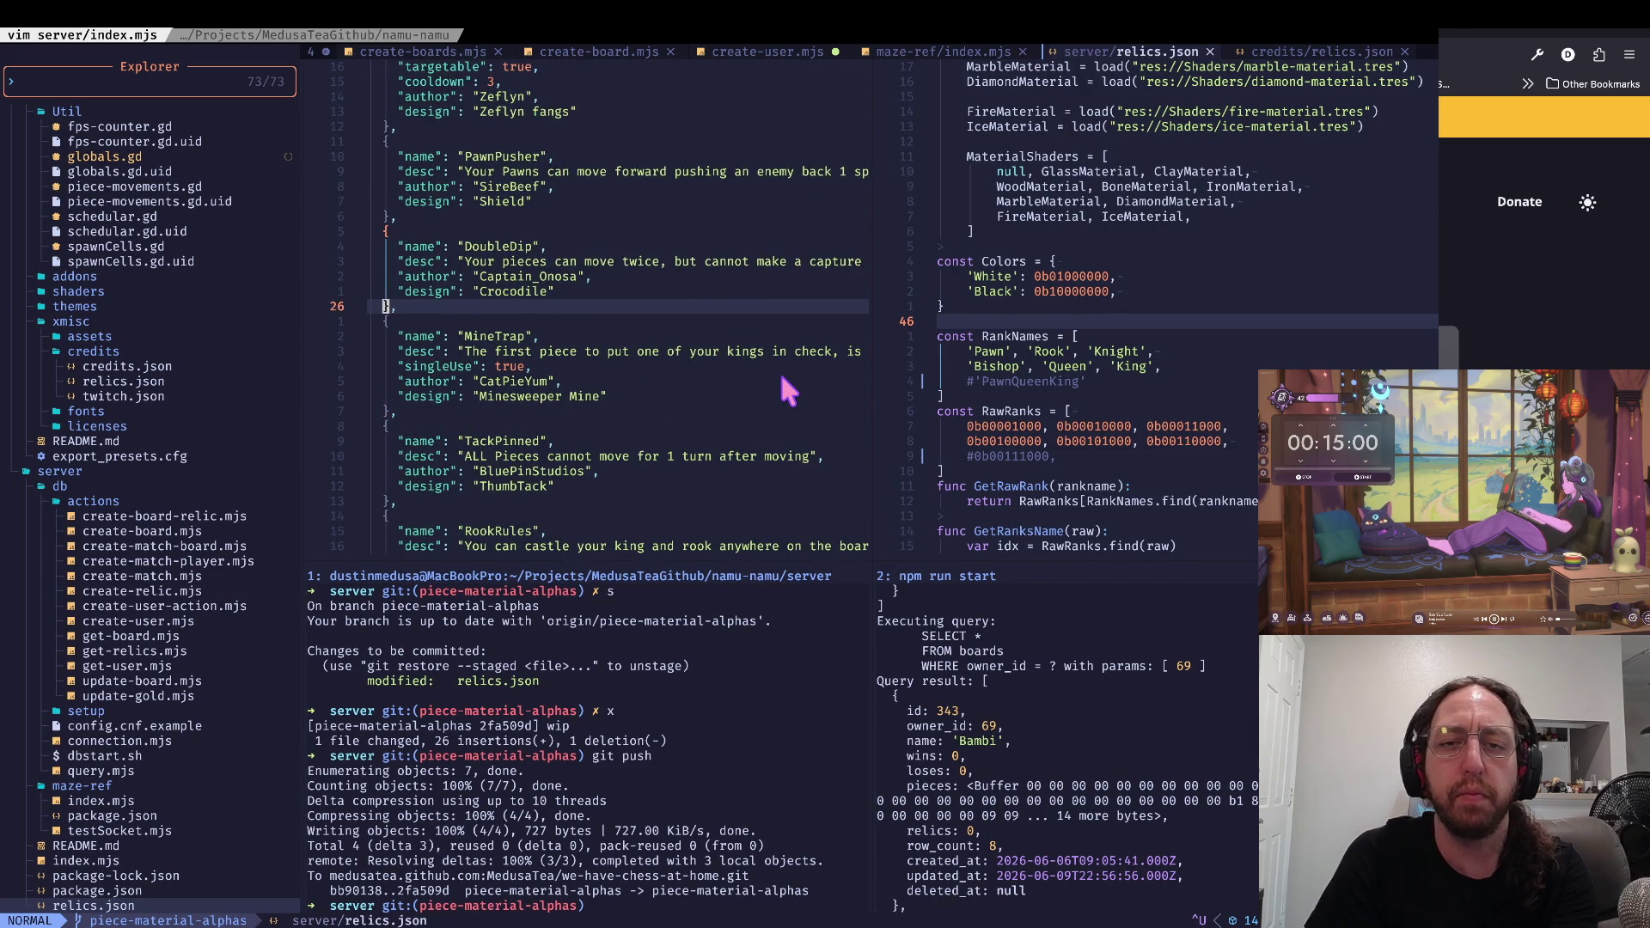
key("ctrl+u")
key("ctrl+d")
key("ctrl+d")
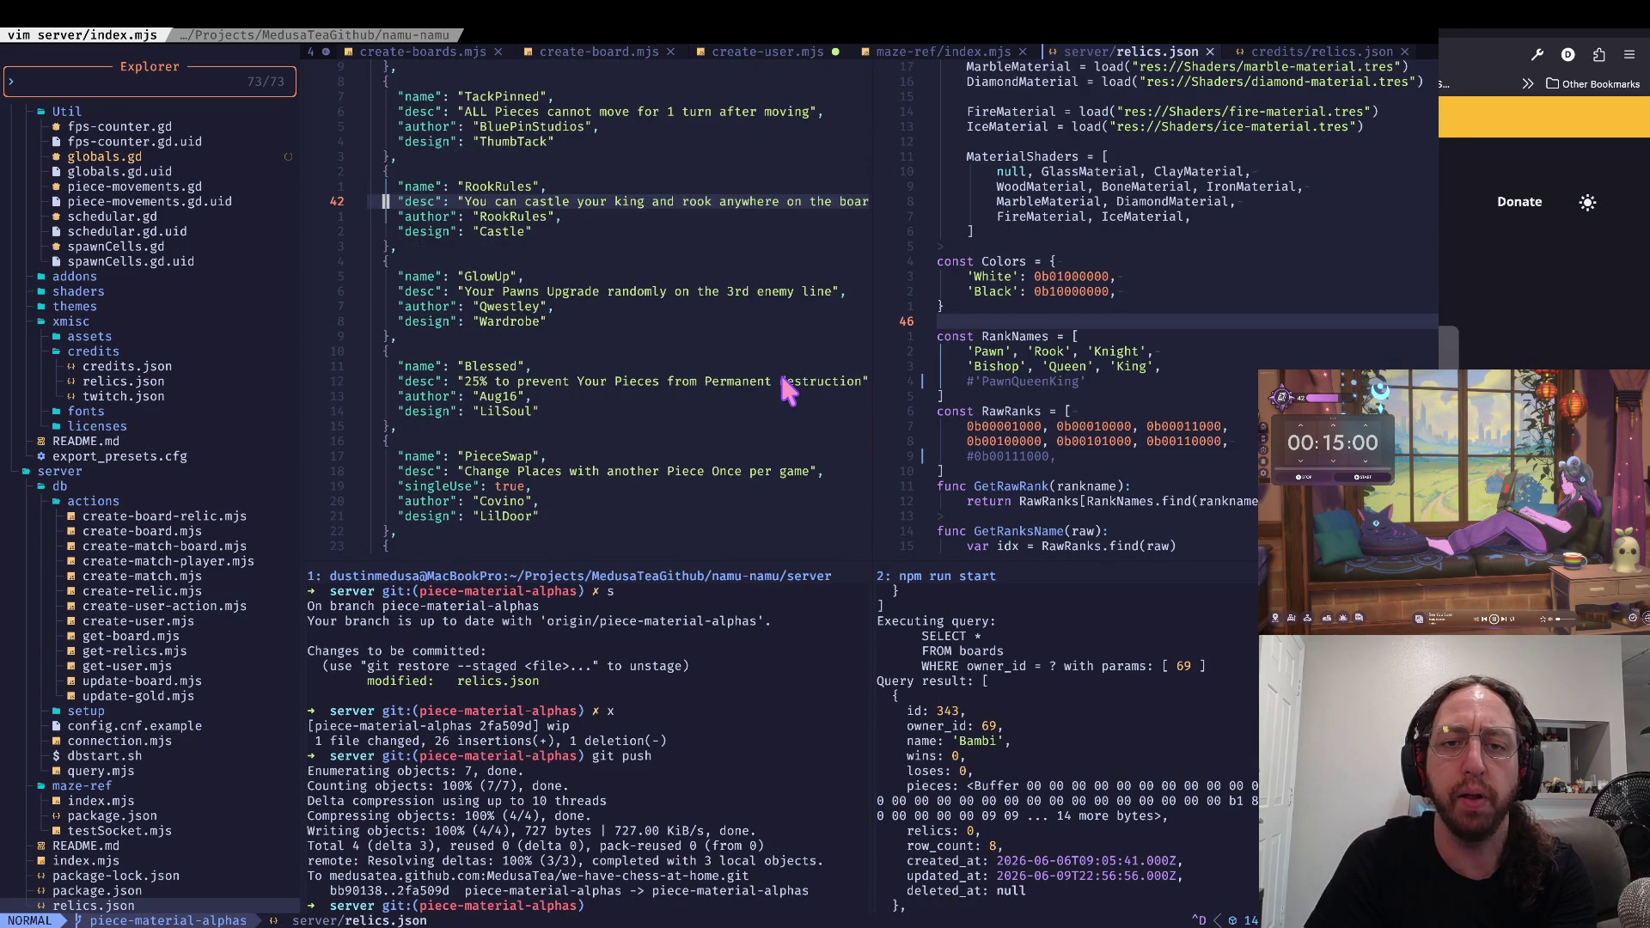
key("j")
key("j")
key("j")
key("w")
key("ctrl+d")
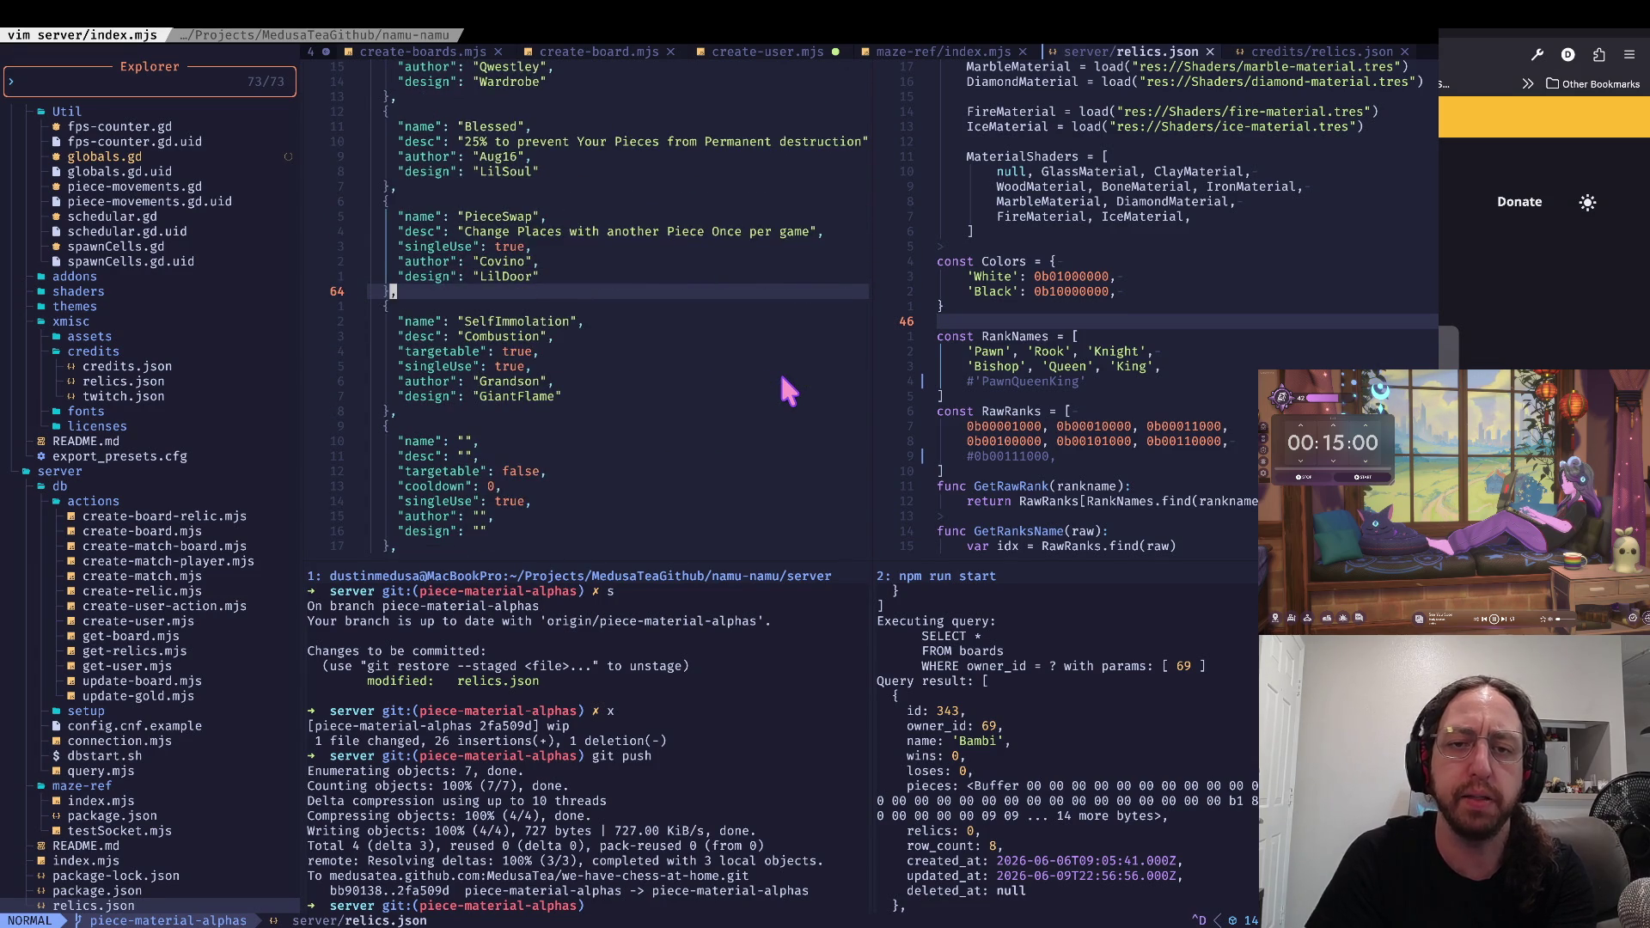
key("g")
key("k")
key("g")
key("k")
key("k")
key("k")
key("ctrl+u")
key("ctrl+u")
key("ctrl+u")
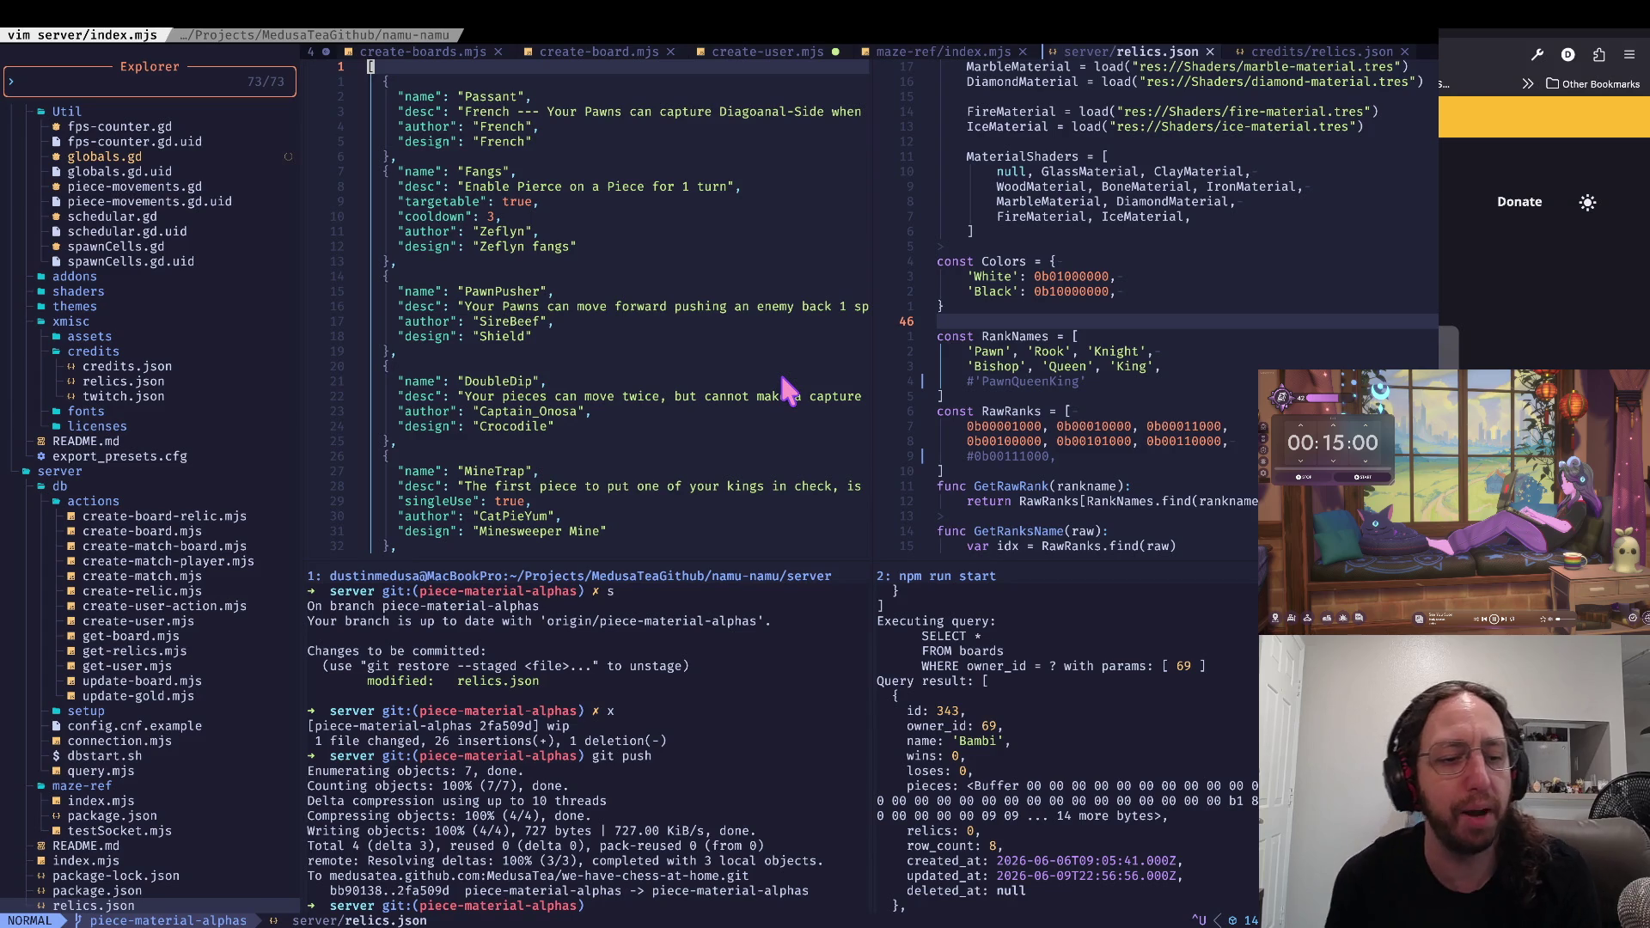
Step: Look over the empty relic template and Fusion entry, then return to the Godot editor
scroll(781, 378, "down", 7)
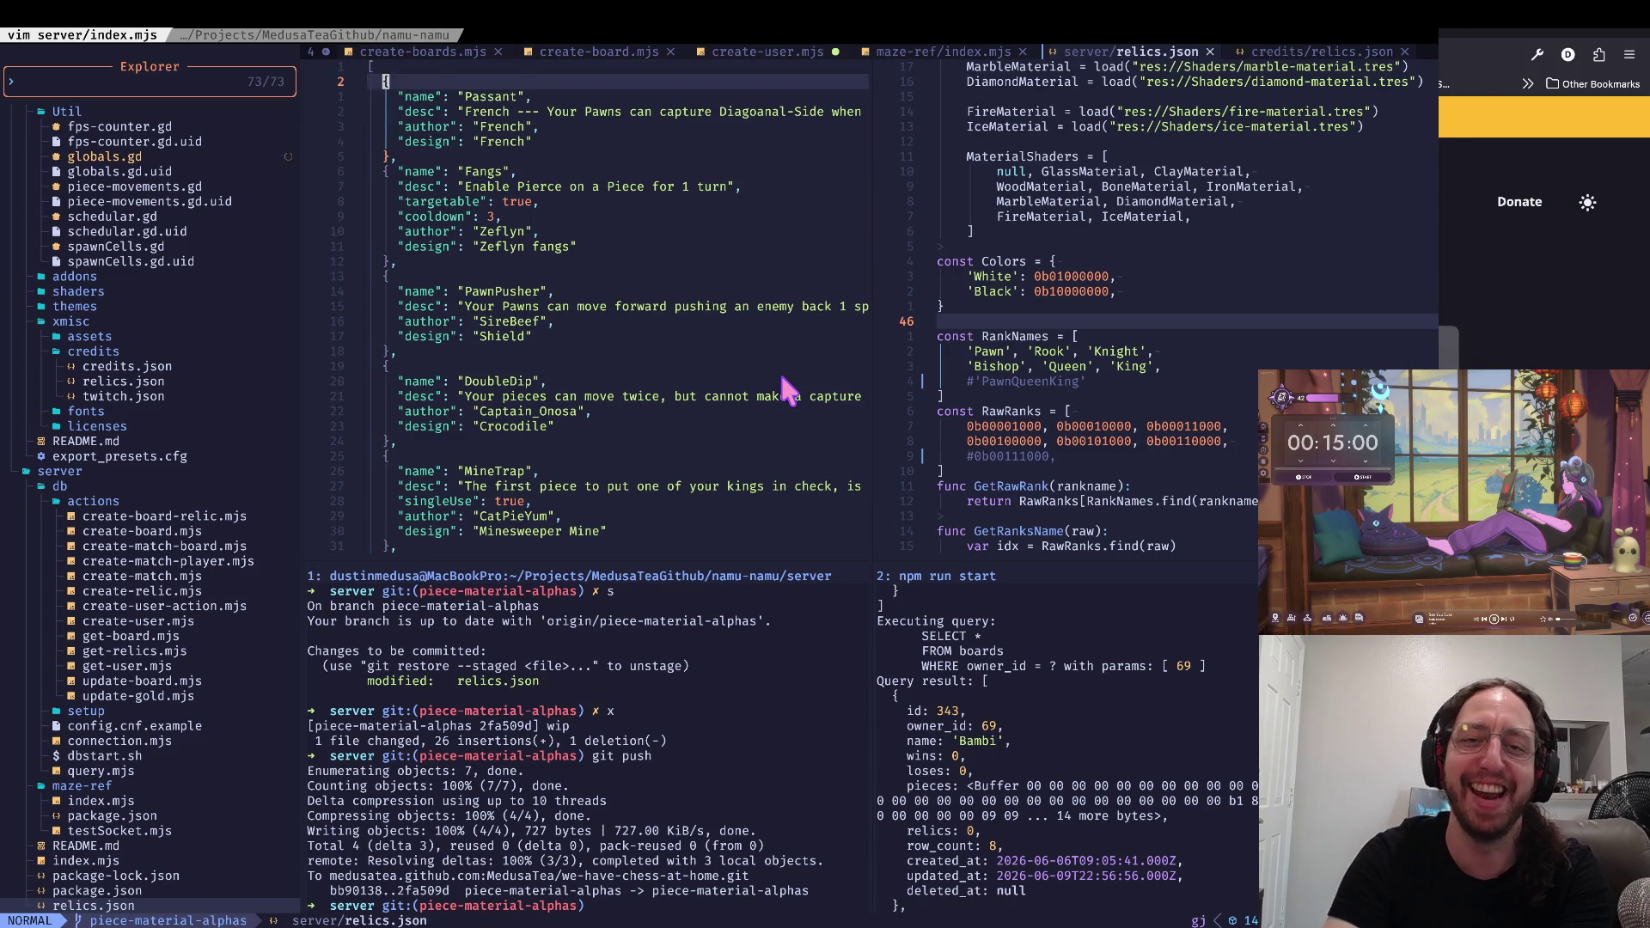
scroll(786, 390, "down", 14)
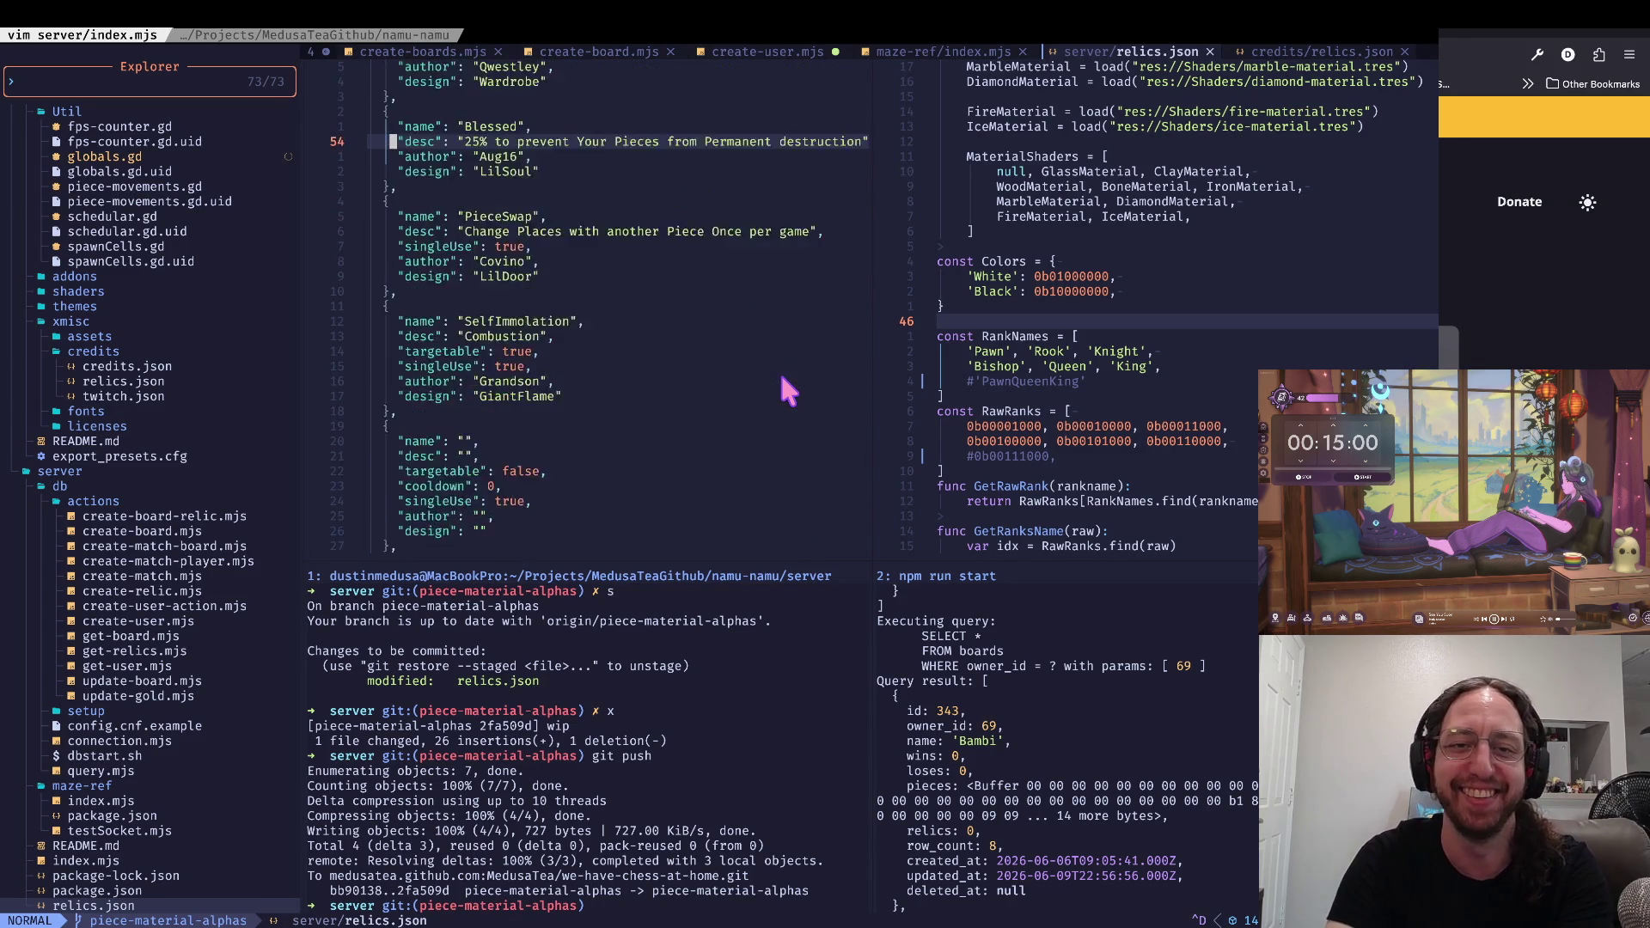
key("j")
key("j")
key("j")
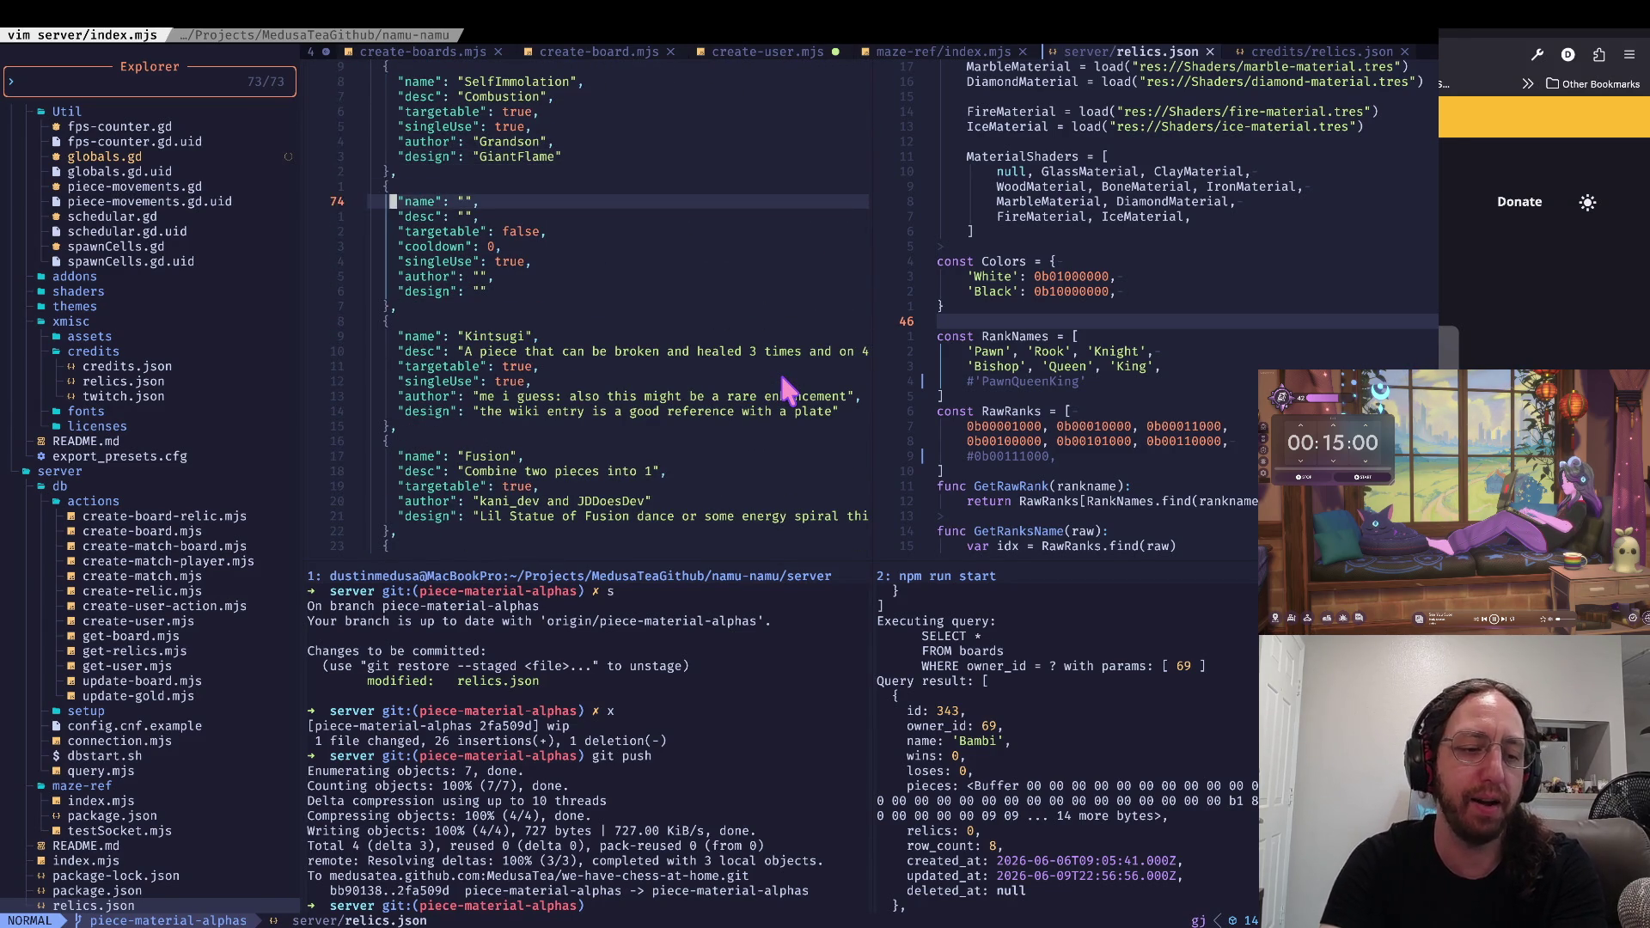
key("j")
key("j")
key("j")
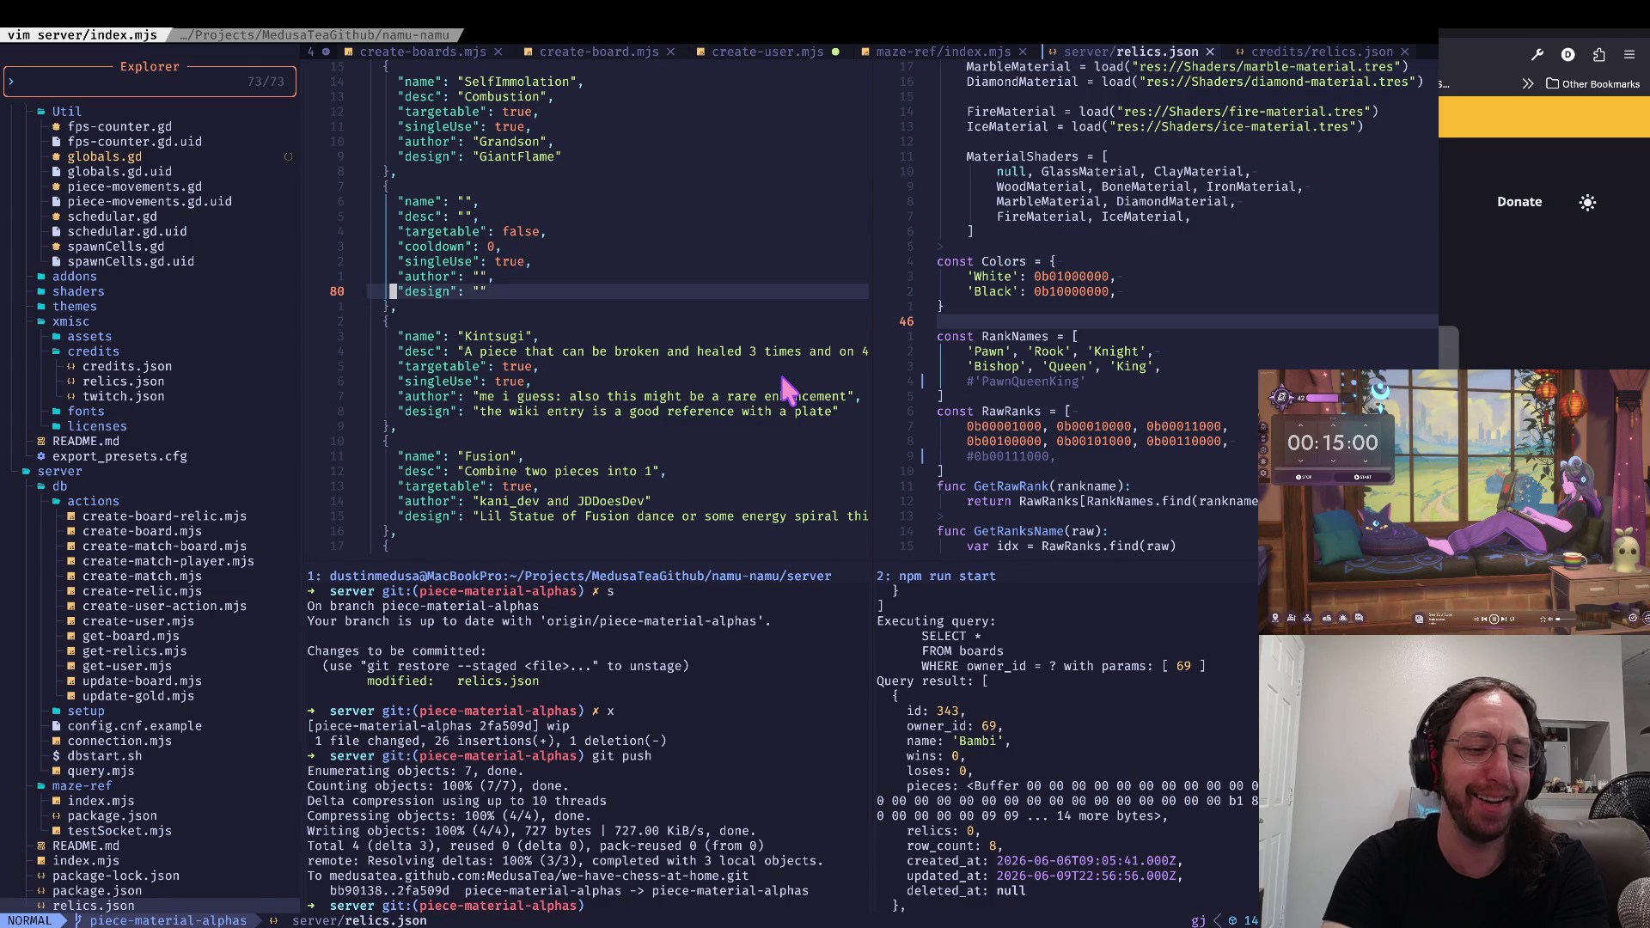
key("j")
key("j")
key("j")
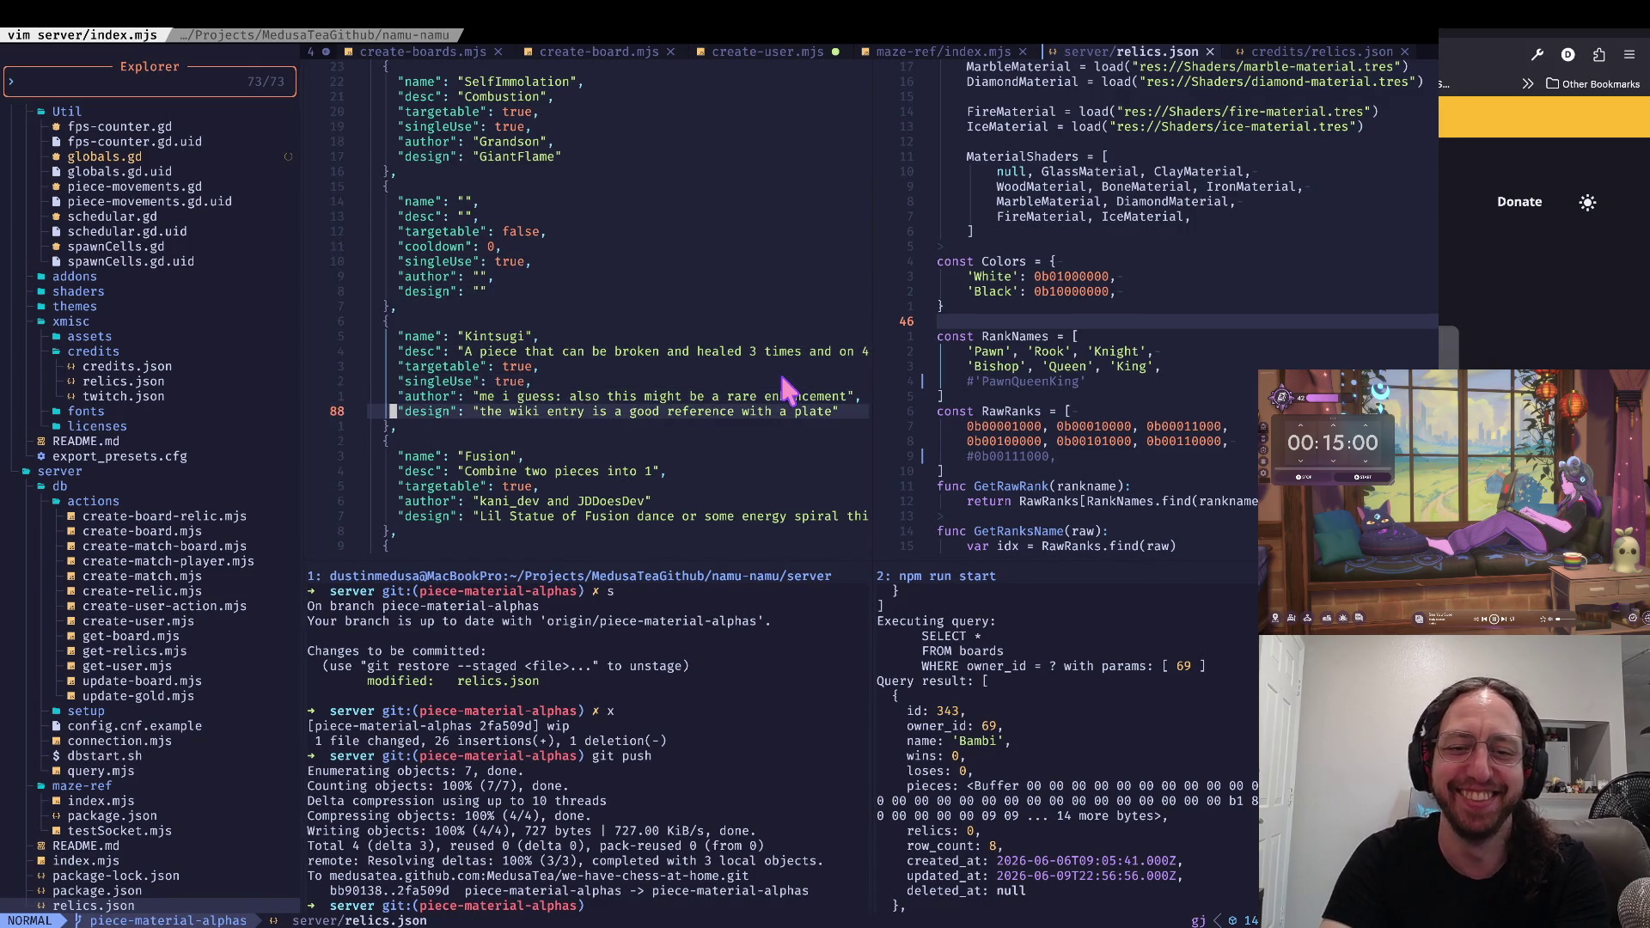
key("ctrl+u")
key("ctrl+u")
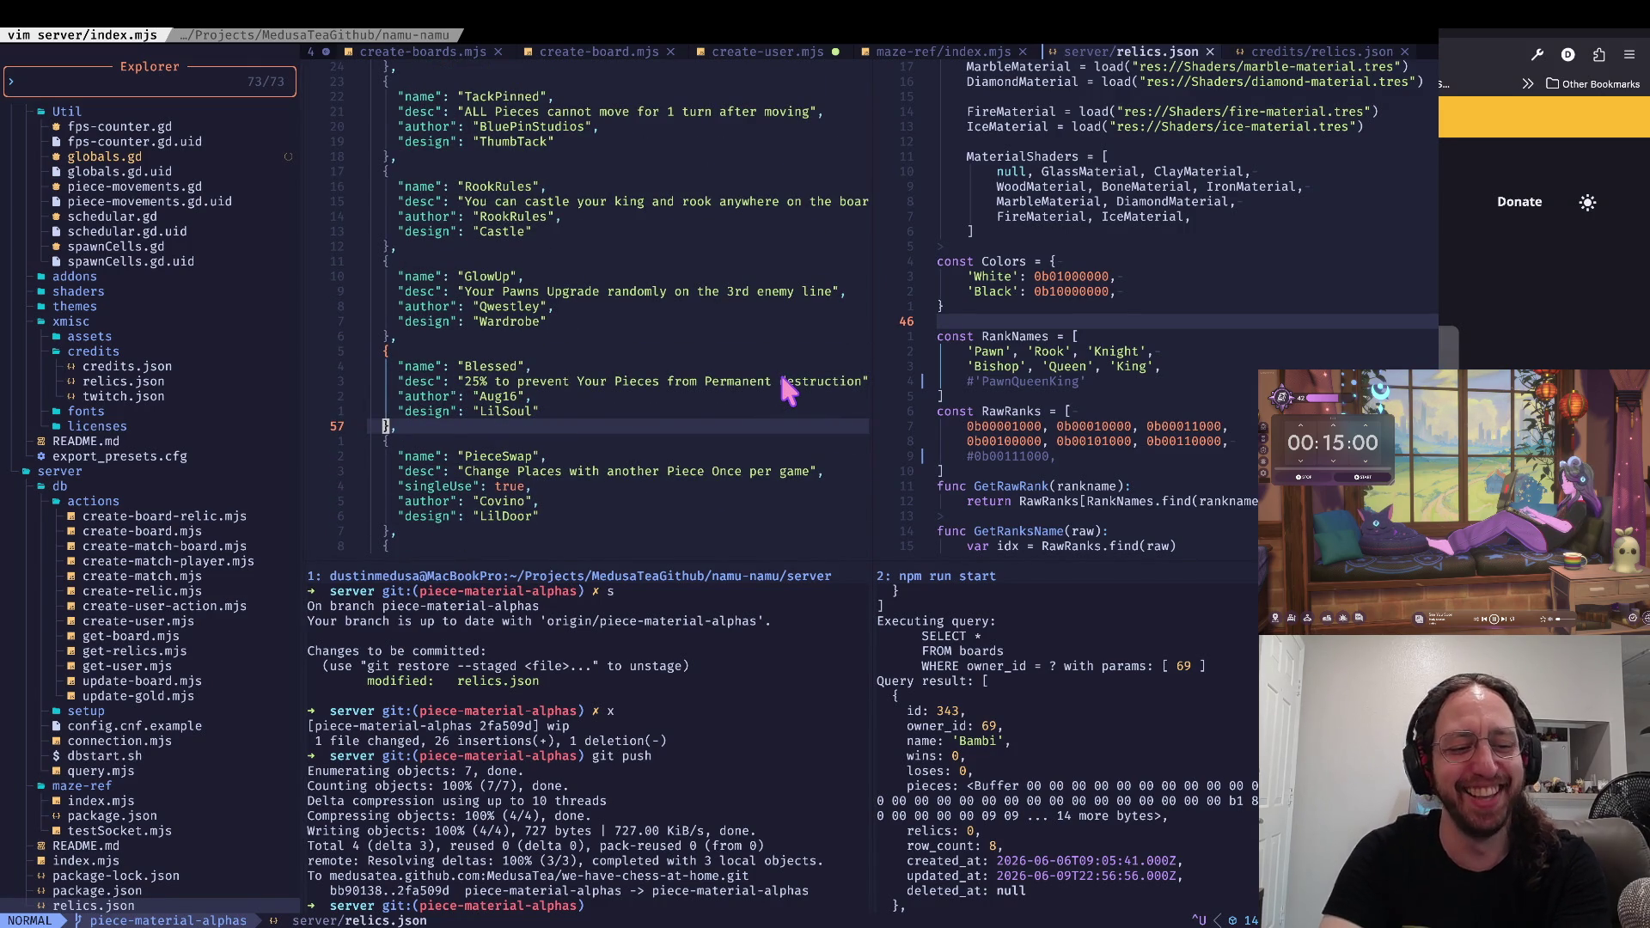
key("ctrl+Left")
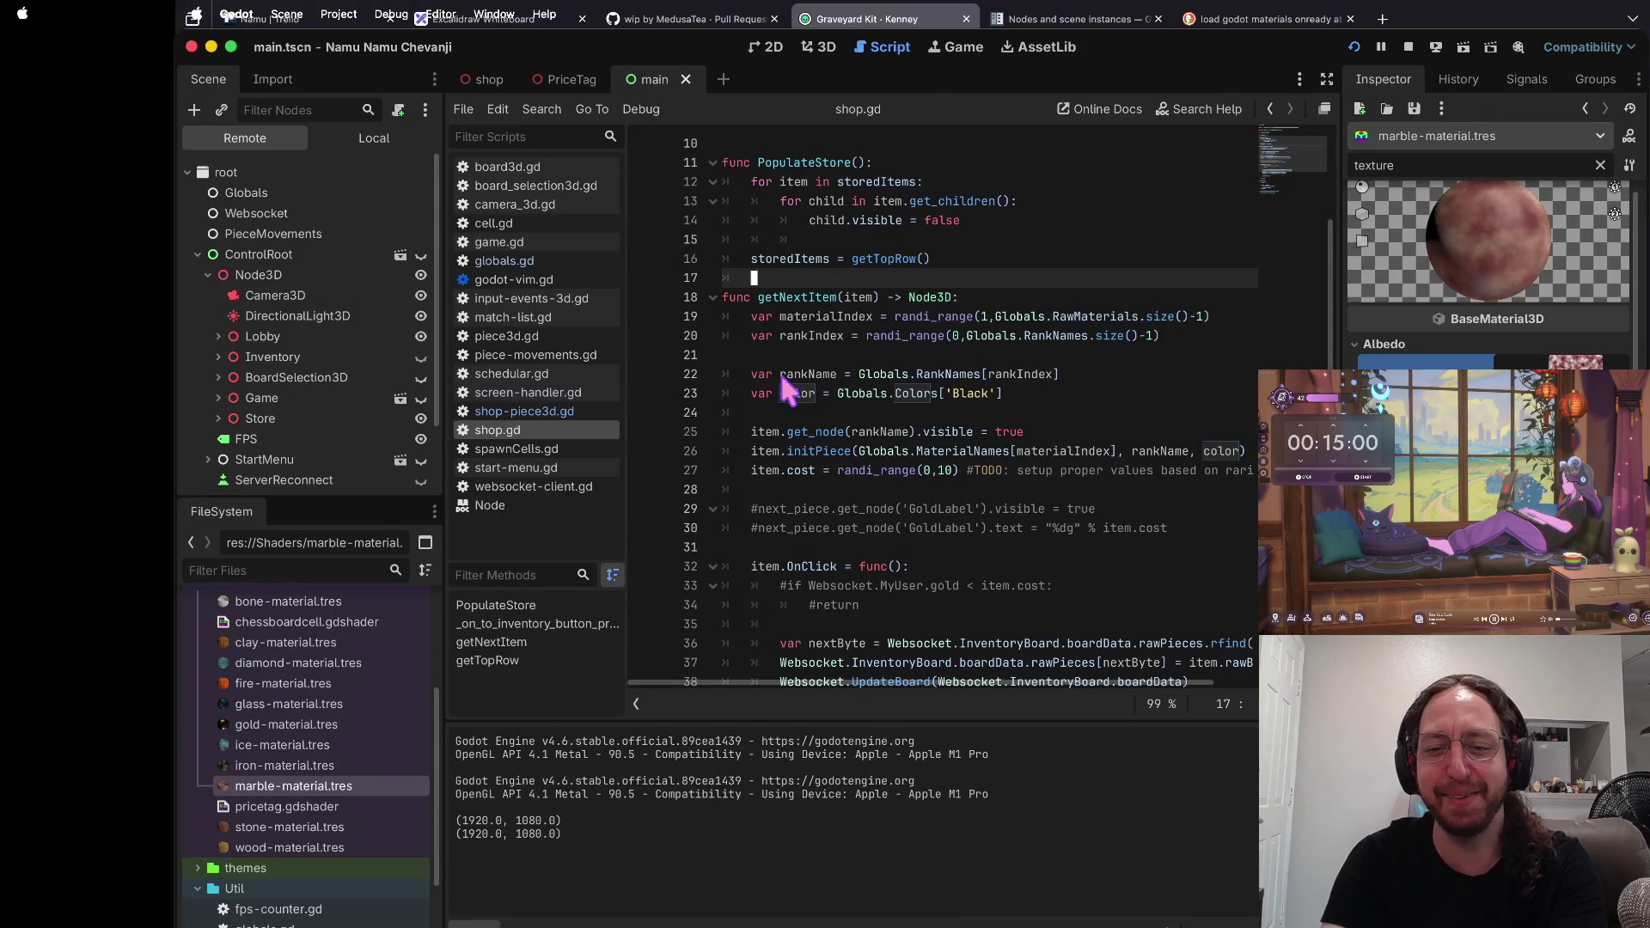
Step: Stage globals.gd, commit it as 'wip' and push with the s, a, x aliases, then clear the pane
key("ctrl+Right")
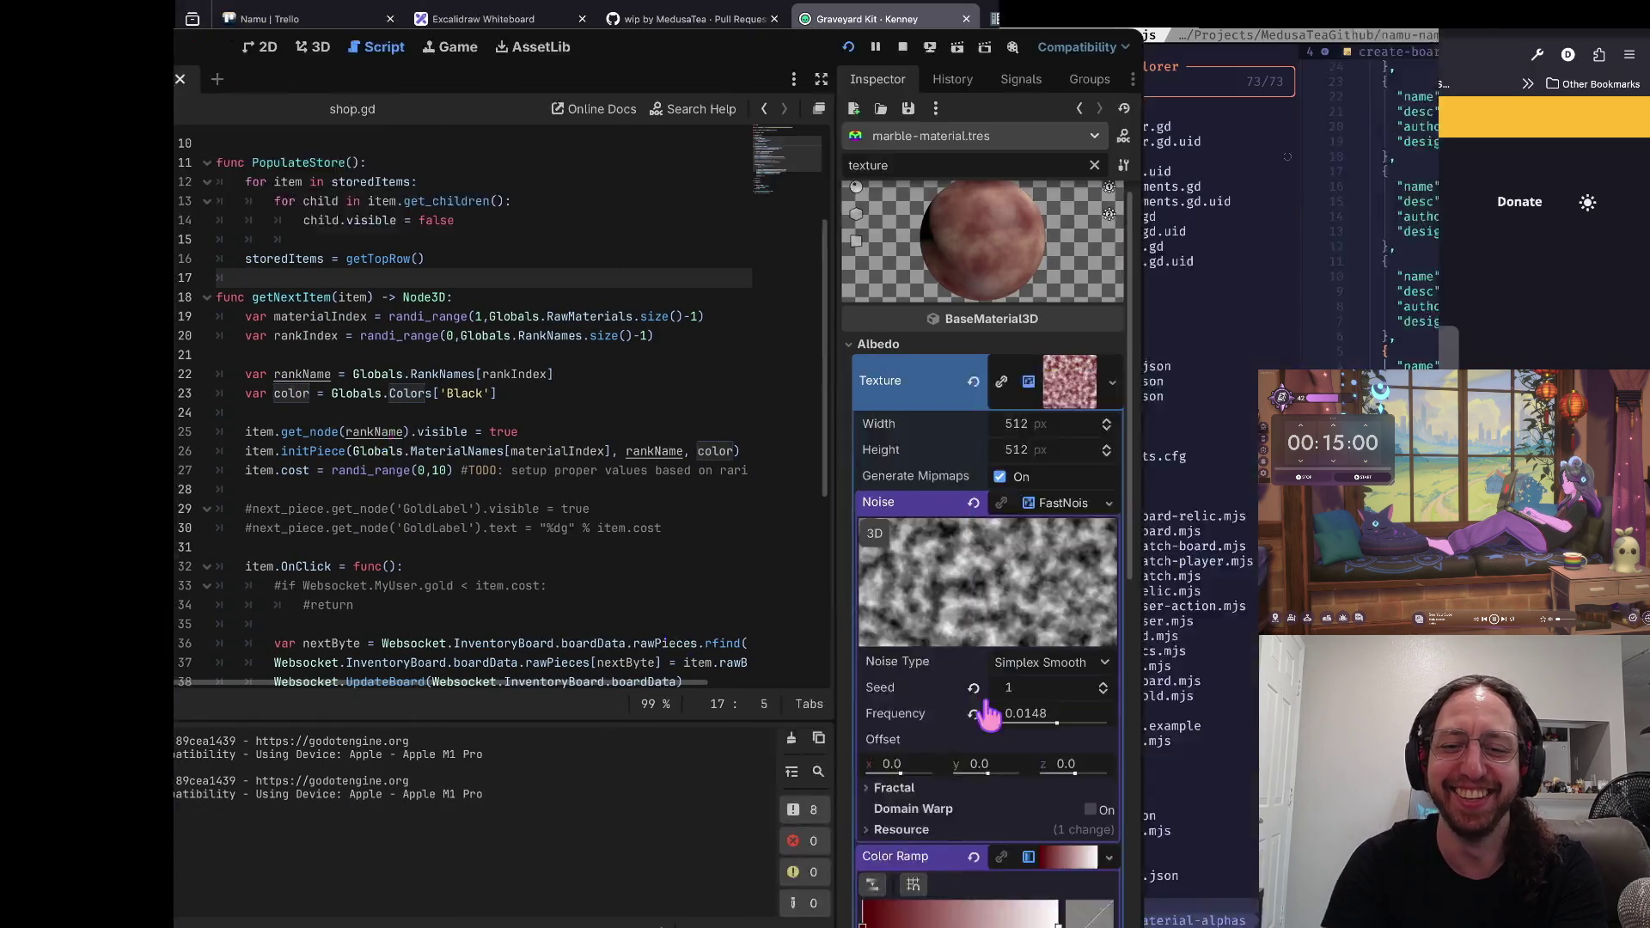
type("s")
key("Return")
type("a")
key("Return")
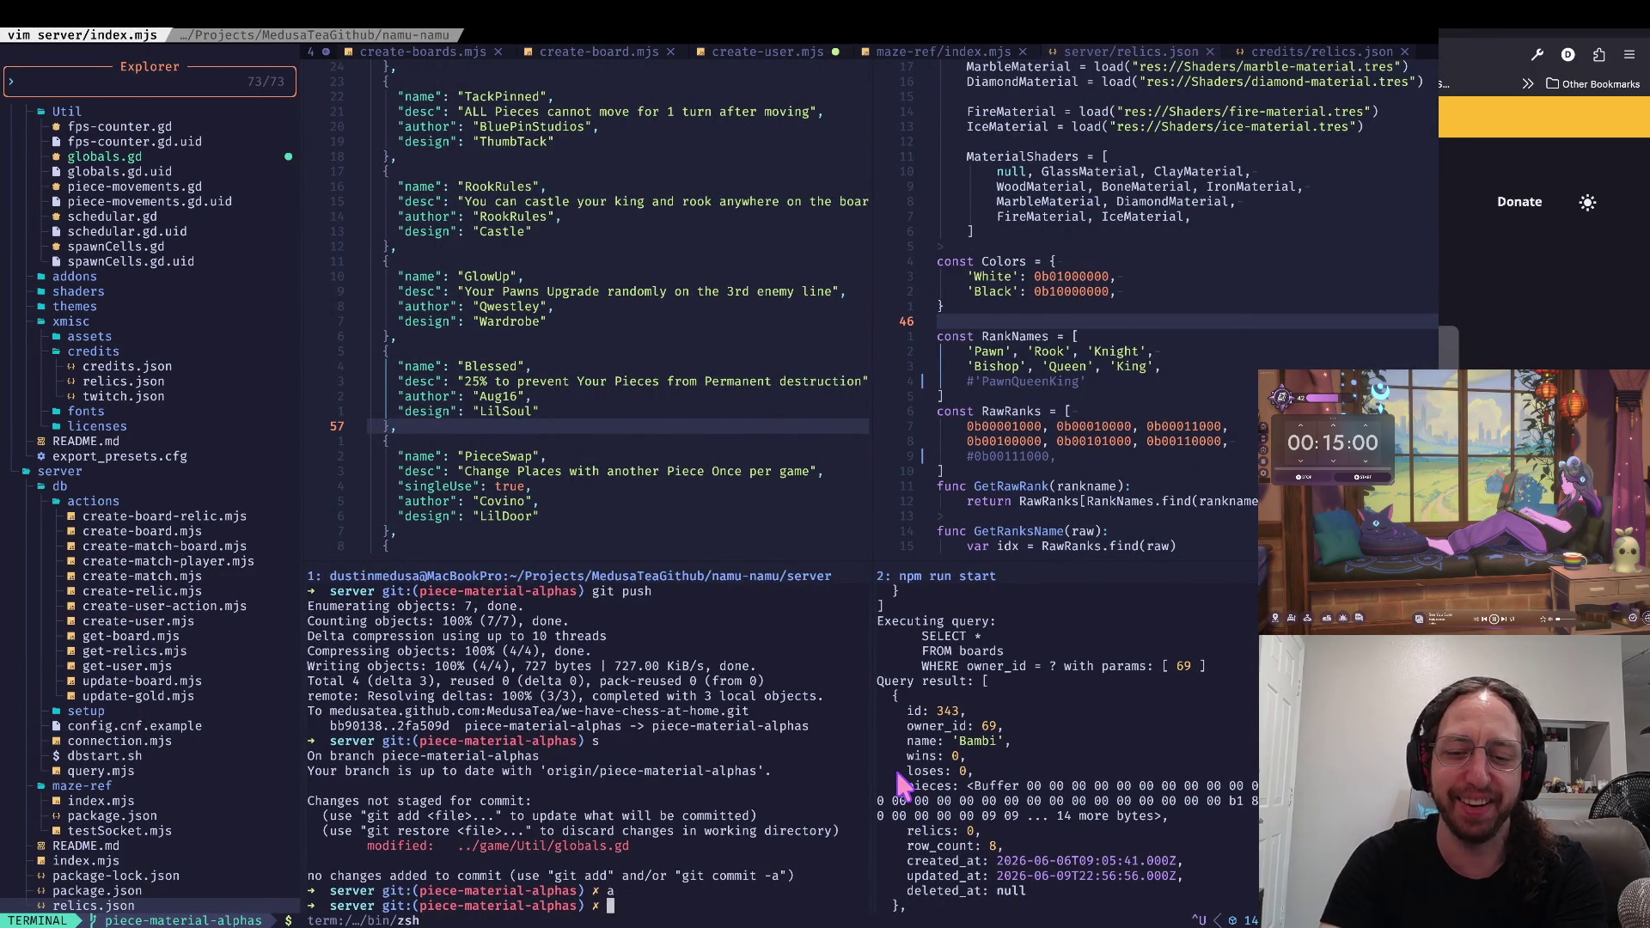
type("s")
key("Return")
type("x")
key("Return")
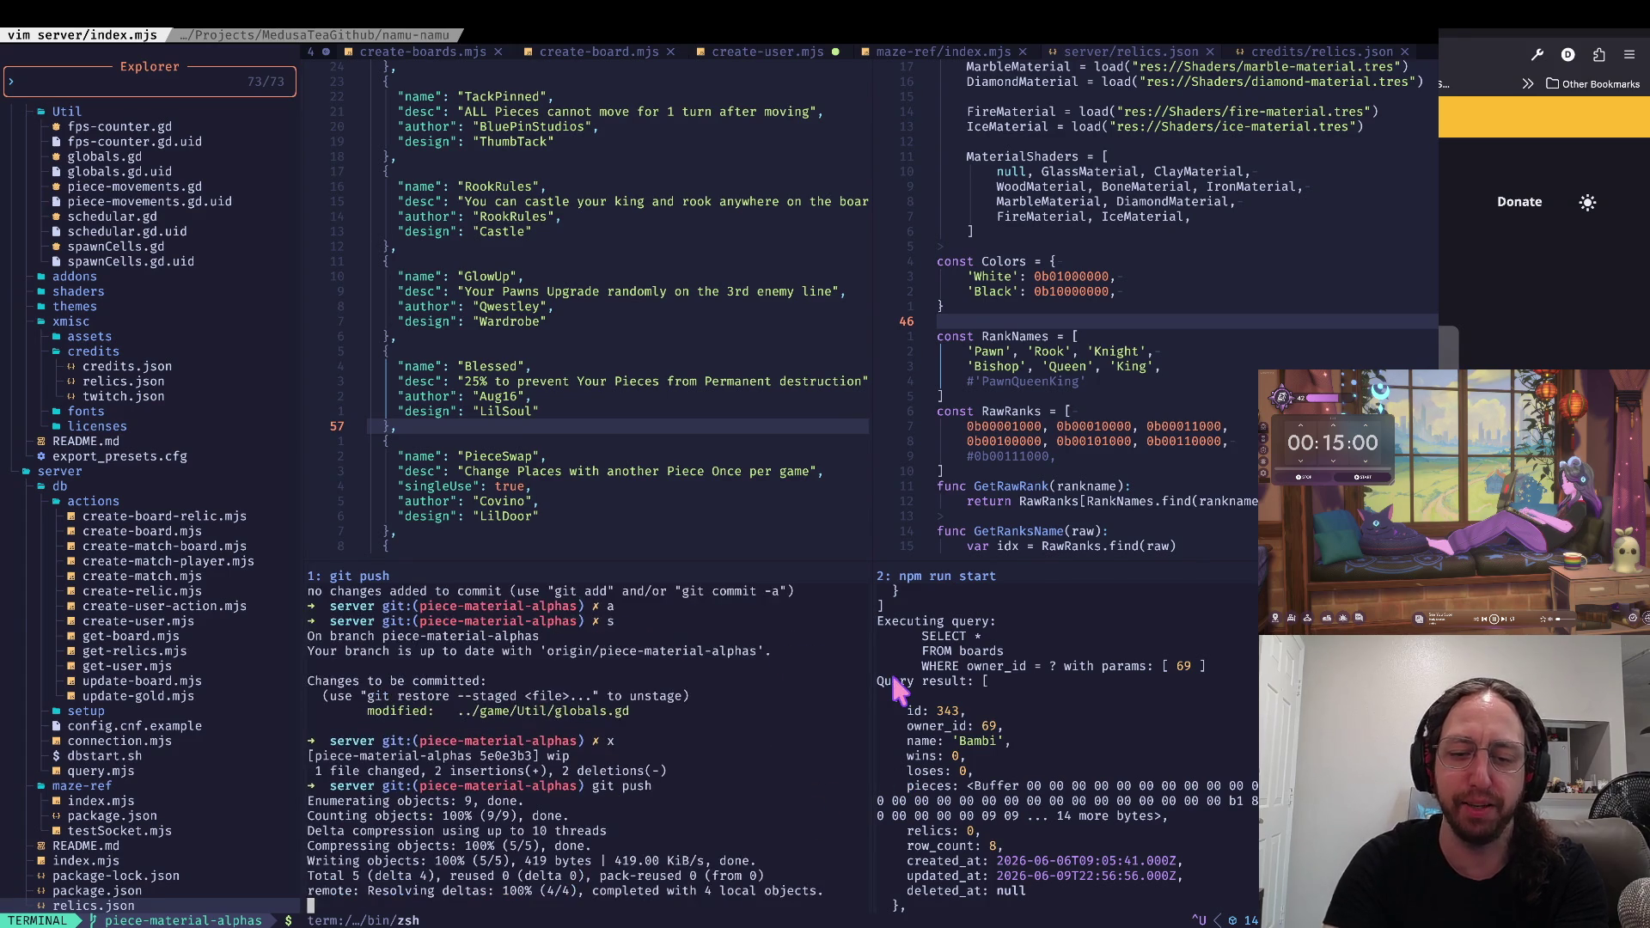
type("c")
key("Return")
key("super+Tab")
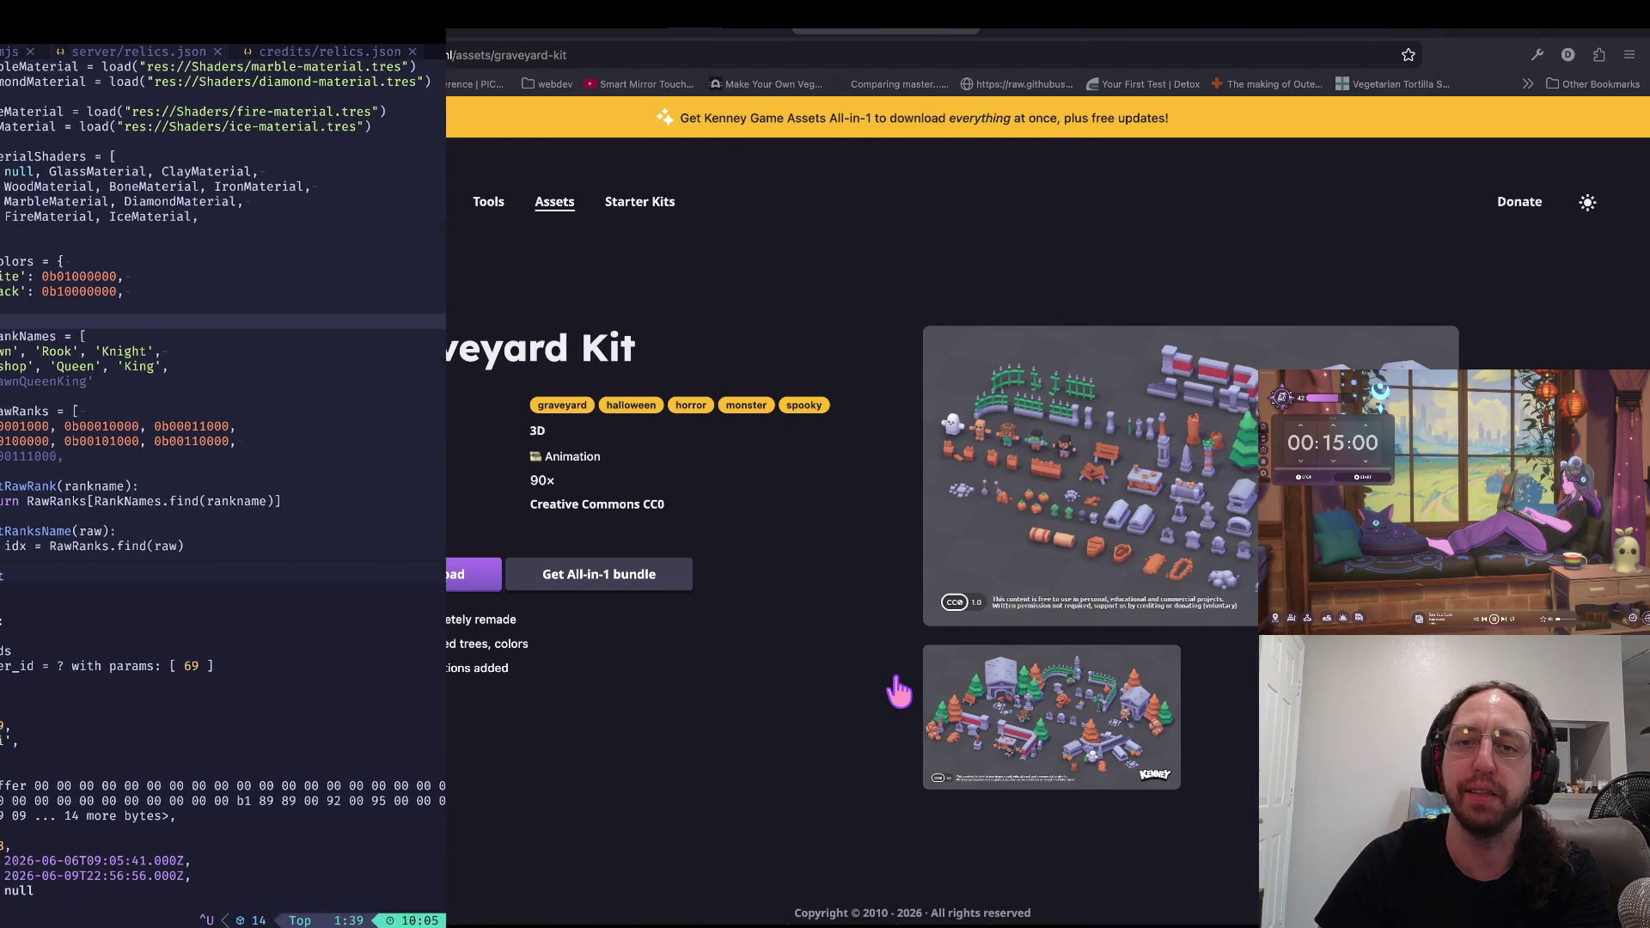
Step: Retitle pull request #42 from 'wip' to 'Alpha Proof of Concept Pass on Materials'
left_click(722, 36)
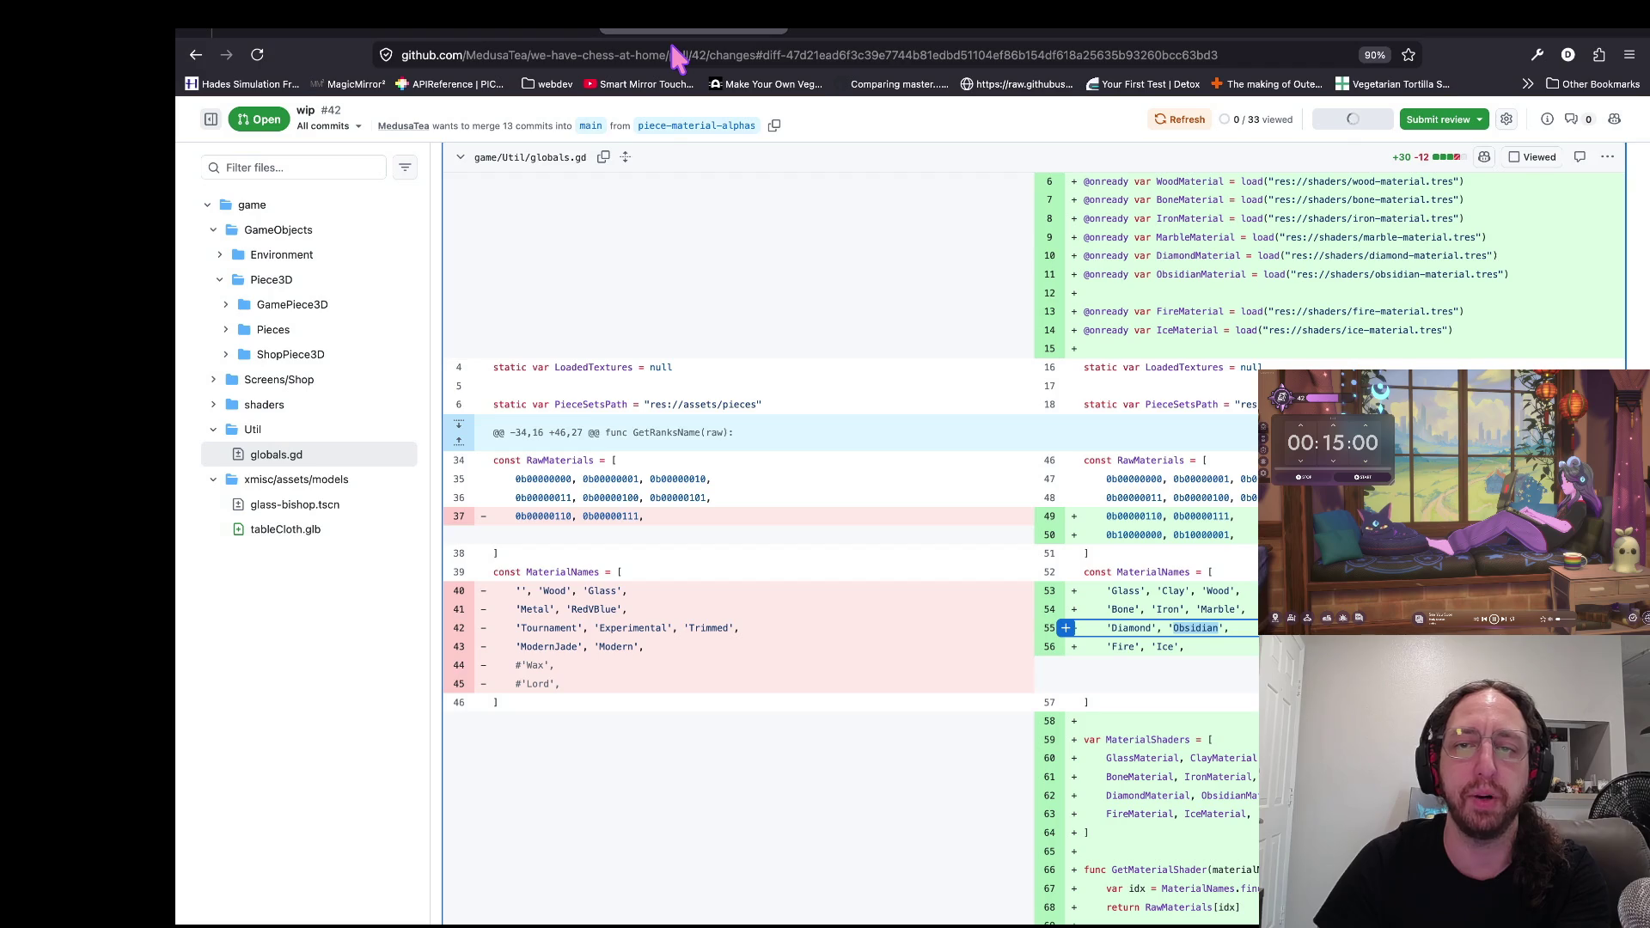
scroll(602, 507, "up", 15)
scroll(616, 498, "up", 20)
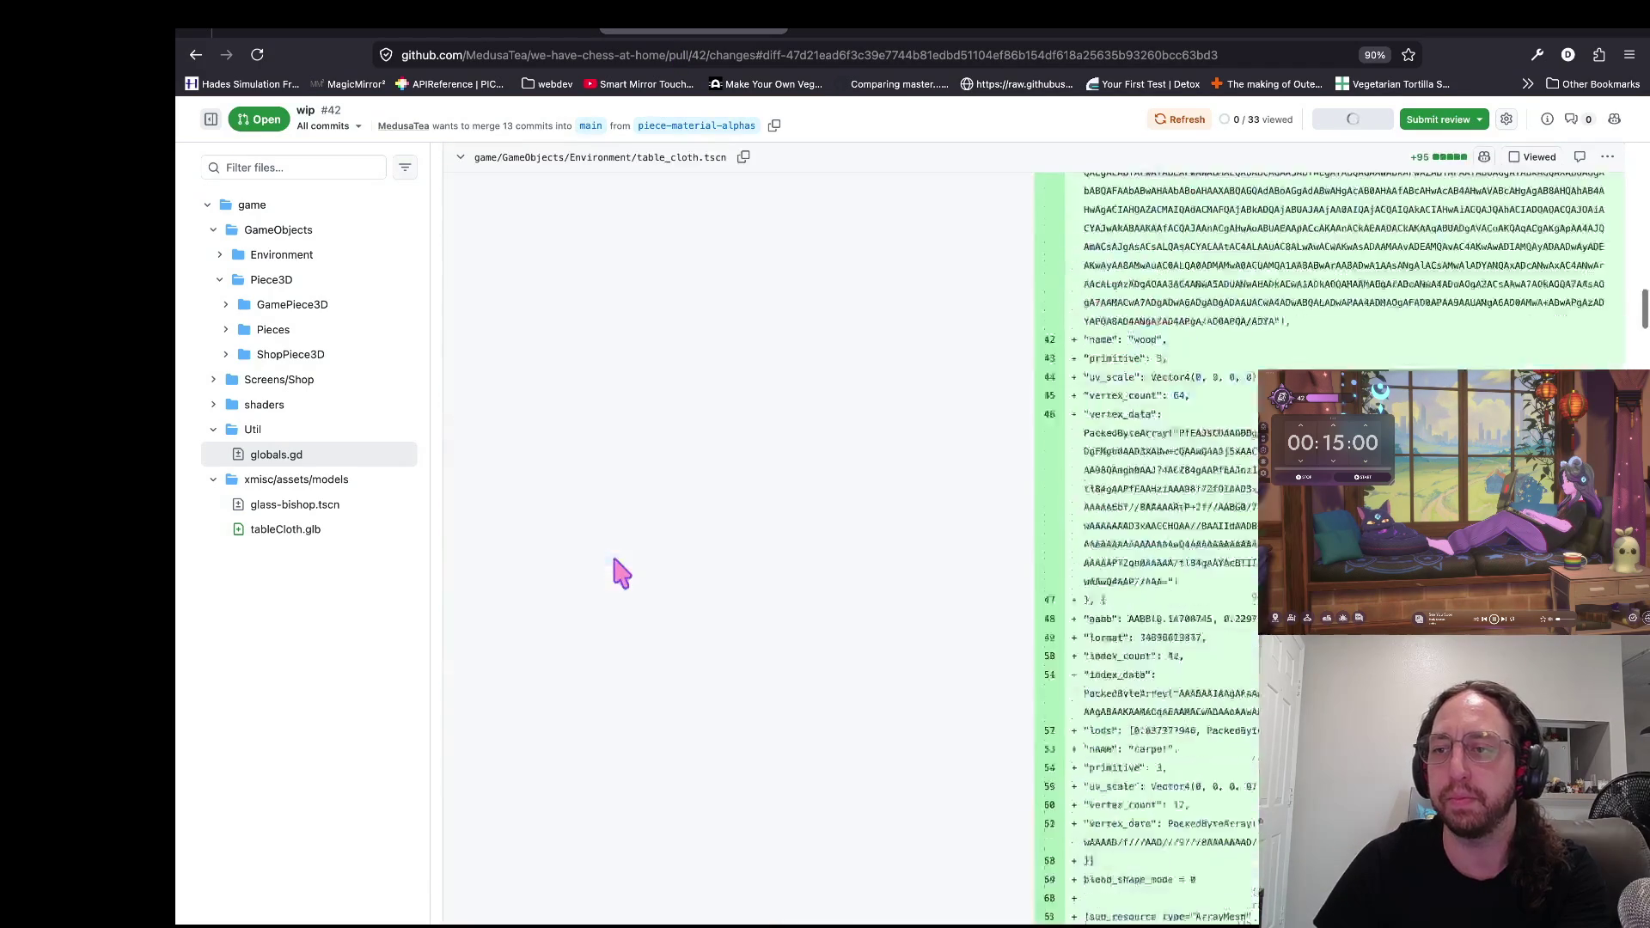
left_click(258, 283)
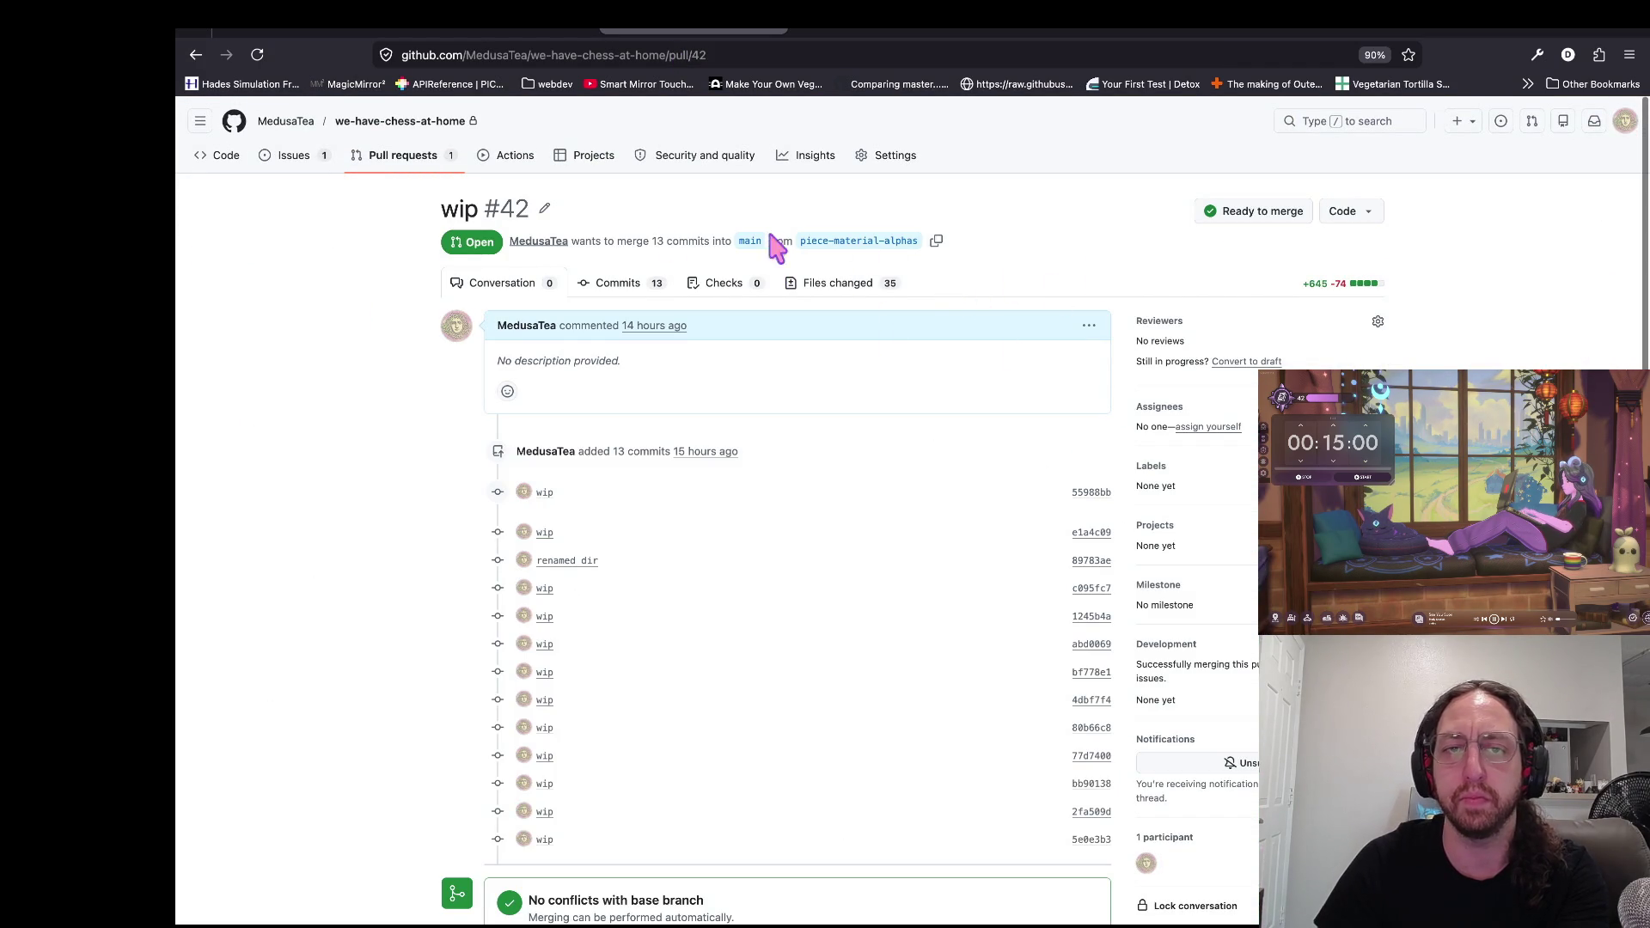
left_click(544, 207)
key("BackSpace")
key("BackSpace")
key("BackSpace")
type("Alpha Proof of Concept Pass on Materials")
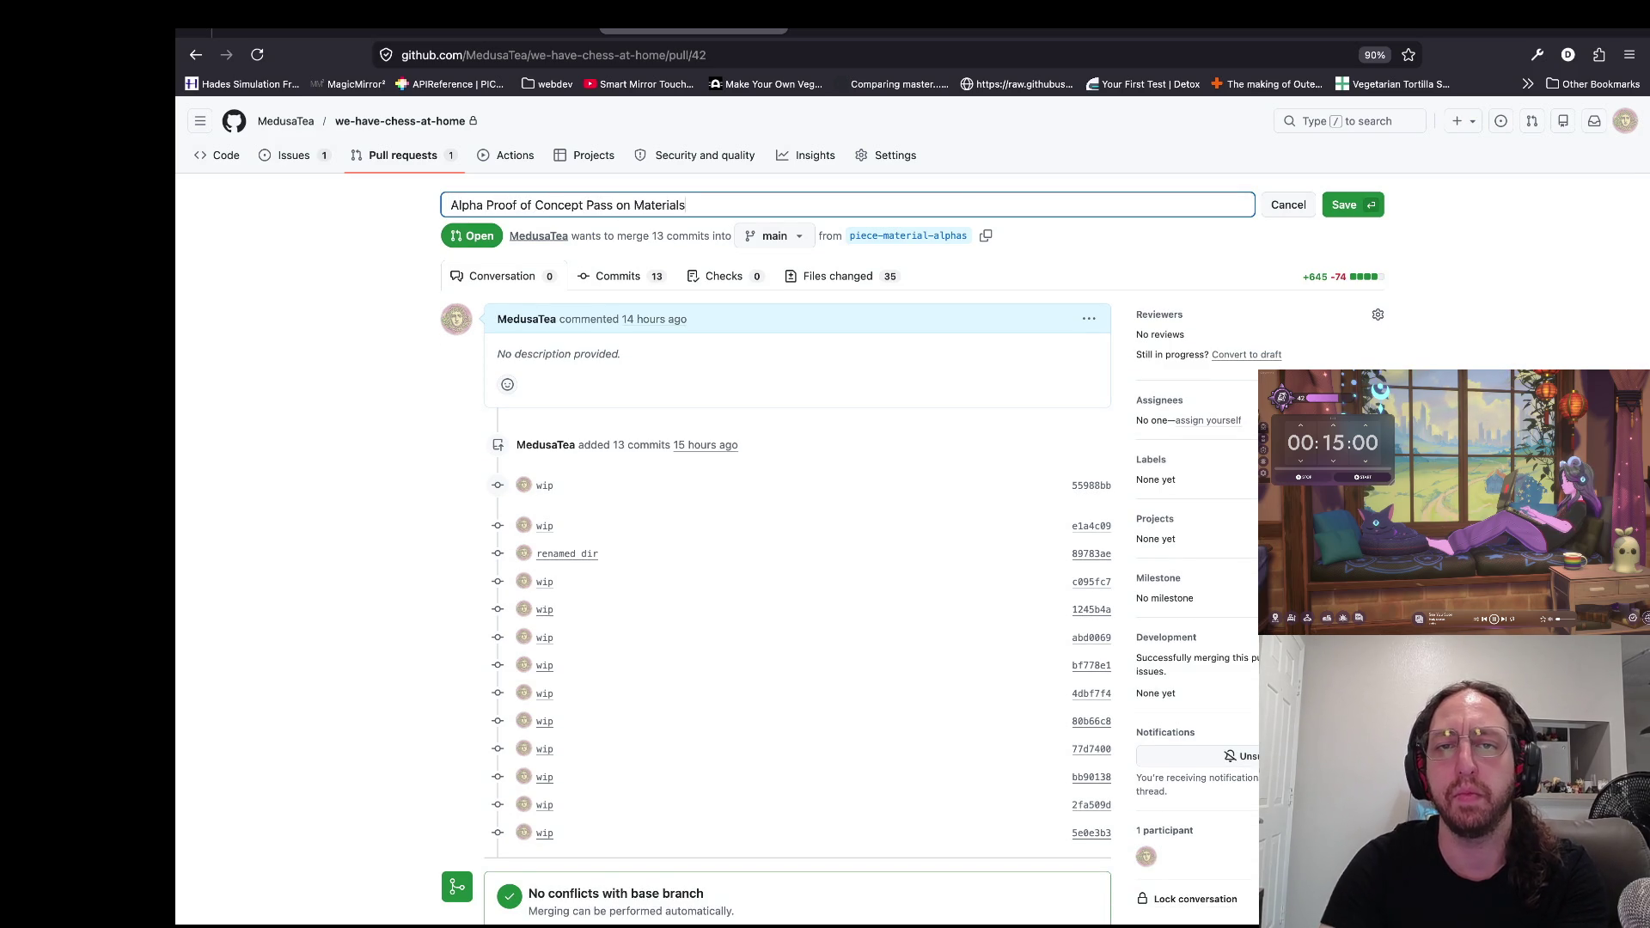
key("Return")
Step: Squash-merge the pull request with its new title as the extended description
scroll(828, 393, "down", 5)
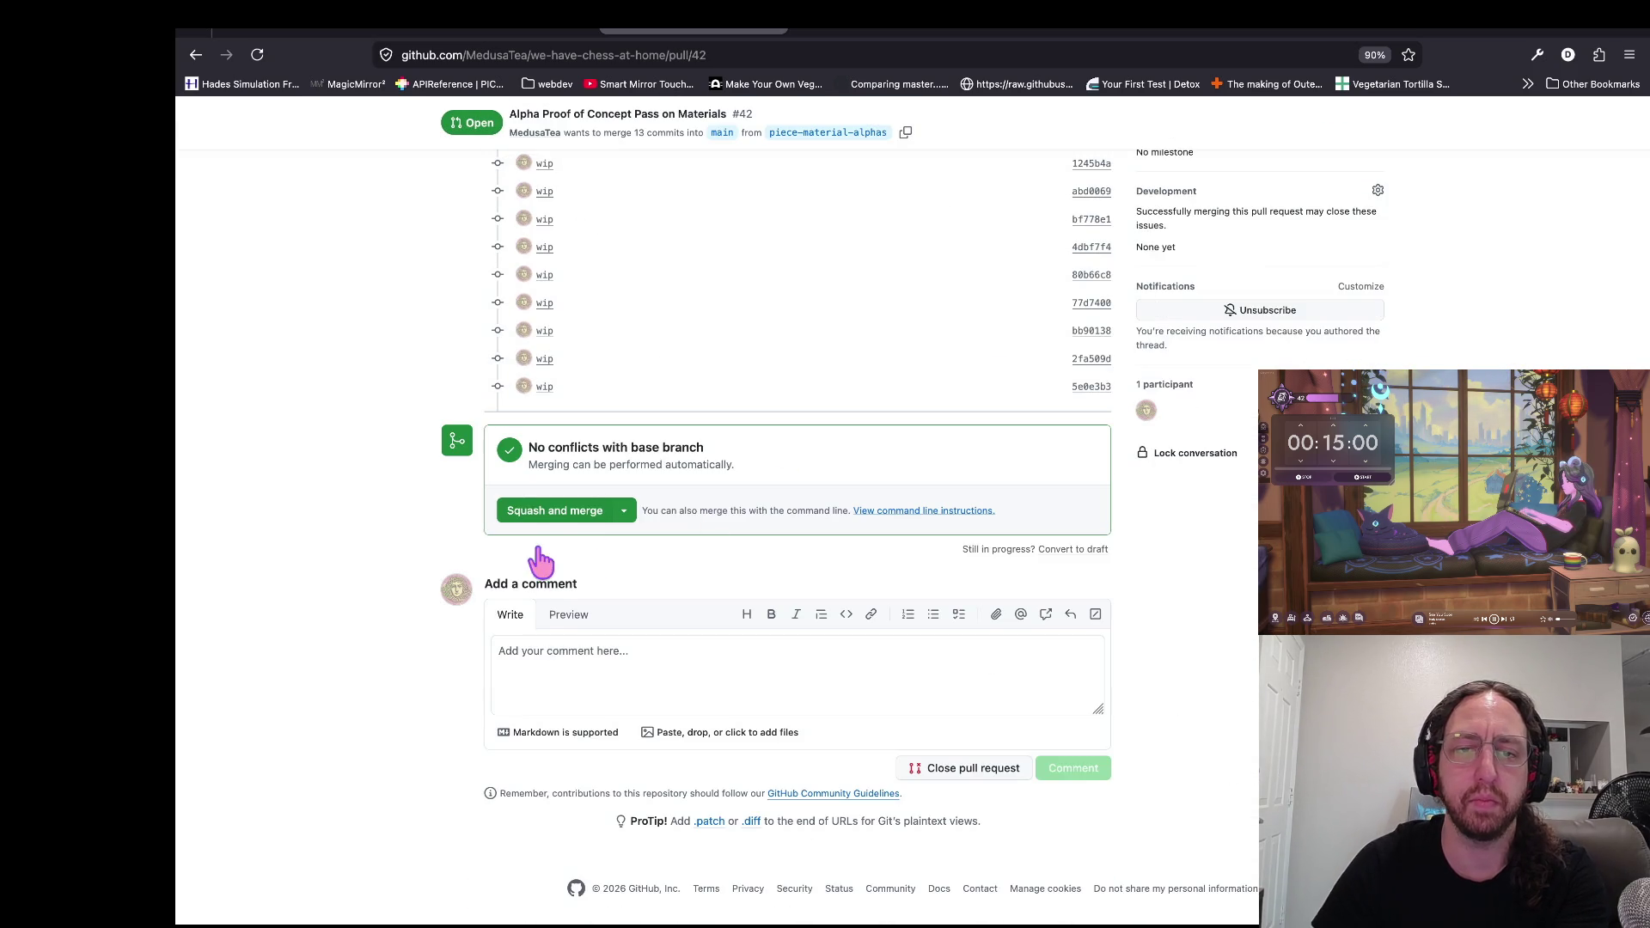
left_click(555, 510)
left_click(647, 627)
key("super+a")
key("BackSpace")
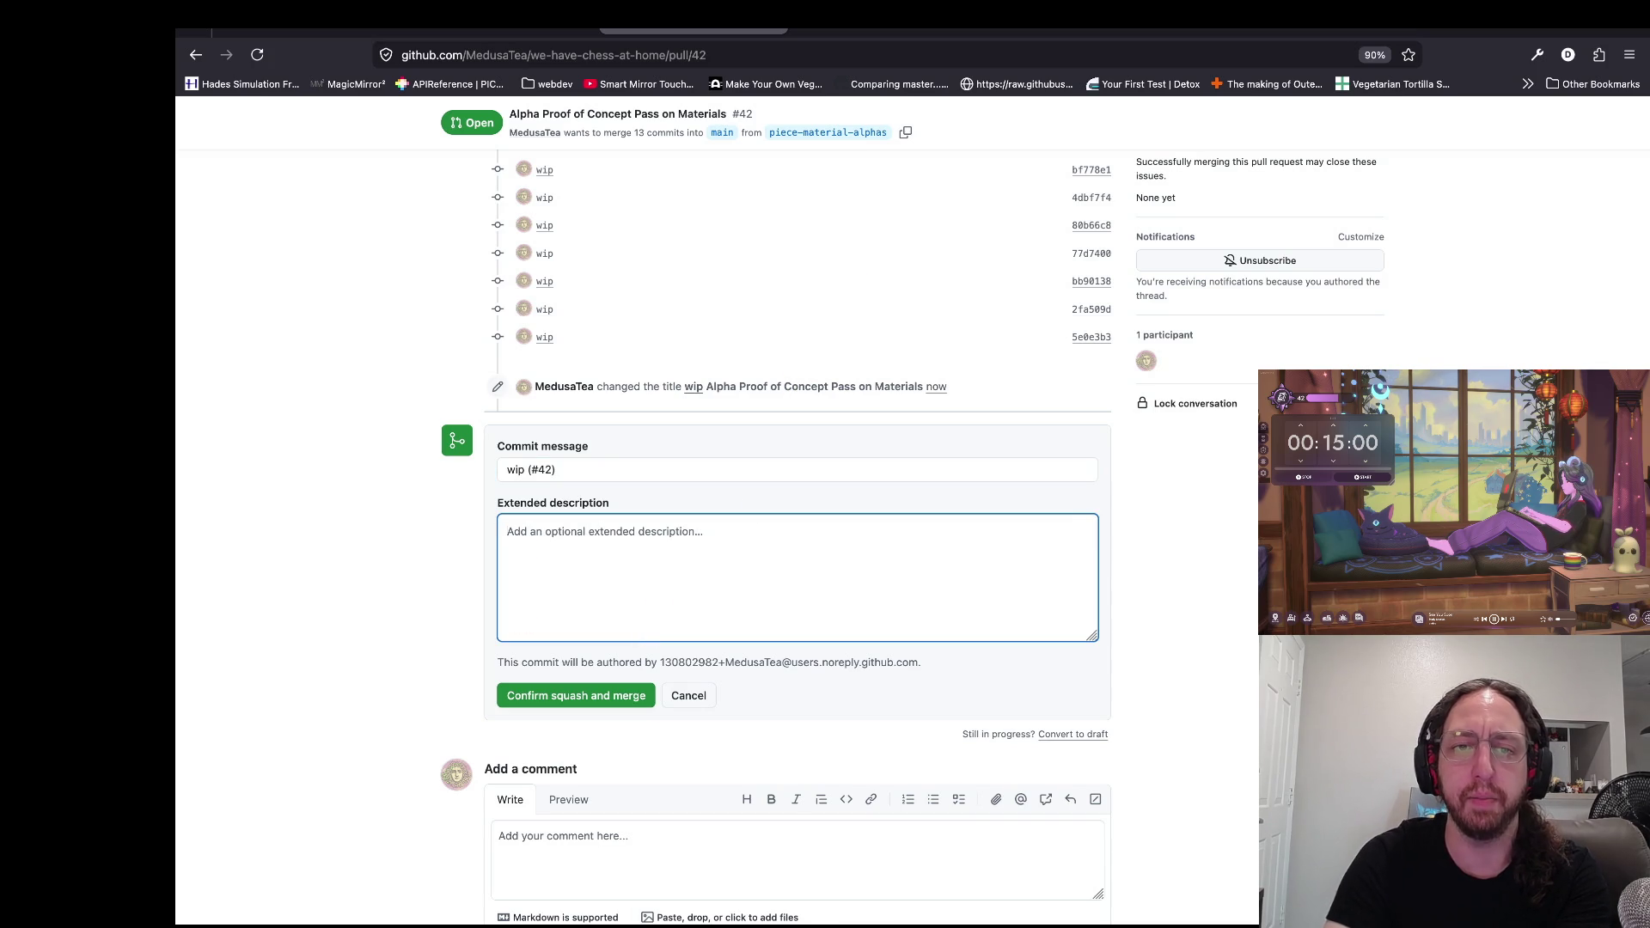
scroll(859, 258, "up", 6)
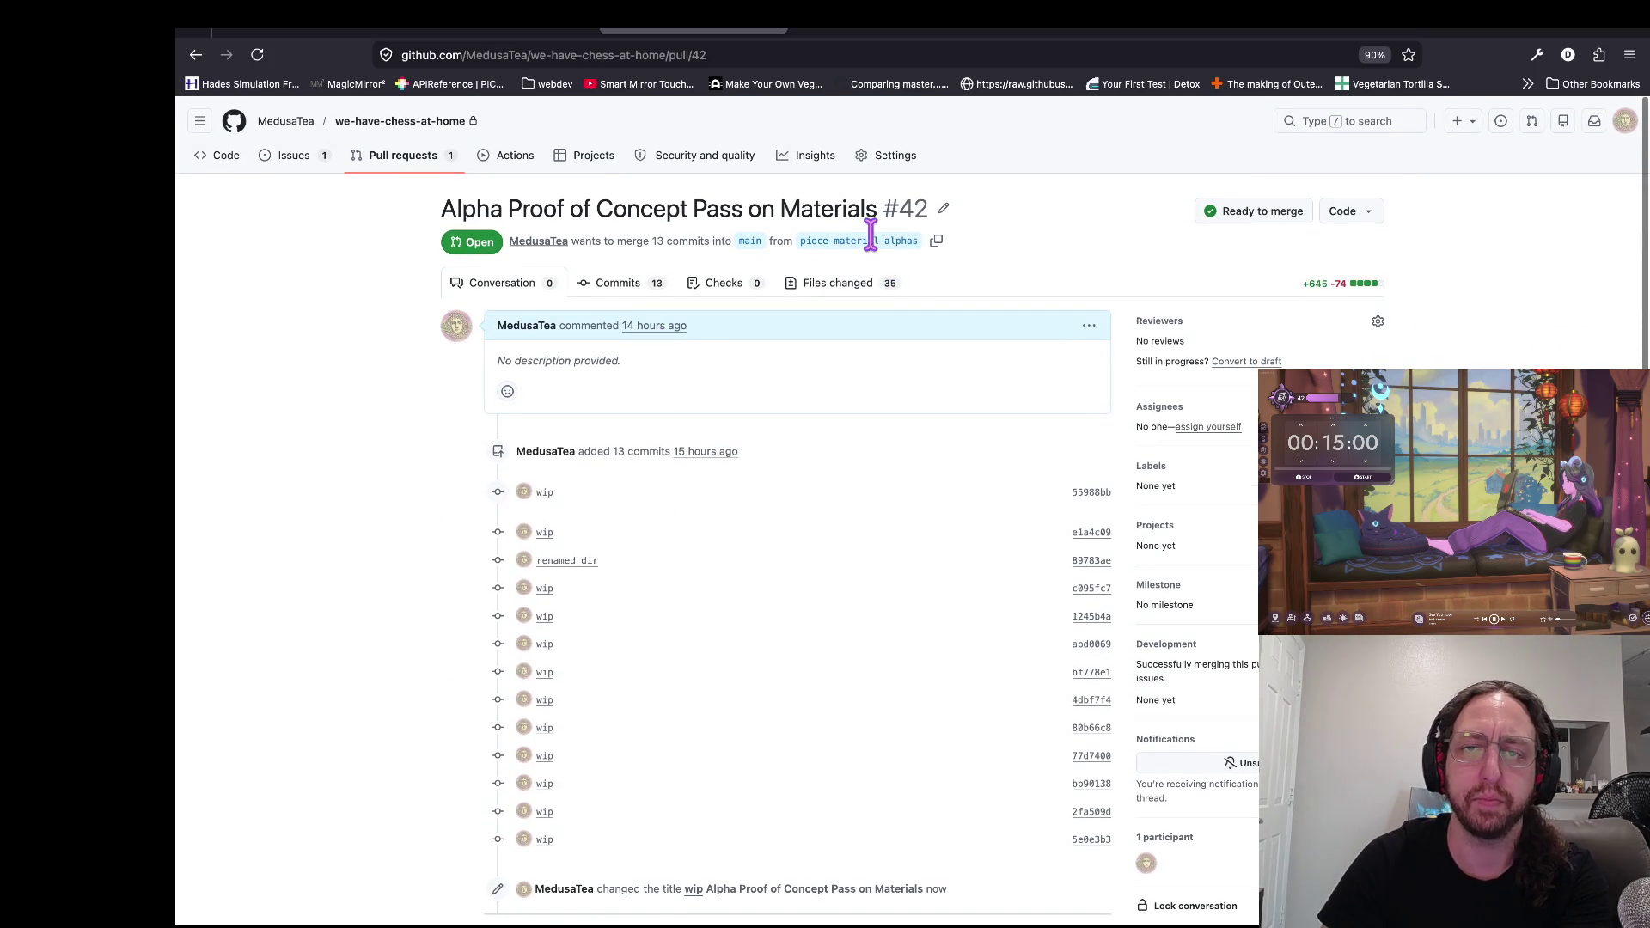
mouse_move(877, 215)
left_mouse_down()
mouse_move(431, 247)
mouse_move(435, 221)
left_mouse_up()
key("super+c")
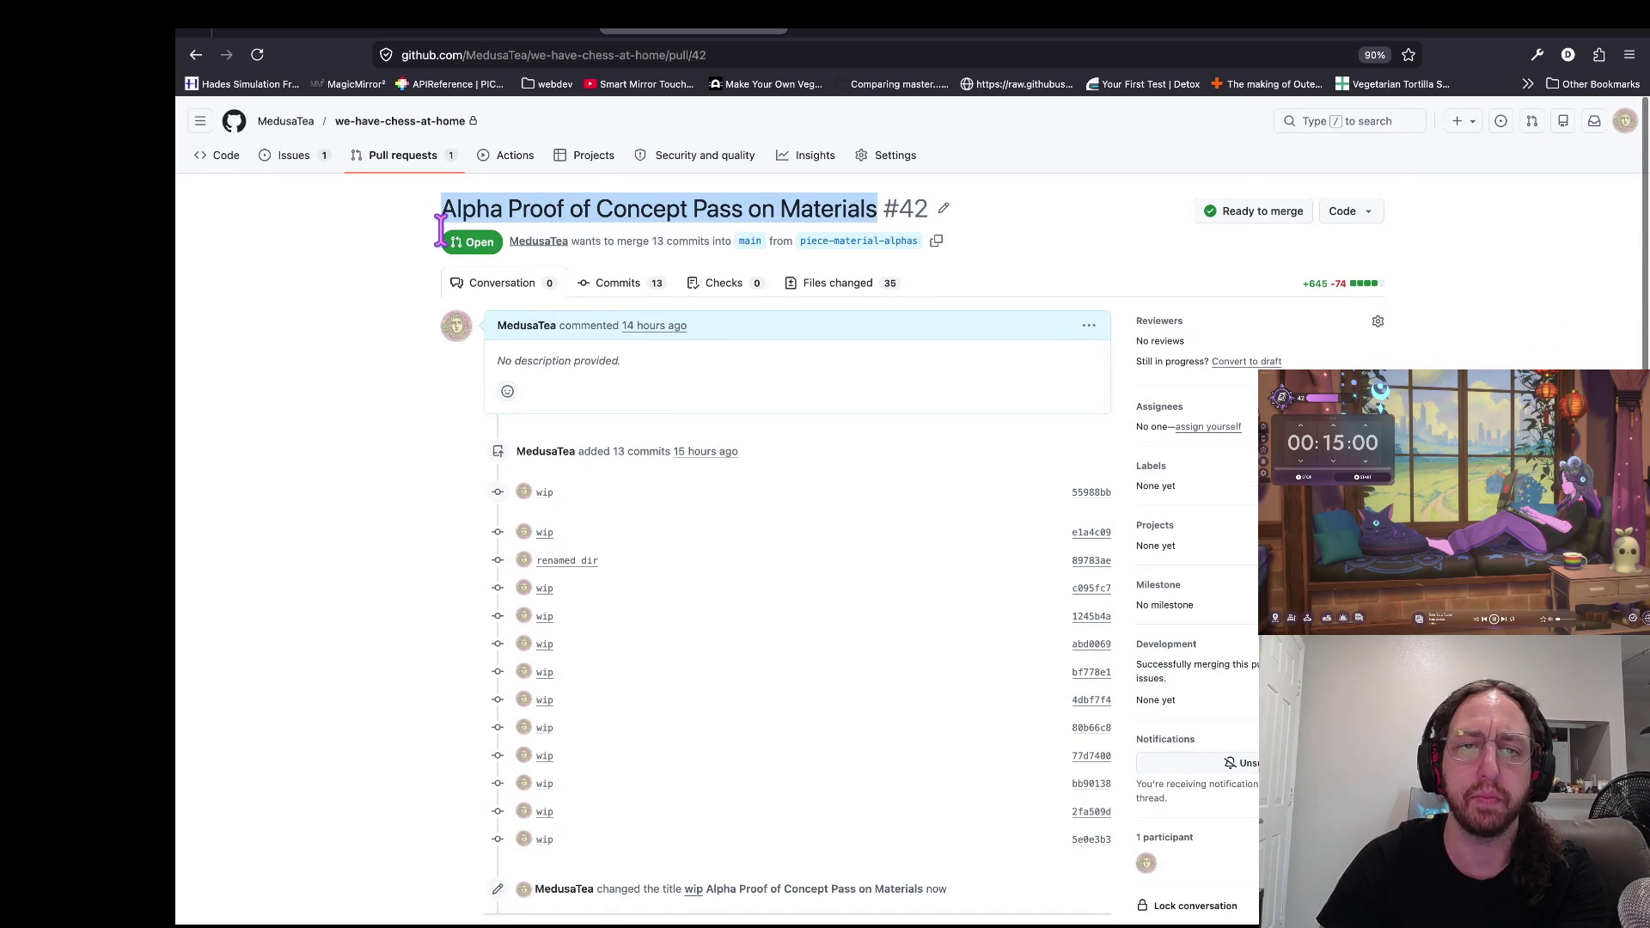
scroll(746, 578, "down", 1)
scroll(746, 578, "down", 7)
left_click(630, 430)
key("super+v")
left_click(550, 507)
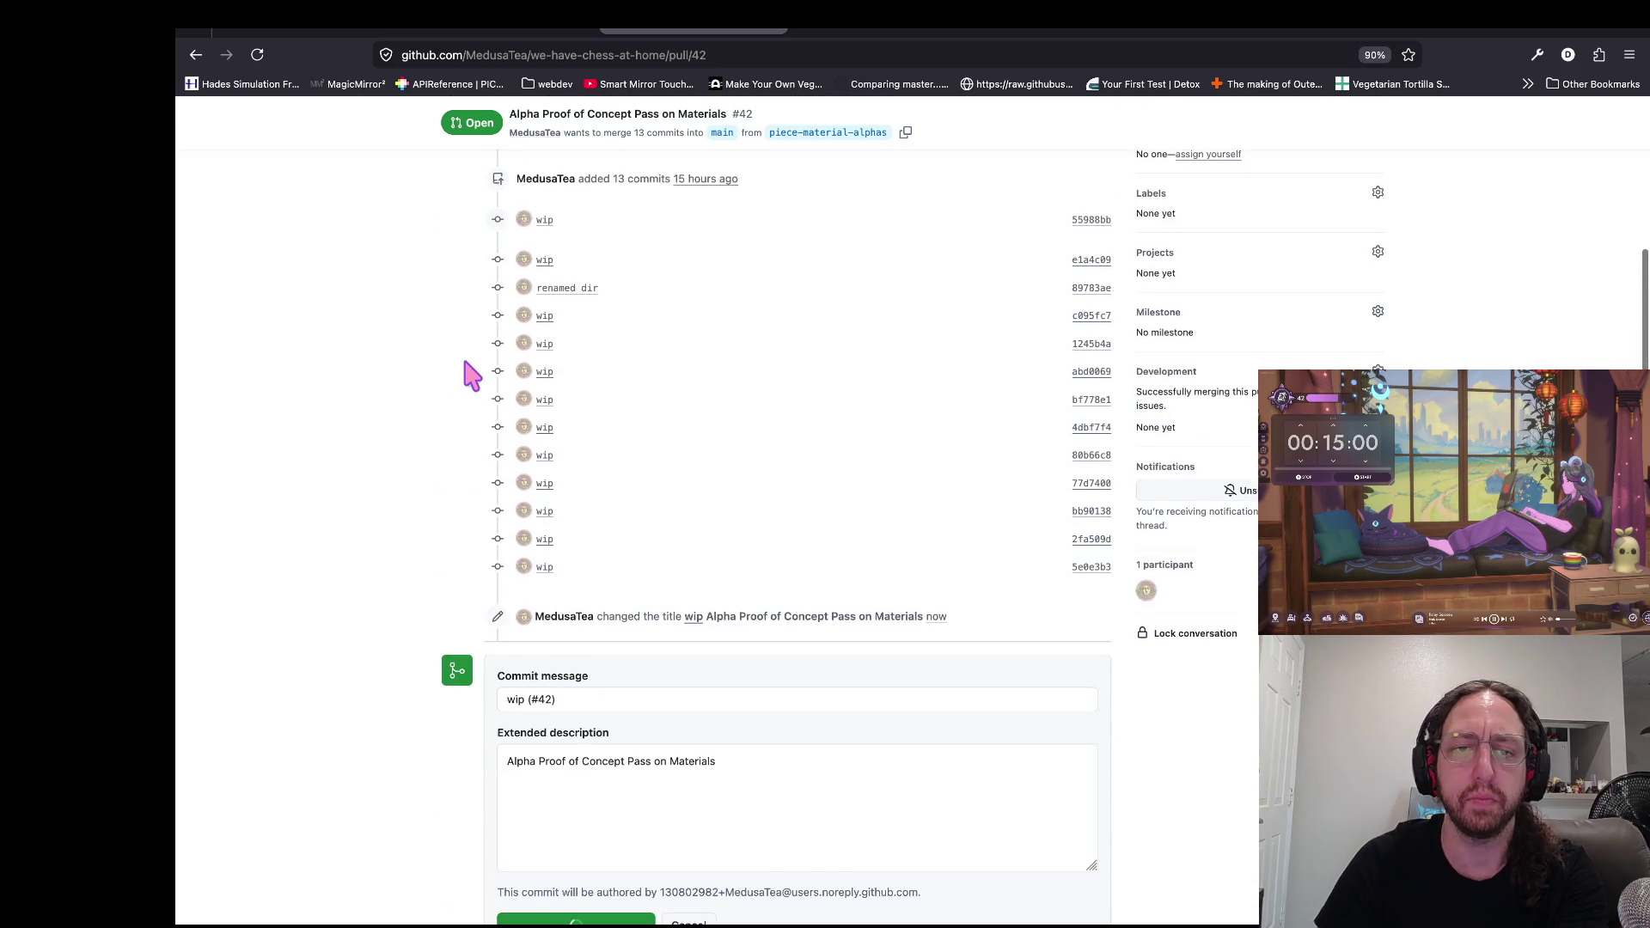
Step: Delete the merged piece-material-alphas branch and show the repository's pull requests list
left_click(1052, 522)
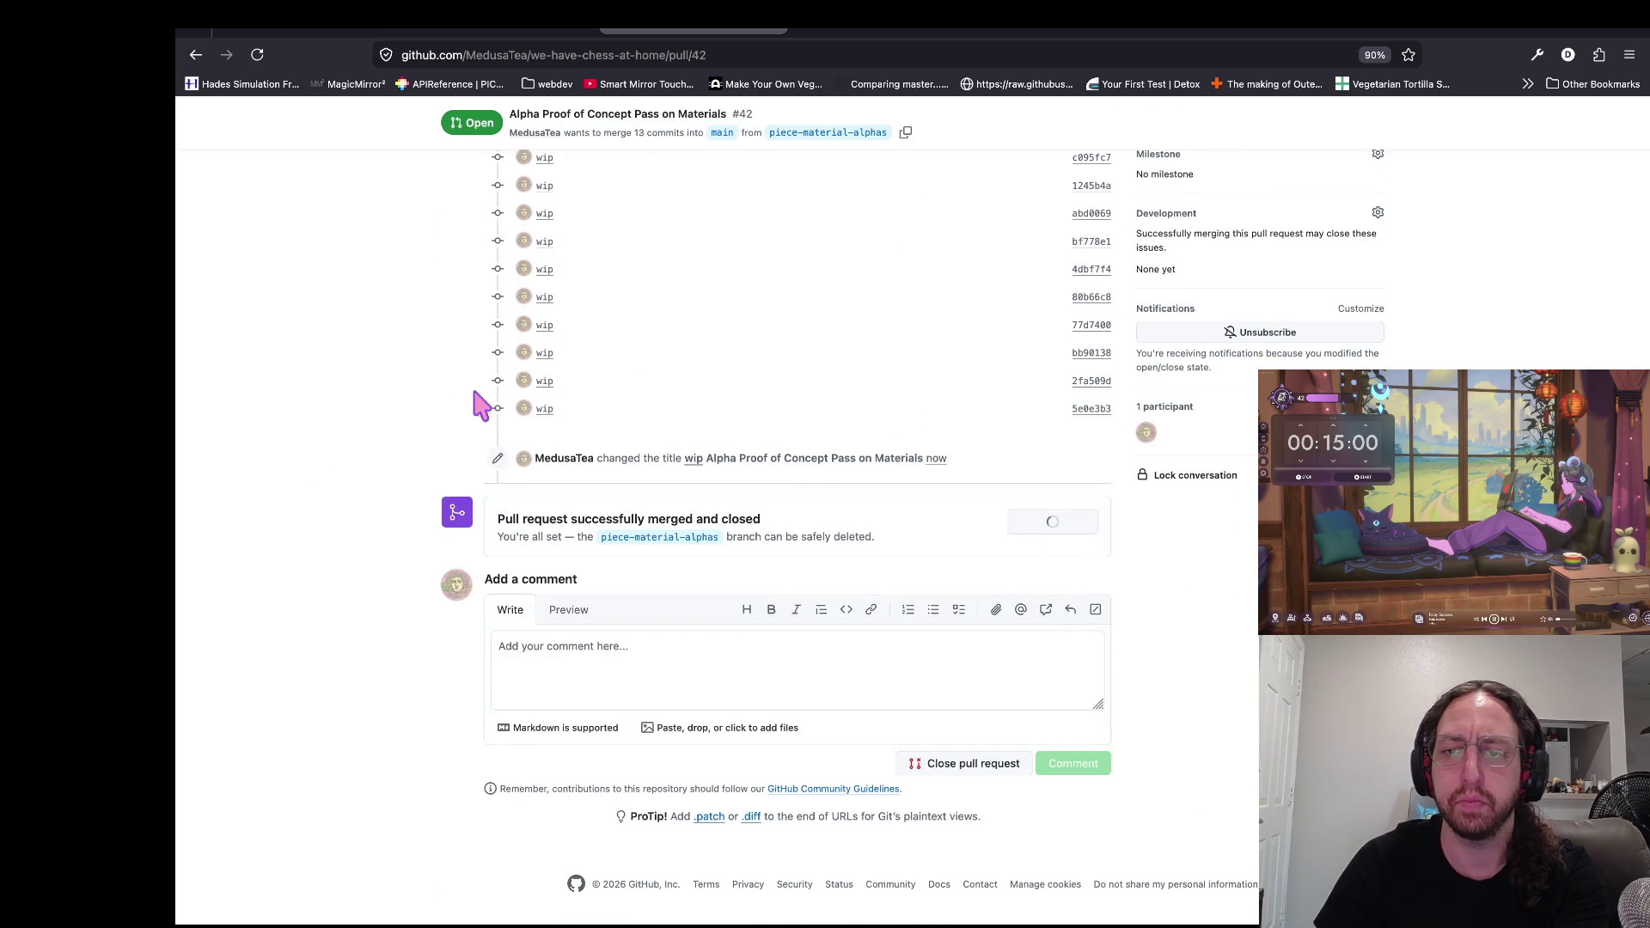
scroll(417, 335, "up", 15)
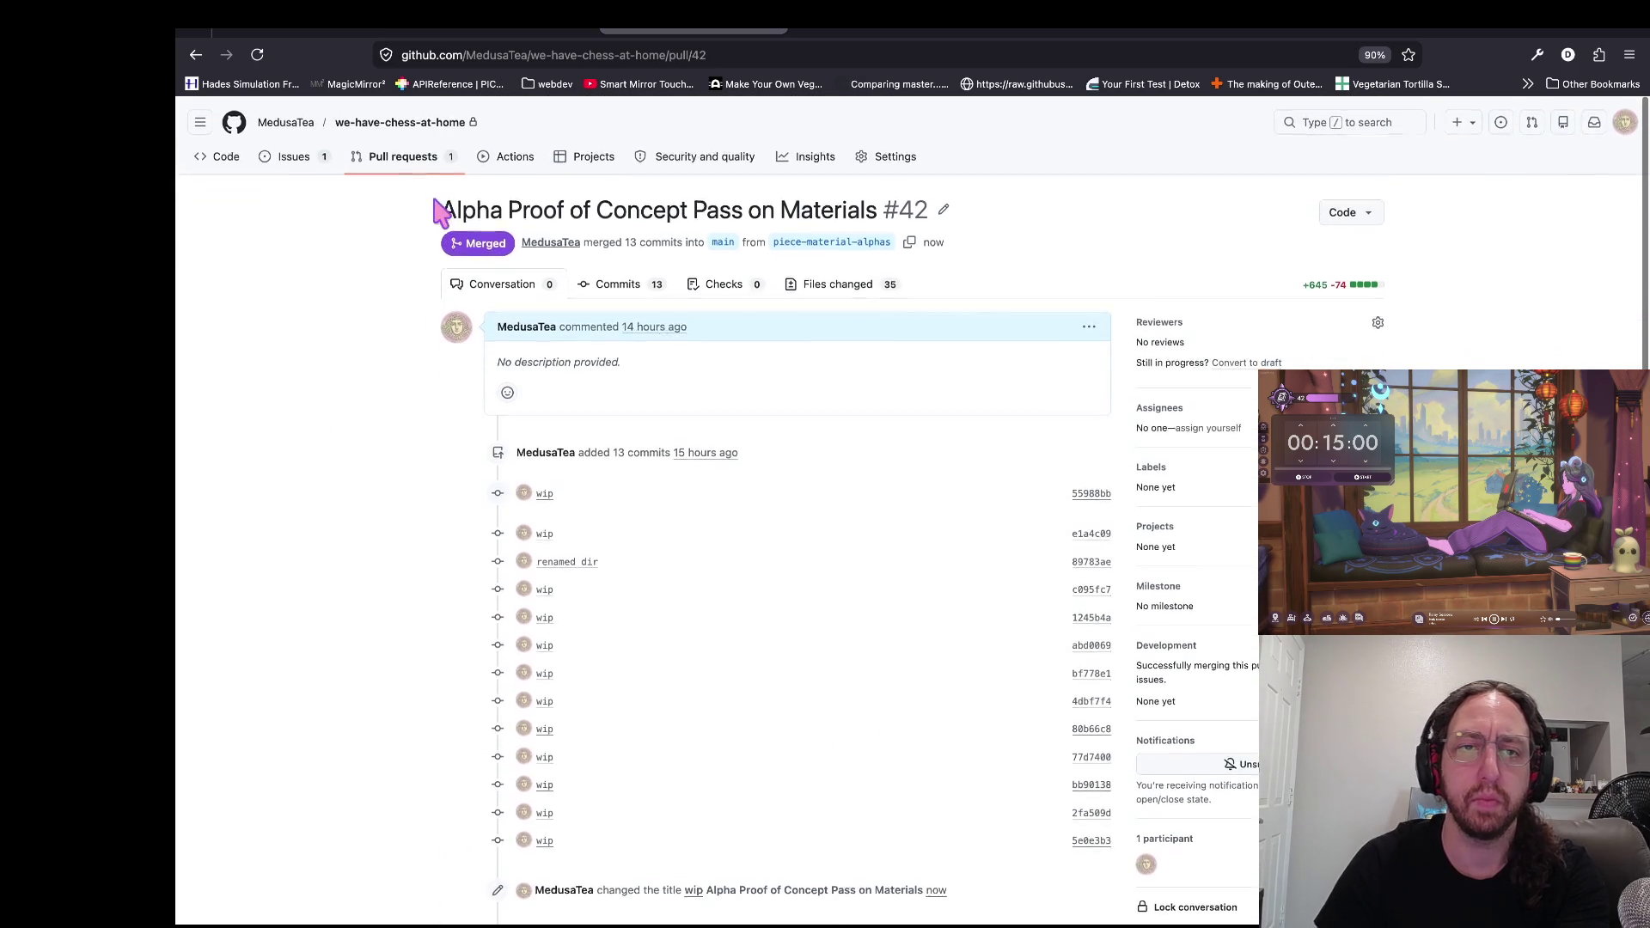
left_click(428, 189)
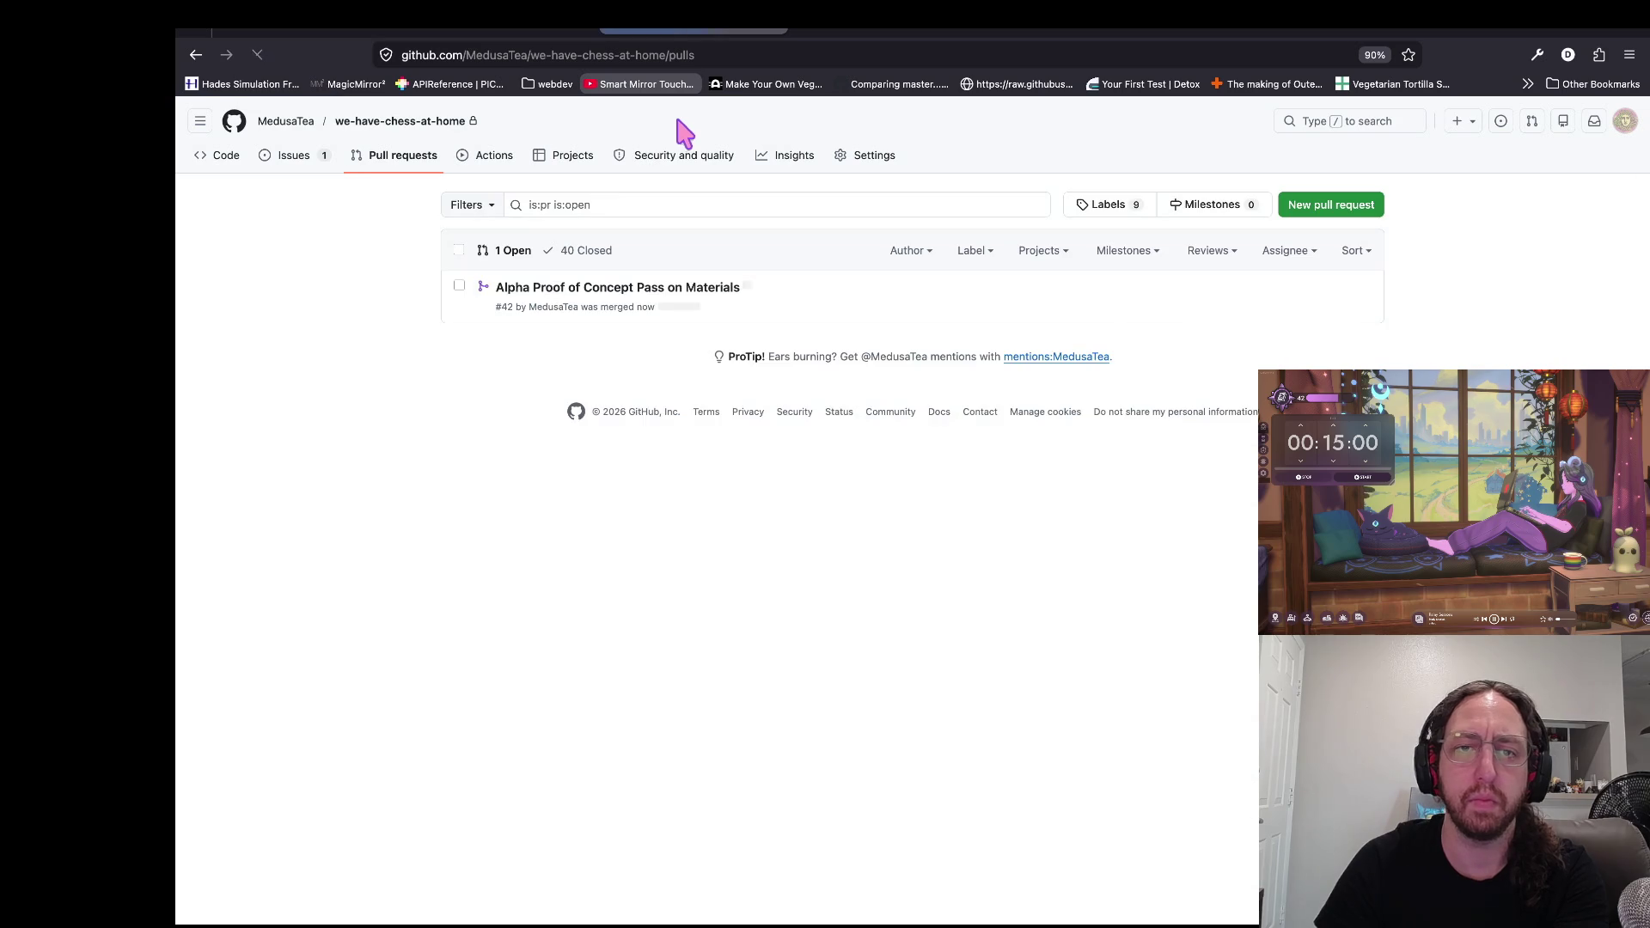
key("super+Tab")
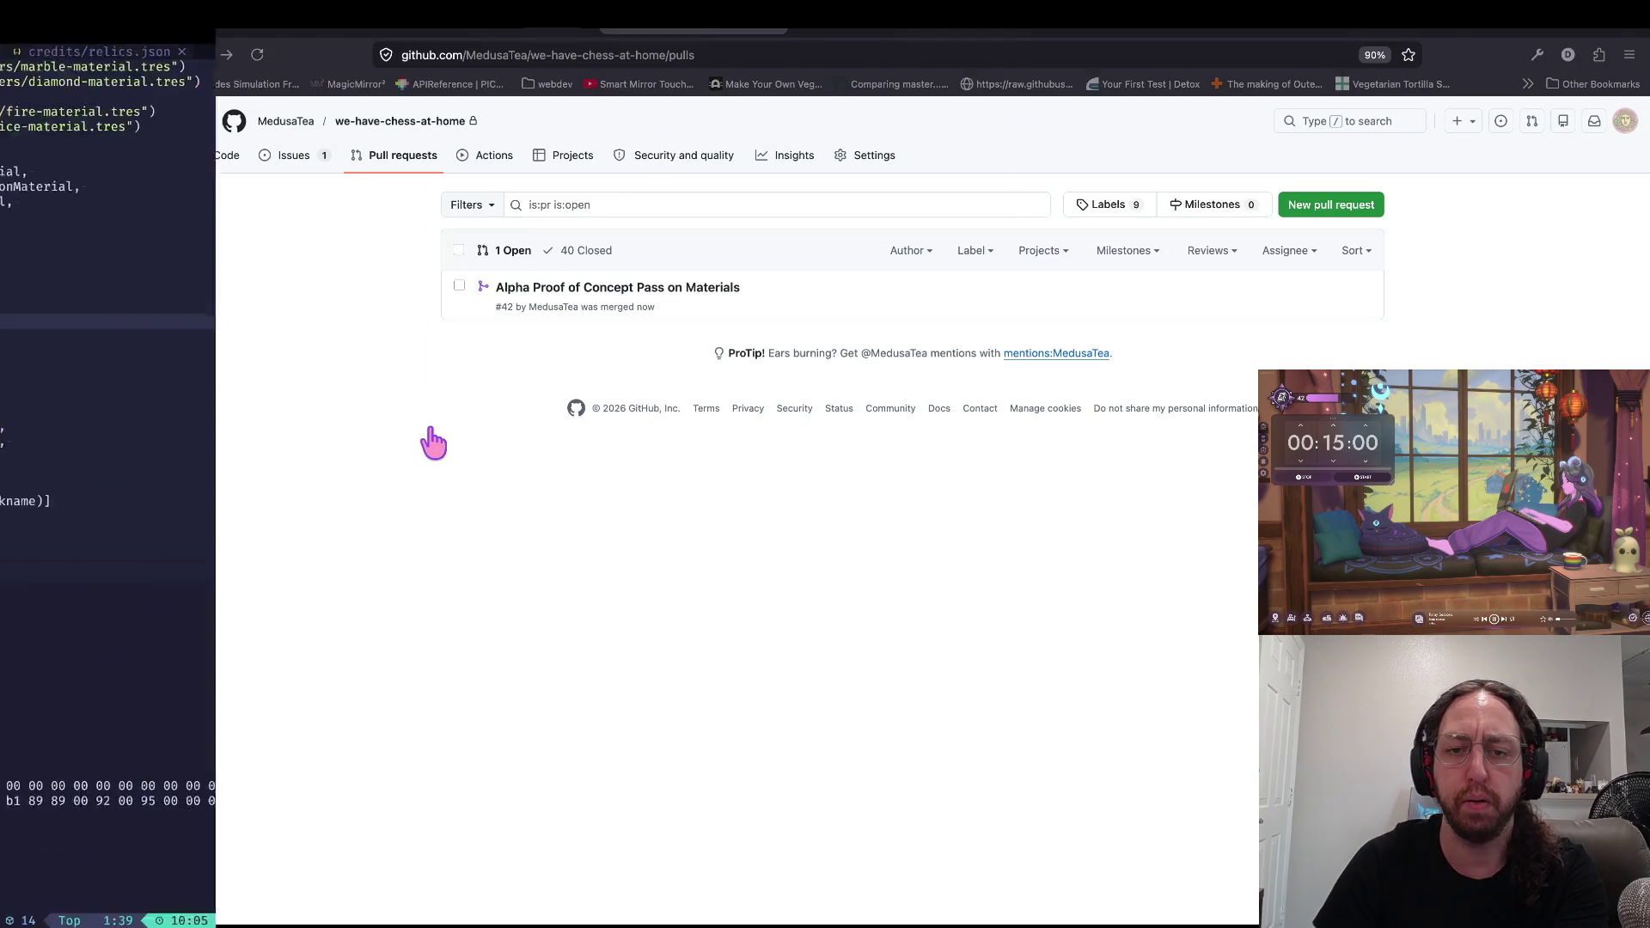
Step: Check out main, then fetch and pull the merged changes into it
type("s")
key("Return")
type("co main")
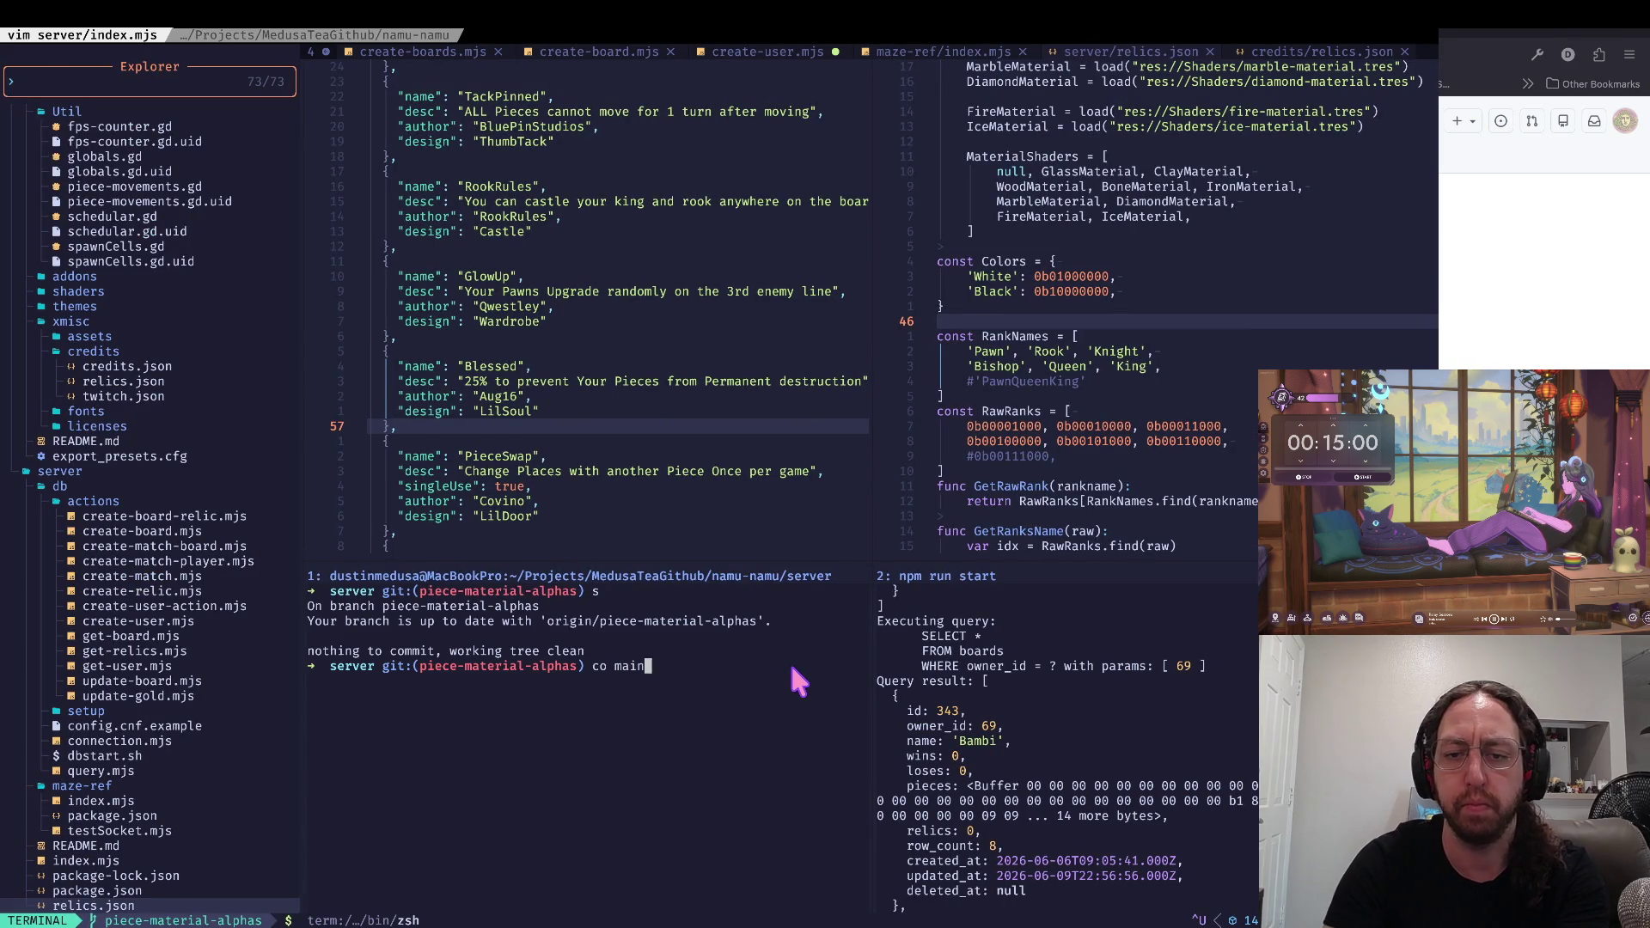
key("Return")
type("f")
key("Return")
key("Return")
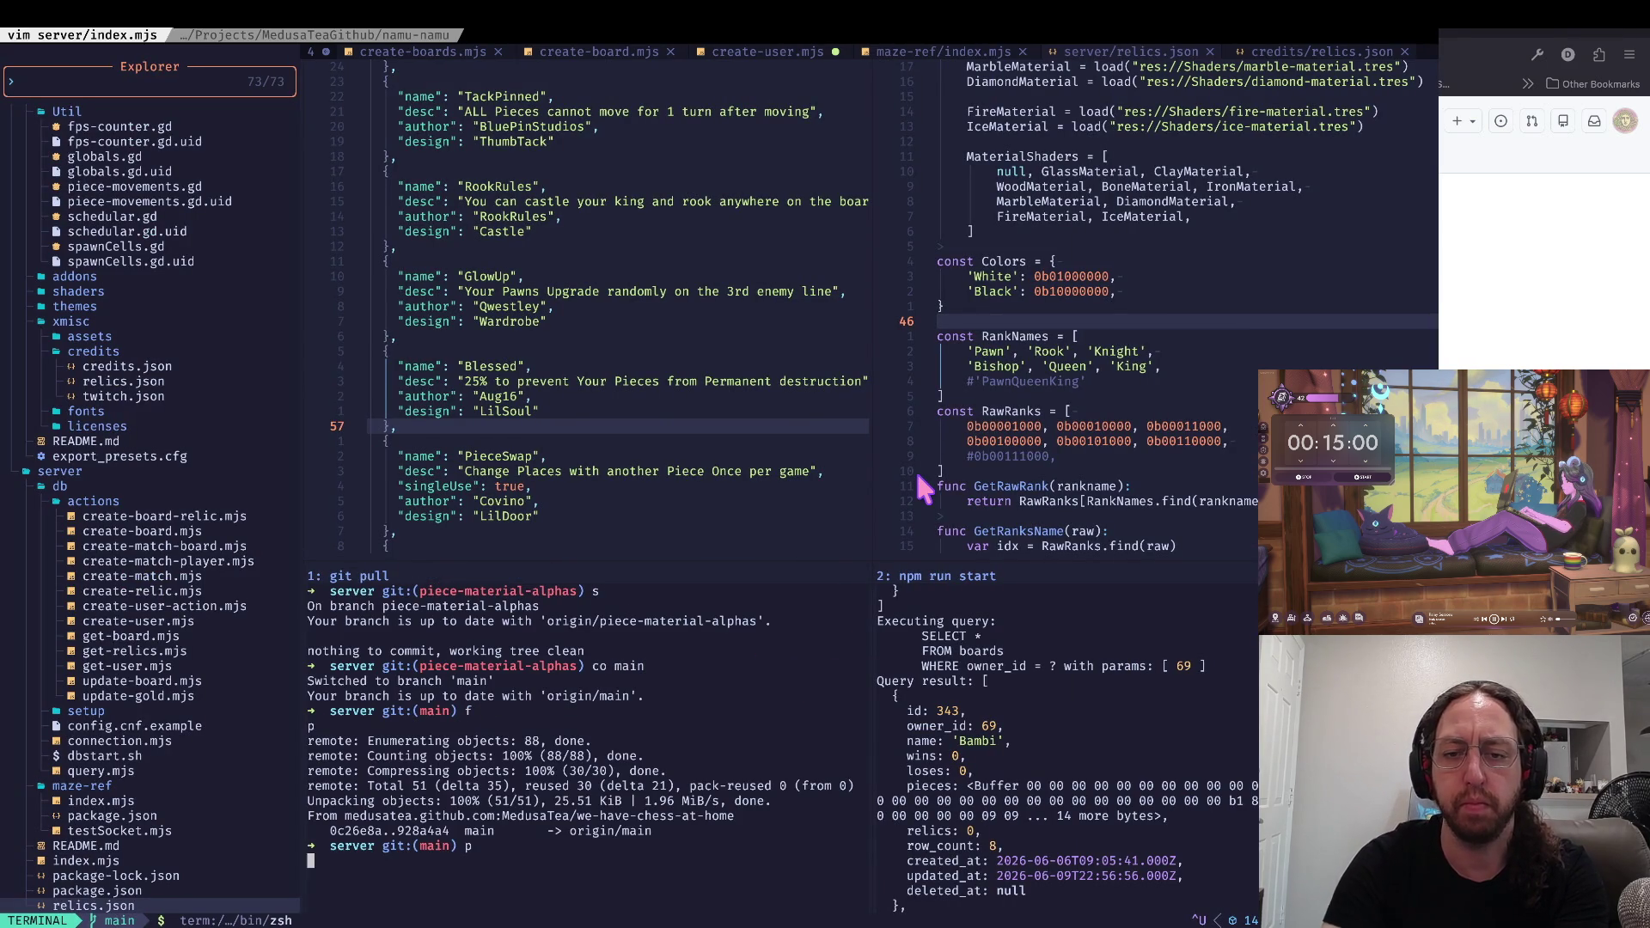
type("b")
key("Return")
Step: Diff against piece-material-alphas, delete that local branch, run cleanup, and confirm only main remains
type("diff piece-material-alphas")
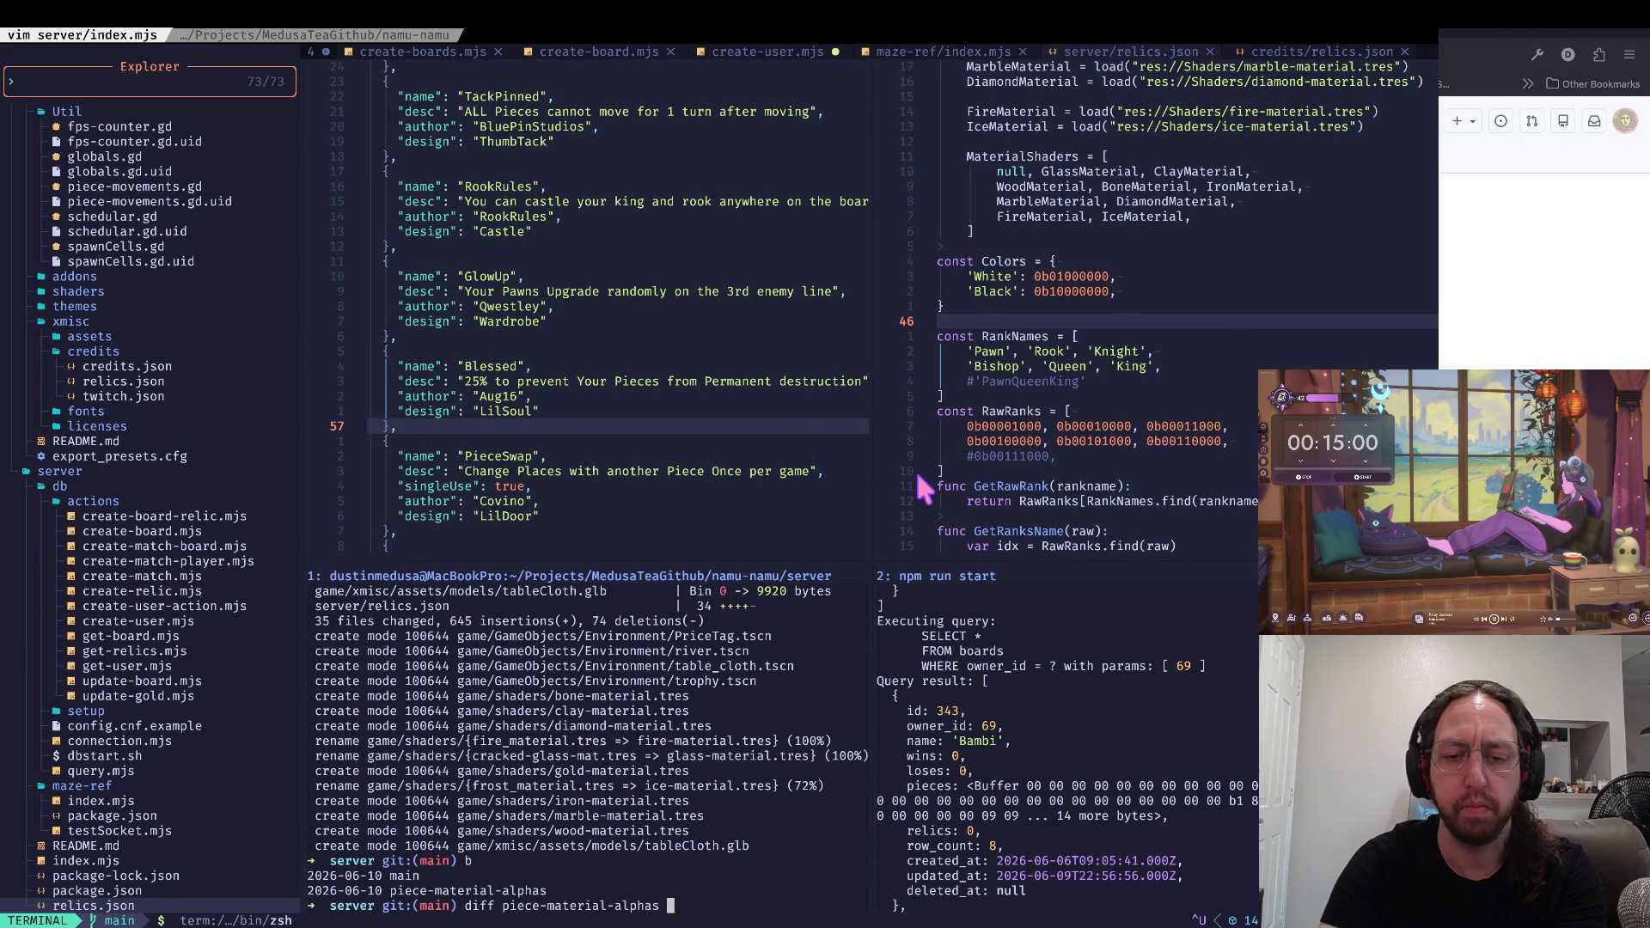
key("Return")
type("qdel ")
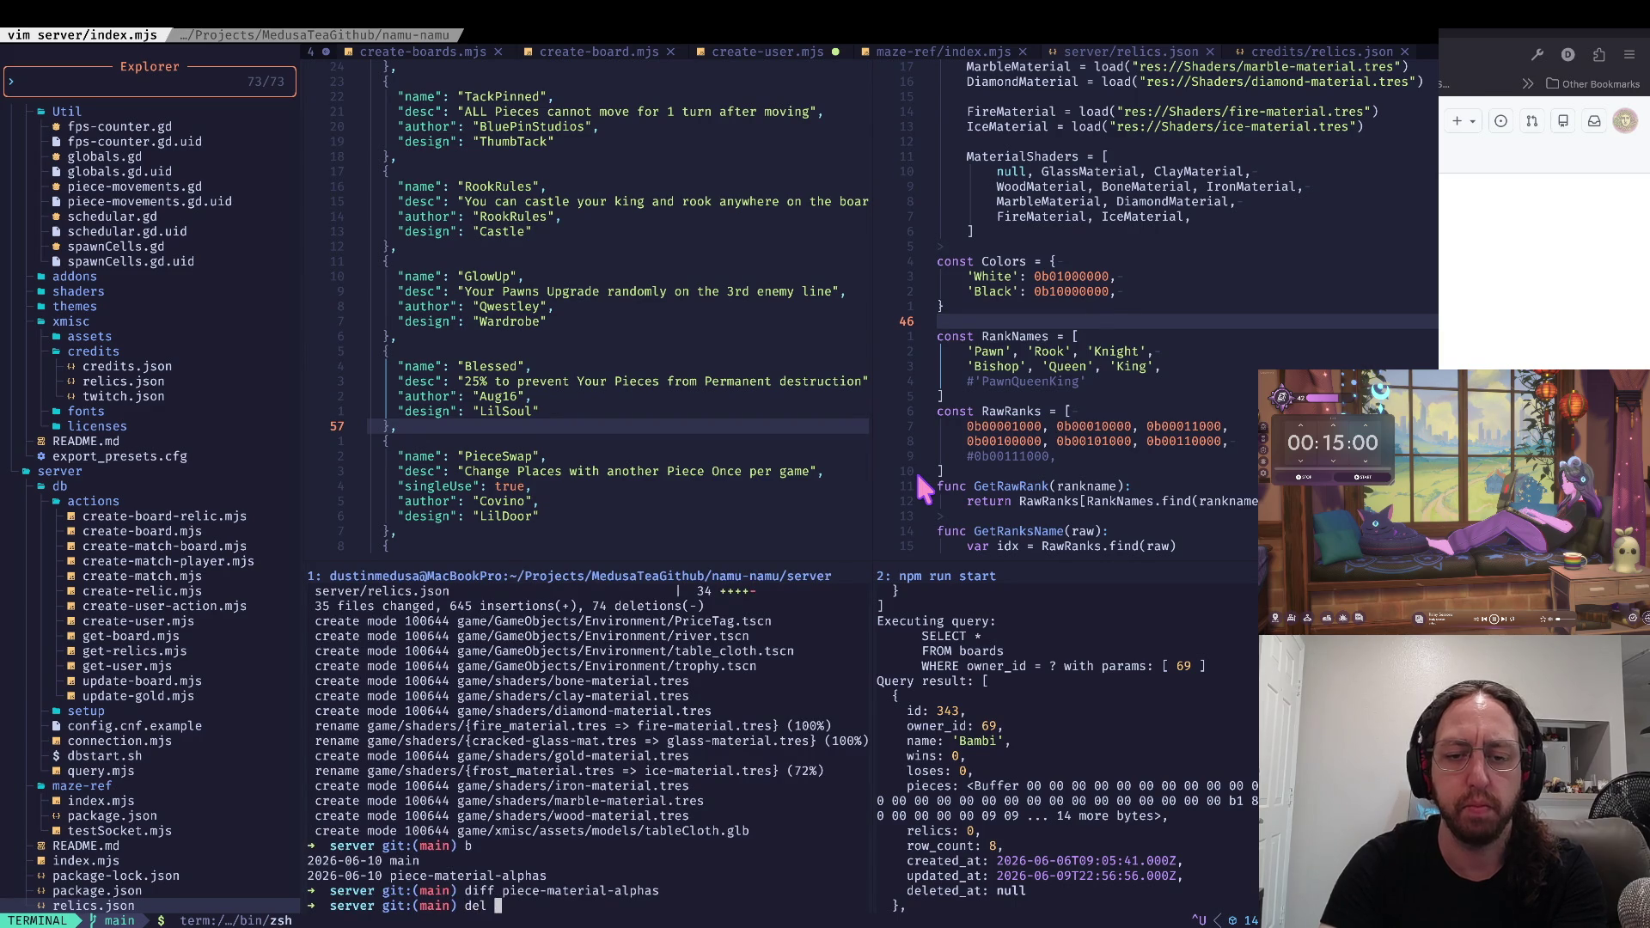
type("piece-material-alphas")
key("Return")
type("cleanup")
key("Return")
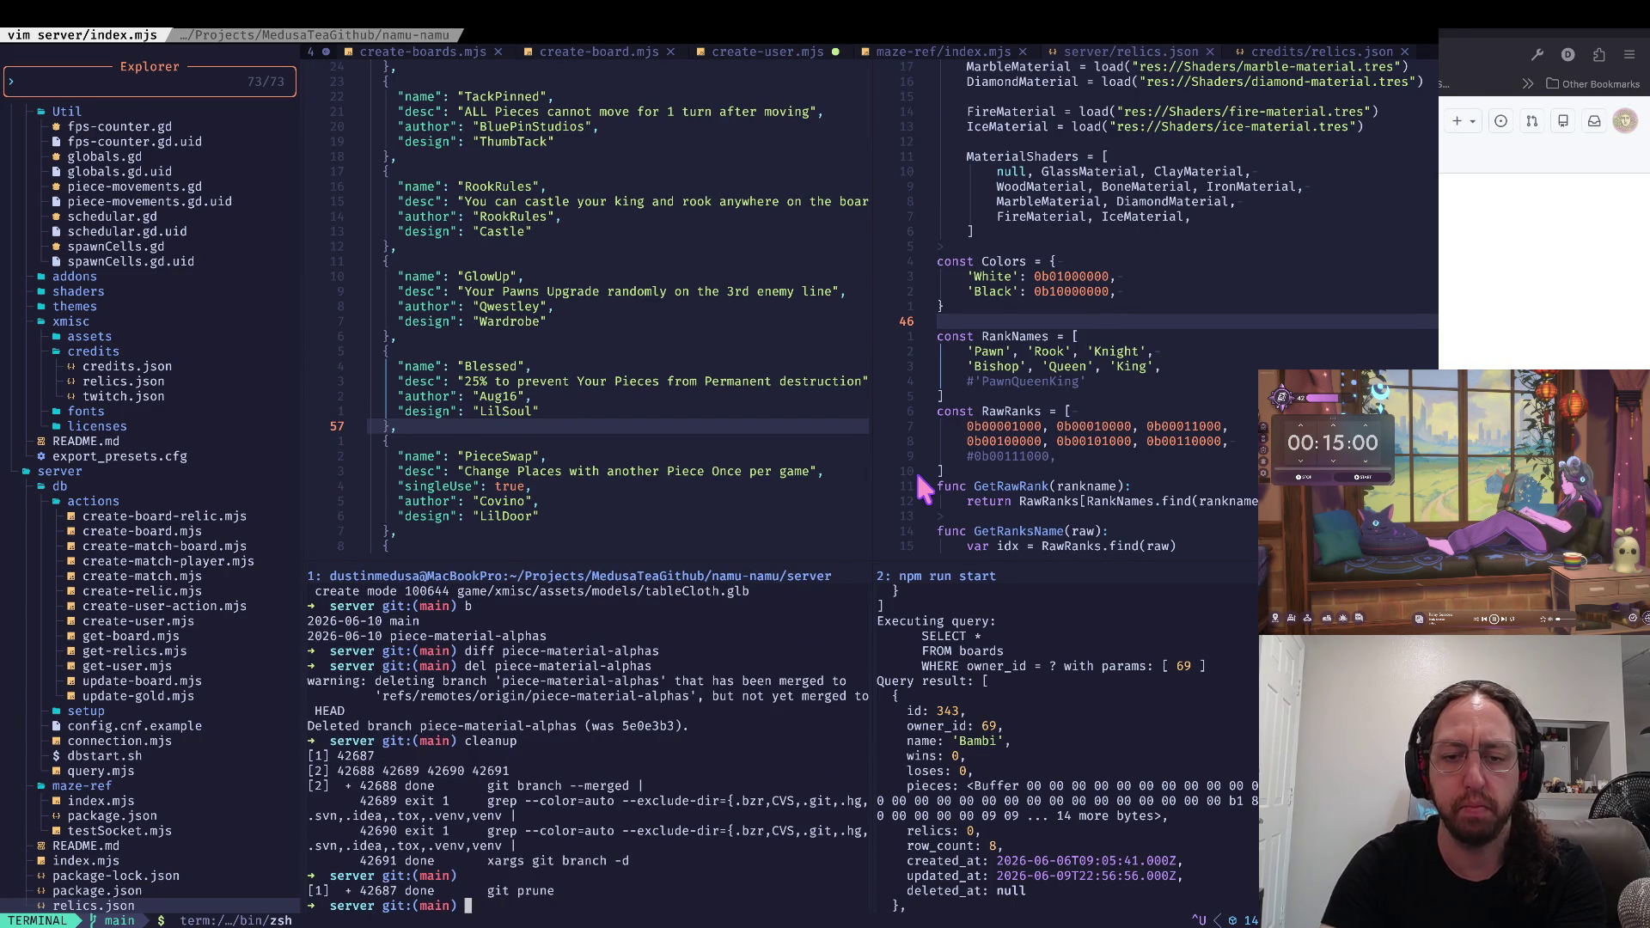
key("Return")
type("b")
key("Return")
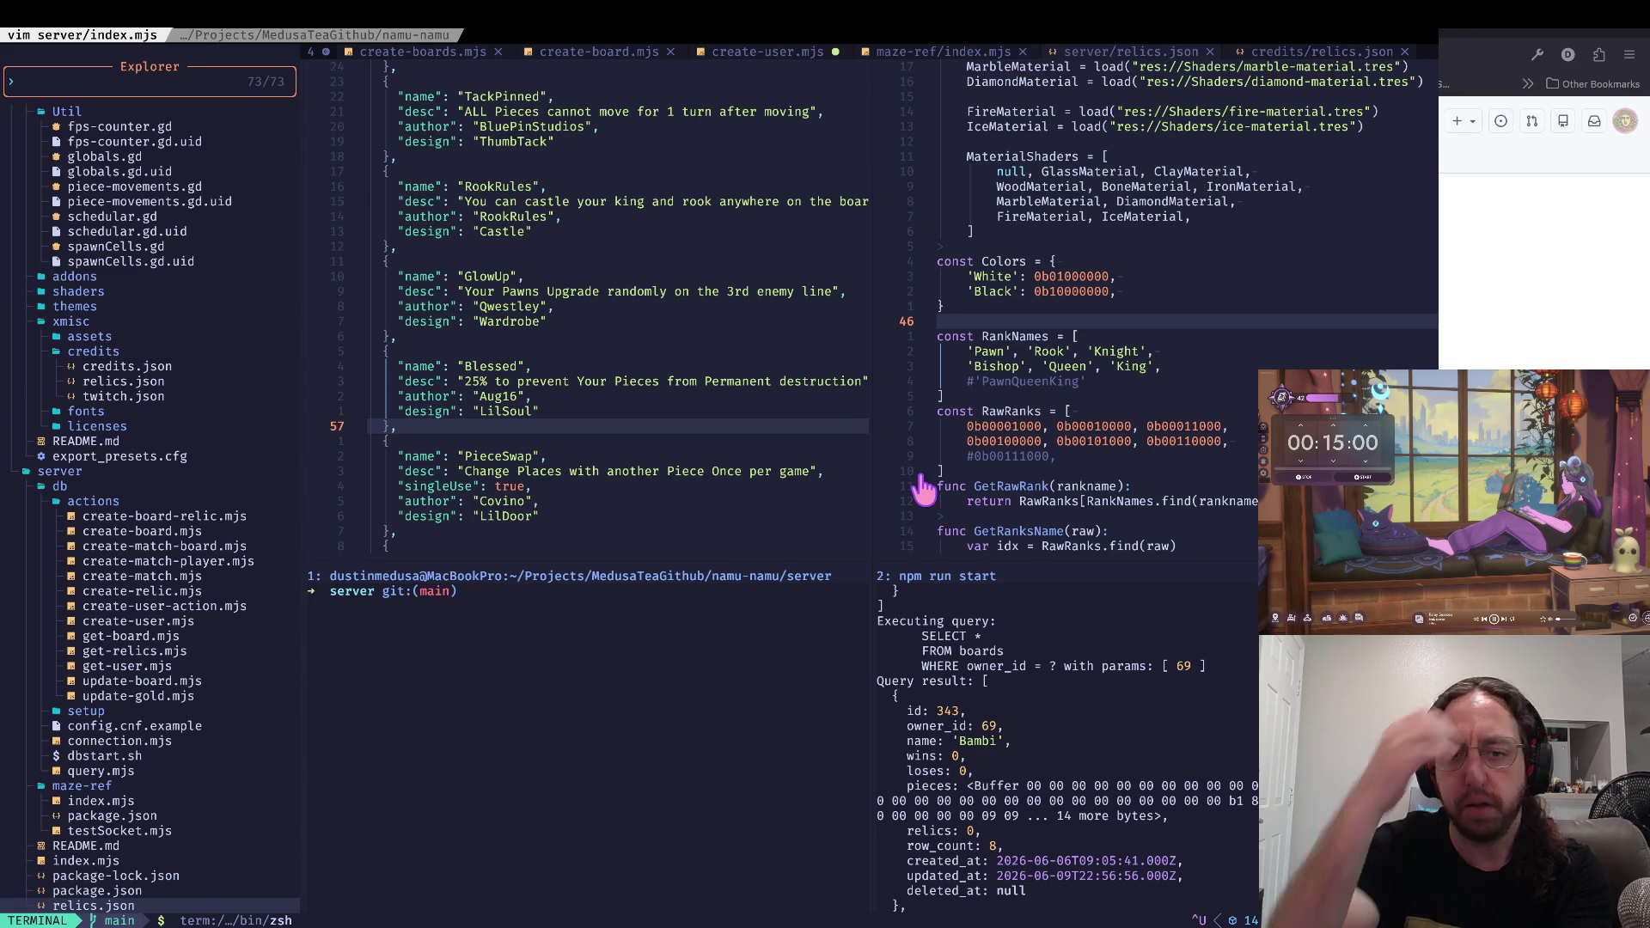
key("super+Tab")
key("ctrl+Tab")
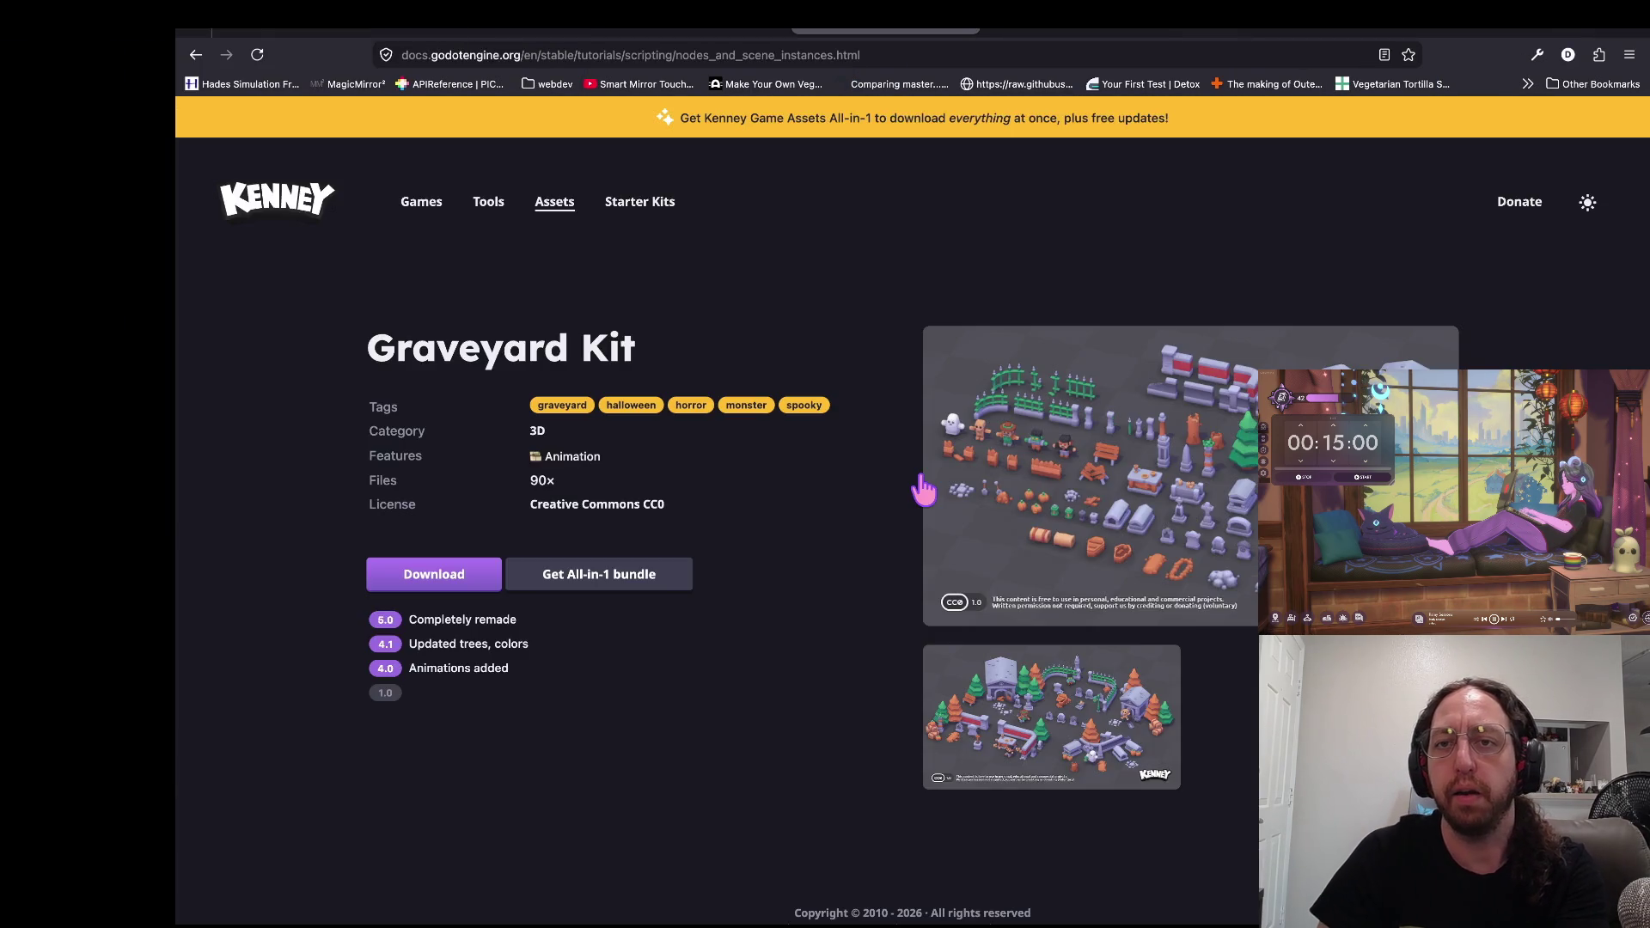
Step: Go back to the 'Nodes and scene instances' docs tab and scroll up through its Getting nodes example
key("ctrl+Tab")
key("ctrl+Tab")
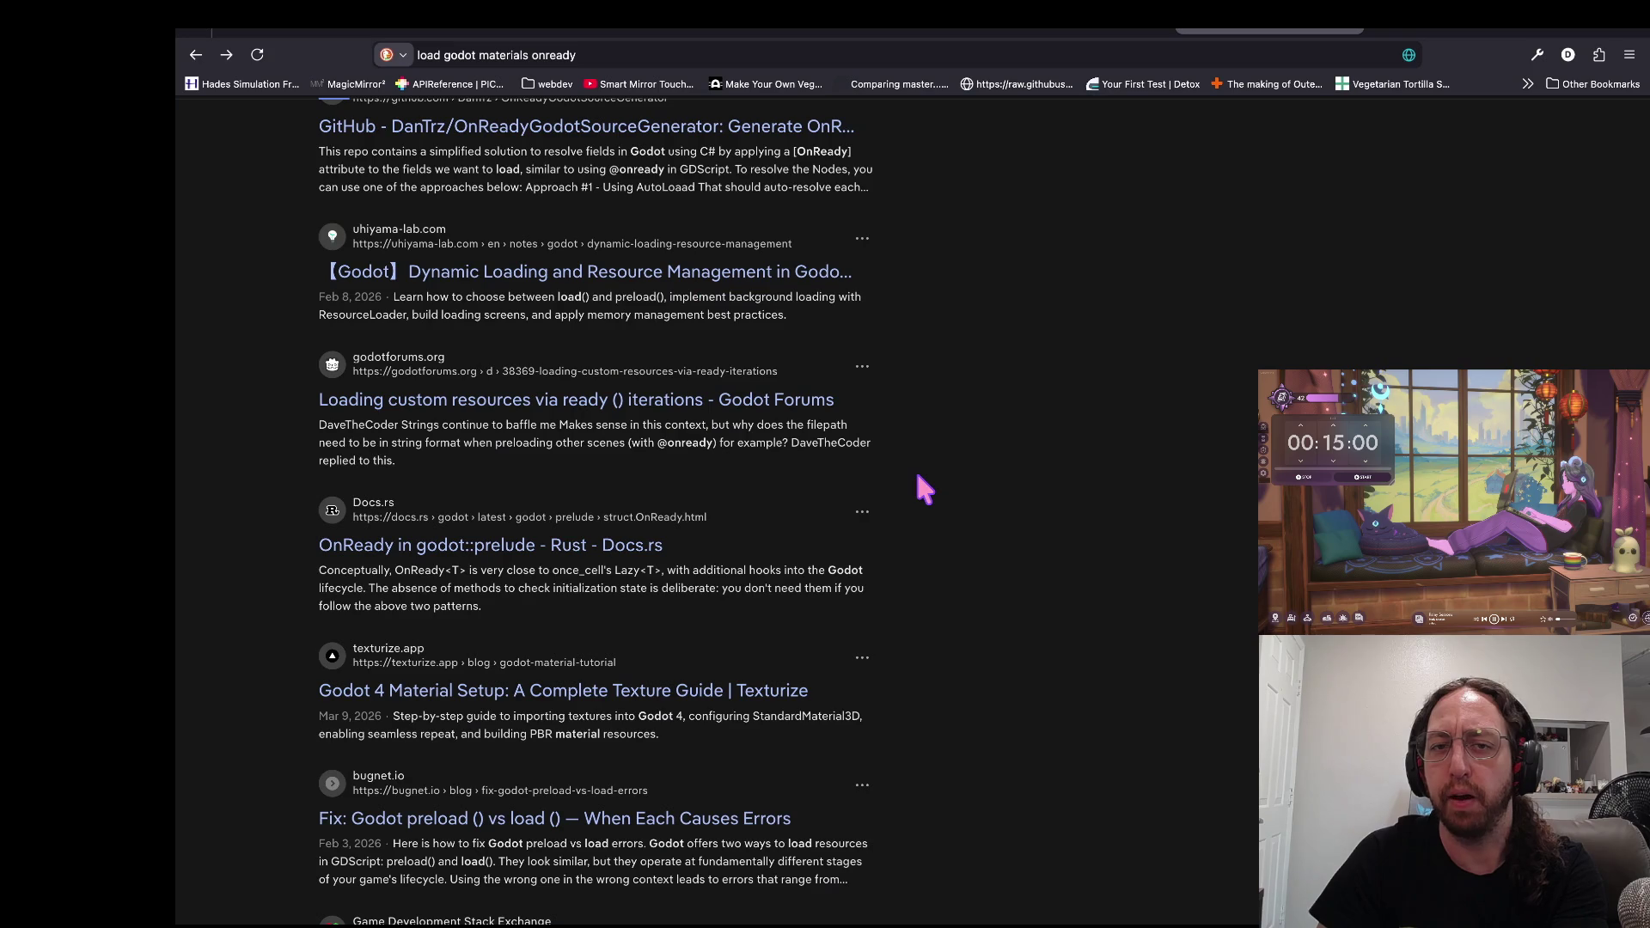
key("ctrl+shift+Tab")
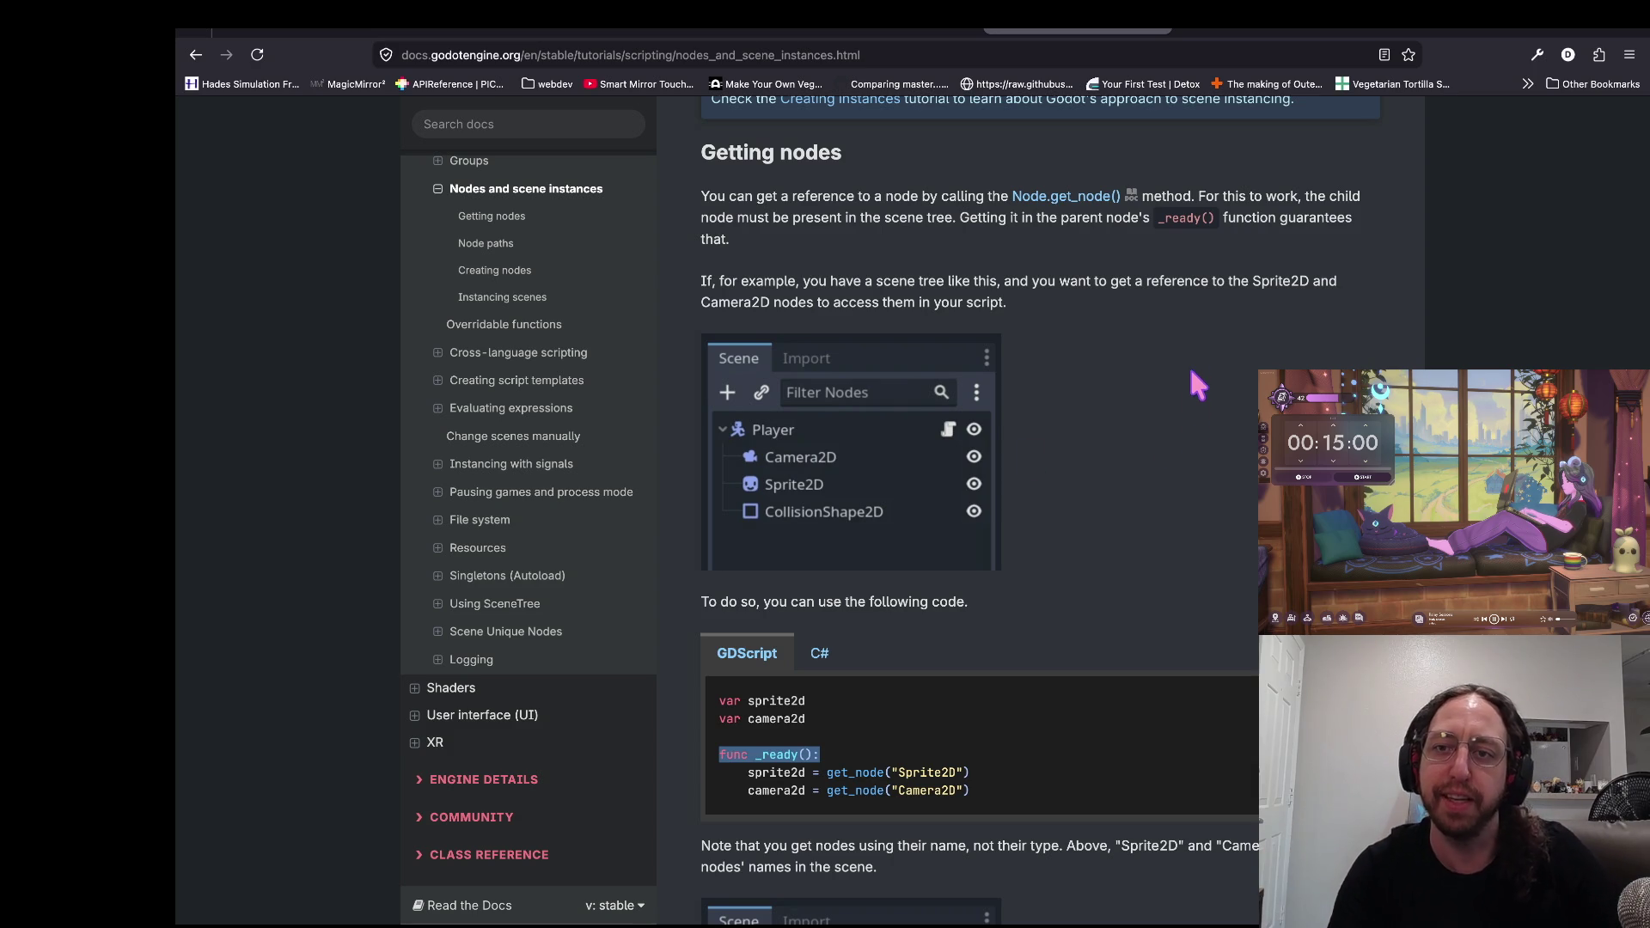
left_click(1058, 306)
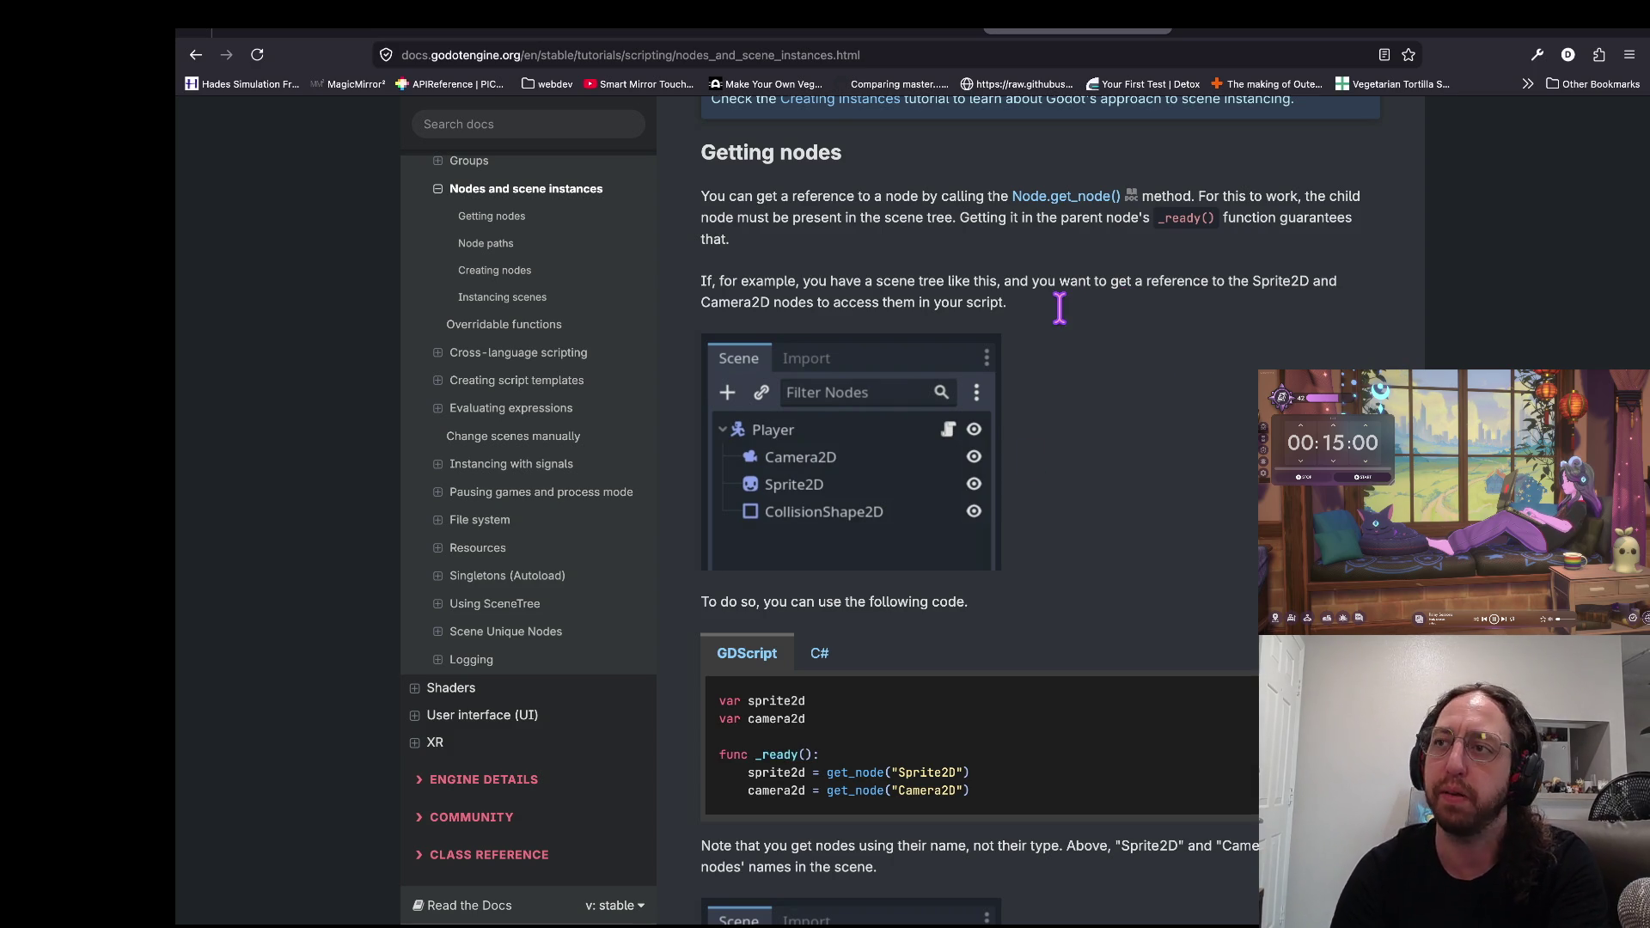
scroll(1060, 306, "up", 1)
scroll(1059, 307, "up", 2)
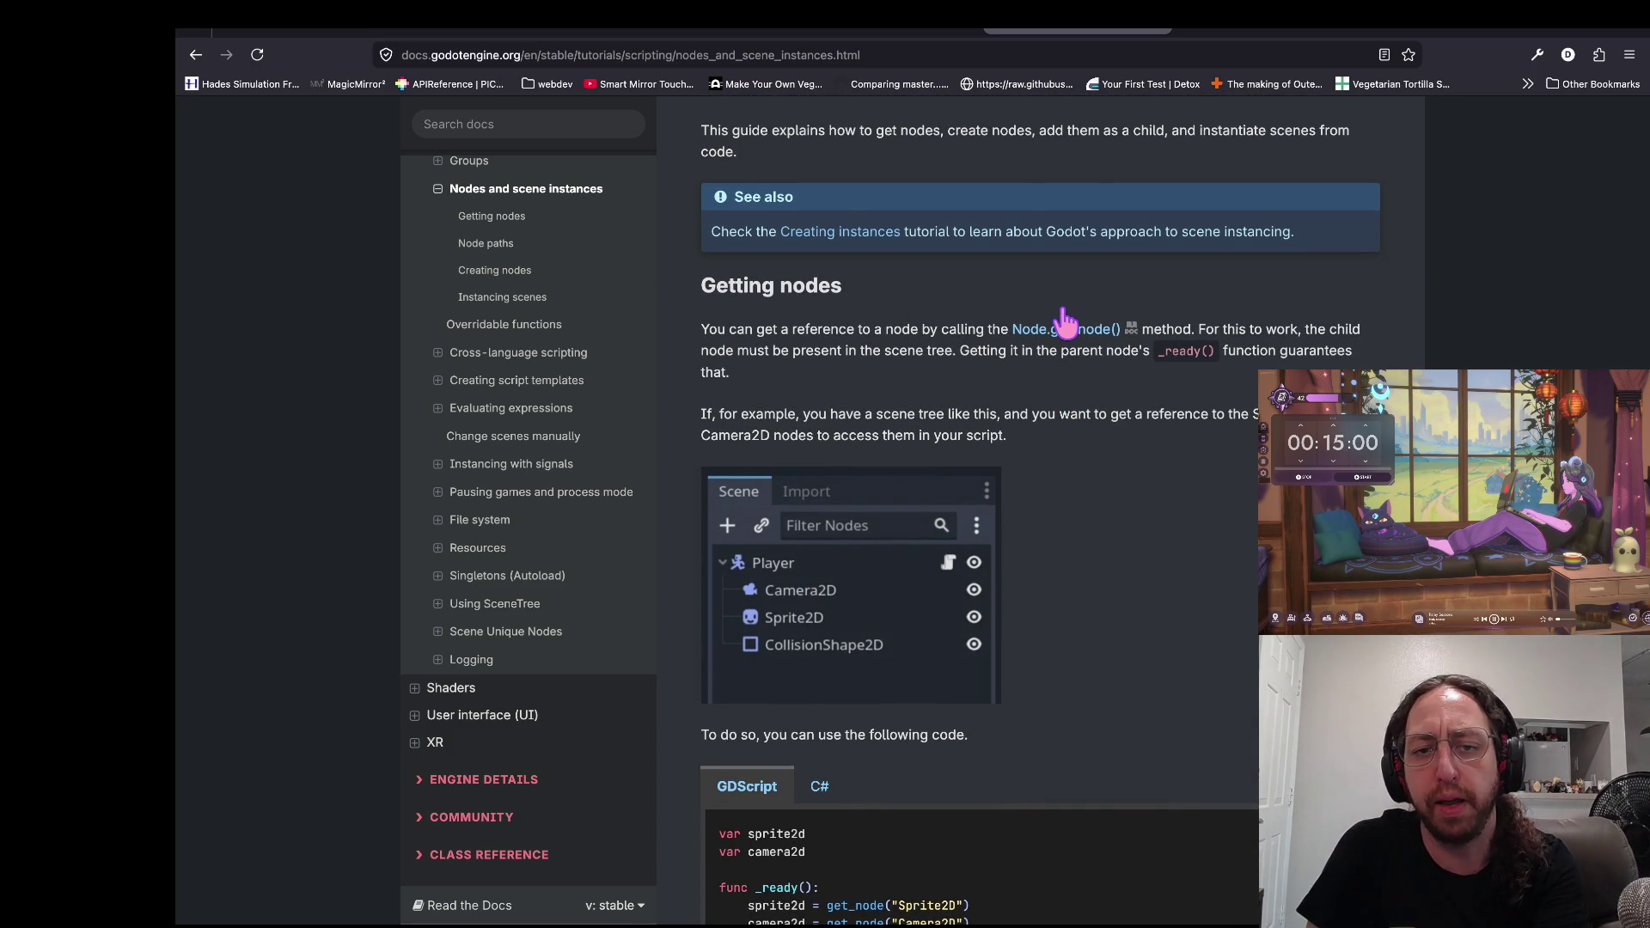
key("super+Tab")
key("super+Tab")
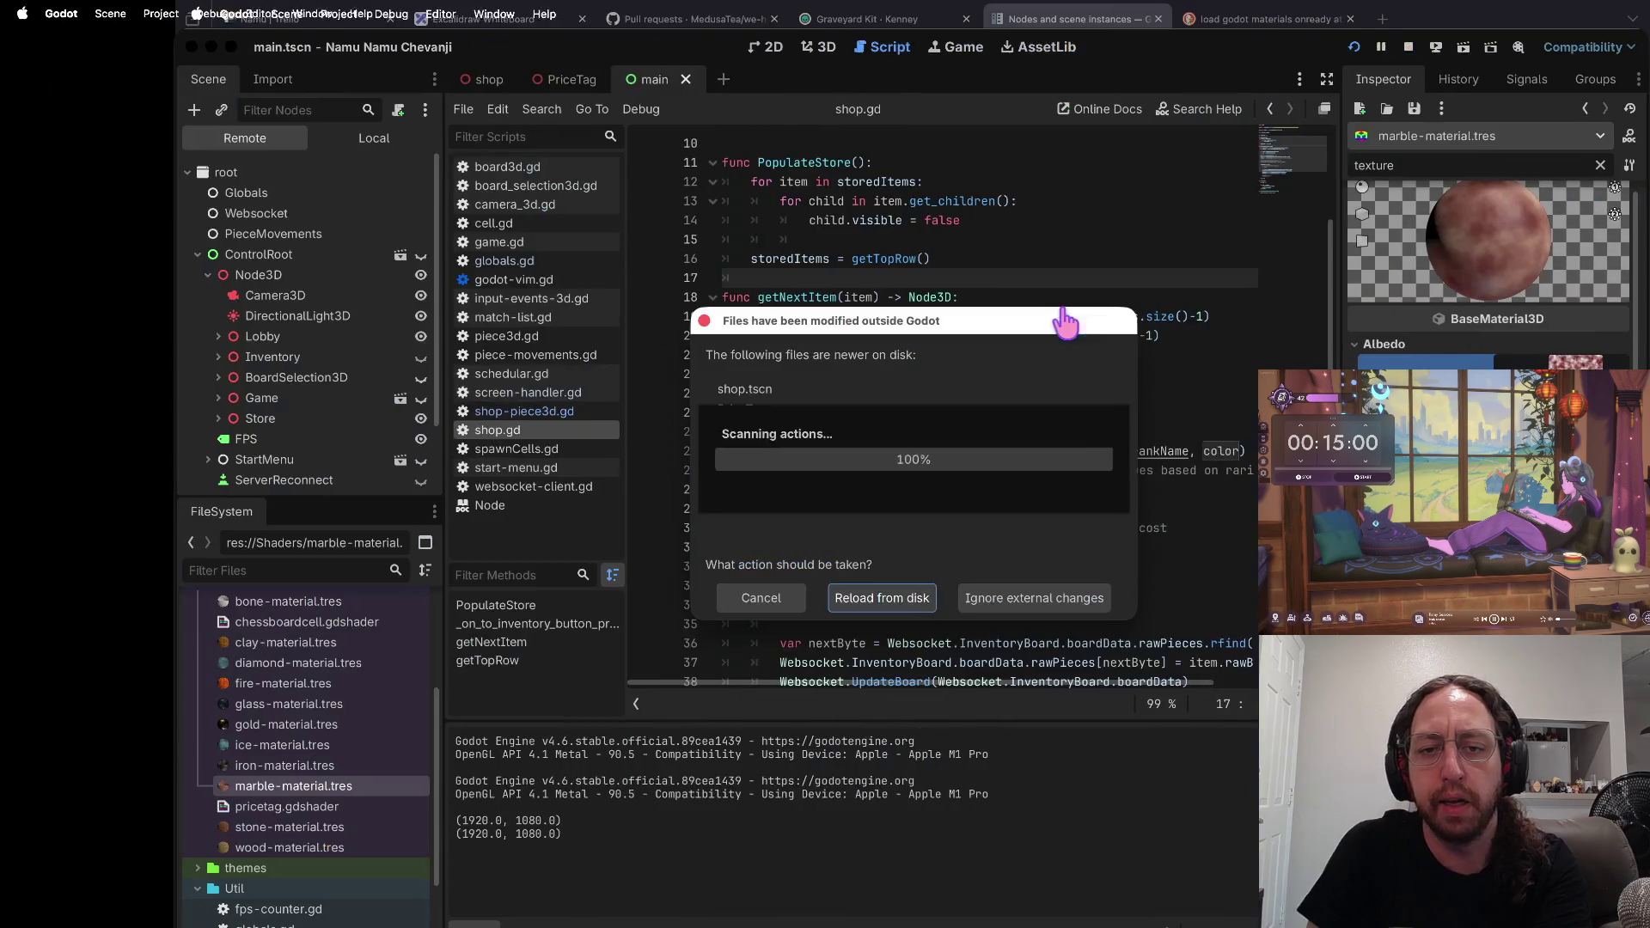
Step: Reload the changed shop files from disk, run the project, enter a username and press Play
left_click(911, 600)
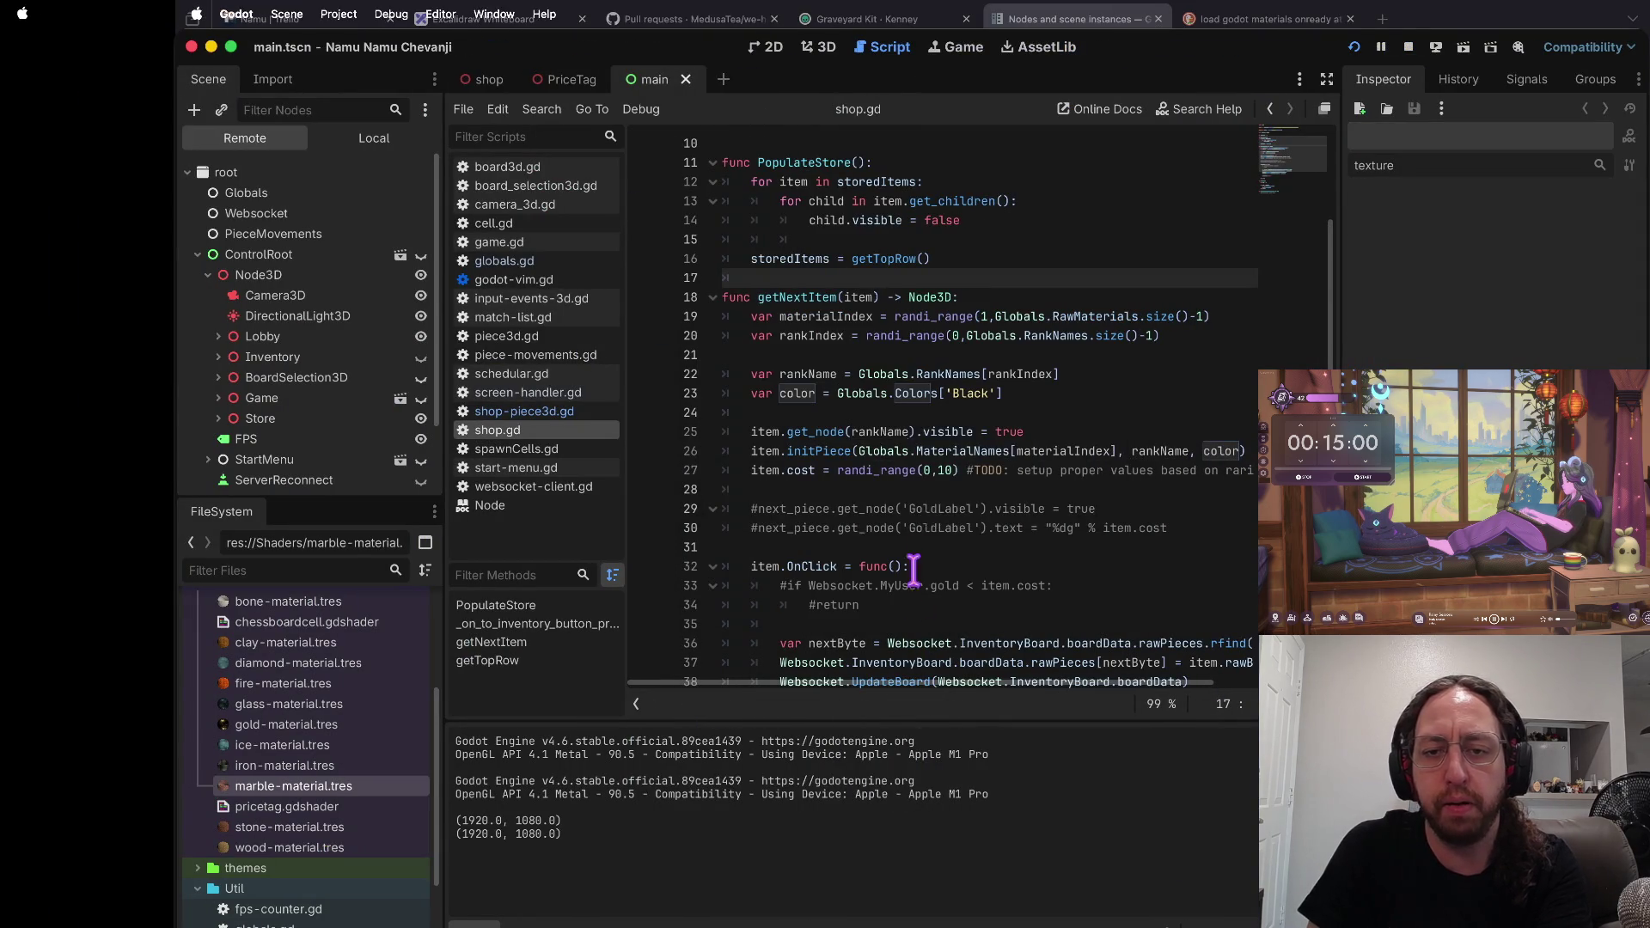
key("super+b")
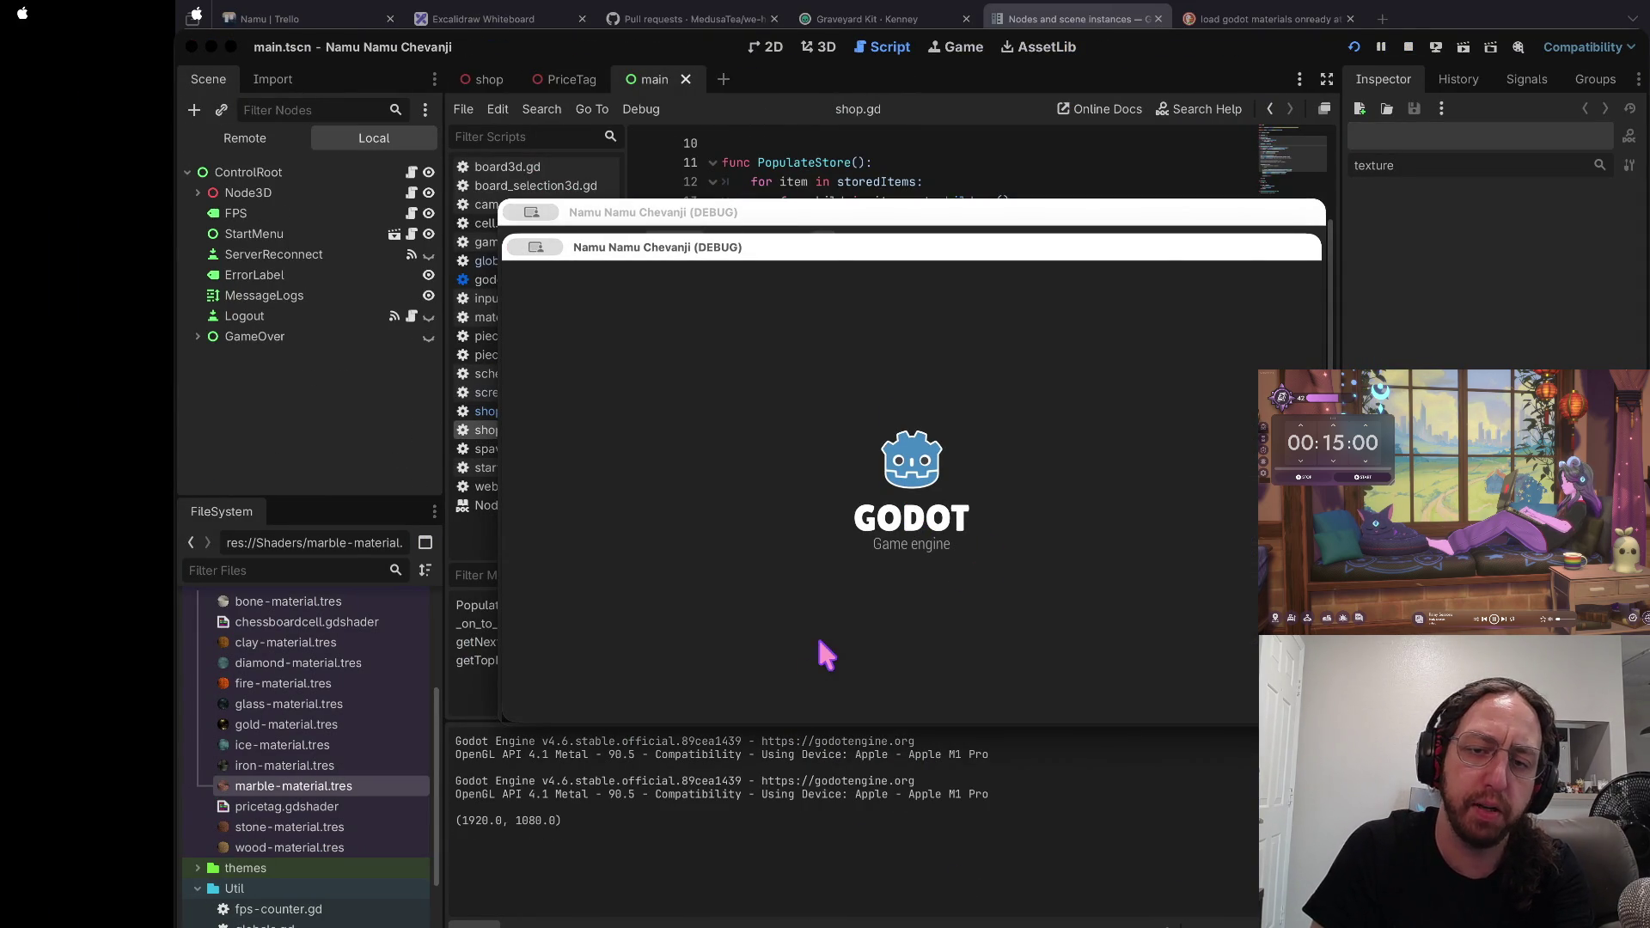
type("a")
left_click(765, 592)
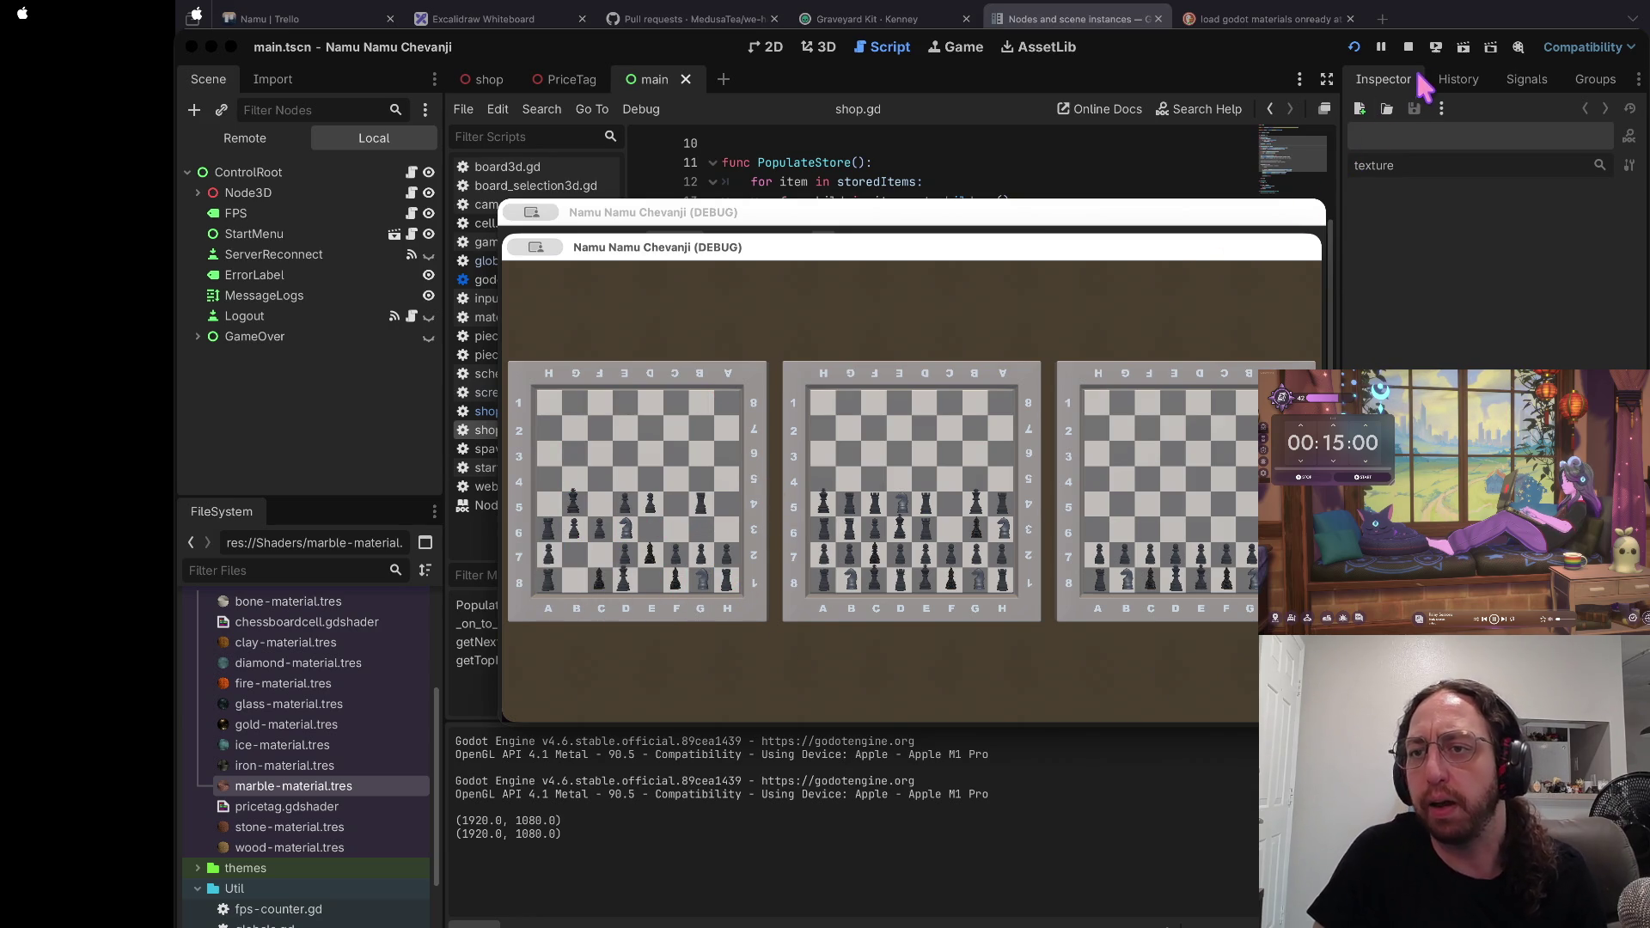
Step: Open the left board's view and drag the game window up and to the left
left_click(761, 471)
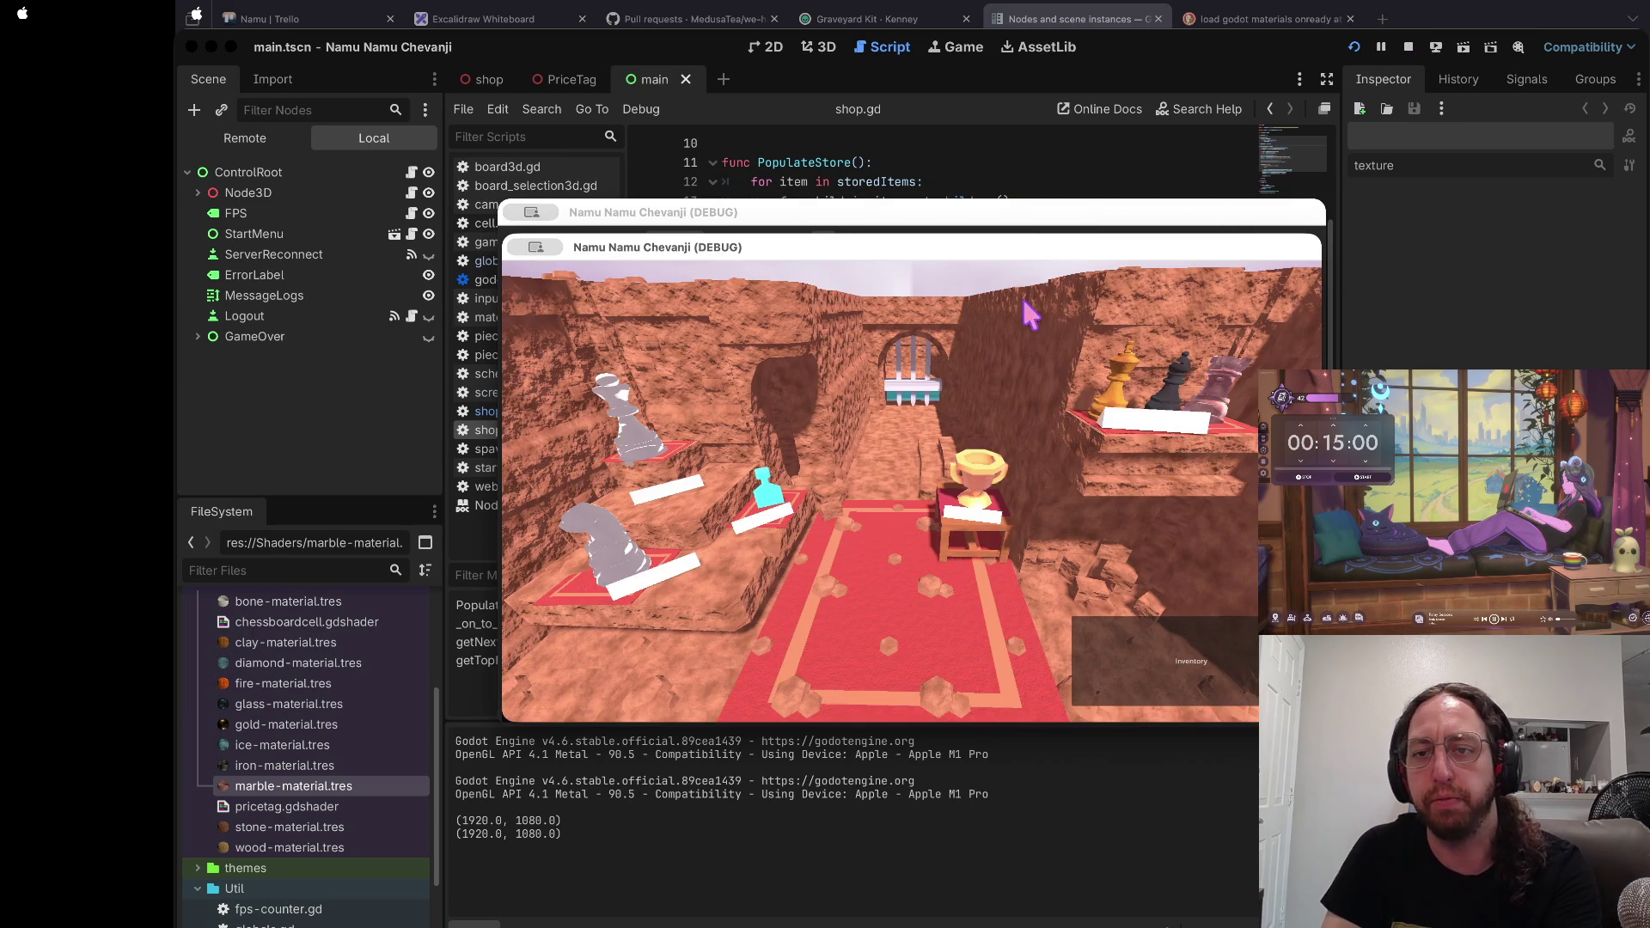
left_click_drag(1010, 248, 778, 165)
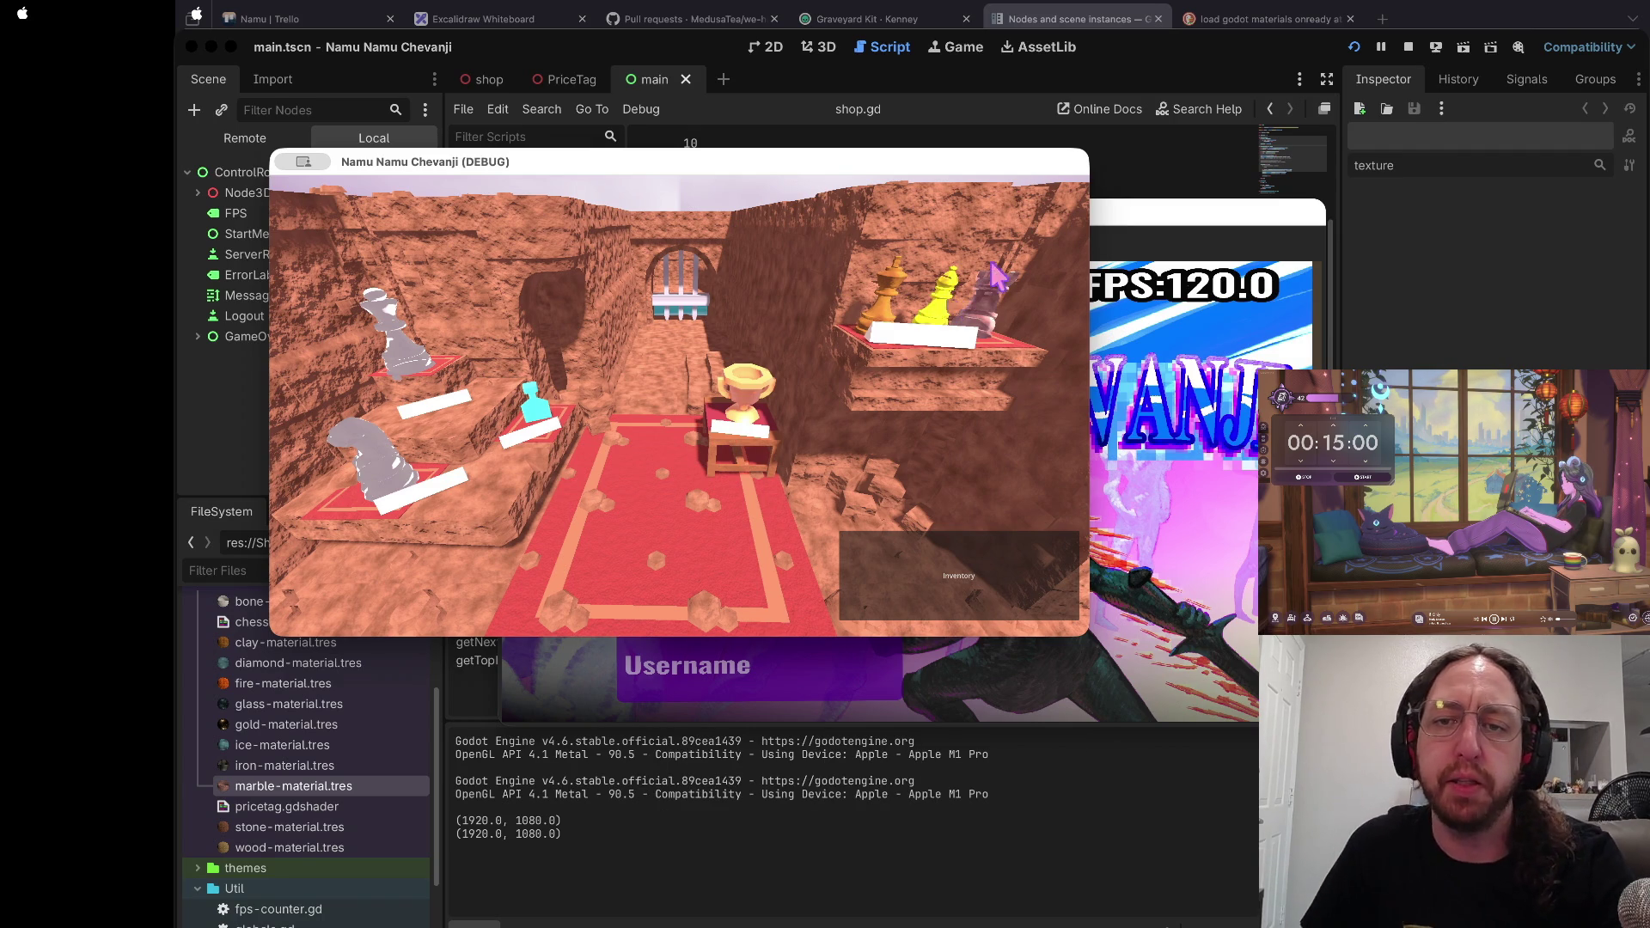
Step: Close both game windows, set the caret on shop.gd line 23, stop the game and collapse Shaders
left_click(764, 687)
key("super+period")
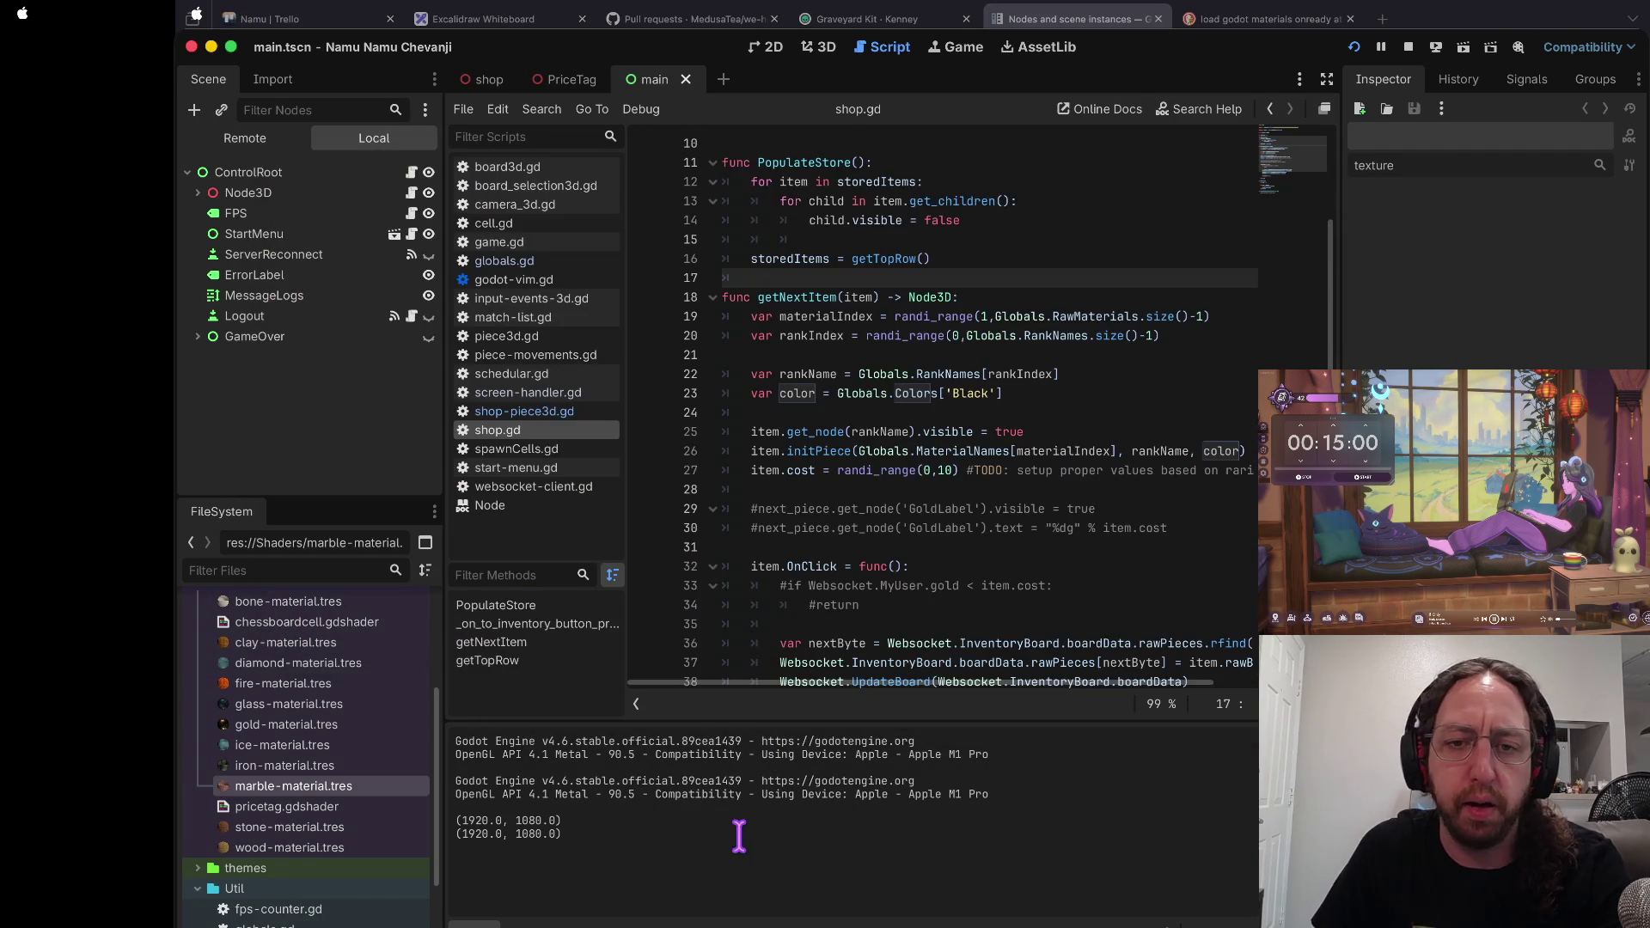
left_click(826, 394)
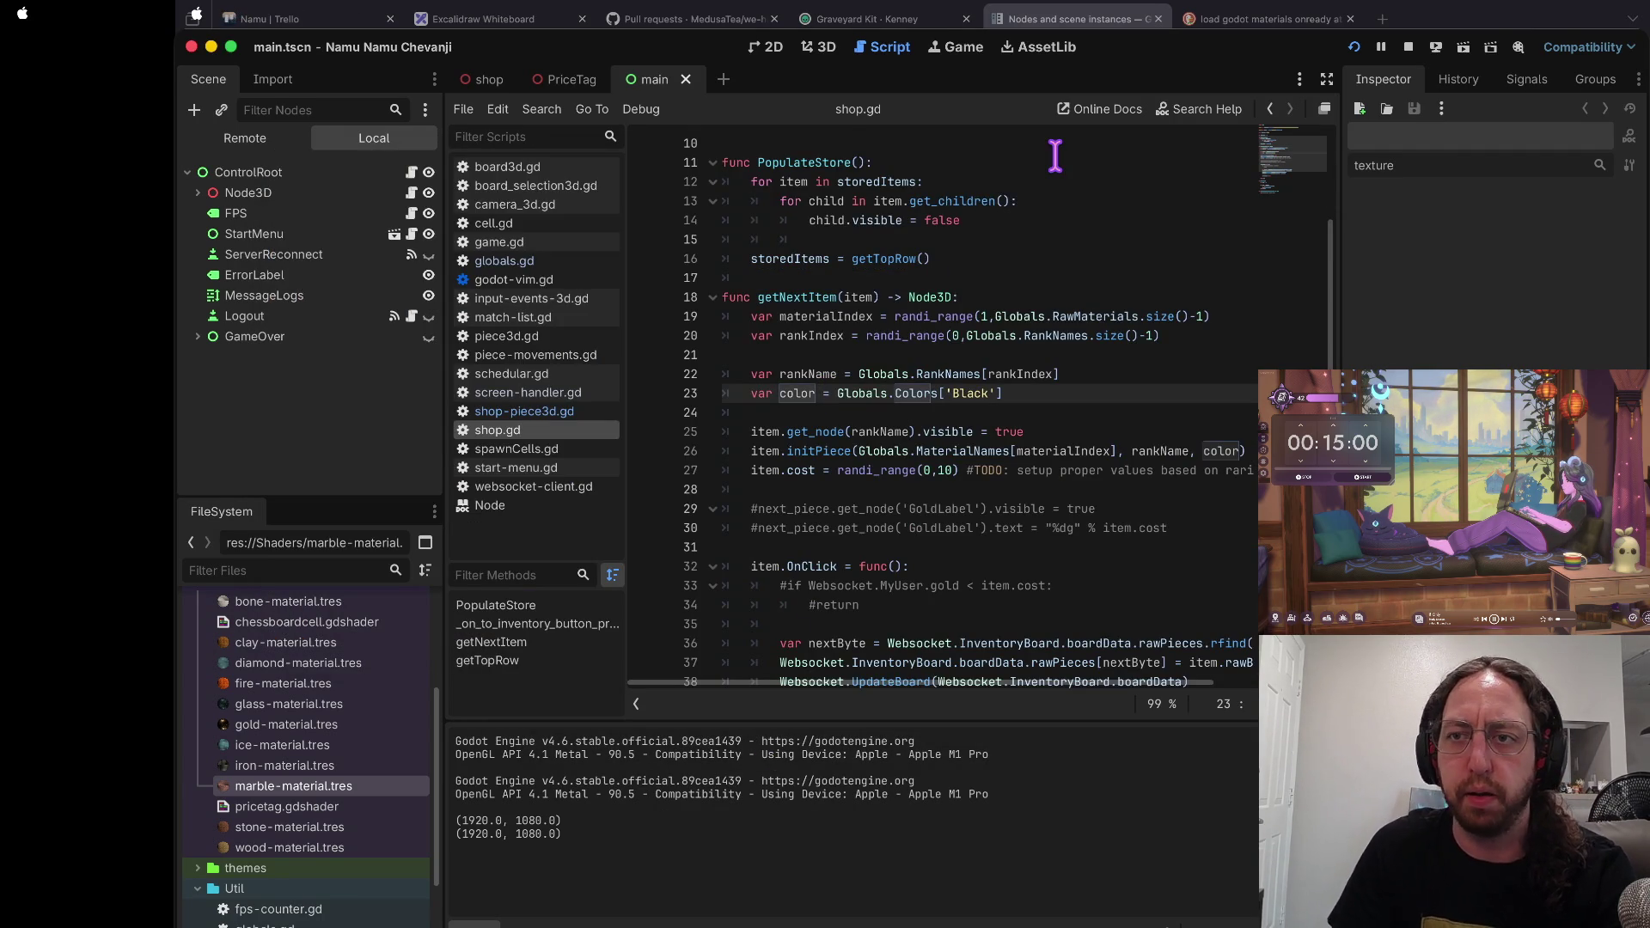
left_click(1409, 46)
scroll(416, 662, "up", 3)
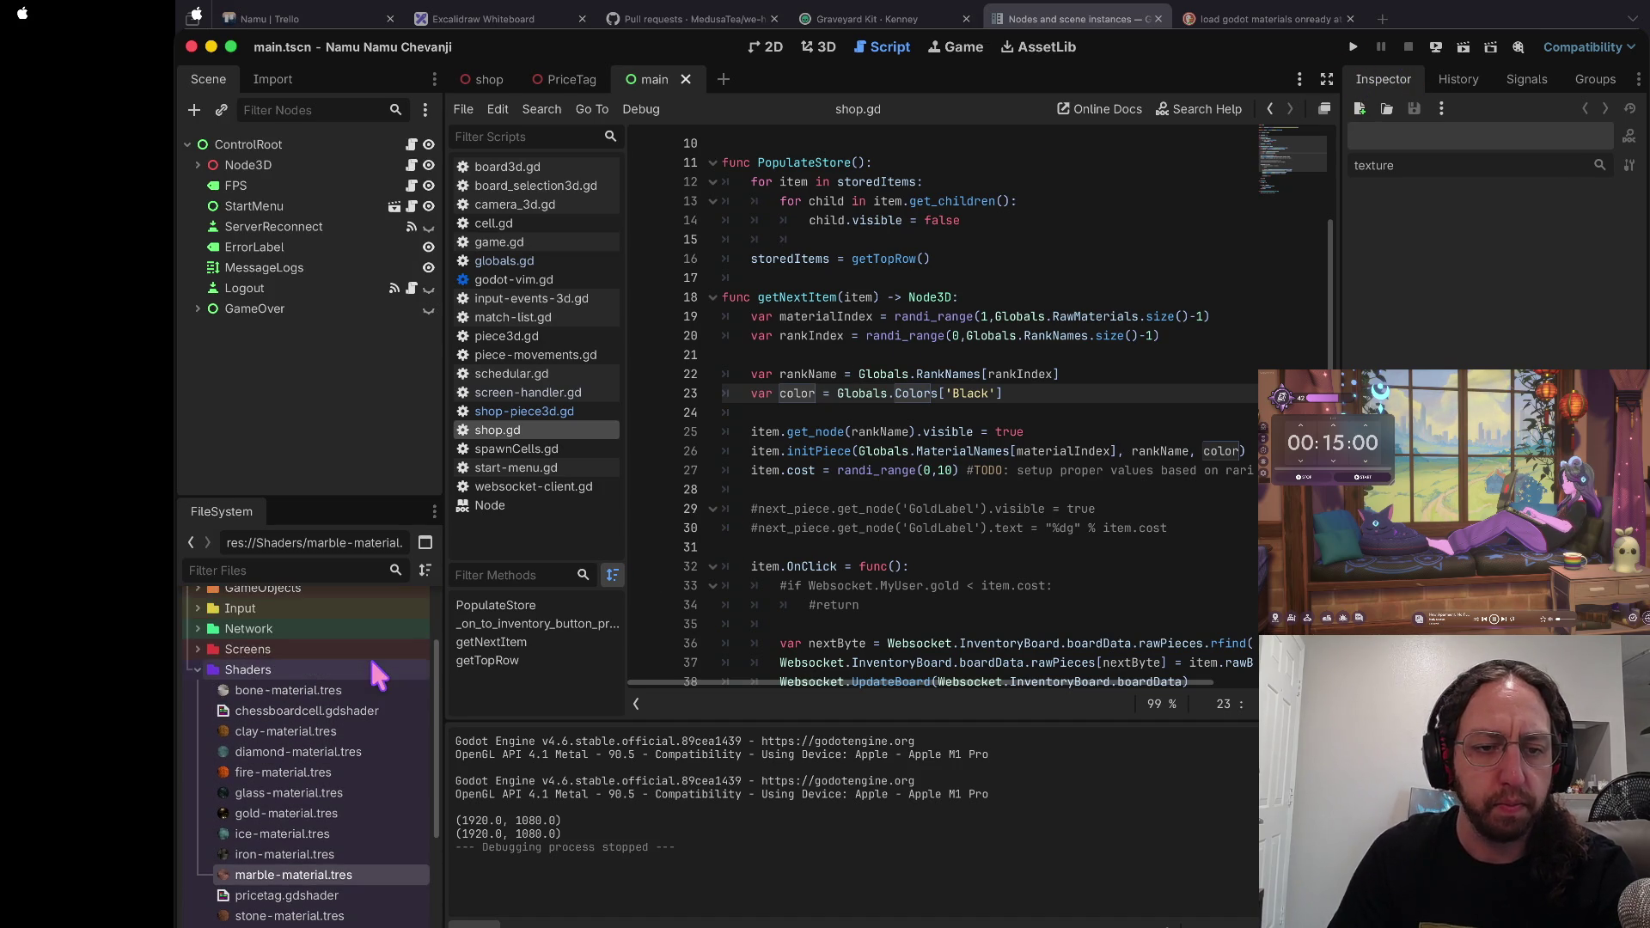
left_click(197, 672)
key("ctrl+Right")
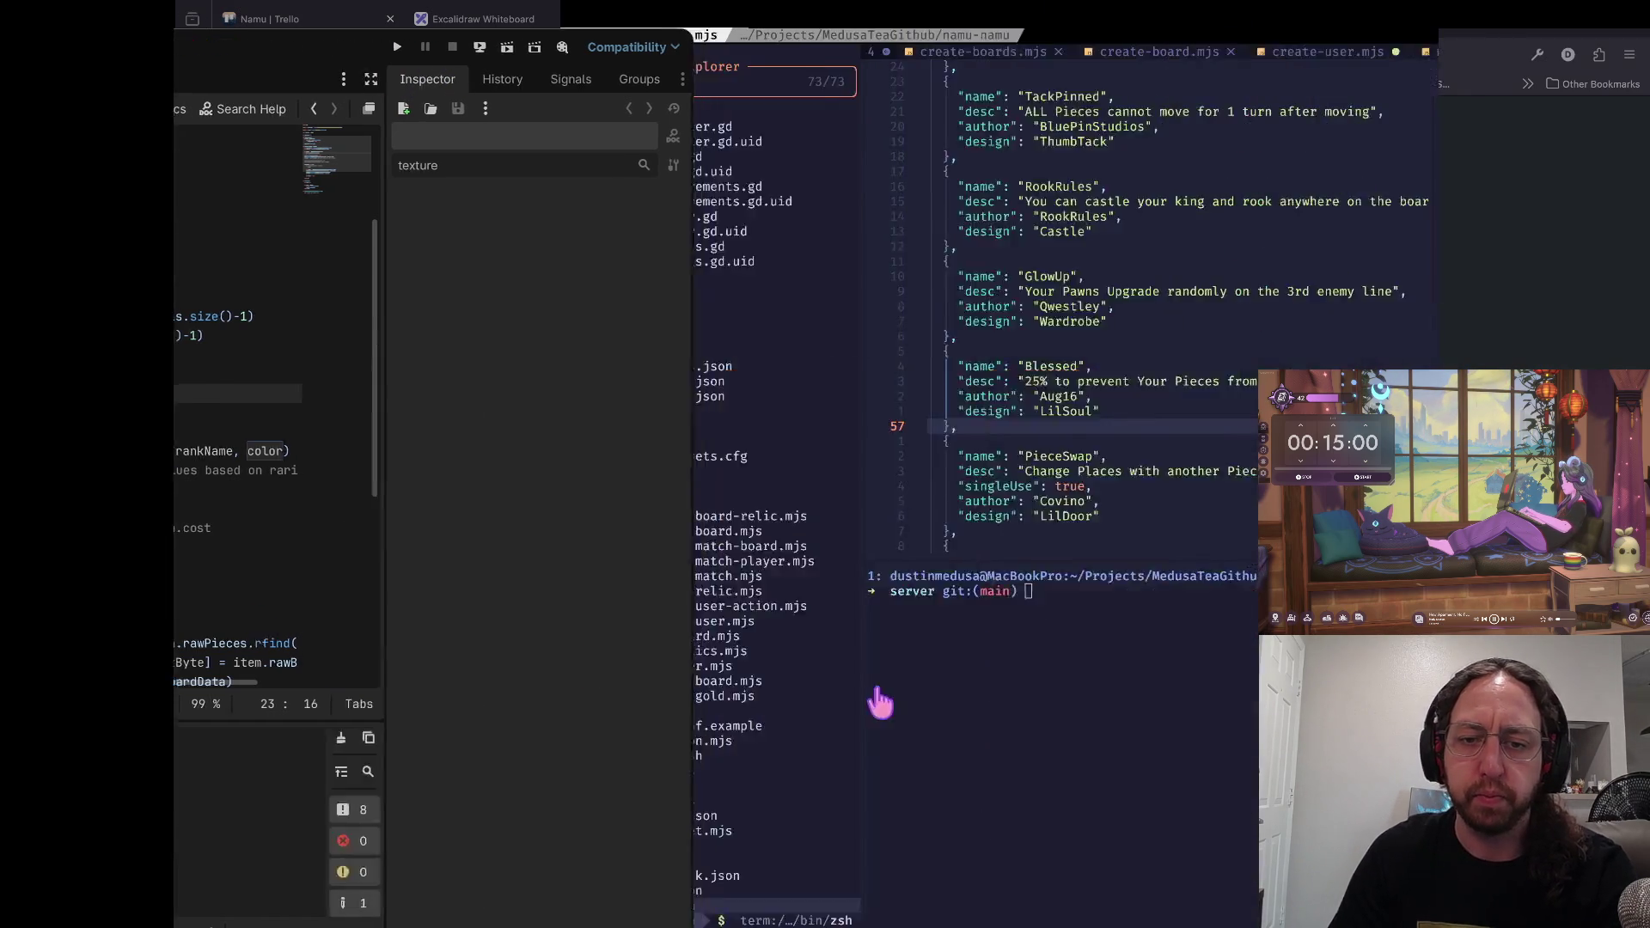
Step: Create and check out the branch board-select-screen-alpha with 'co -b', then clear the terminal
type("co -b ")
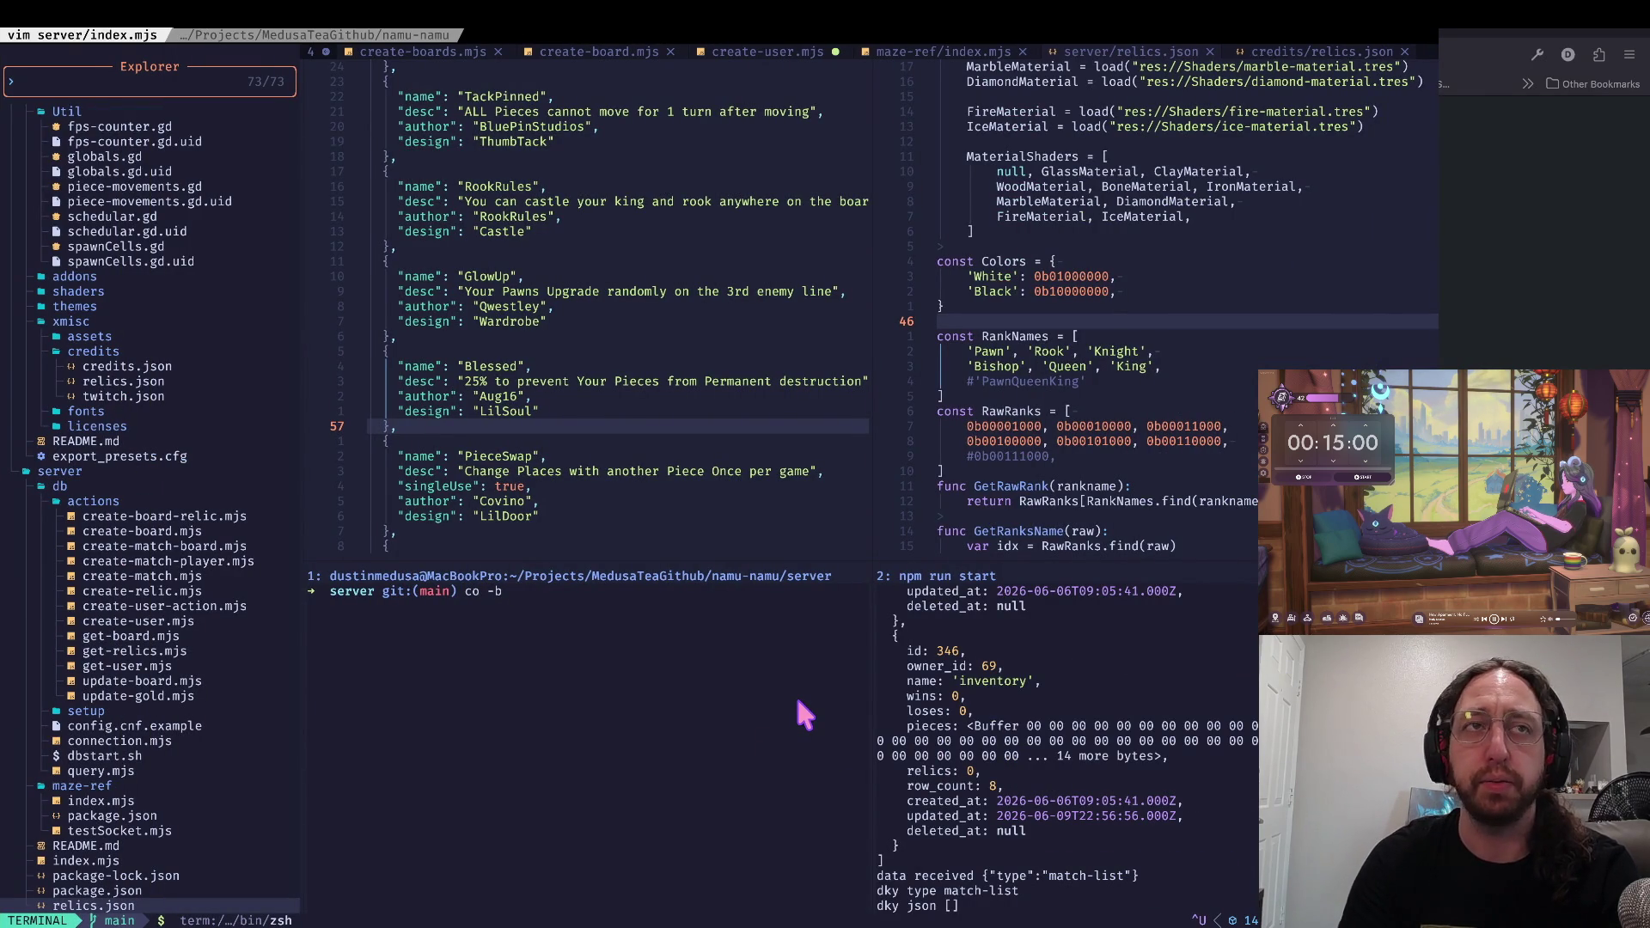
type("boa")
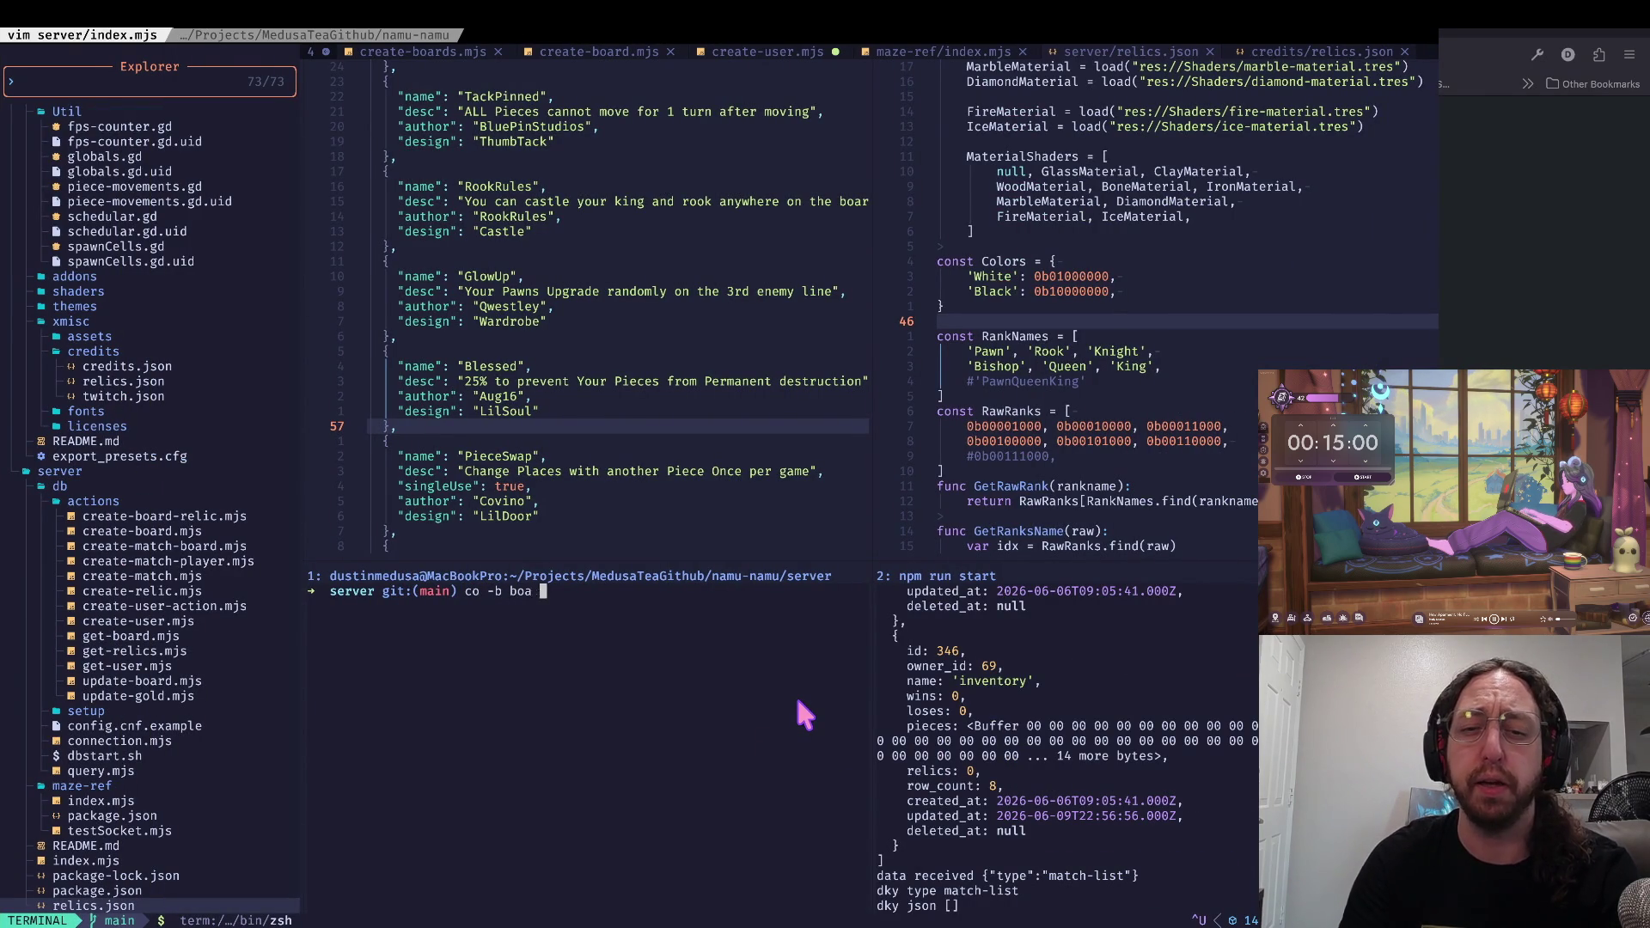
type("rd-select")
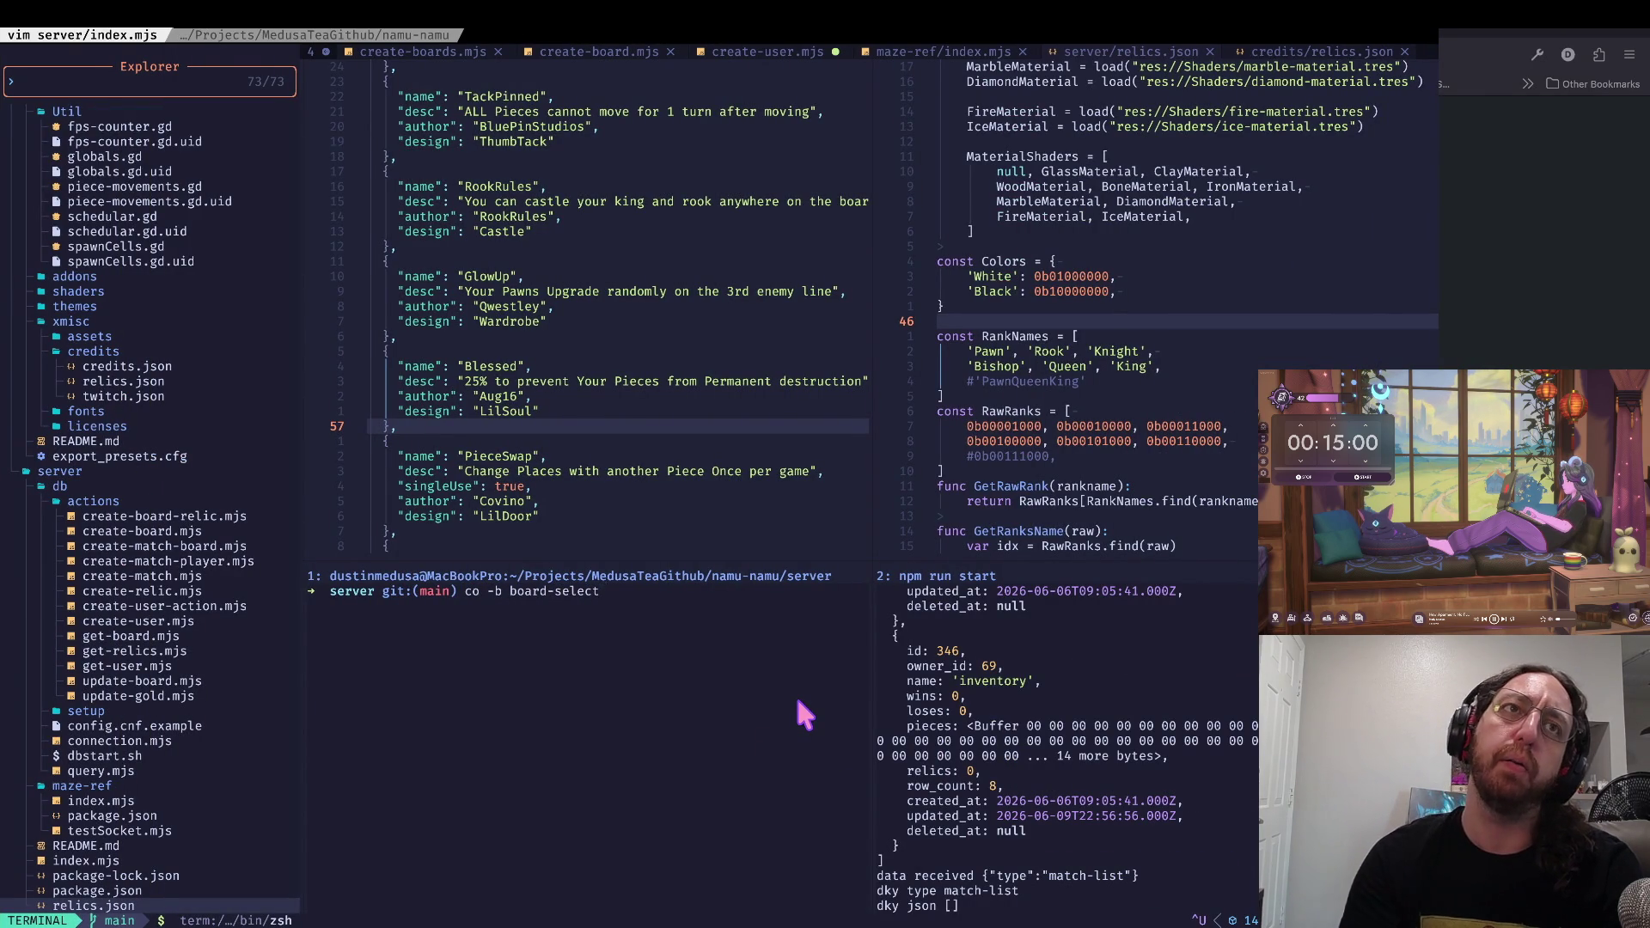
type("-screen-alpha")
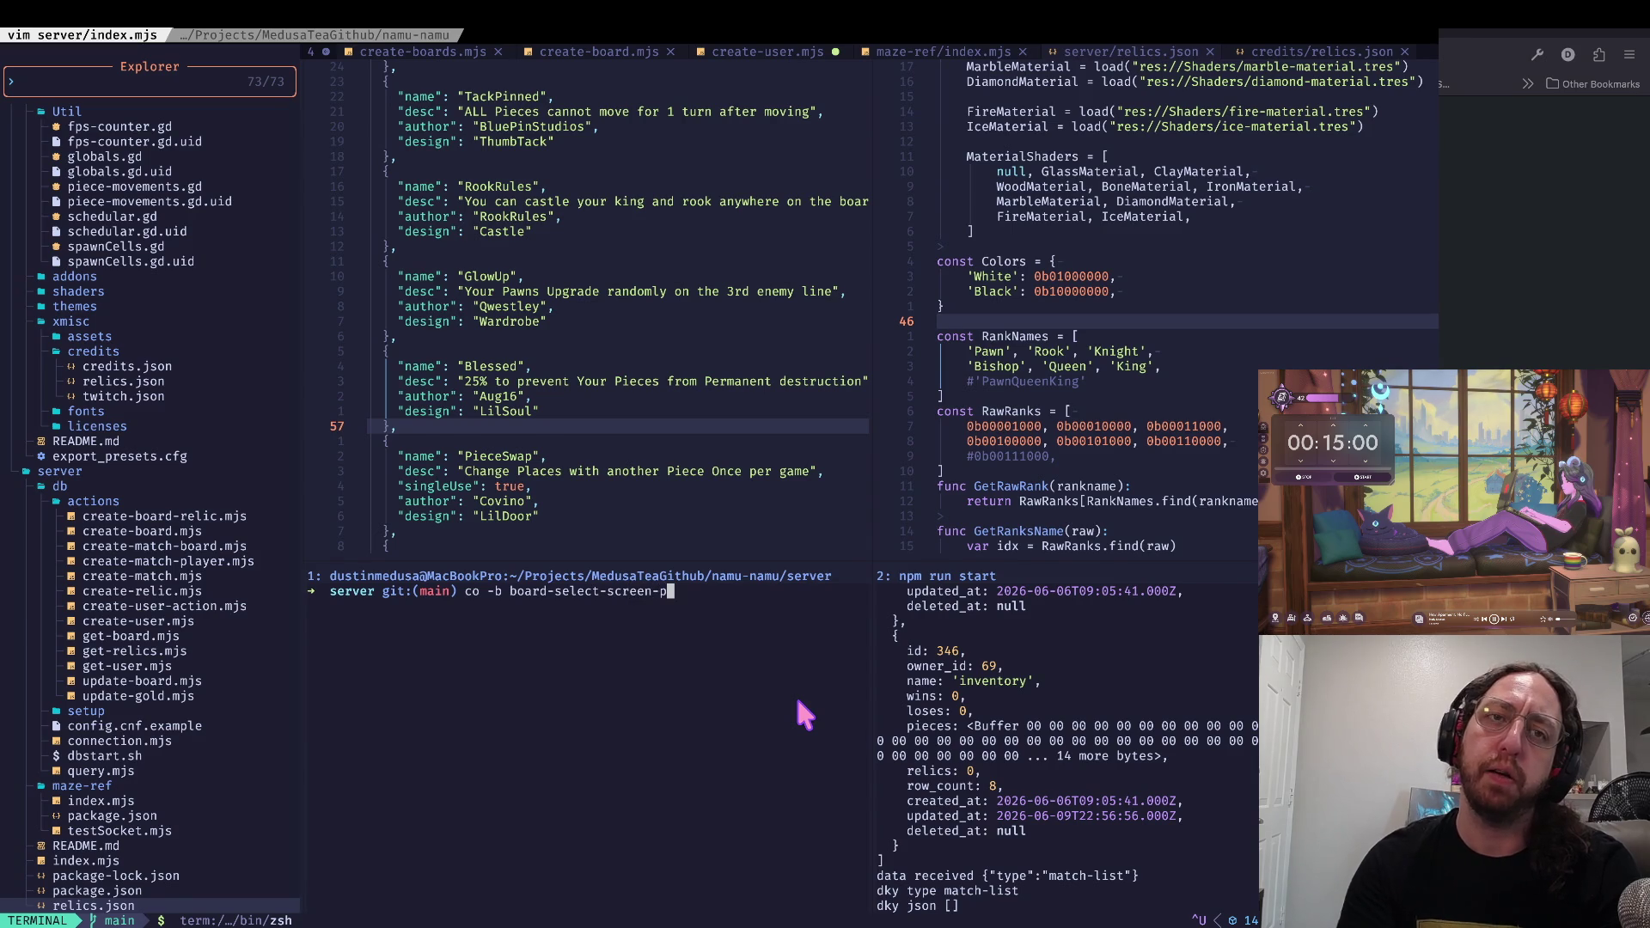
key("Return")
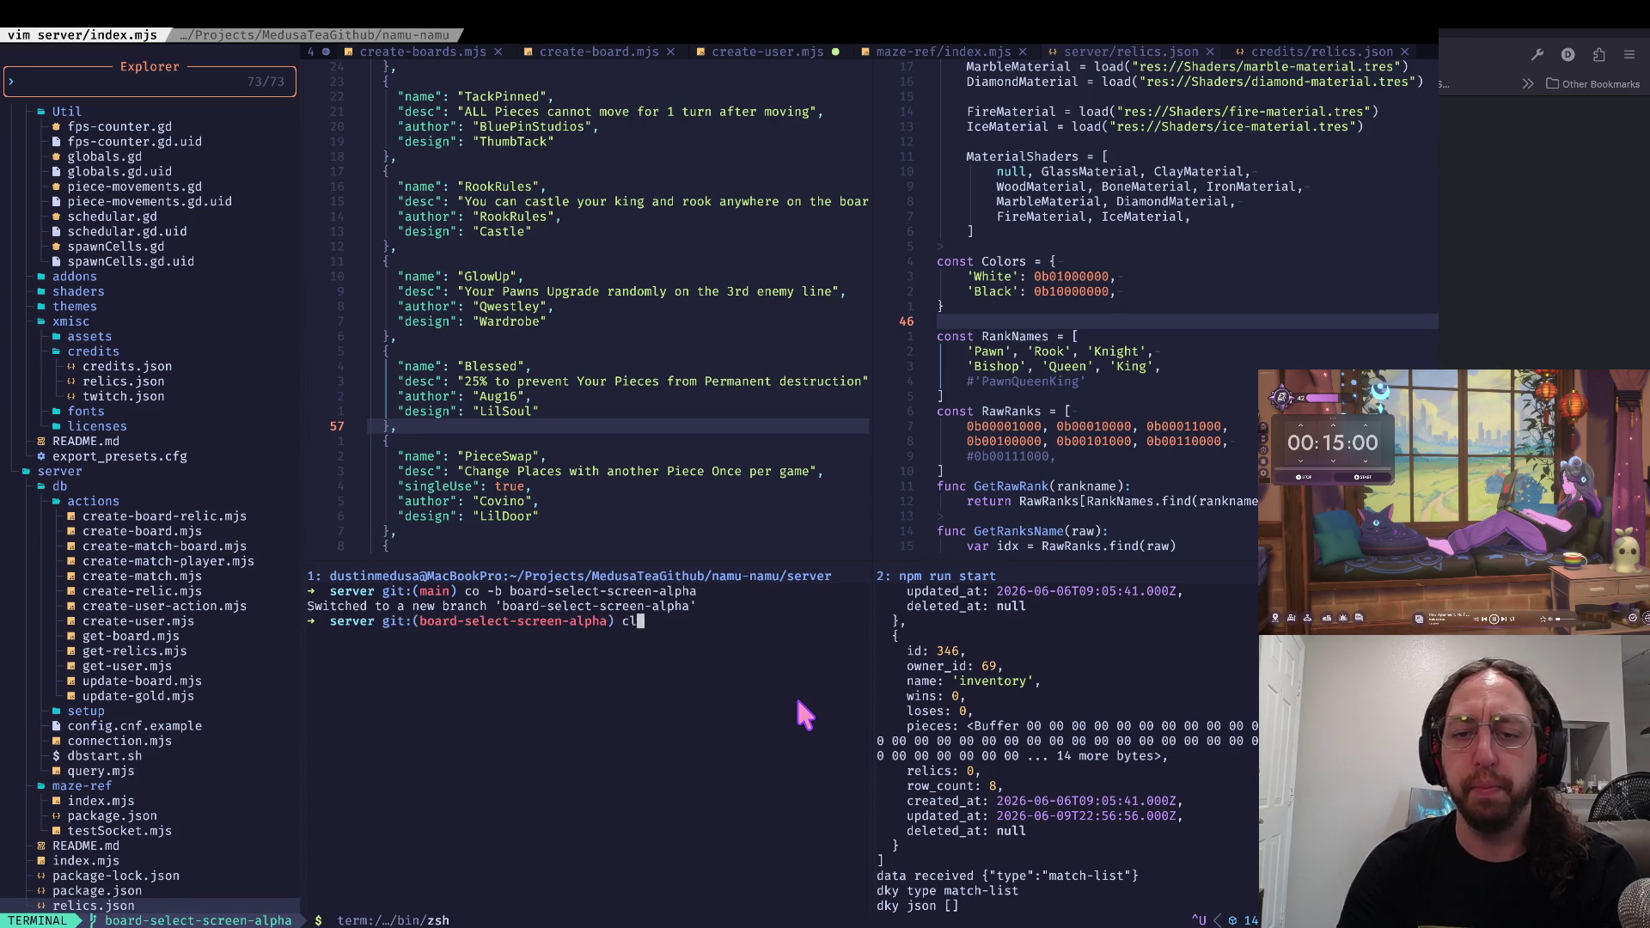
key("ctrl+l")
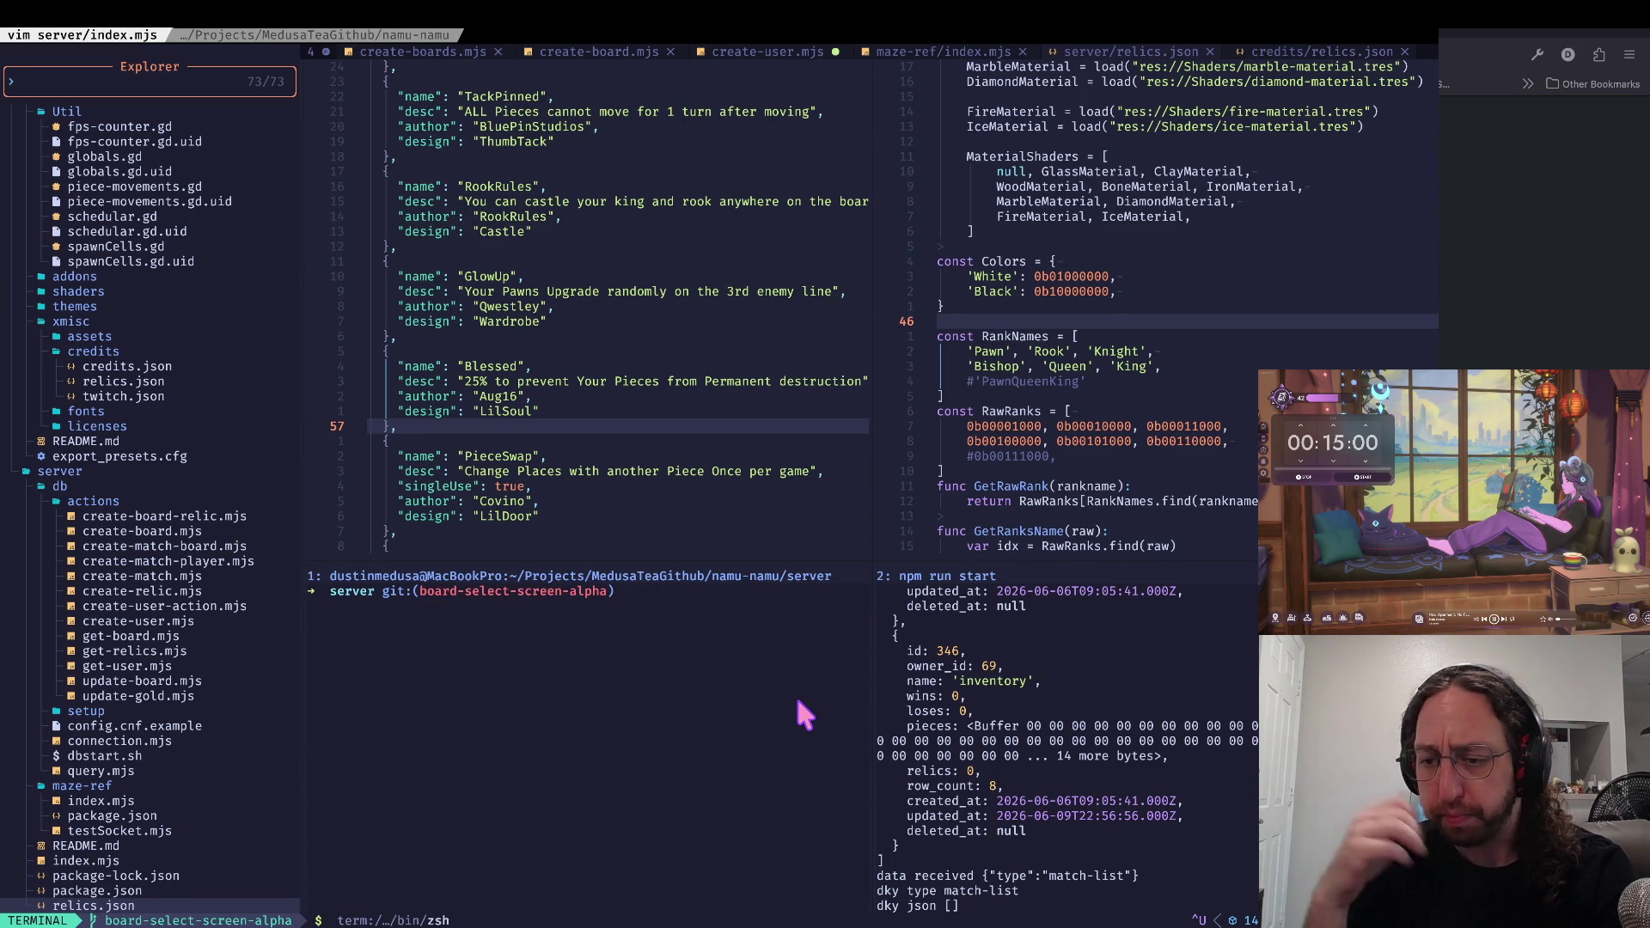
key("super+Tab")
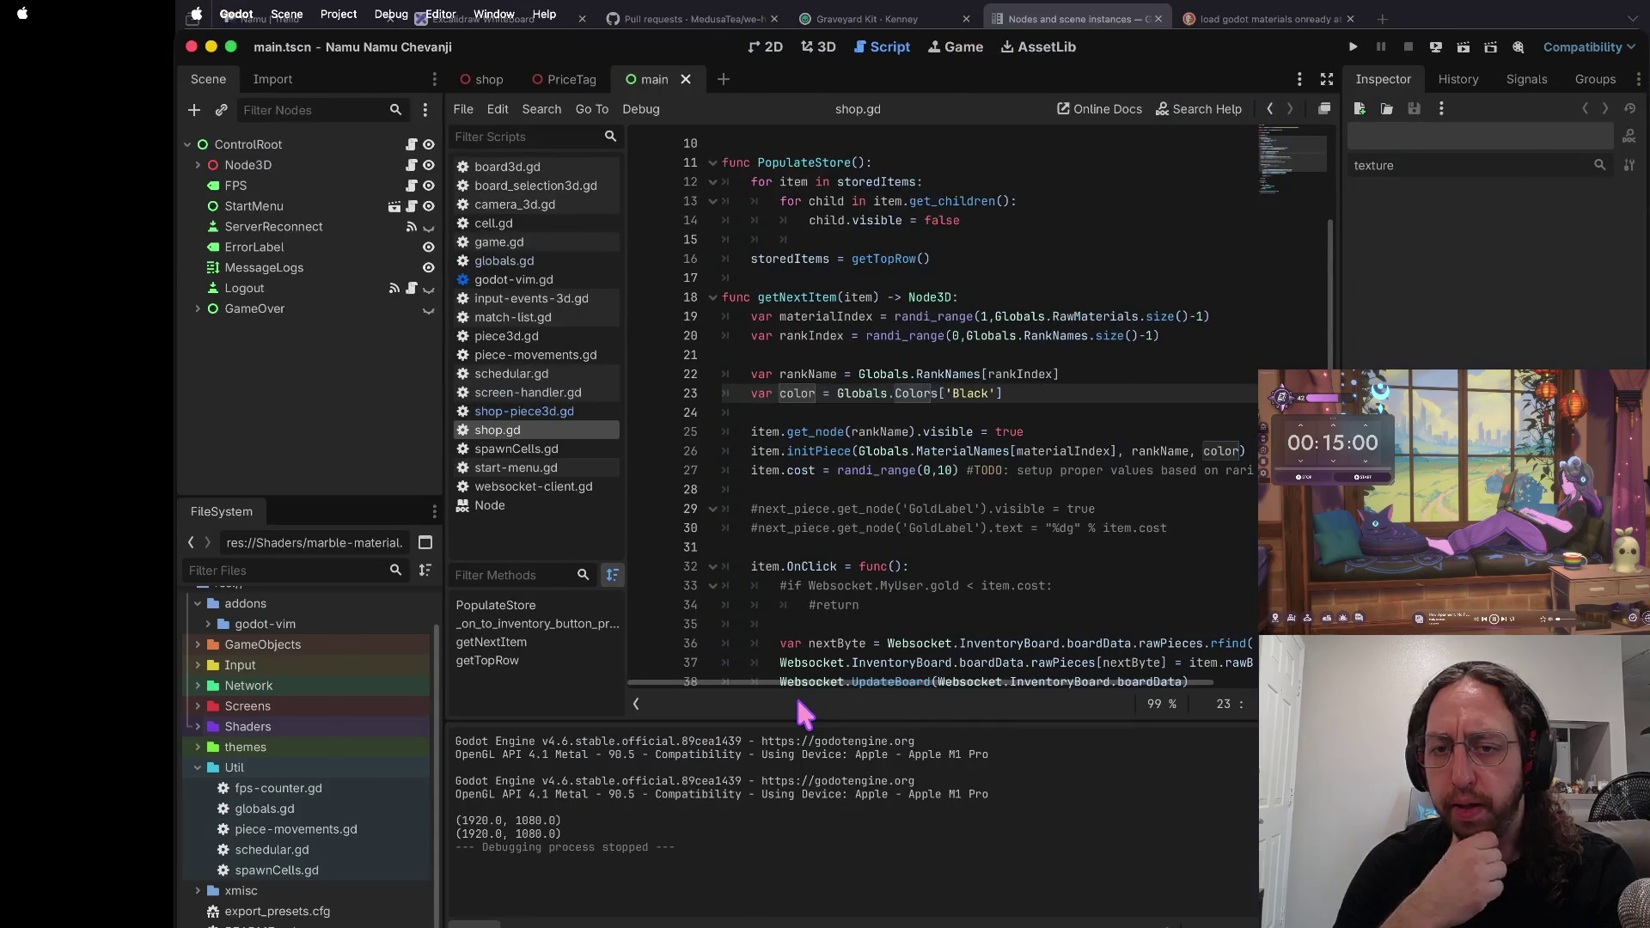
Step: Run the game, enter a username, open the middle board and enter its 3D store room
key("super+b")
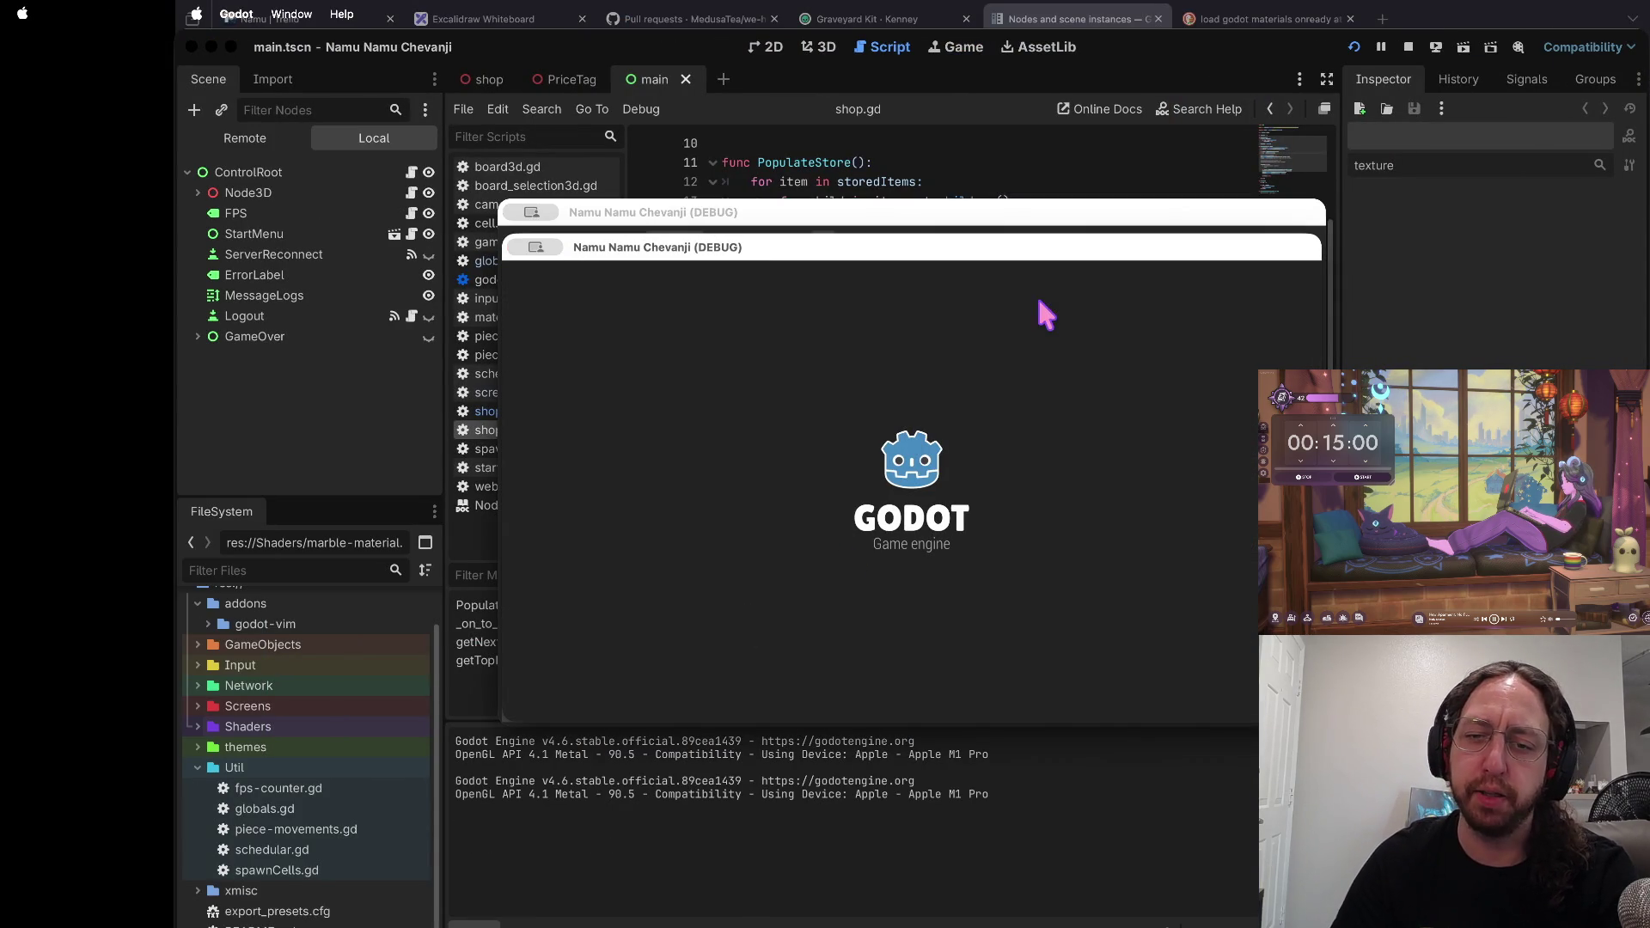
type("a")
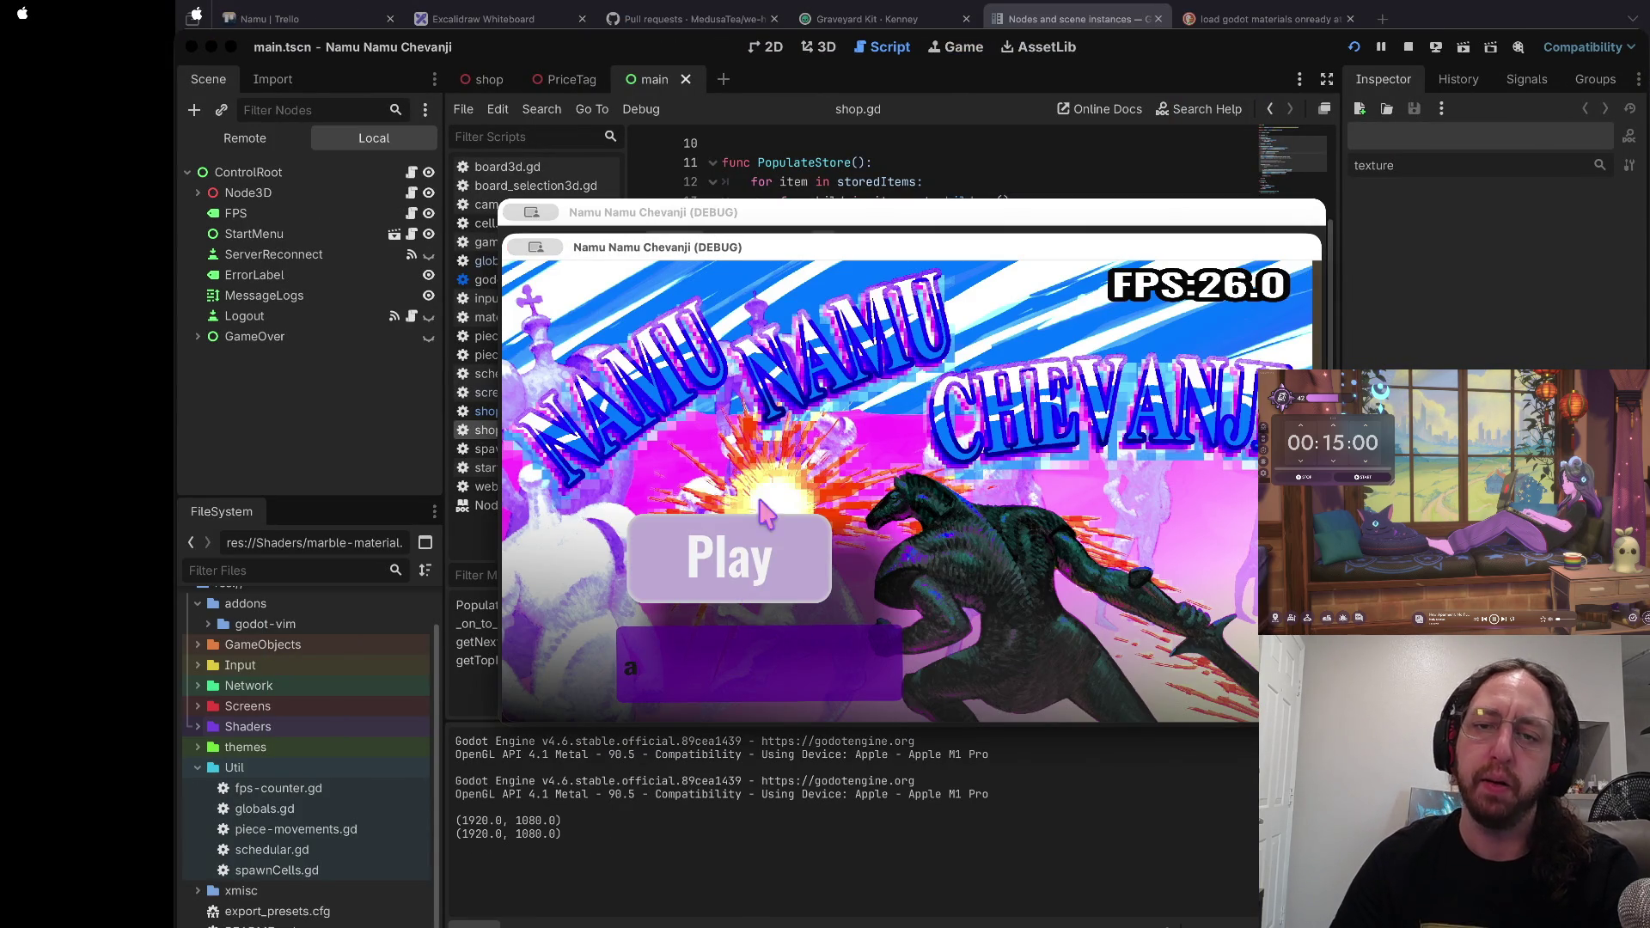
left_click(756, 531)
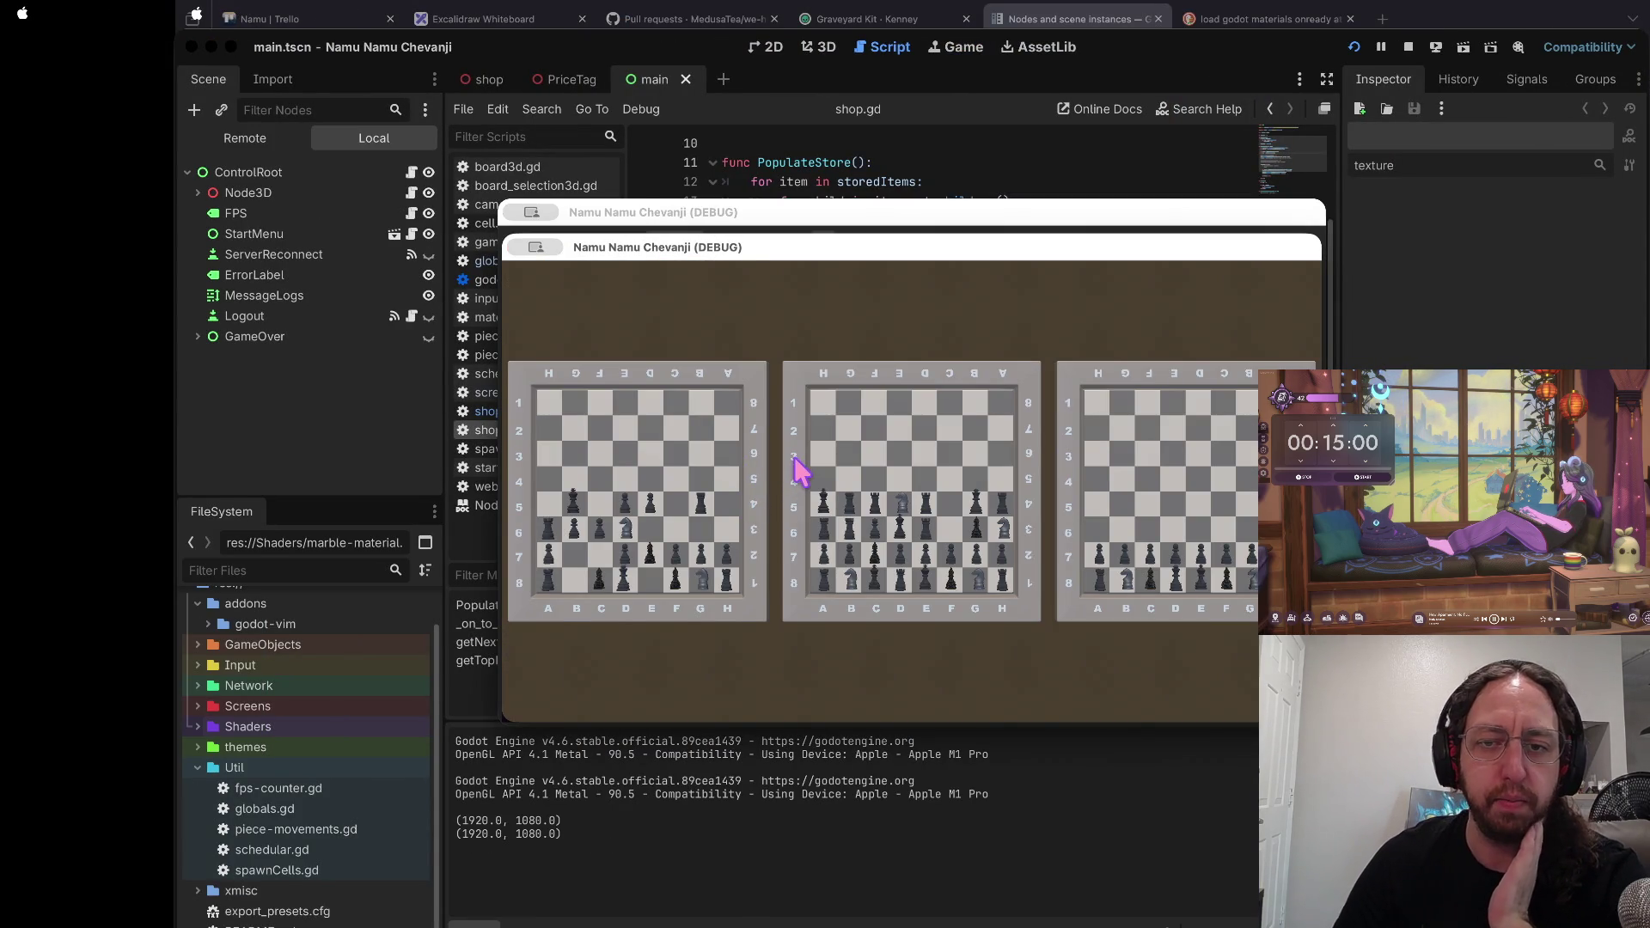
left_click(796, 454)
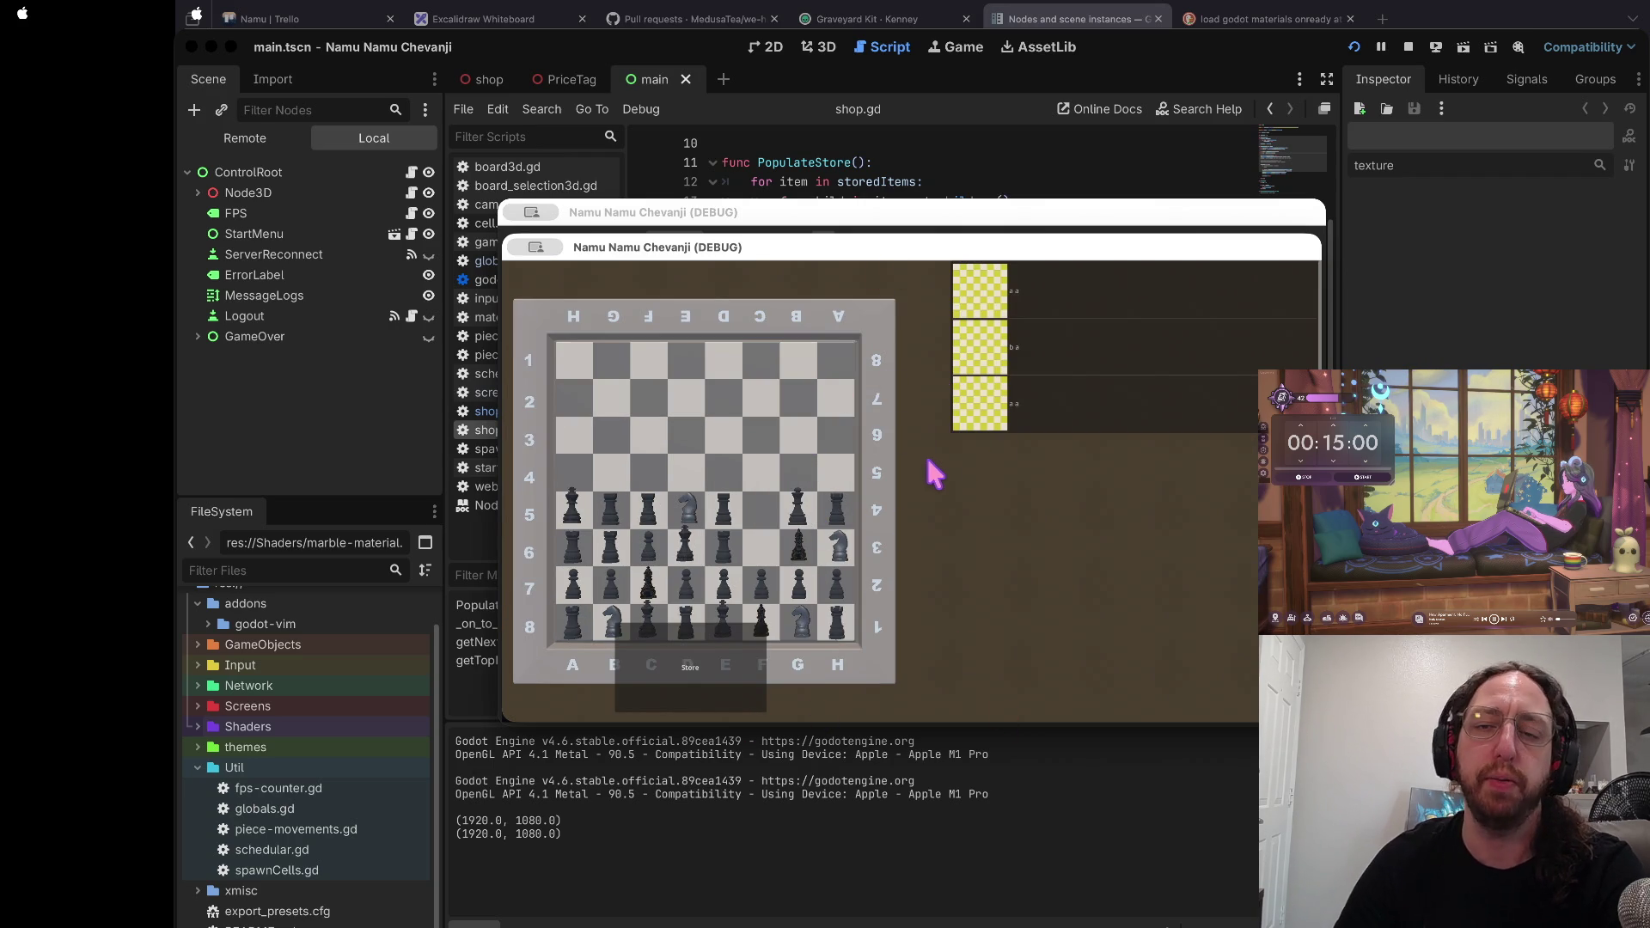
left_click(660, 687)
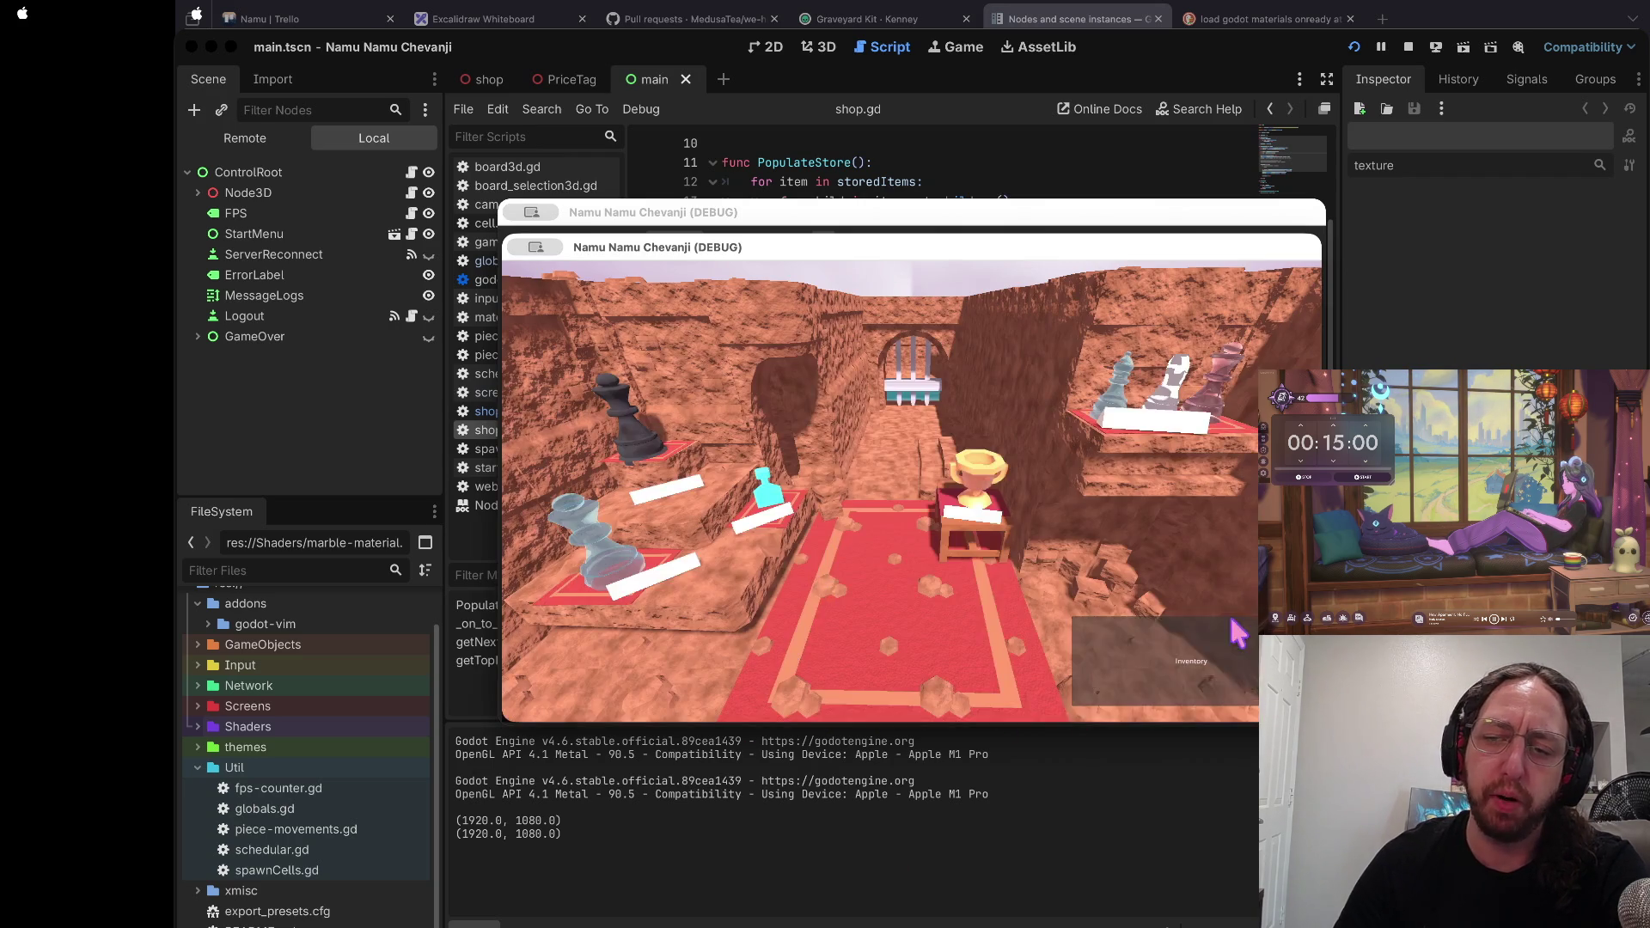
Step: Cycle through the Inventory, Match List and Store views in the game, then stop the debug session
left_click(1173, 692)
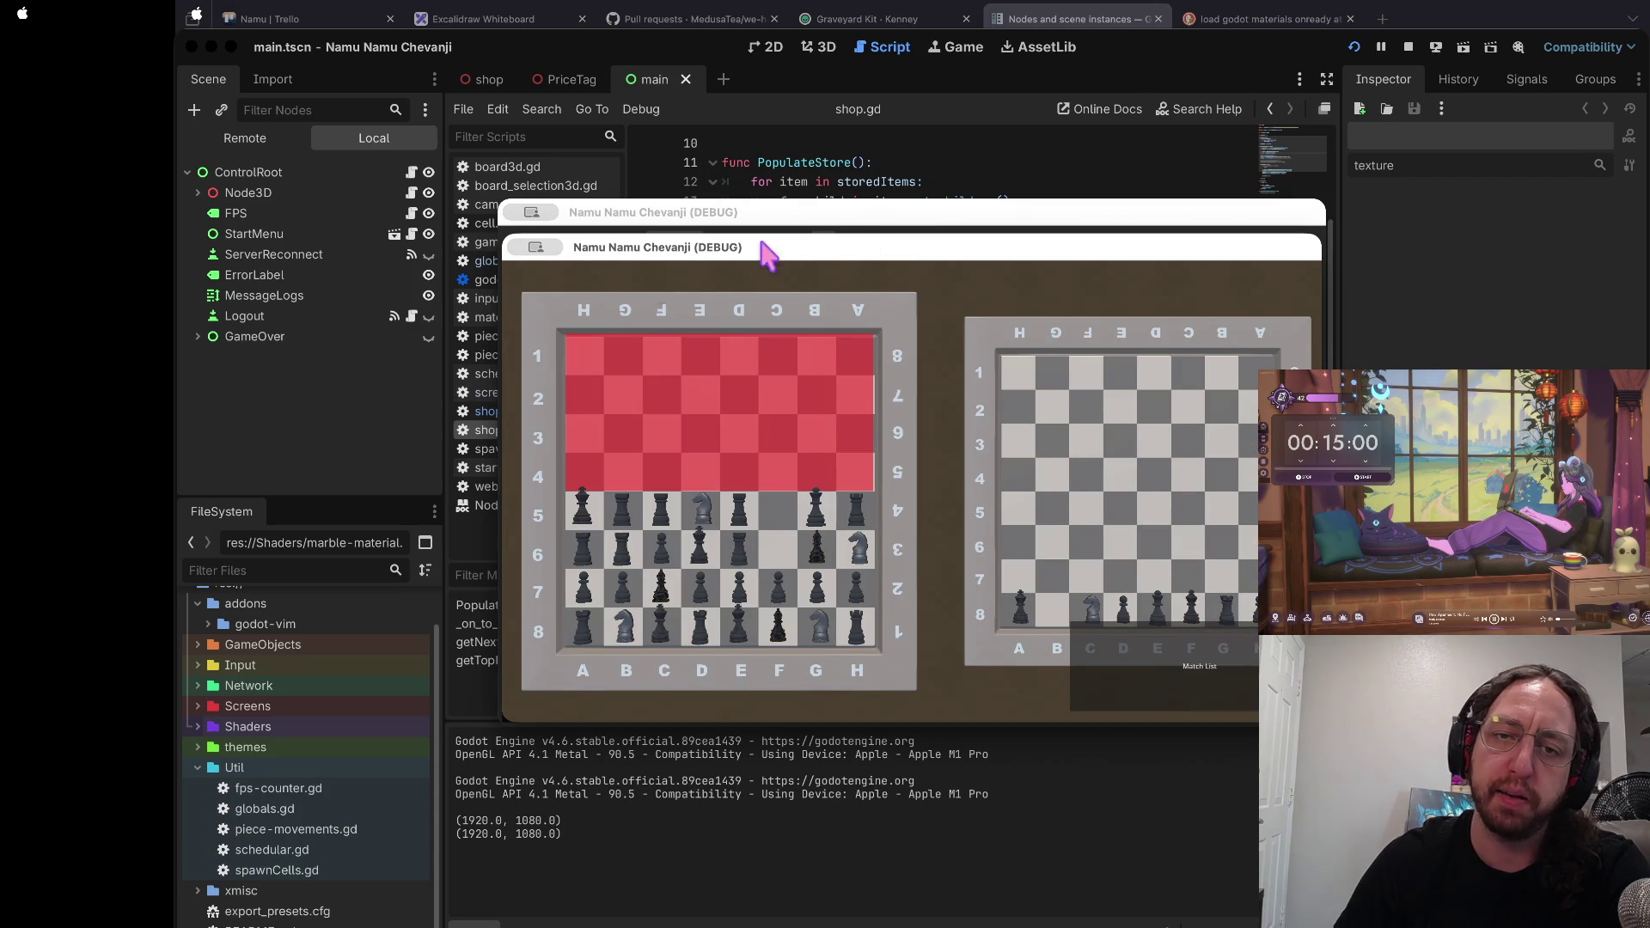
left_click(1119, 703)
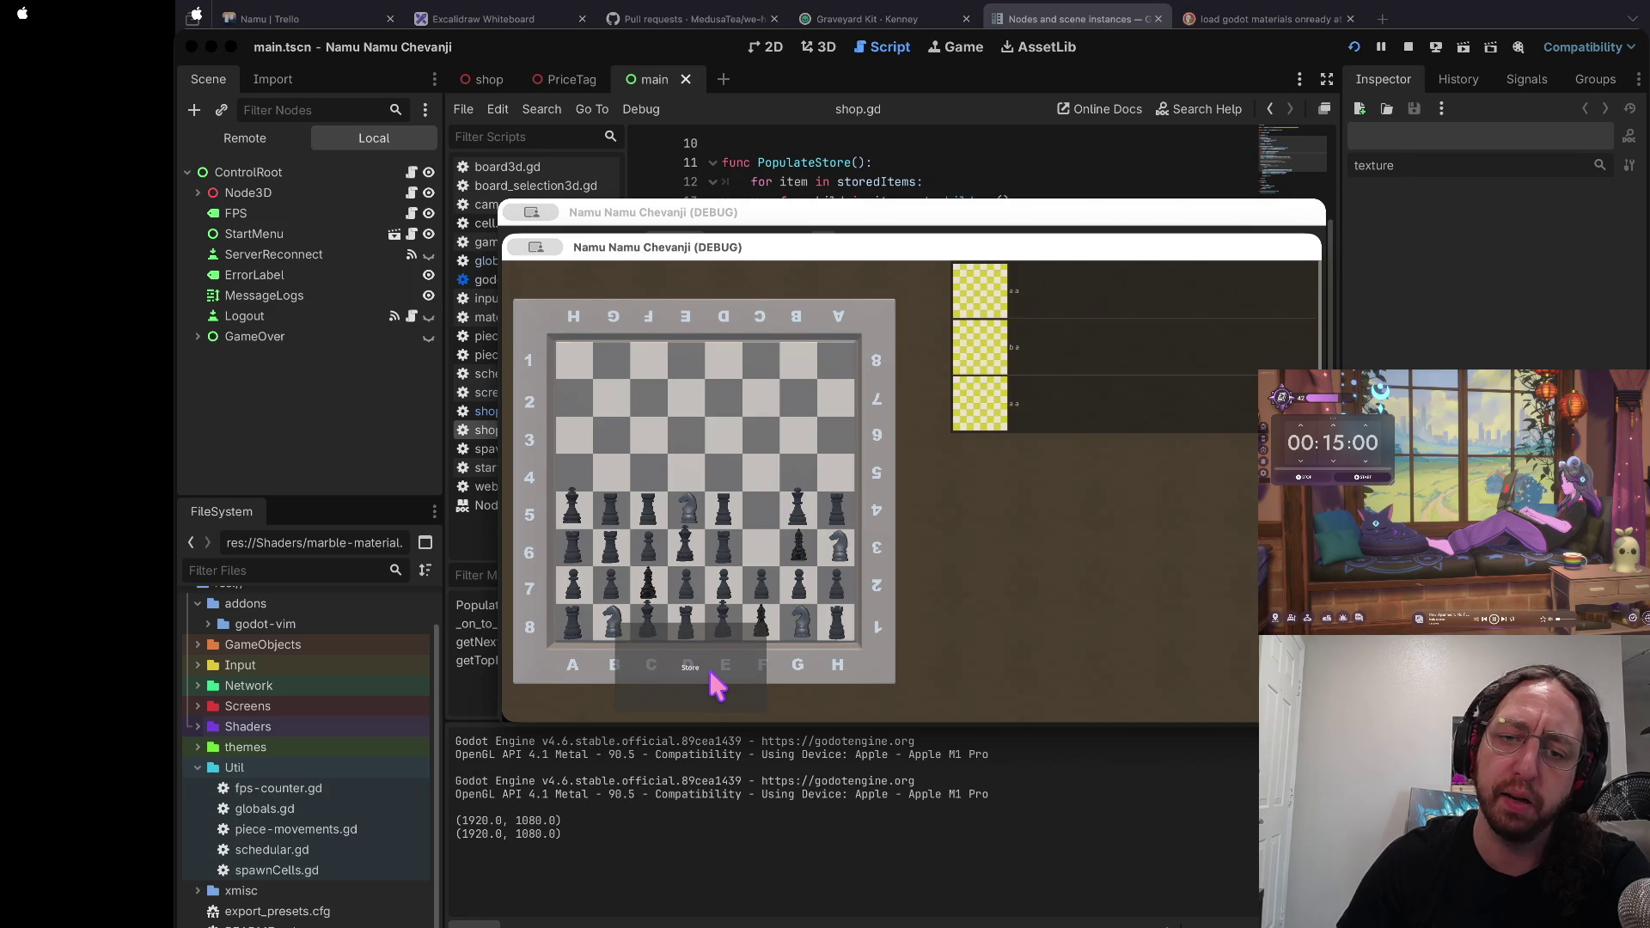
left_click(720, 668)
left_click(1221, 642)
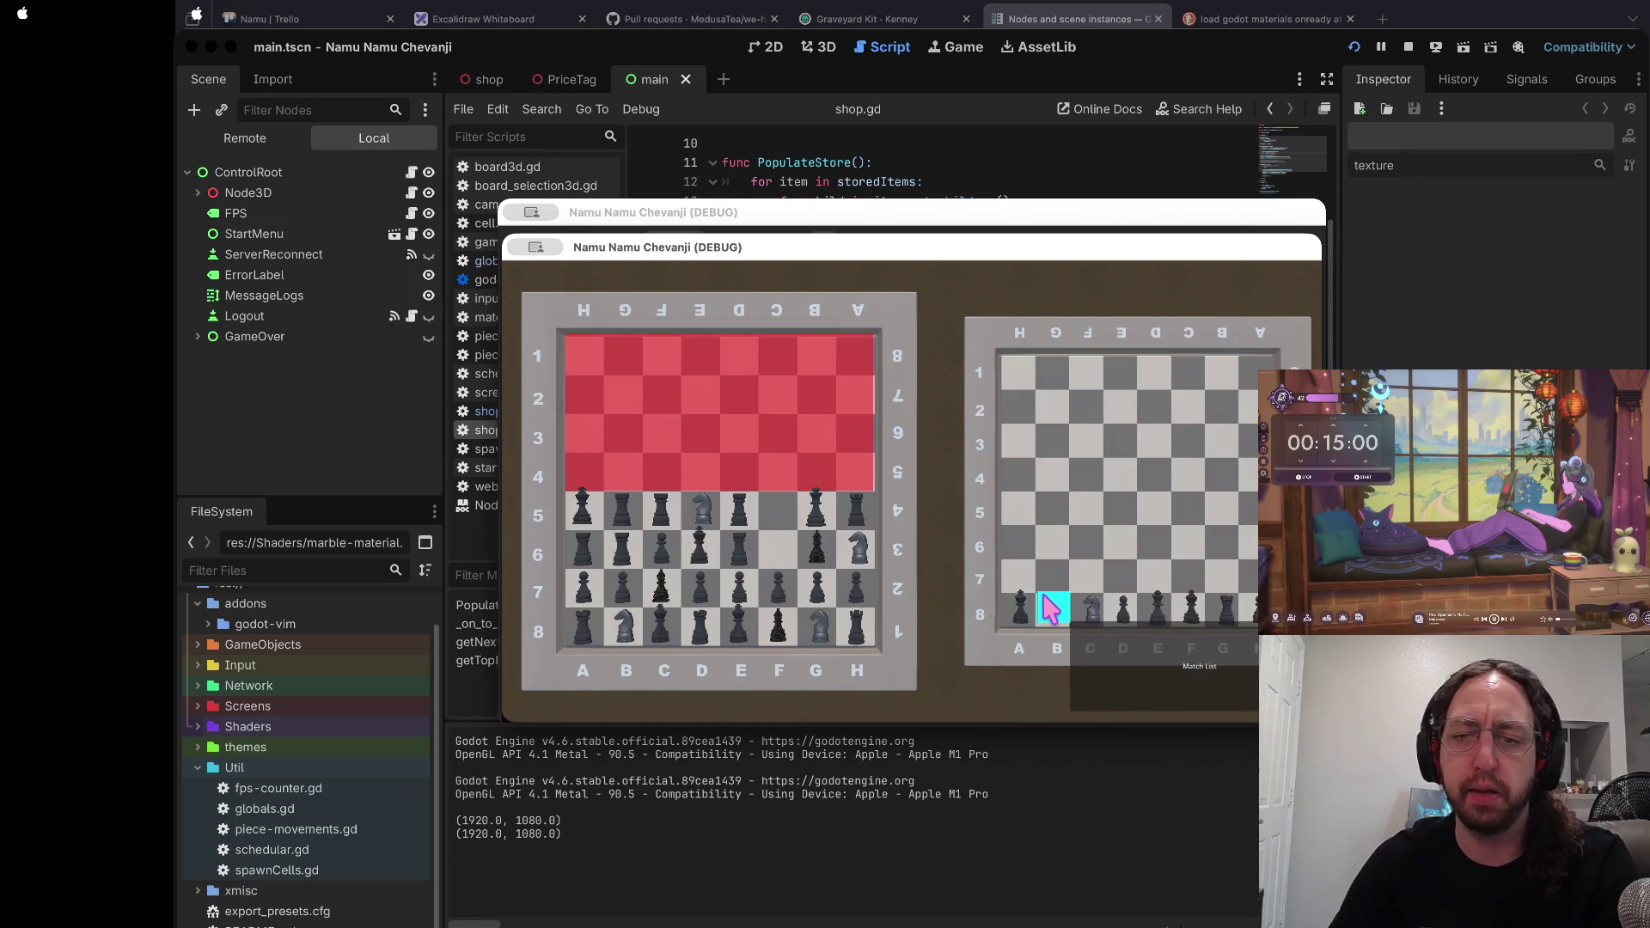
left_click(1409, 48)
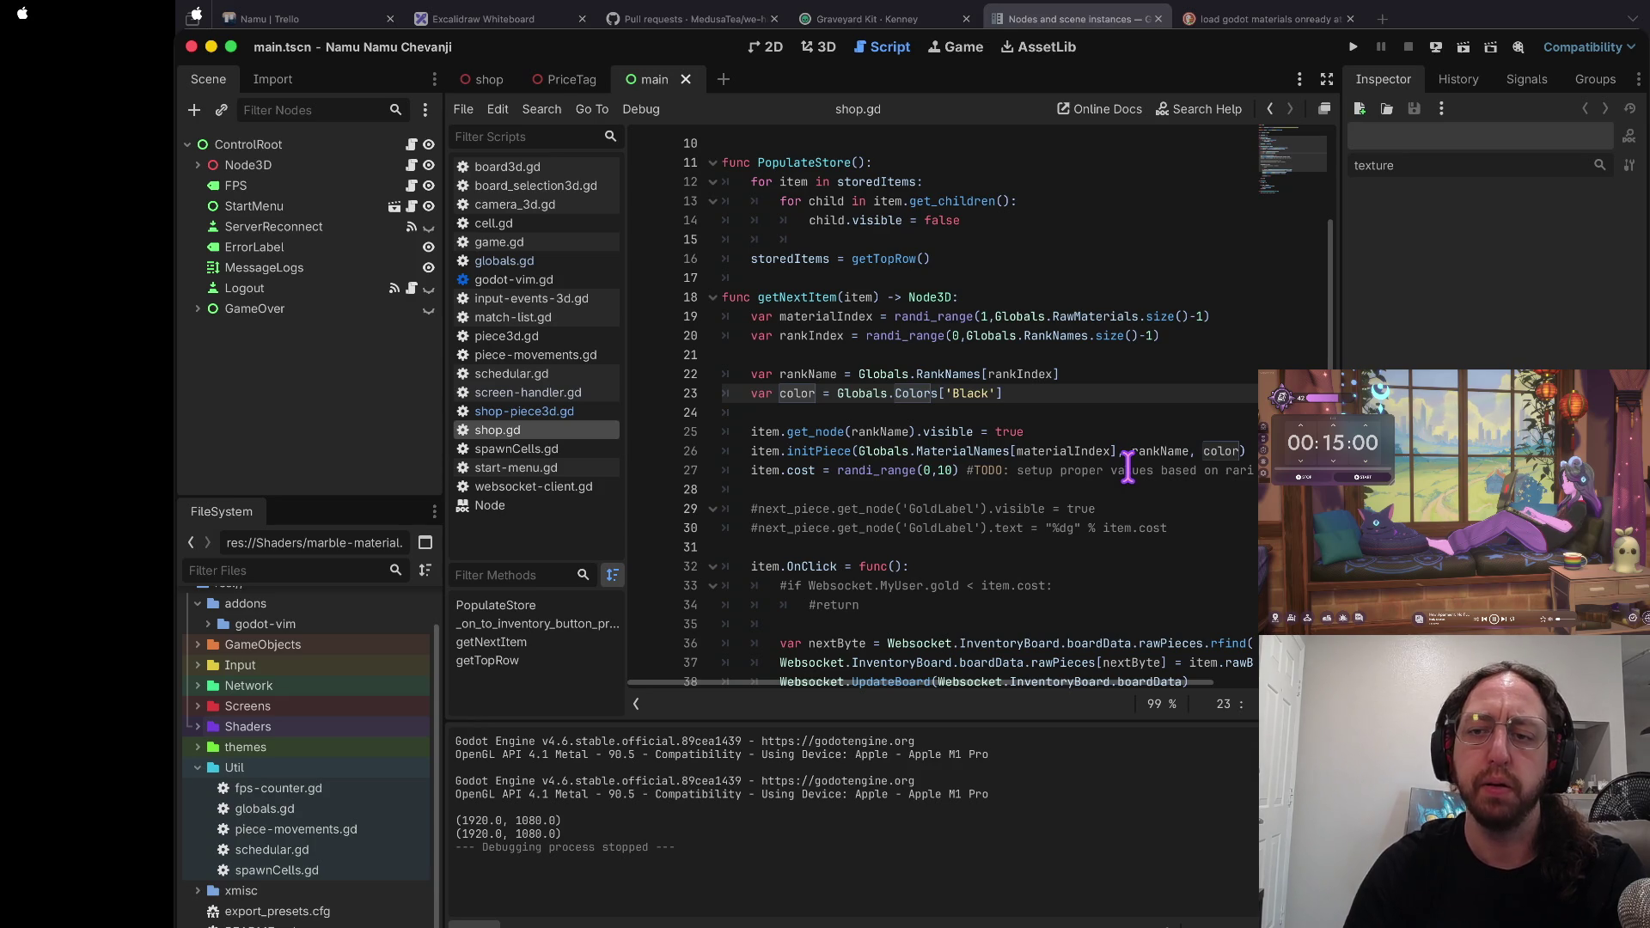
Step: Switch the server repo to main and delete the board-select-screen-alpha branch
key("ctrl+Left")
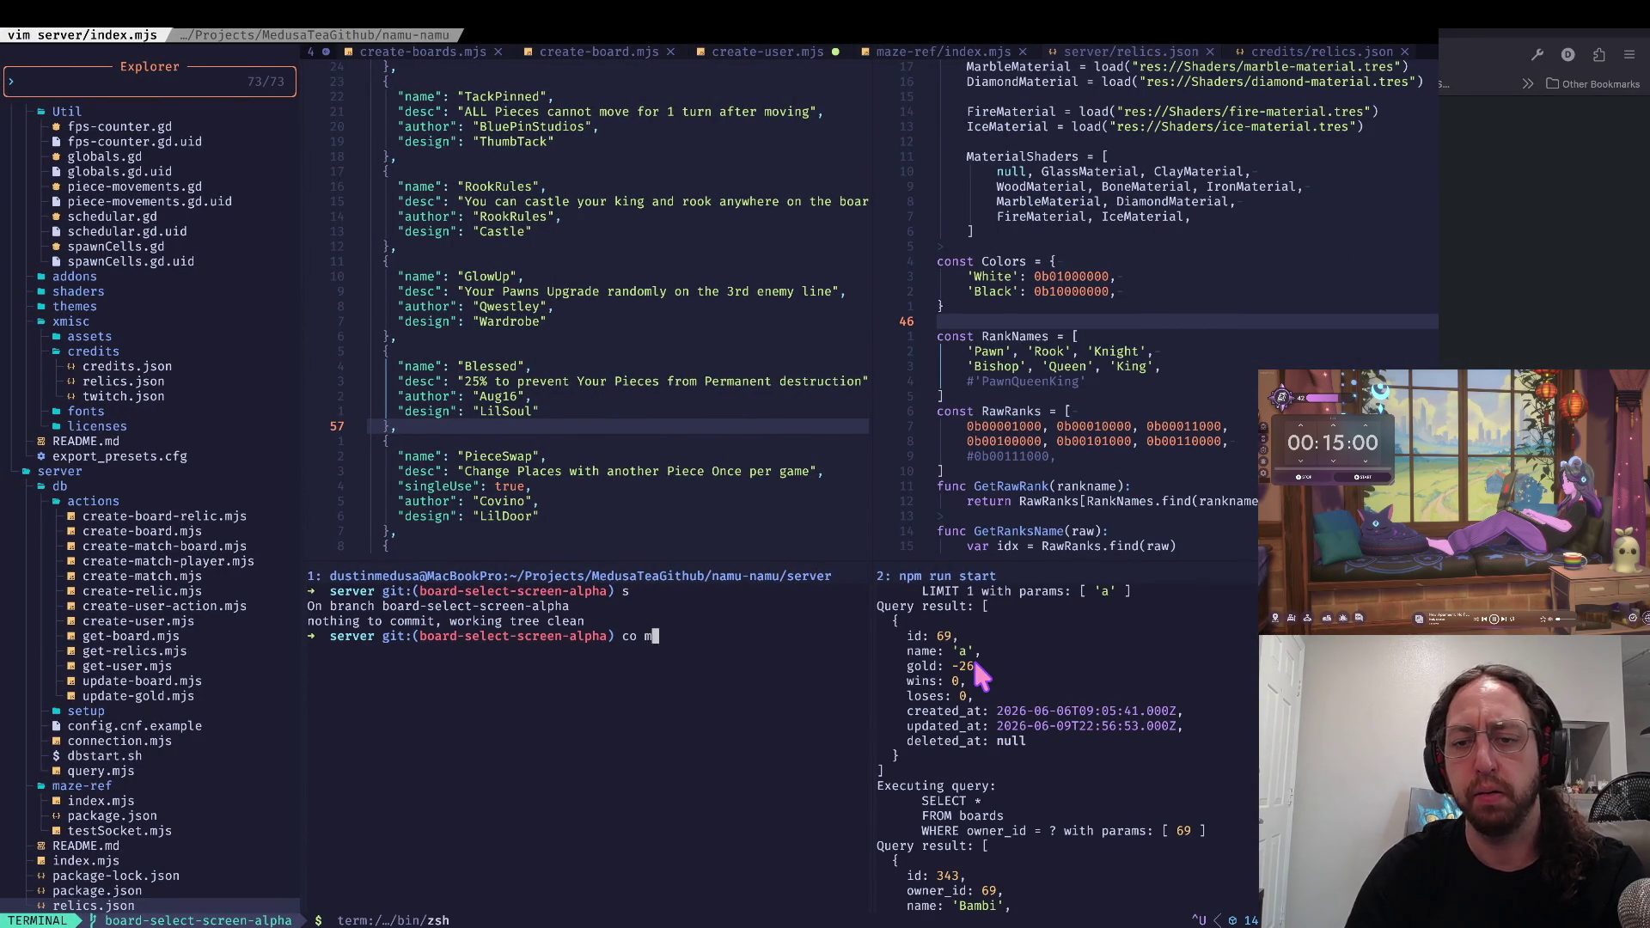
type("main")
key("Return")
type("del bo")
key("Tab")
key("Return")
key("ctrl+l")
Step: Review shop.gd's getNextItem code in Godot before returning to the terminal workspace
key("ctrl+Right")
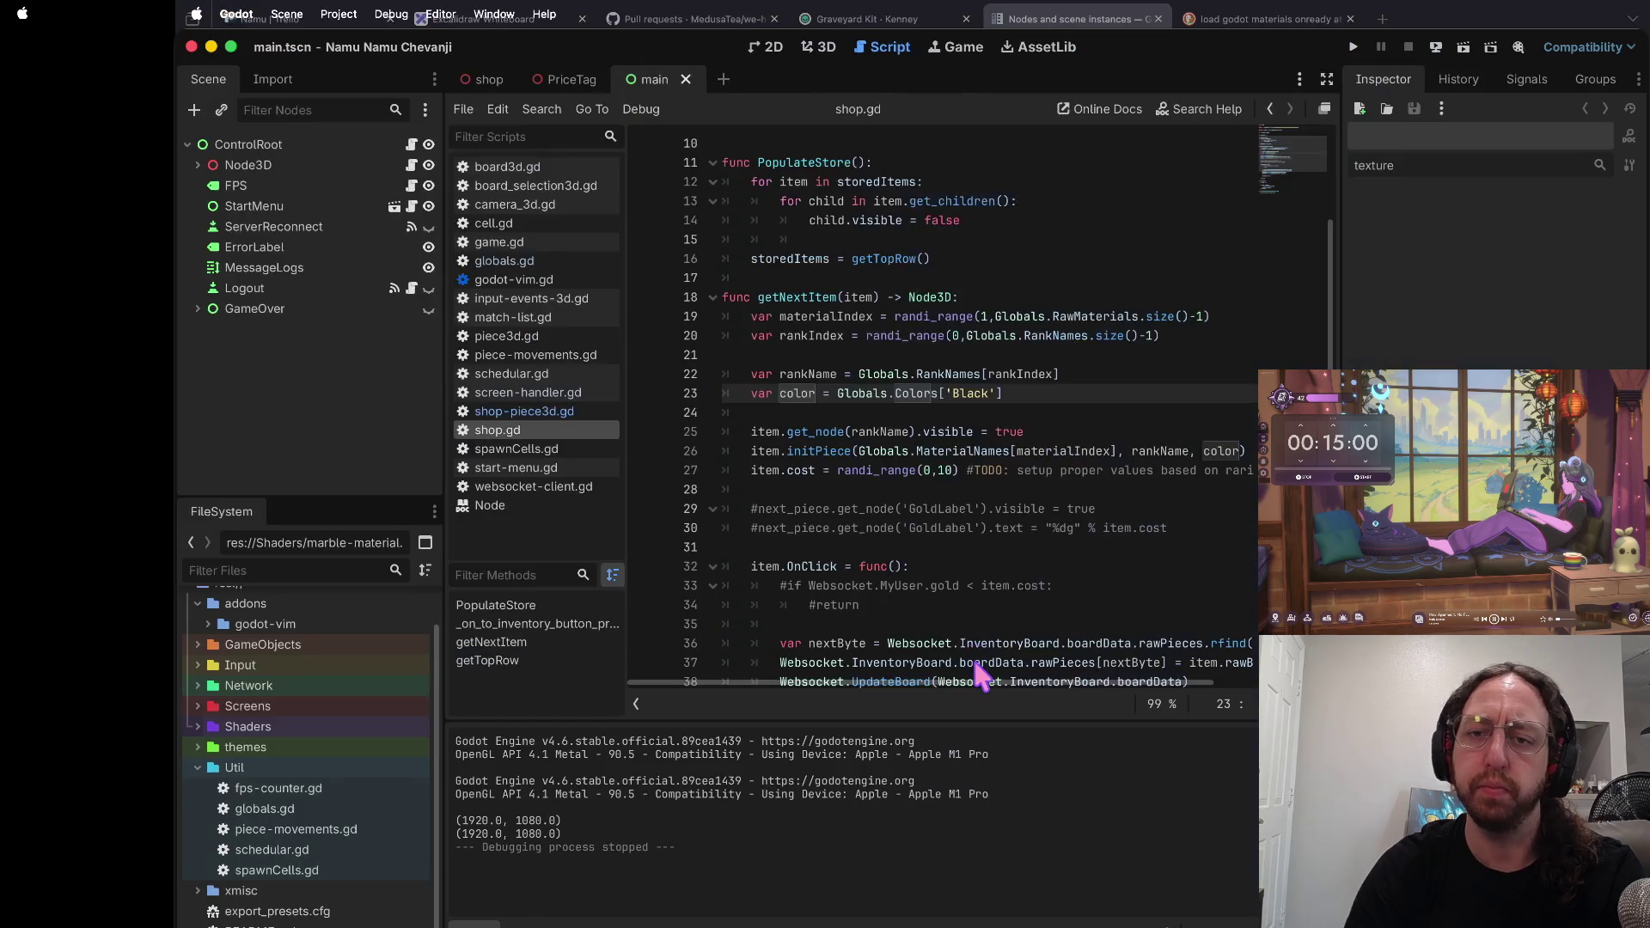
left_click(993, 527)
left_click(967, 488)
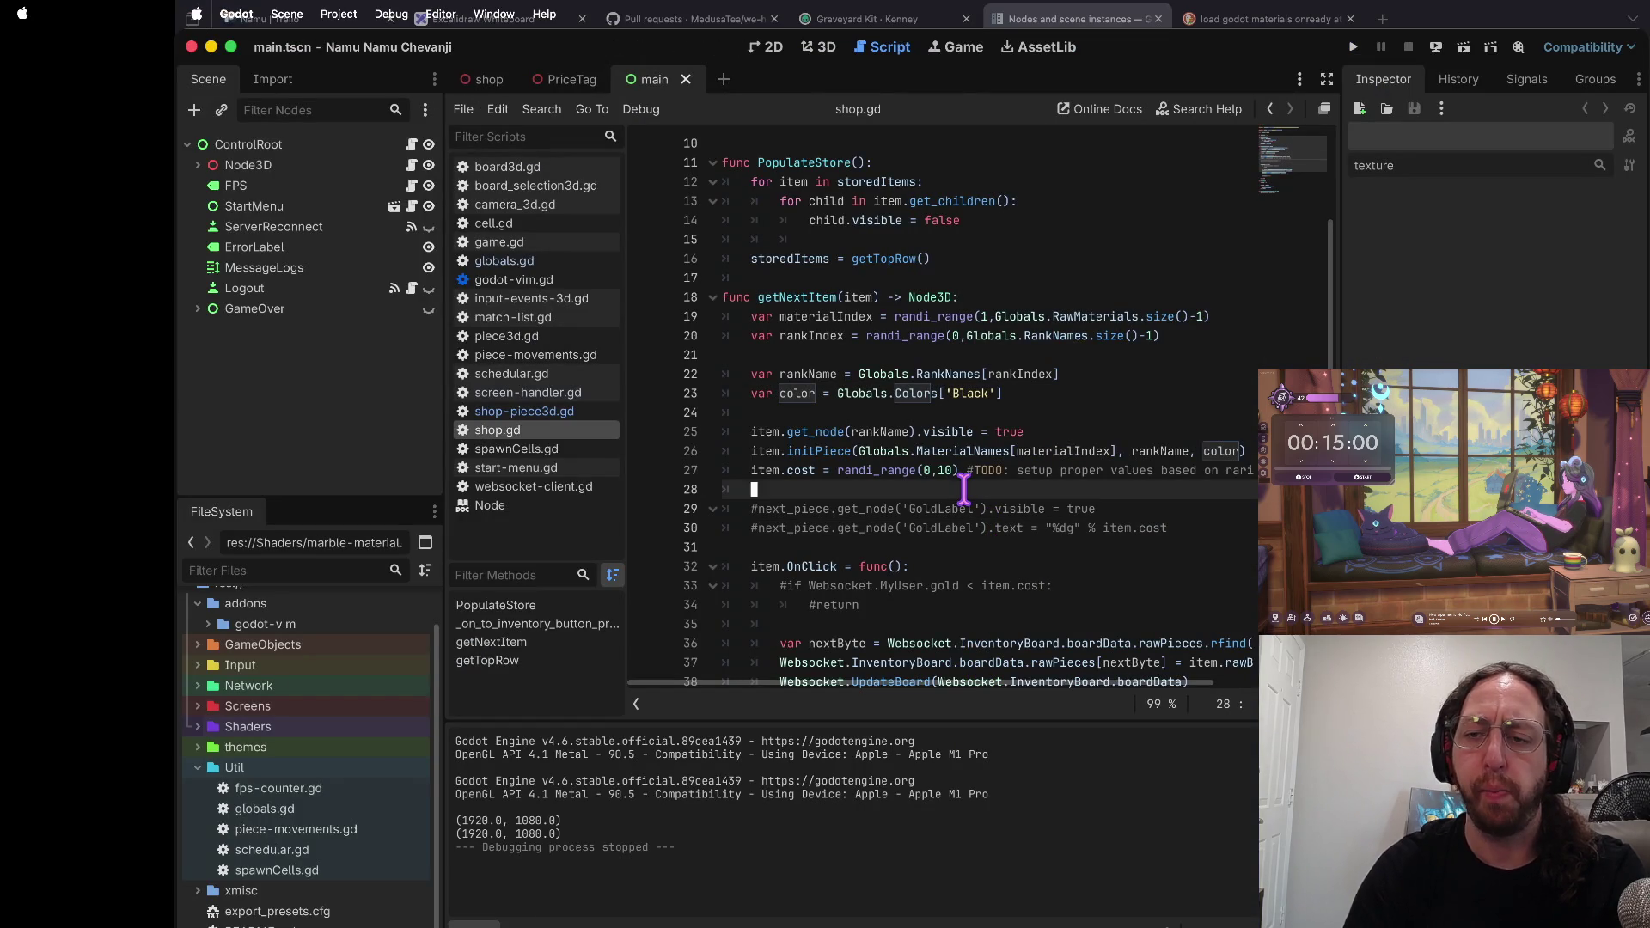
key("k")
key("k")
key("k")
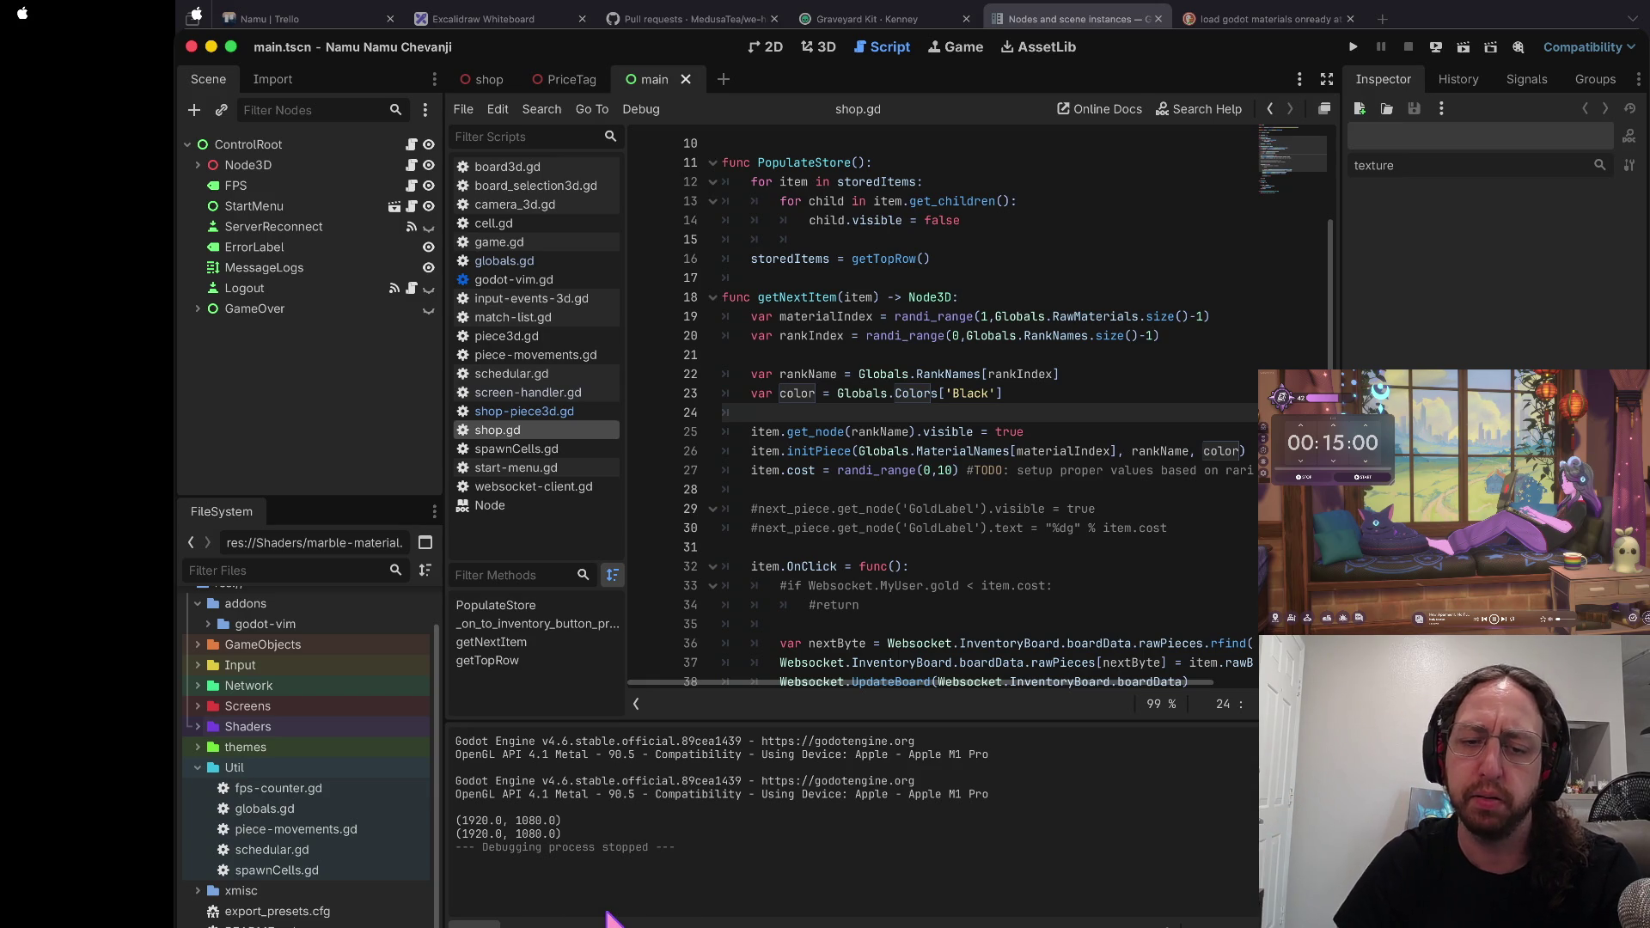
key("super+Tab")
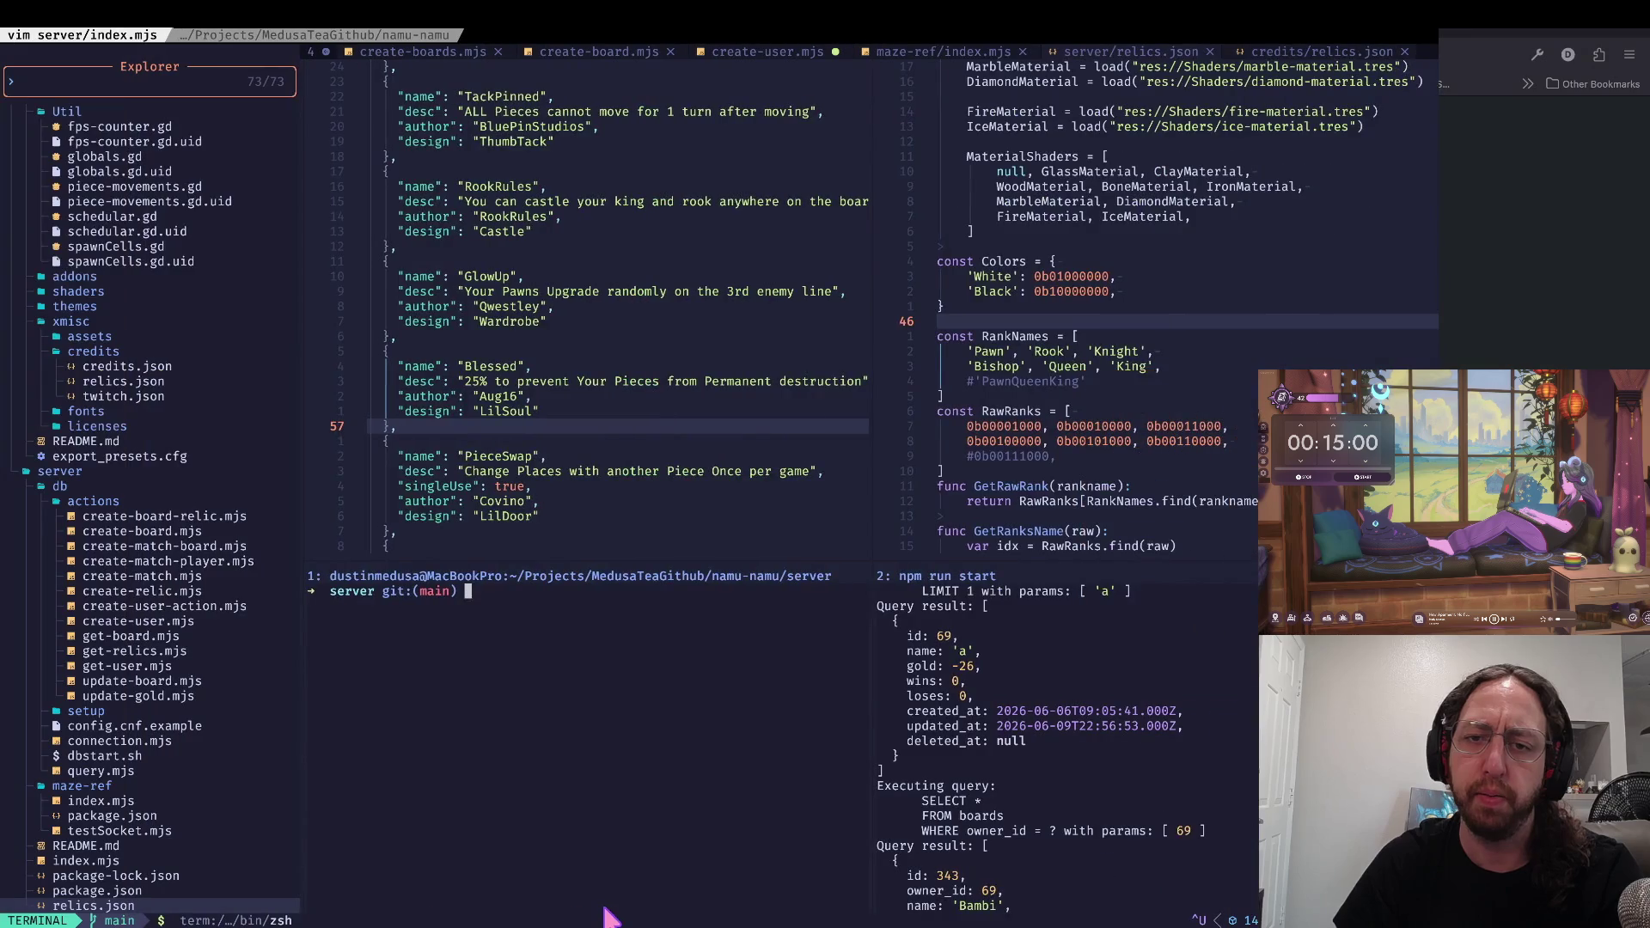
Step: In a new shell tab, go up to the MedusaTeaGithub folder and list its projects
key("super+t")
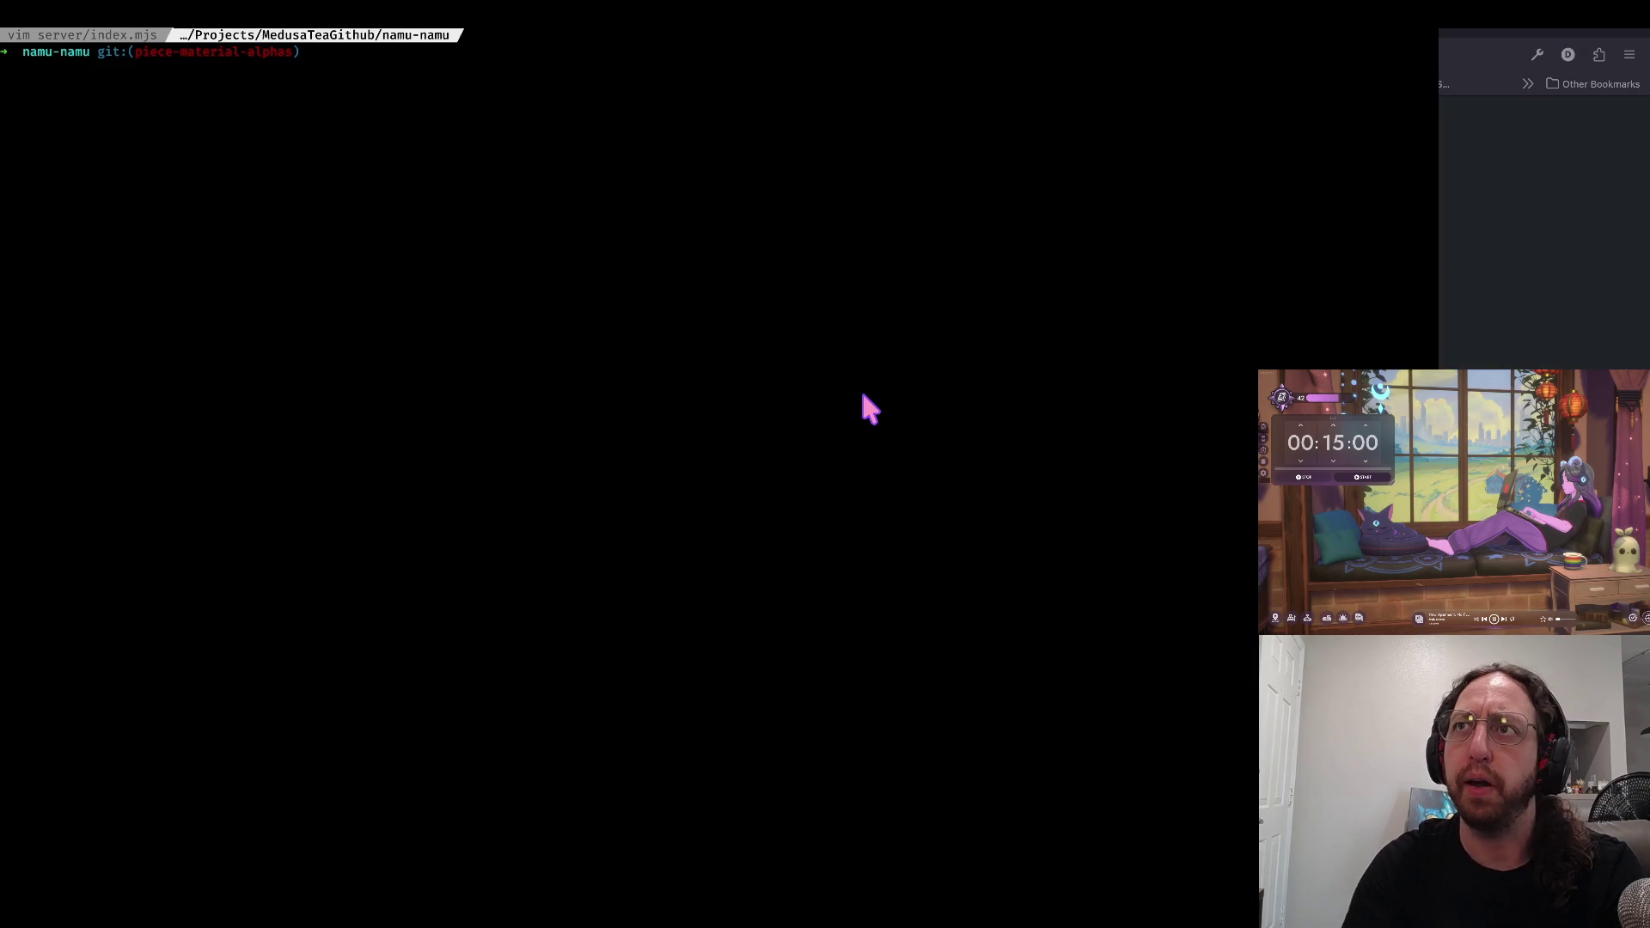
type("cd ..")
key("Return")
type("ls")
key("Return")
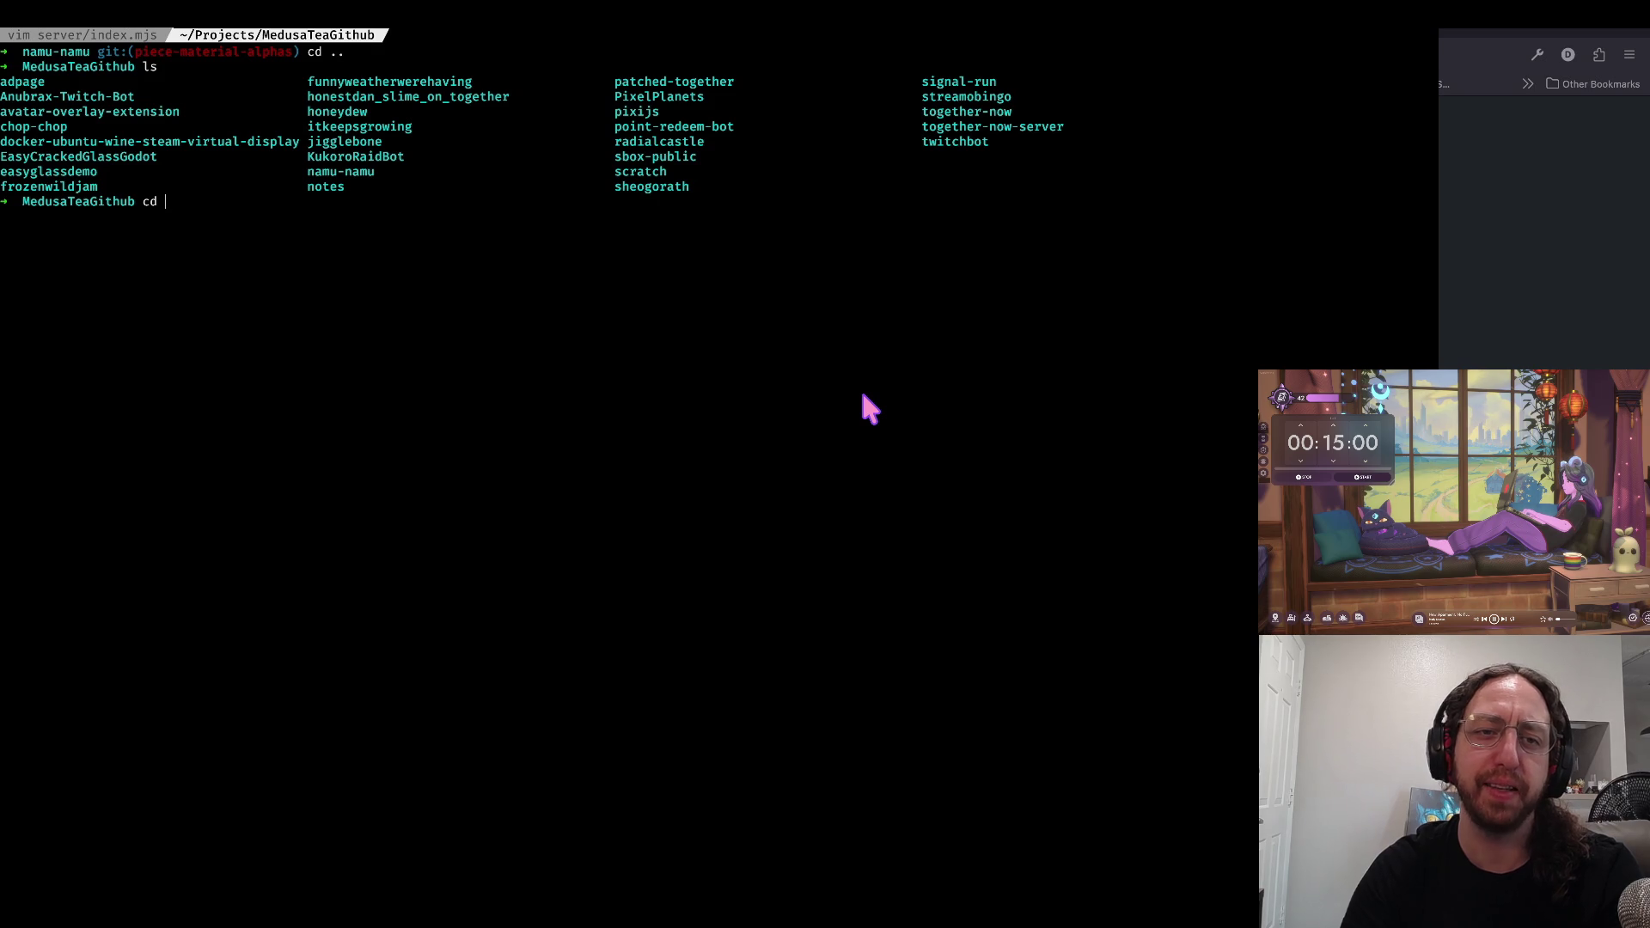
Step: Enter avatar-overlay-extension and open its server folder in Neovim
key("Tab")
key("Return")
key("ctrl+l")
type("v")
key("Return")
type("ls")
key("Return")
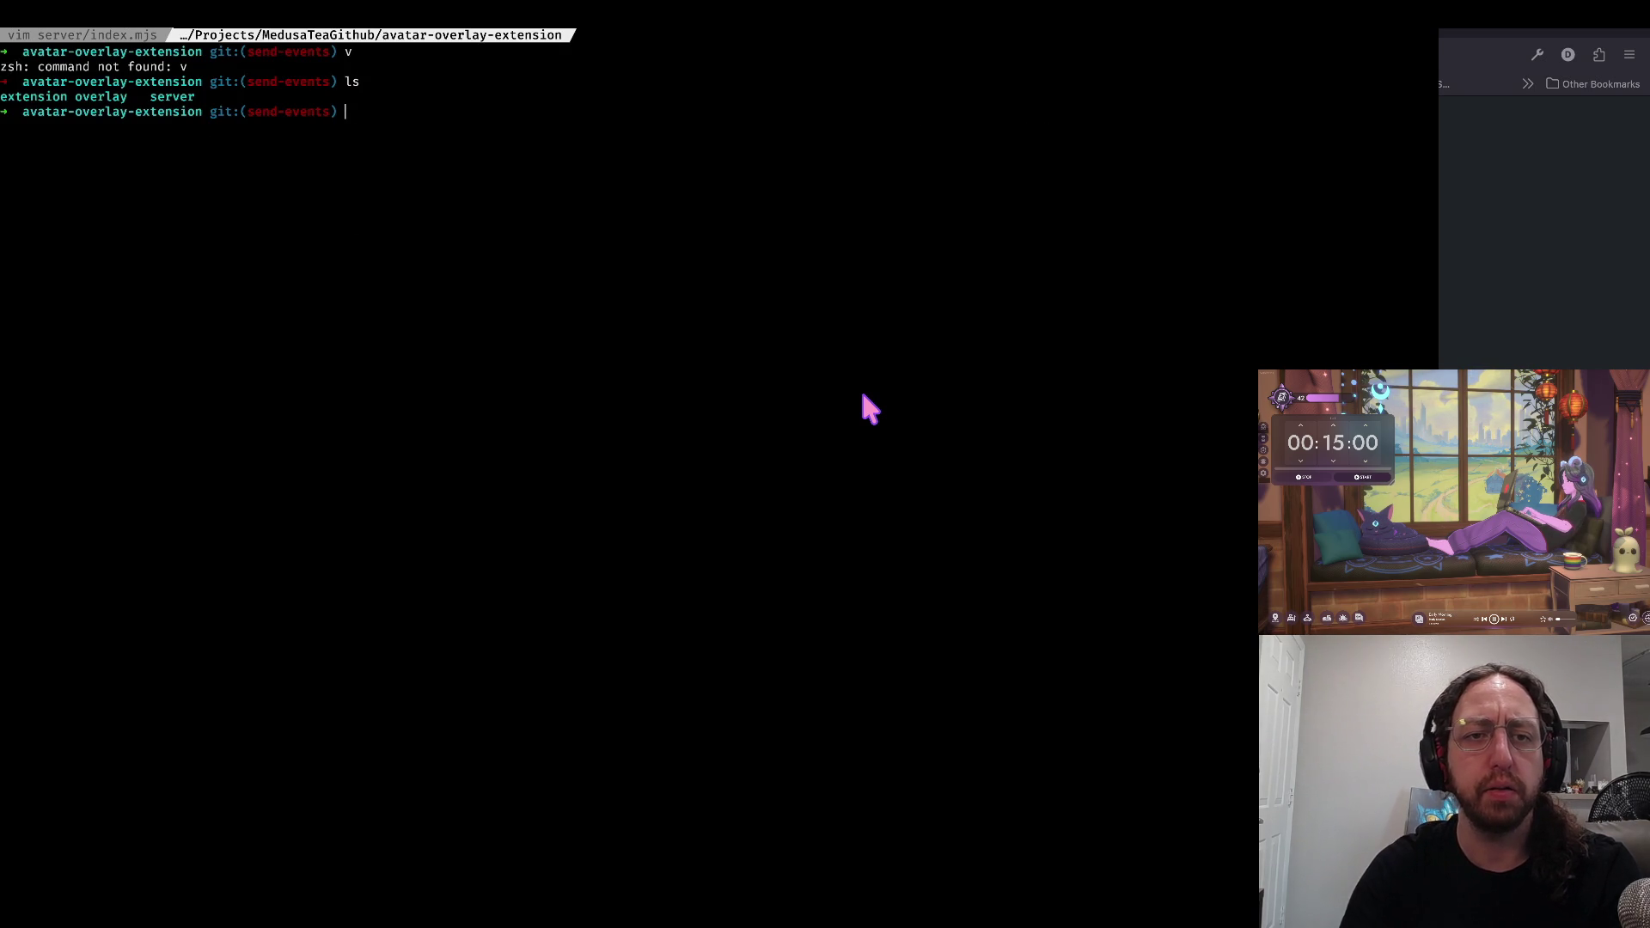
key("Tab")
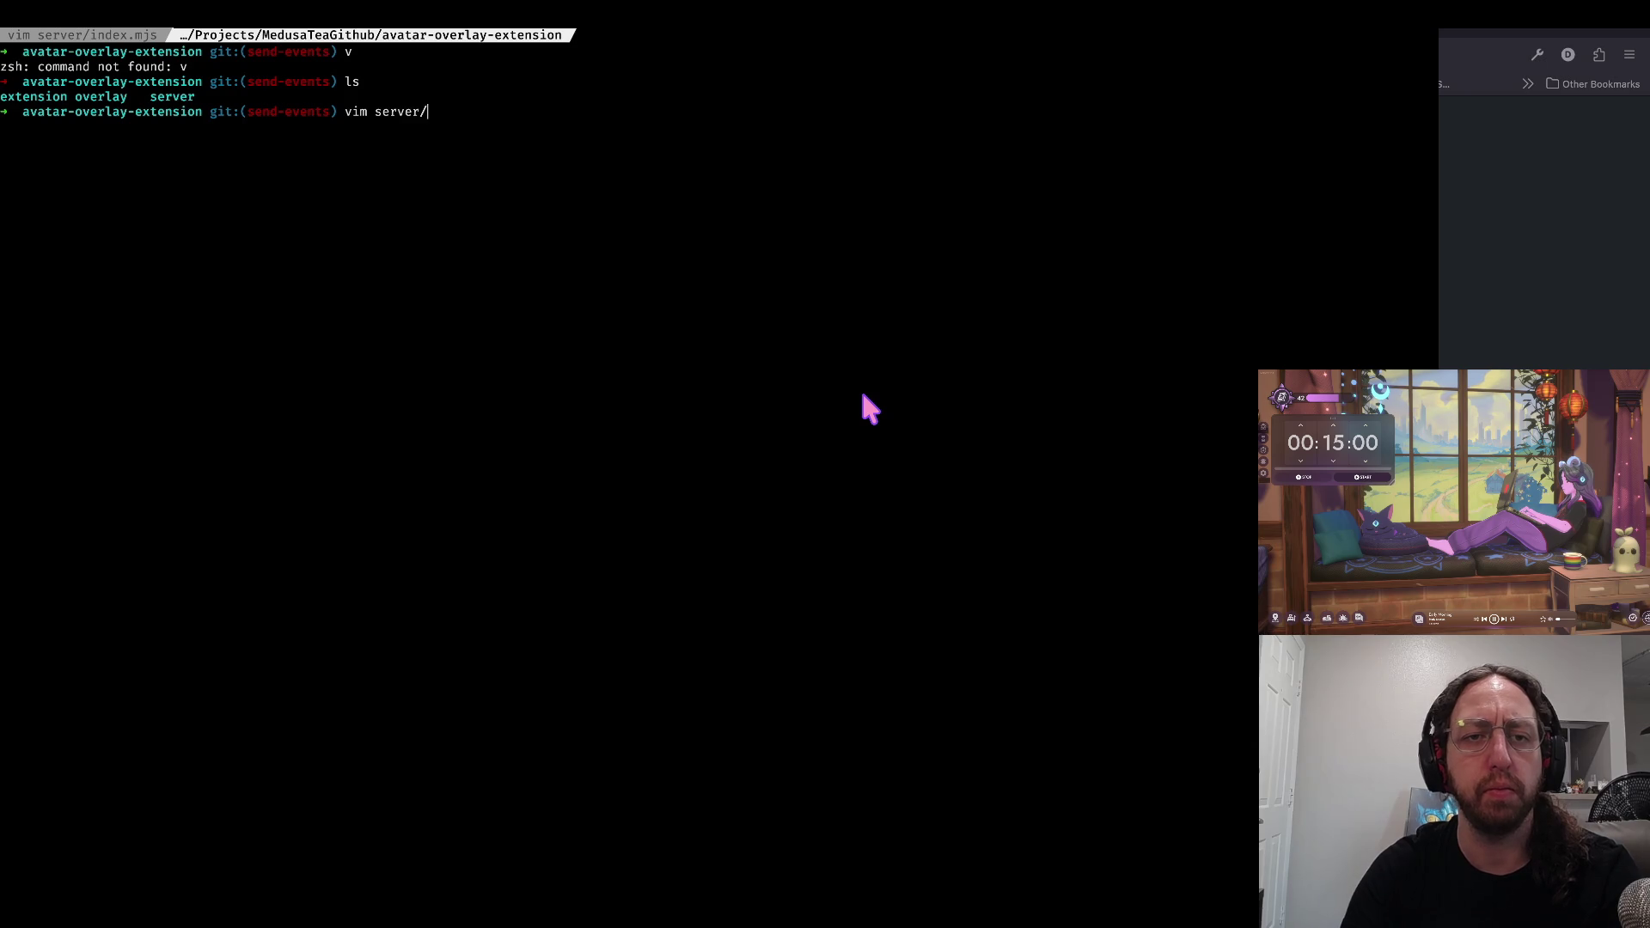
key("Return")
Step: Open index.mjs, recover it from the swap file, and quit
key("j")
key("j")
key("j")
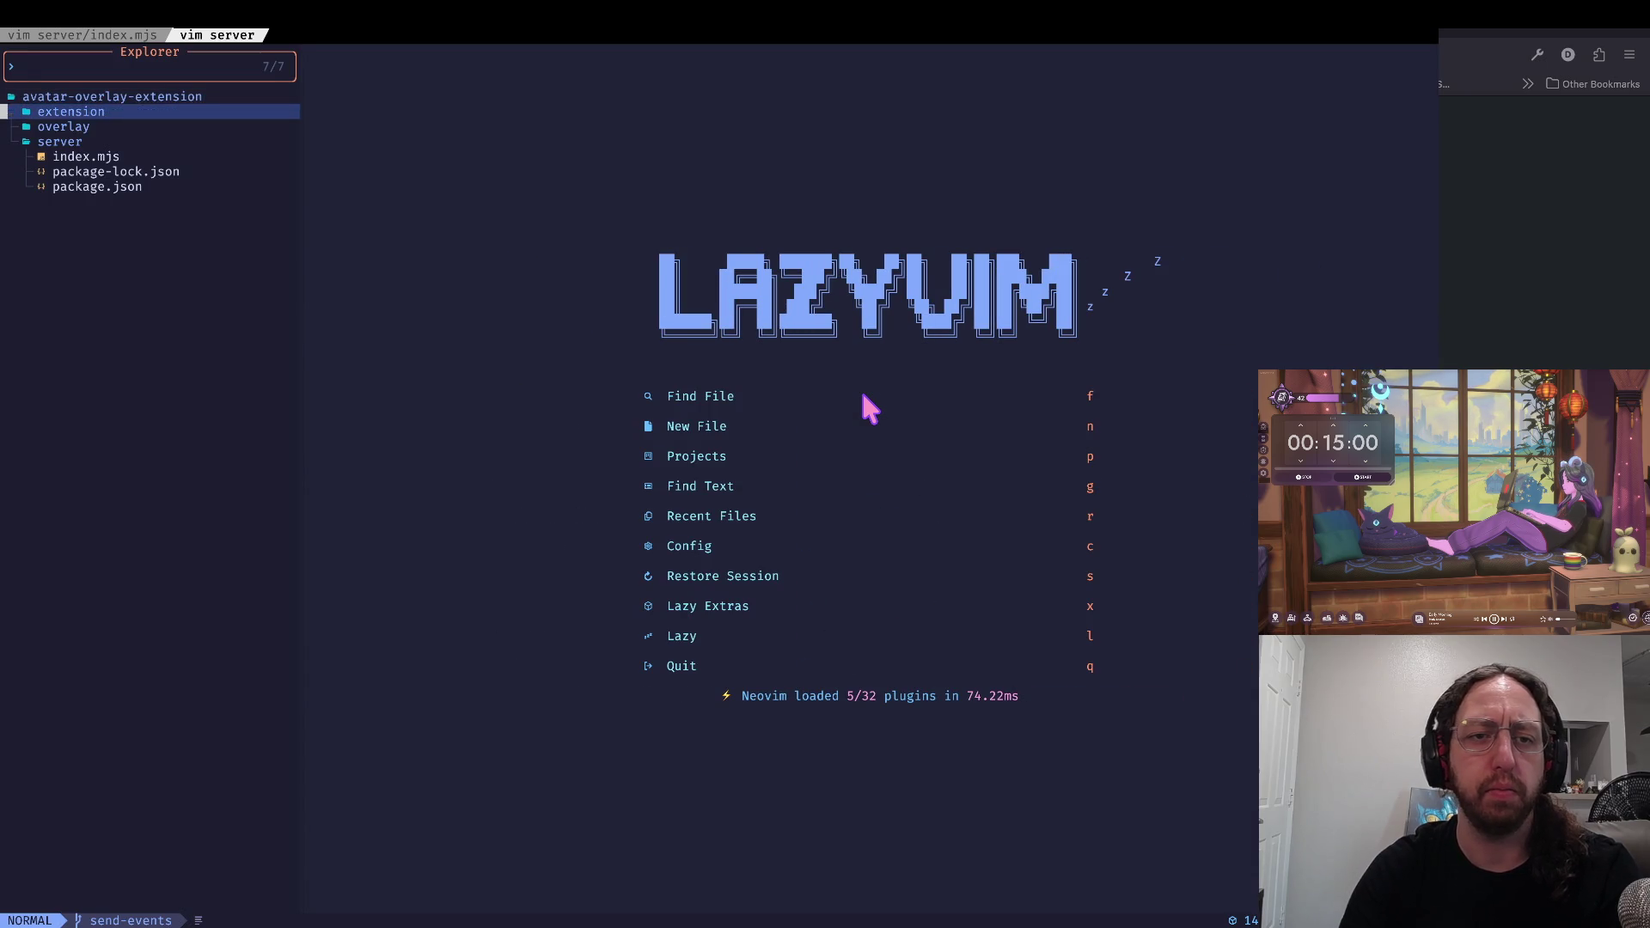
key("Return")
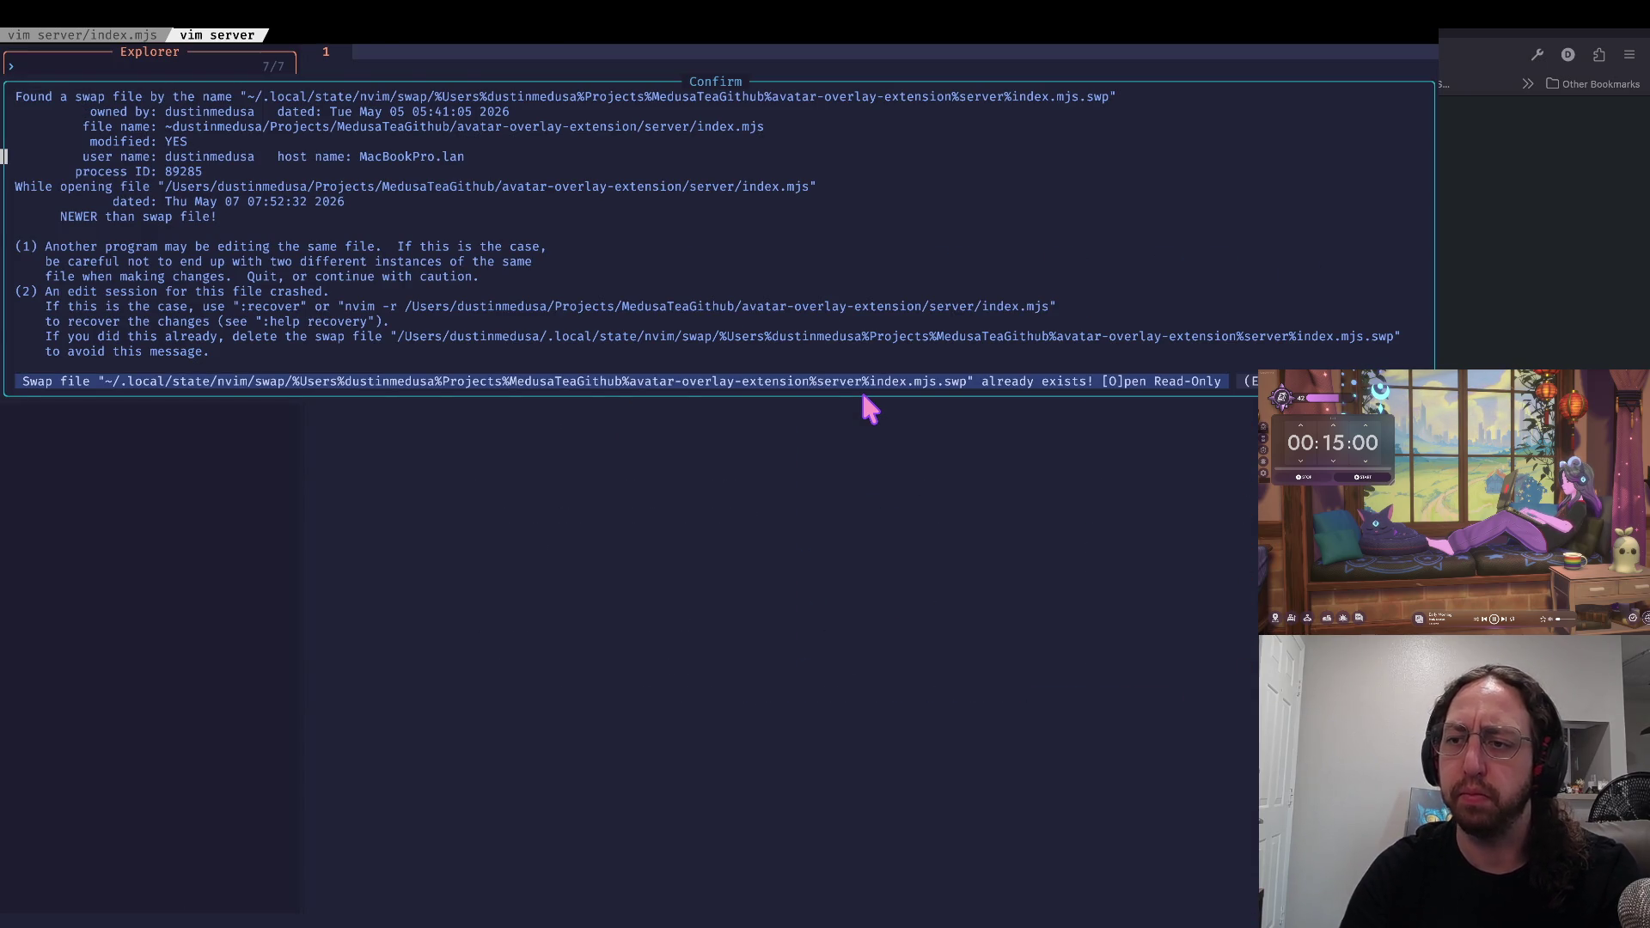
type("rj:q")
key("Return")
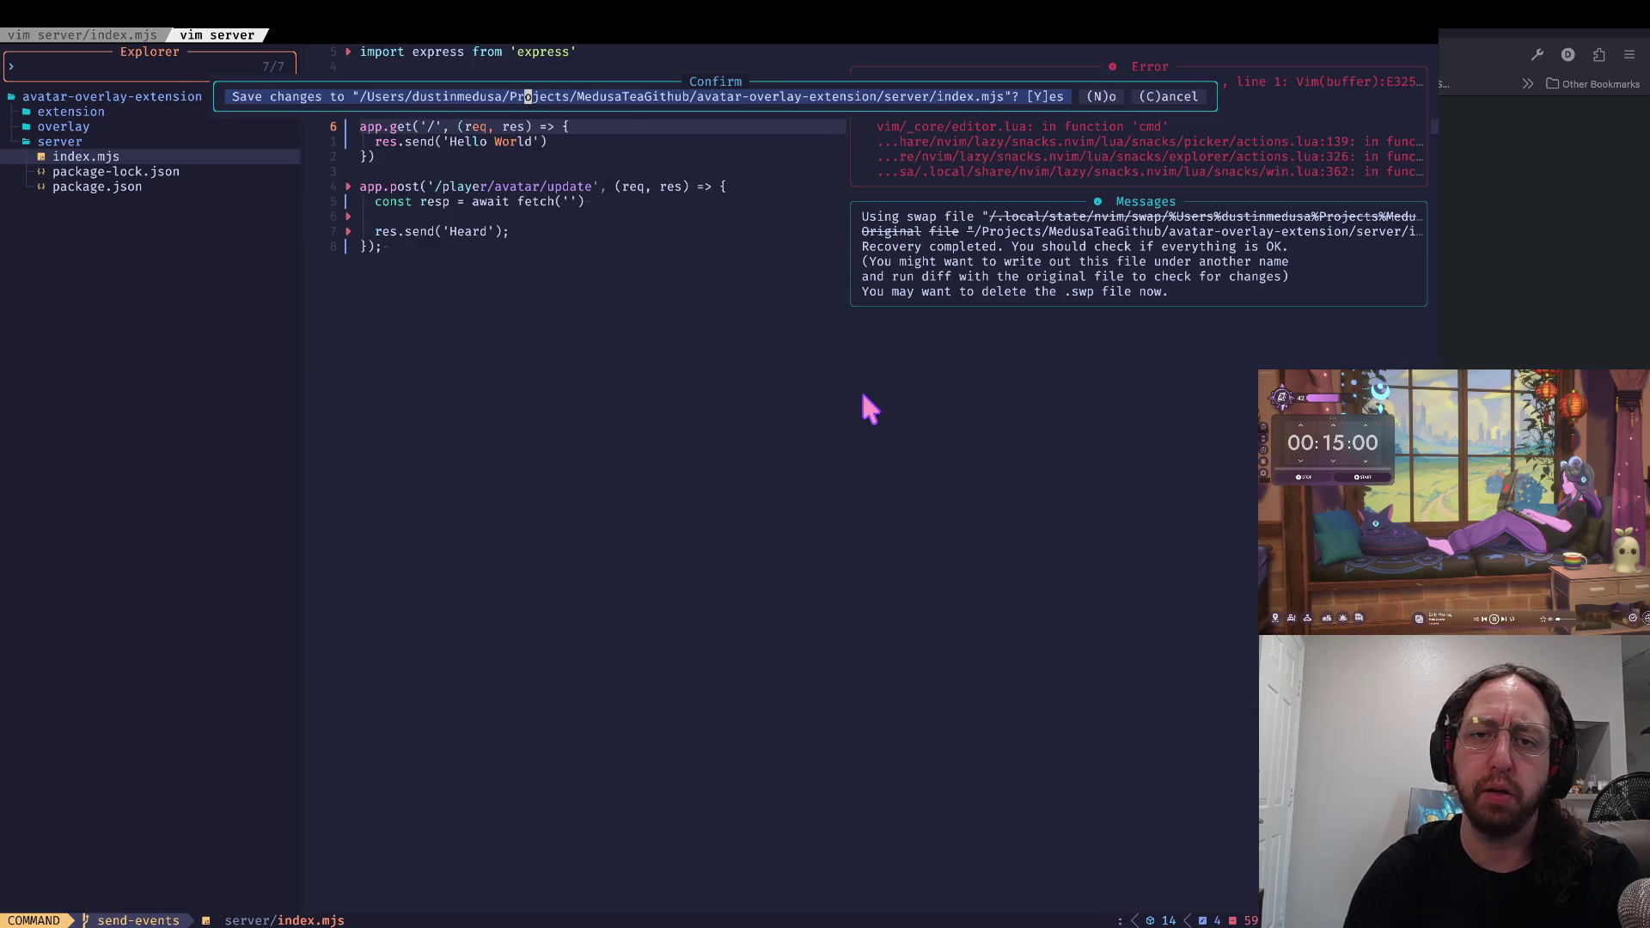
Step: Check git status and the index.mjs diff, then discard the recovered changes with 'co .'
type("ygst")
key("Return")
type("gd")
key("Return")
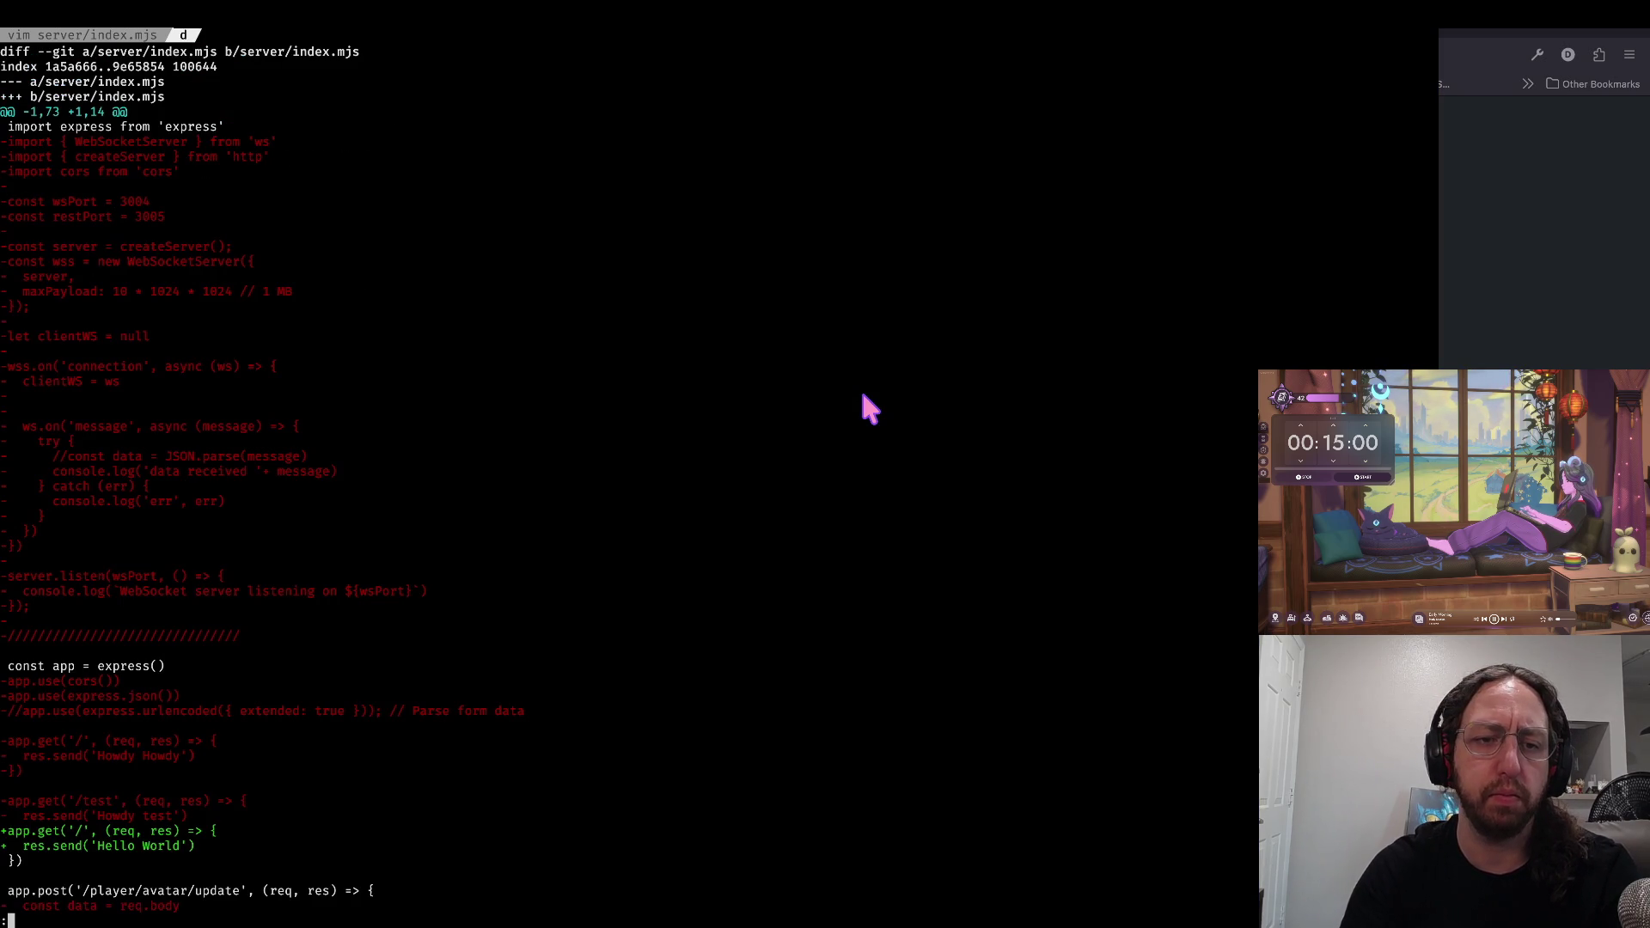
key("space")
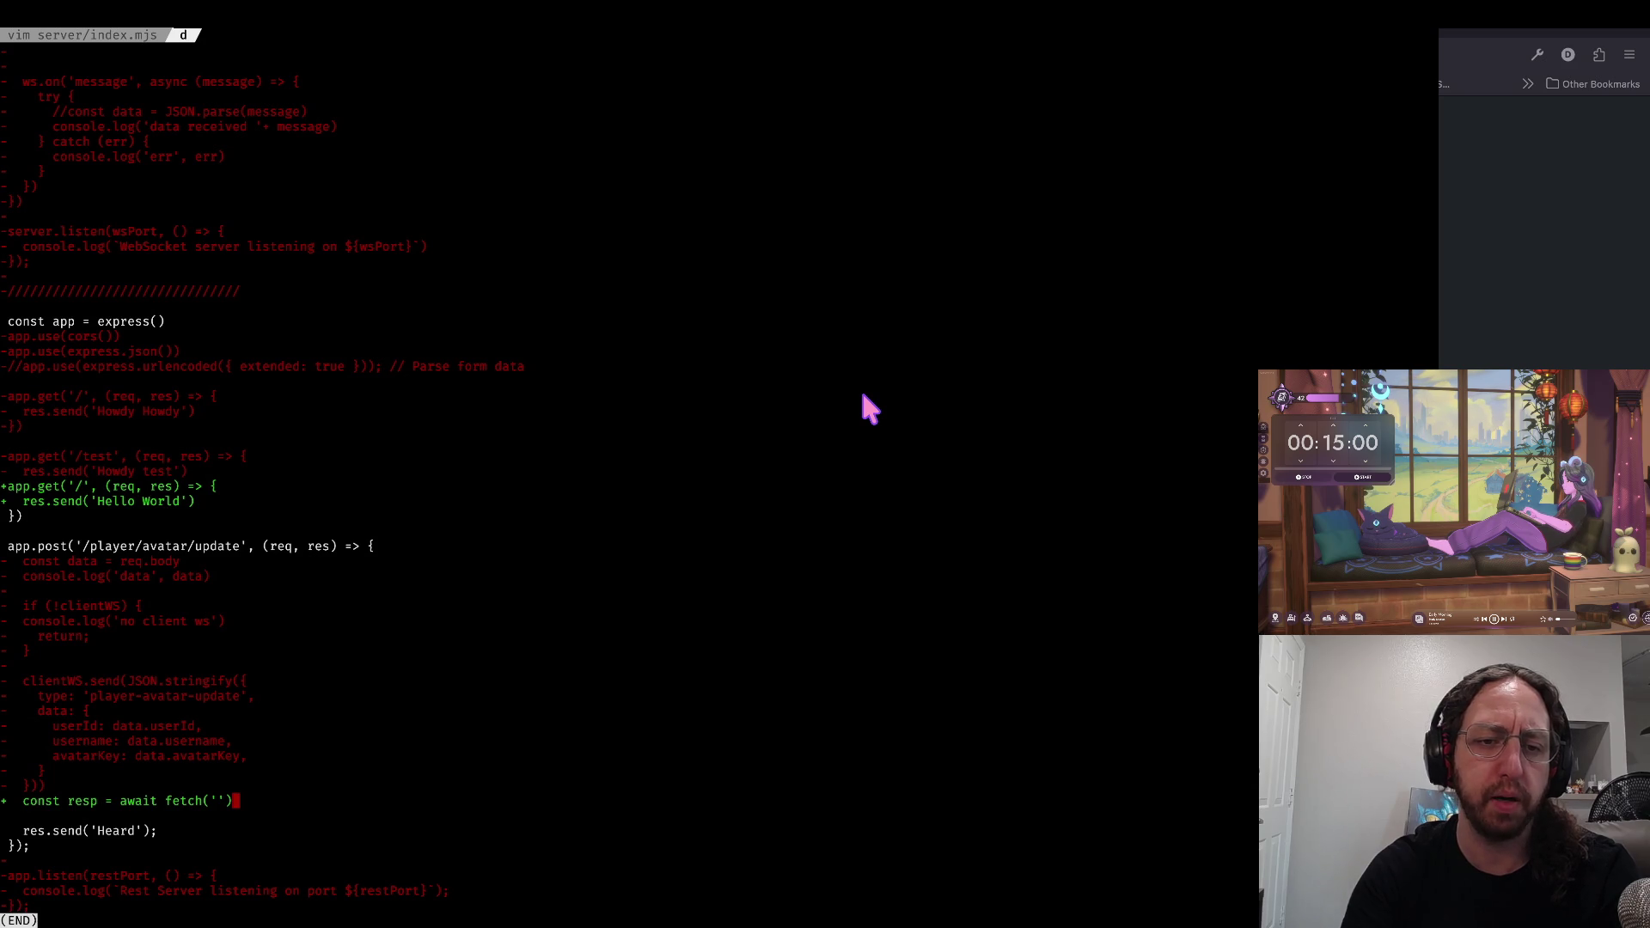
type("qc")
key("Return")
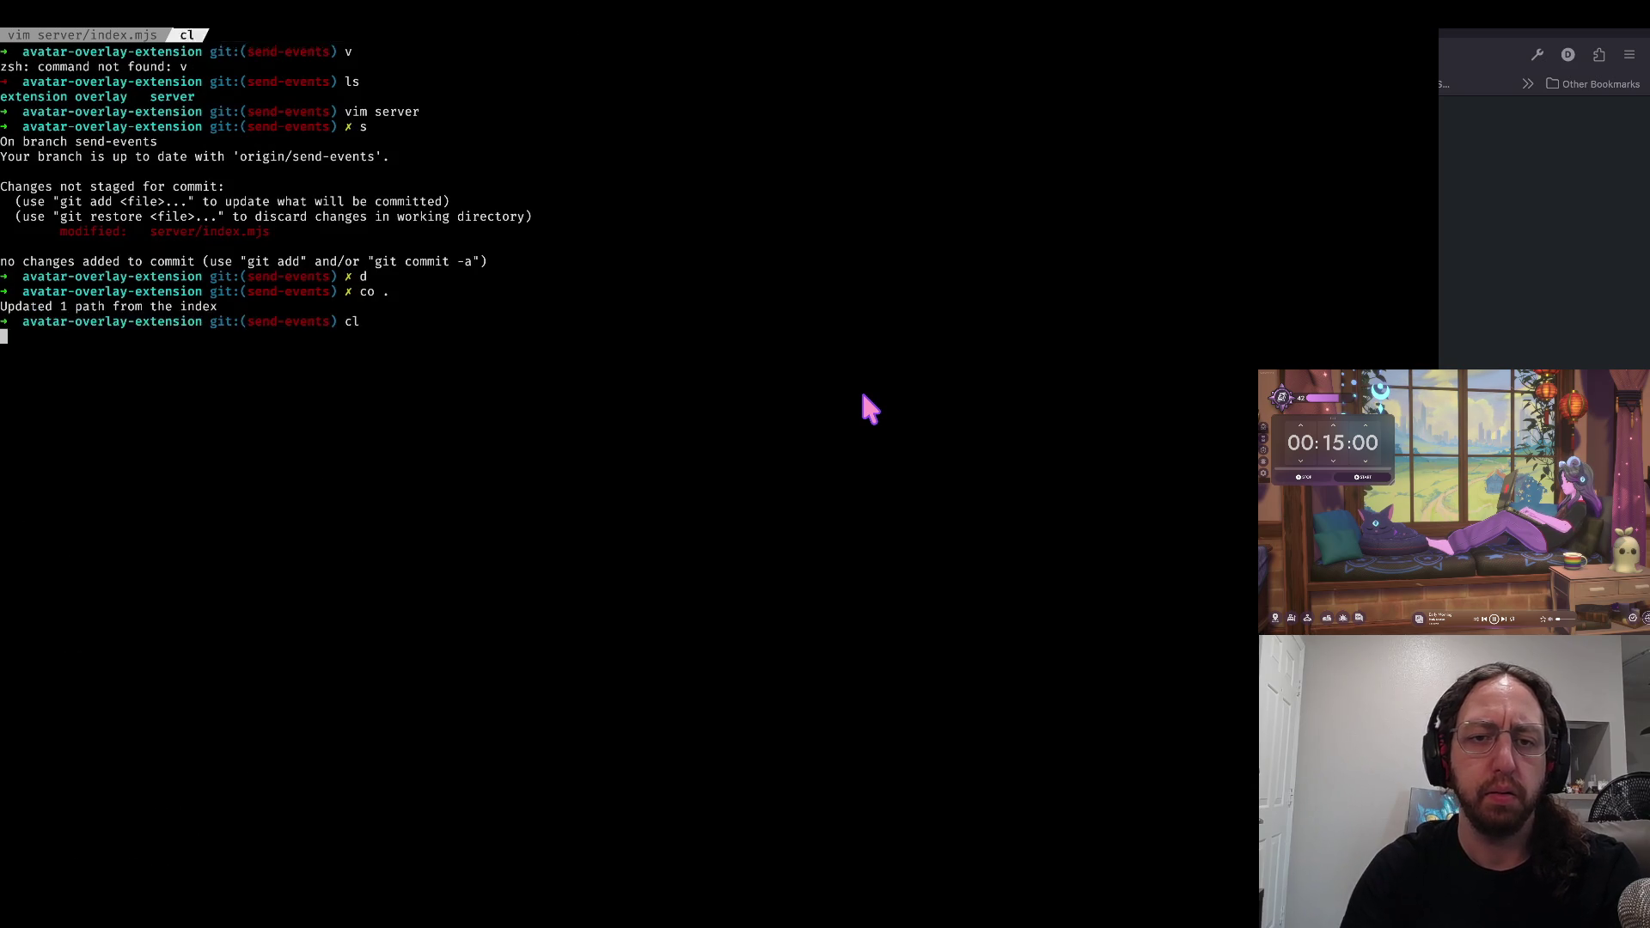
key("ctrl+l")
Step: Reopen server/index.mjs with a terminal split below holding two equal-width panes
type("erver/index.mjs")
key("Return")
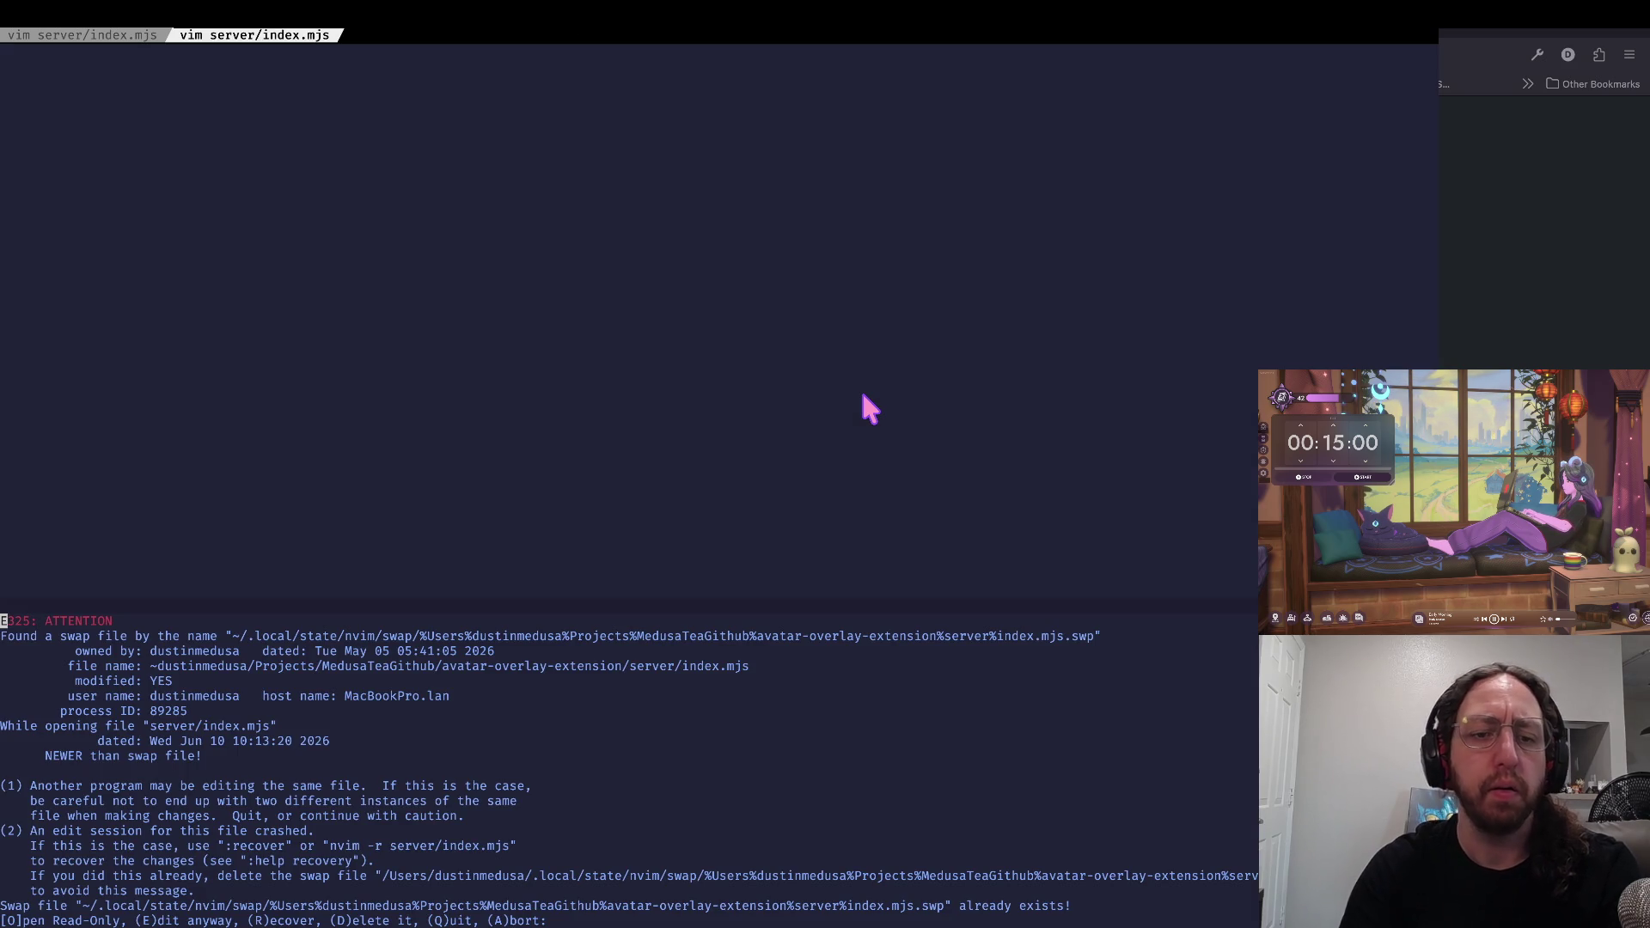
key("e")
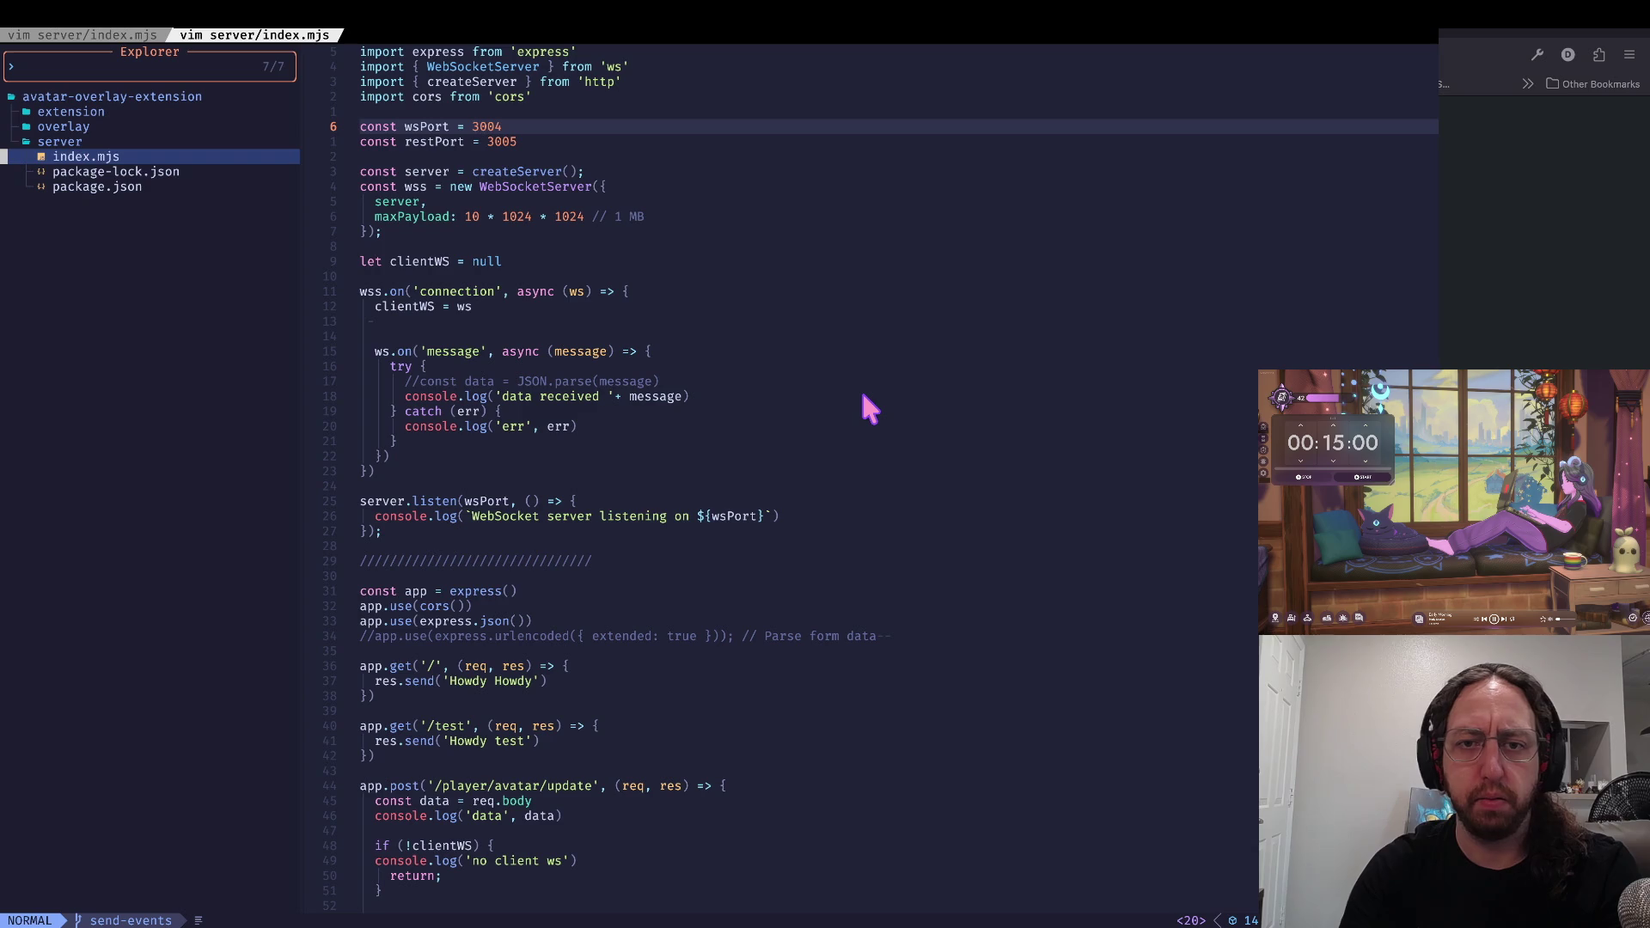
key("ctrl+backslash")
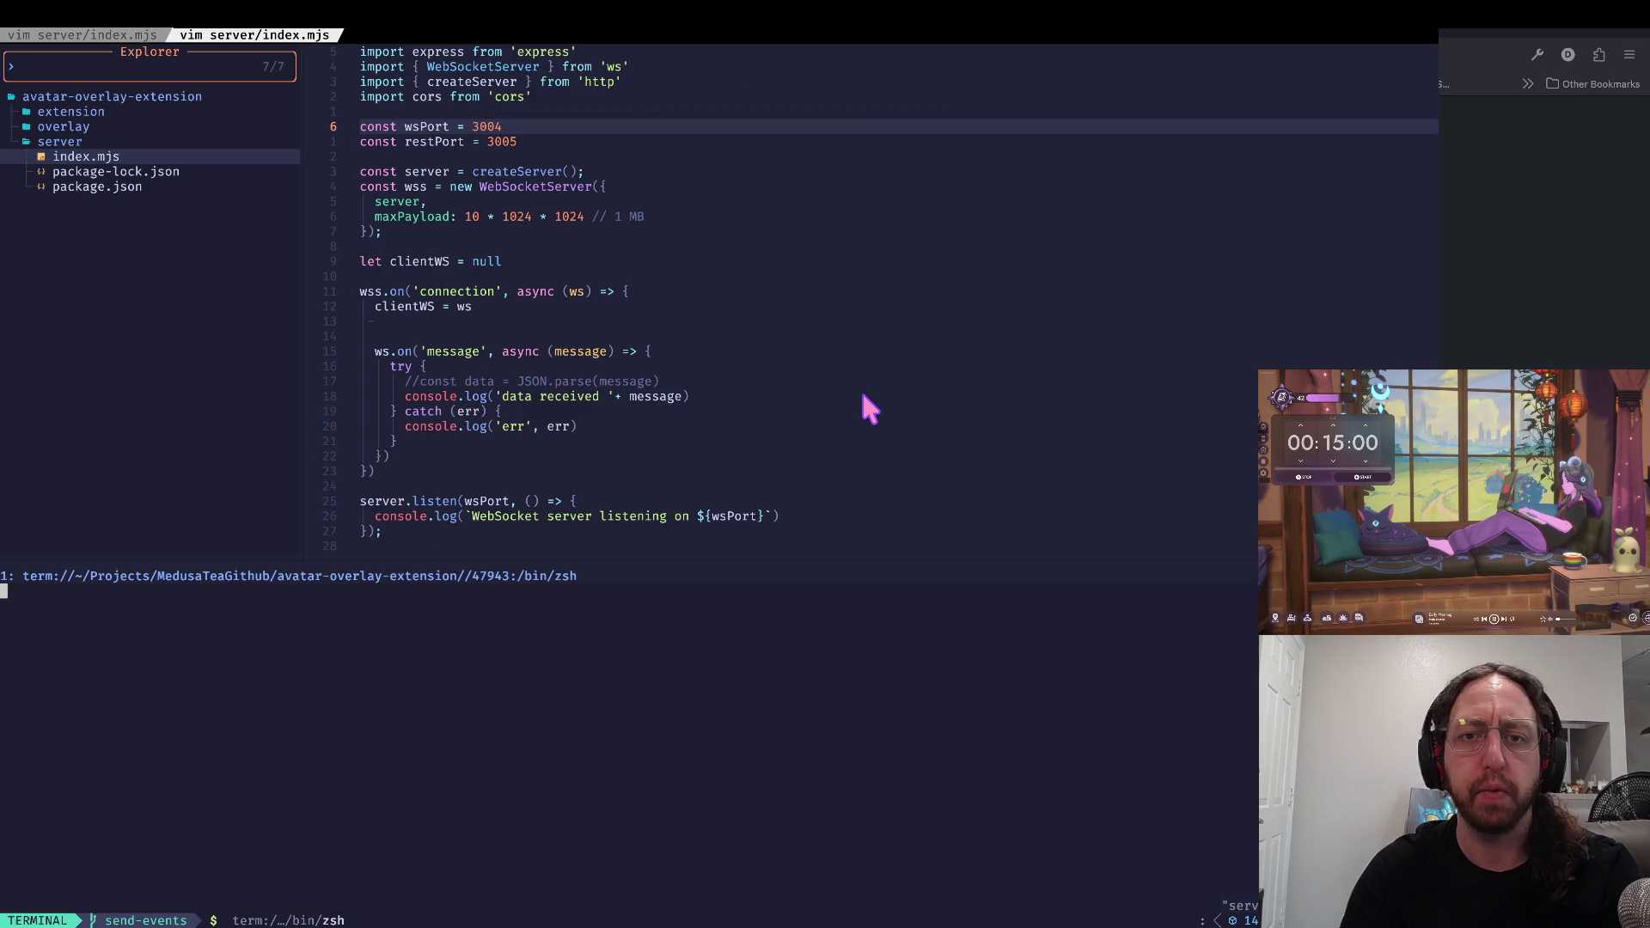
left_click(979, 241)
key("ctrl+x")
key("space")
key("e")
key("ctrl+w")
key("l")
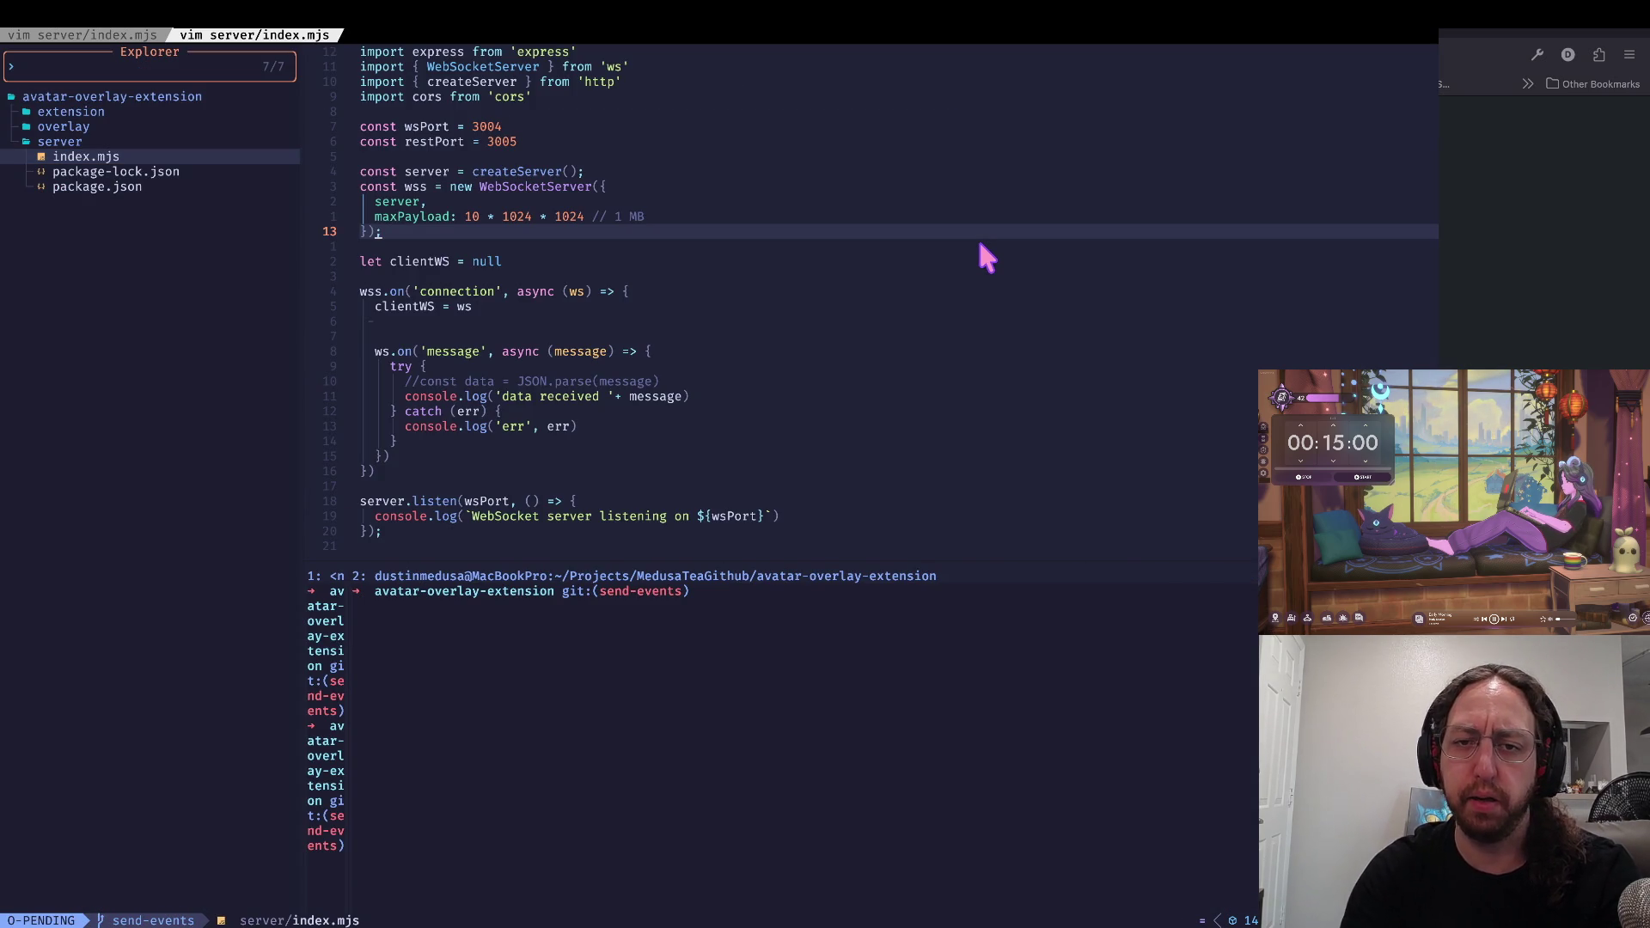
key("=")
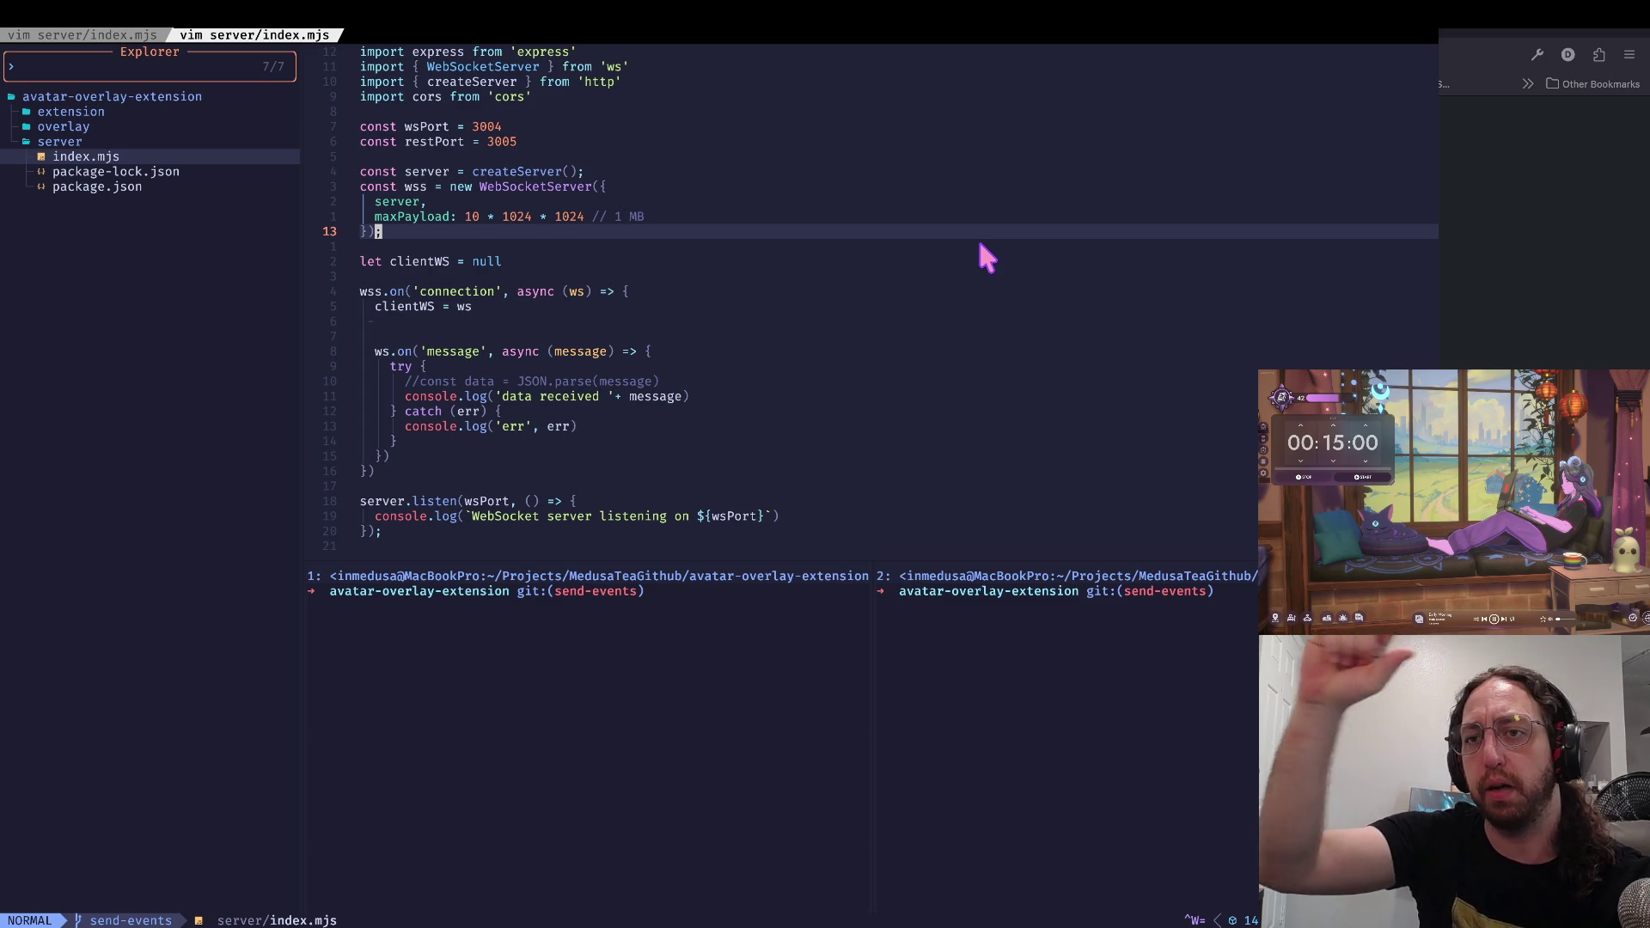
key("super+Tab")
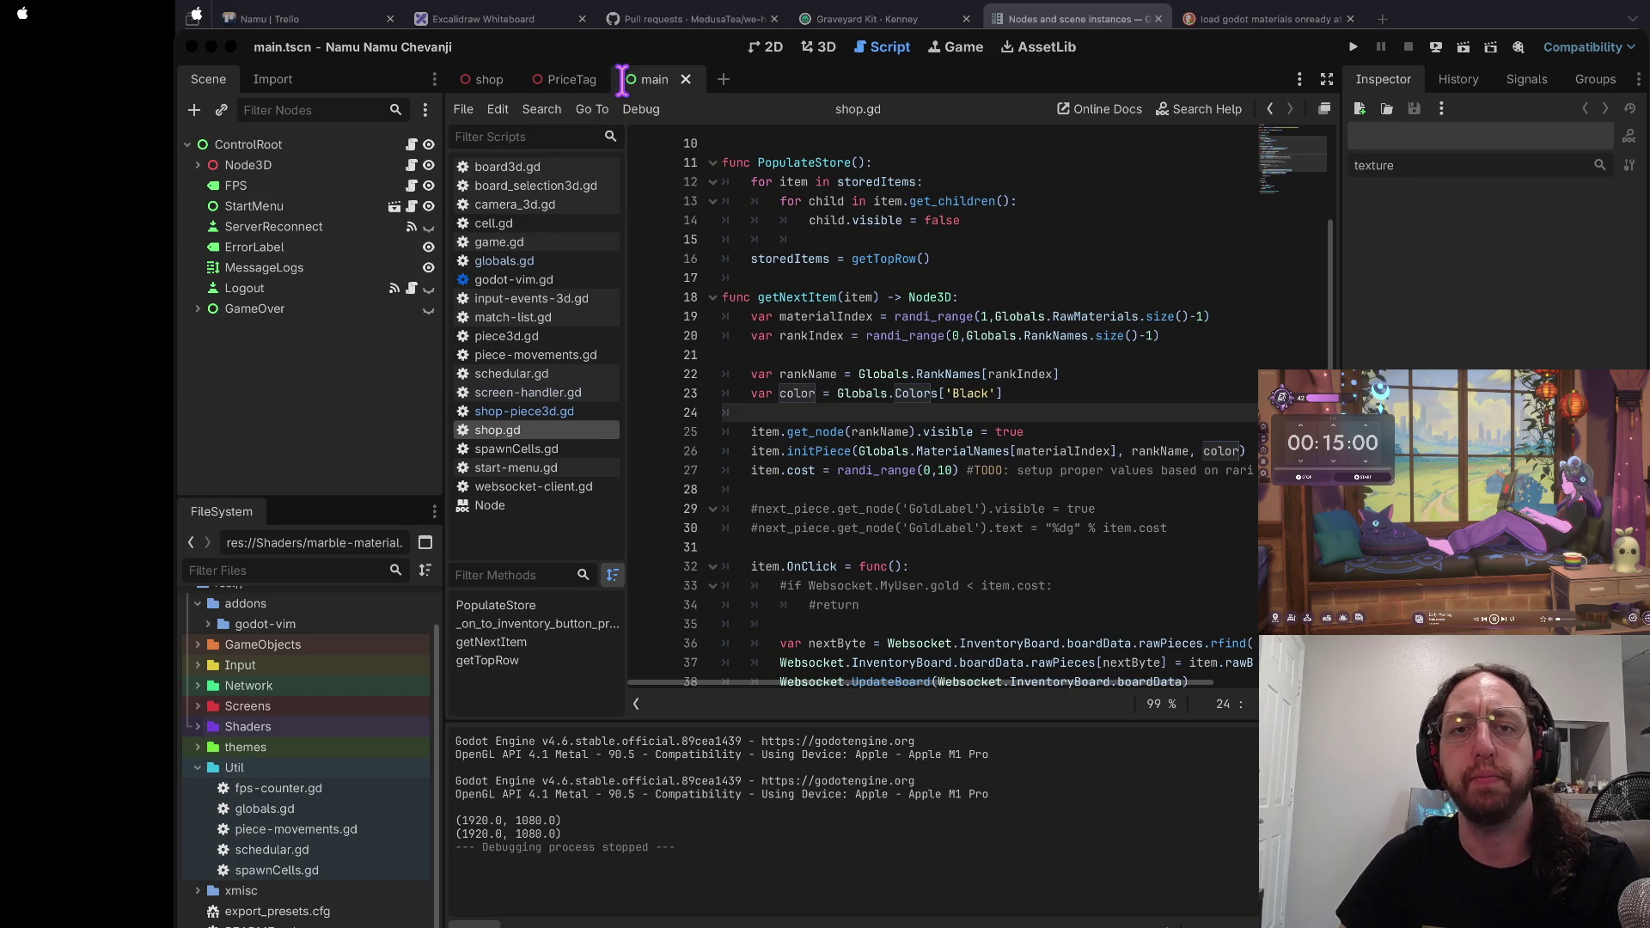
Step: Bring Firefox forward and load the streamer's Twitch channel URL in a new tab
key("super+Tab")
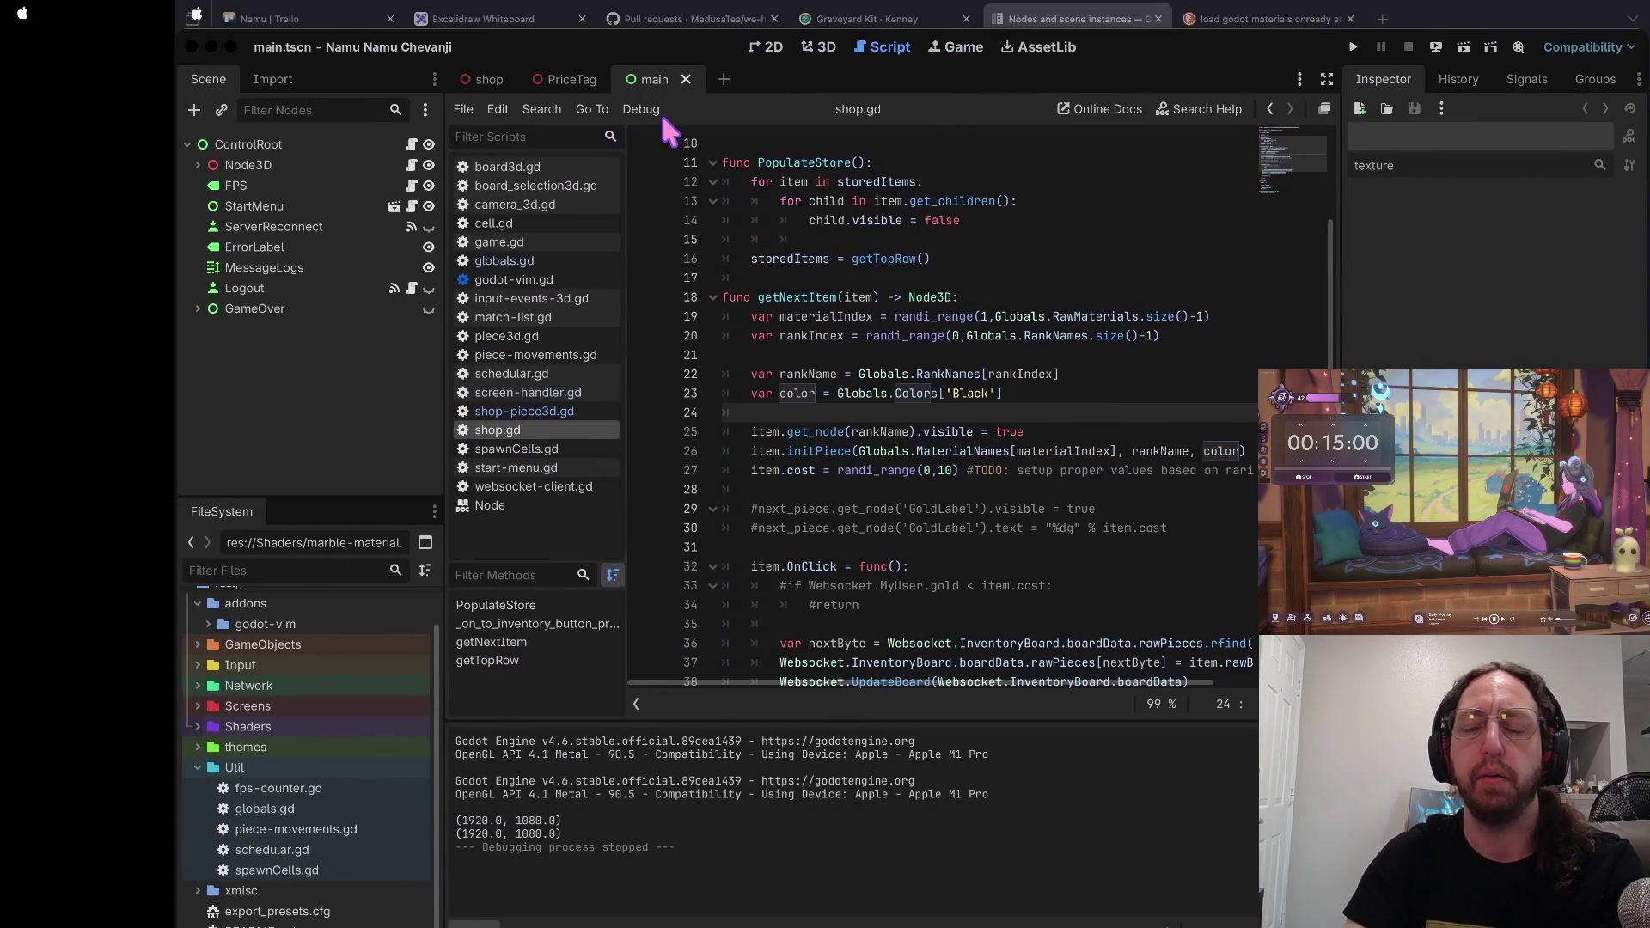
key("super+Tab")
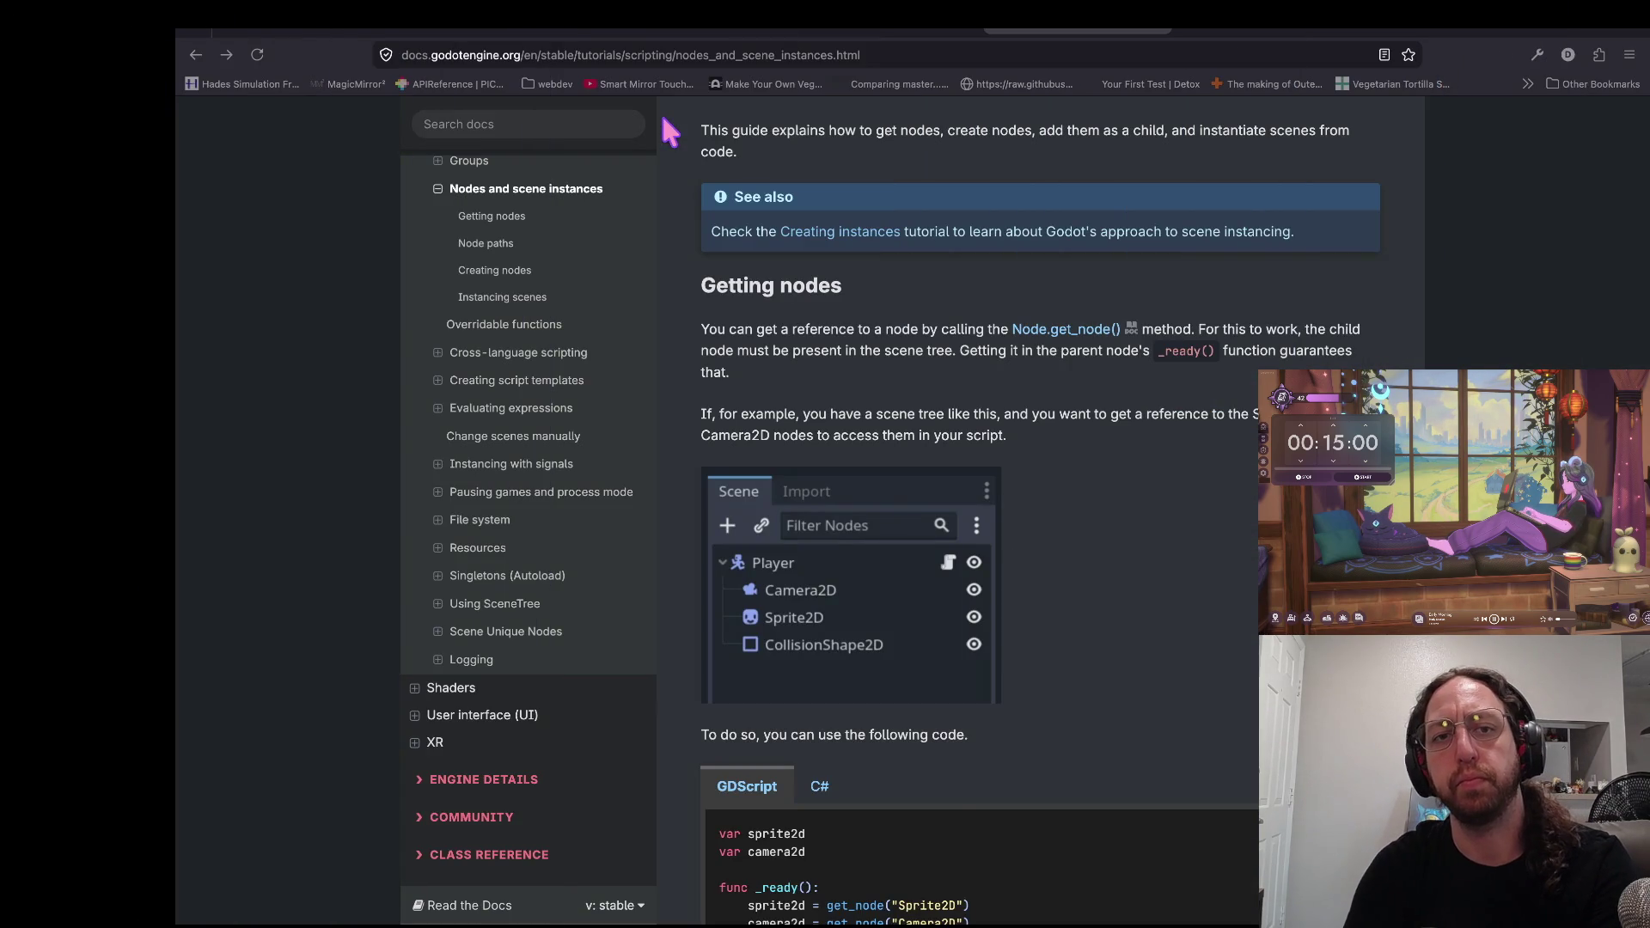
key("super+Tab")
key("super+Tab")
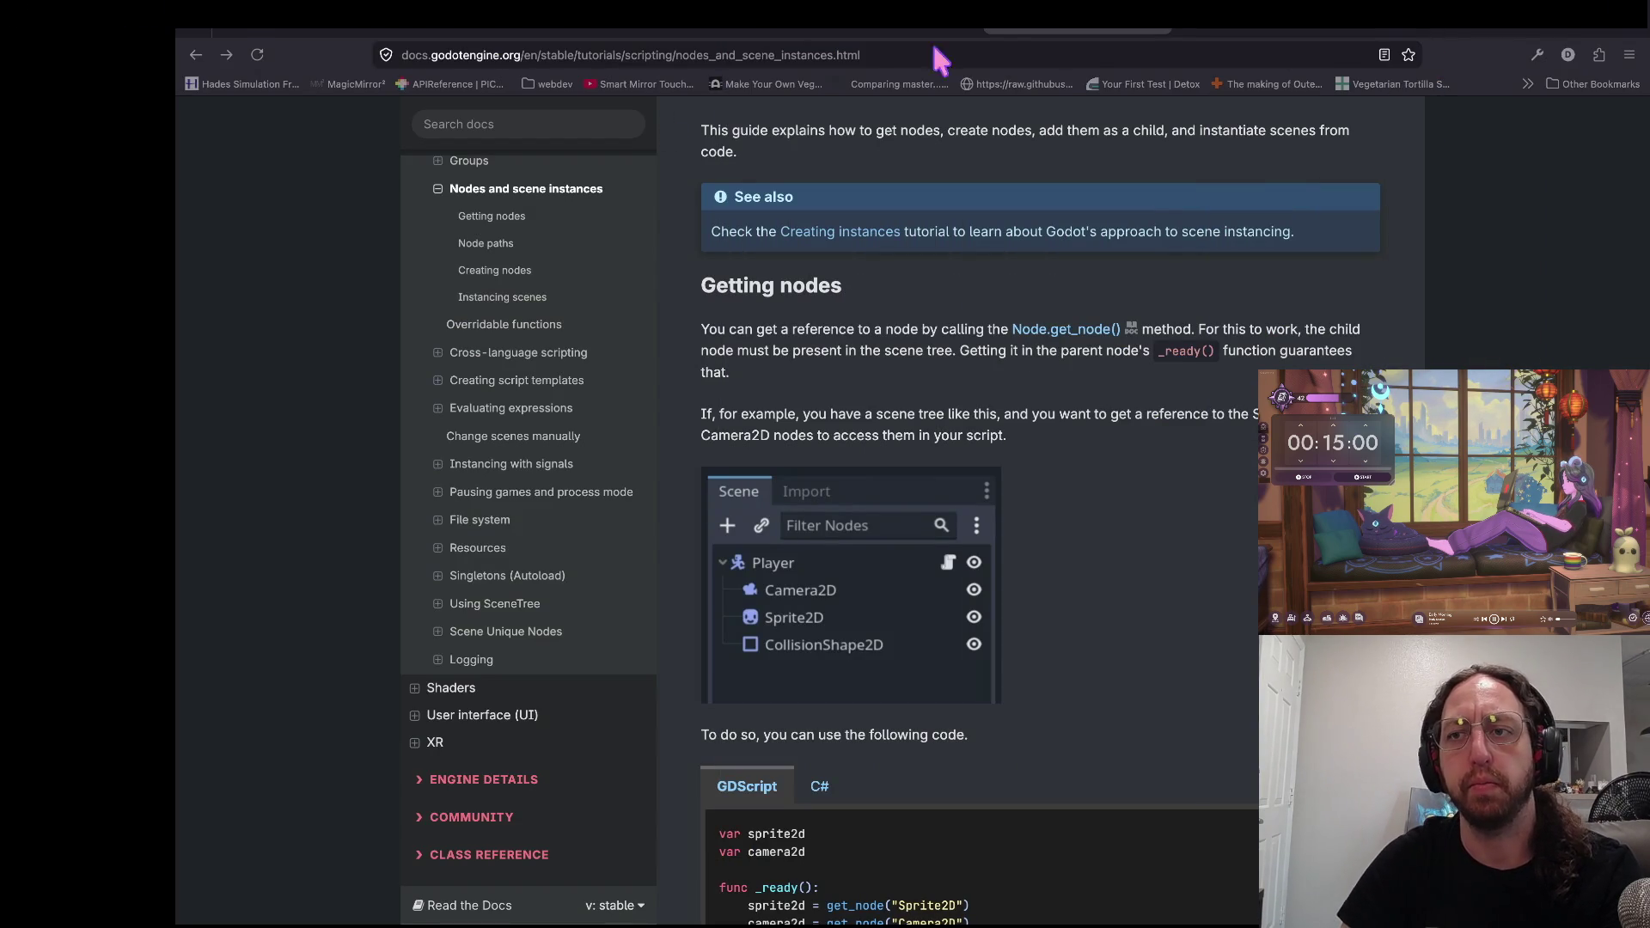
key("super+t")
type("twitch")
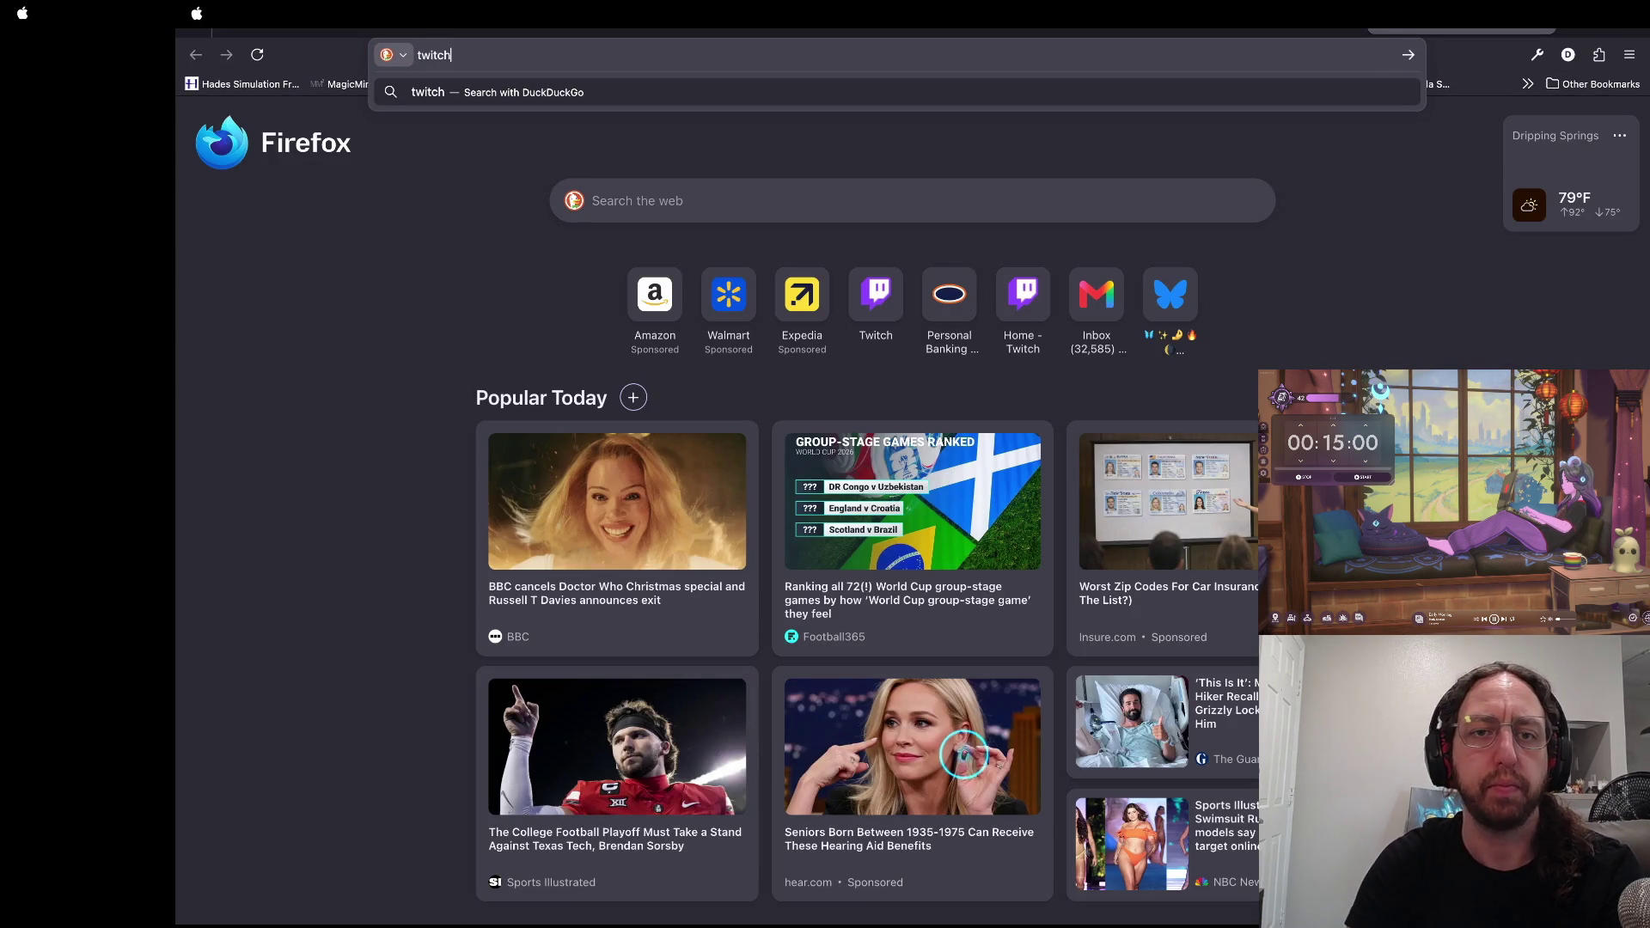
type(".tv/medu")
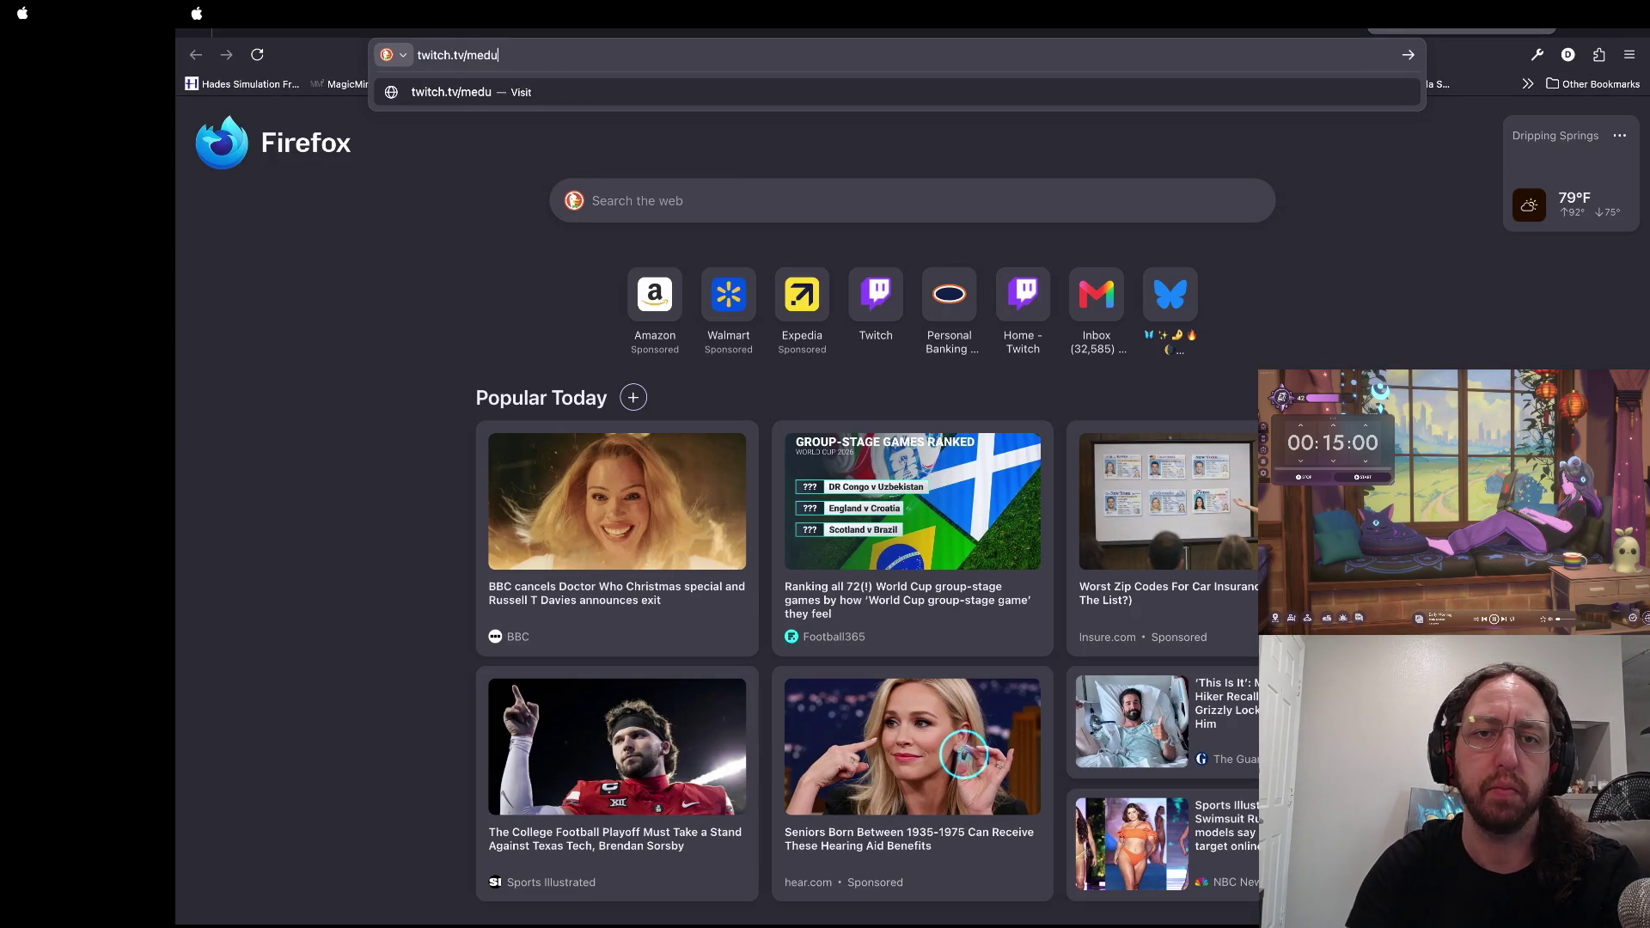
type("sateadustin")
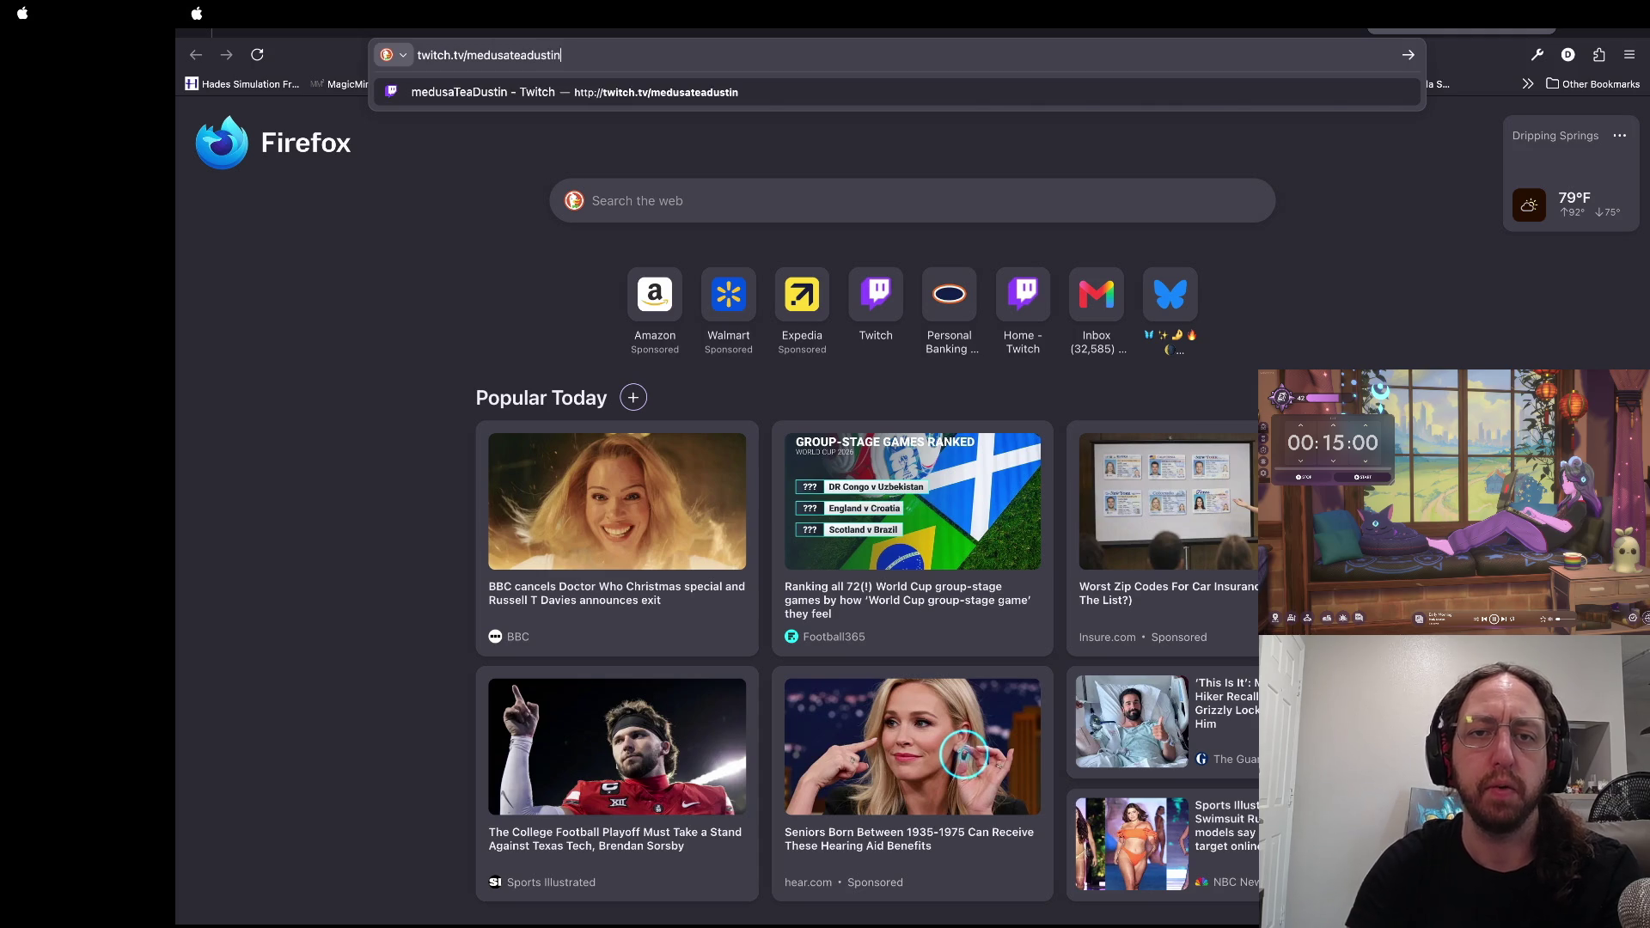
key("Return")
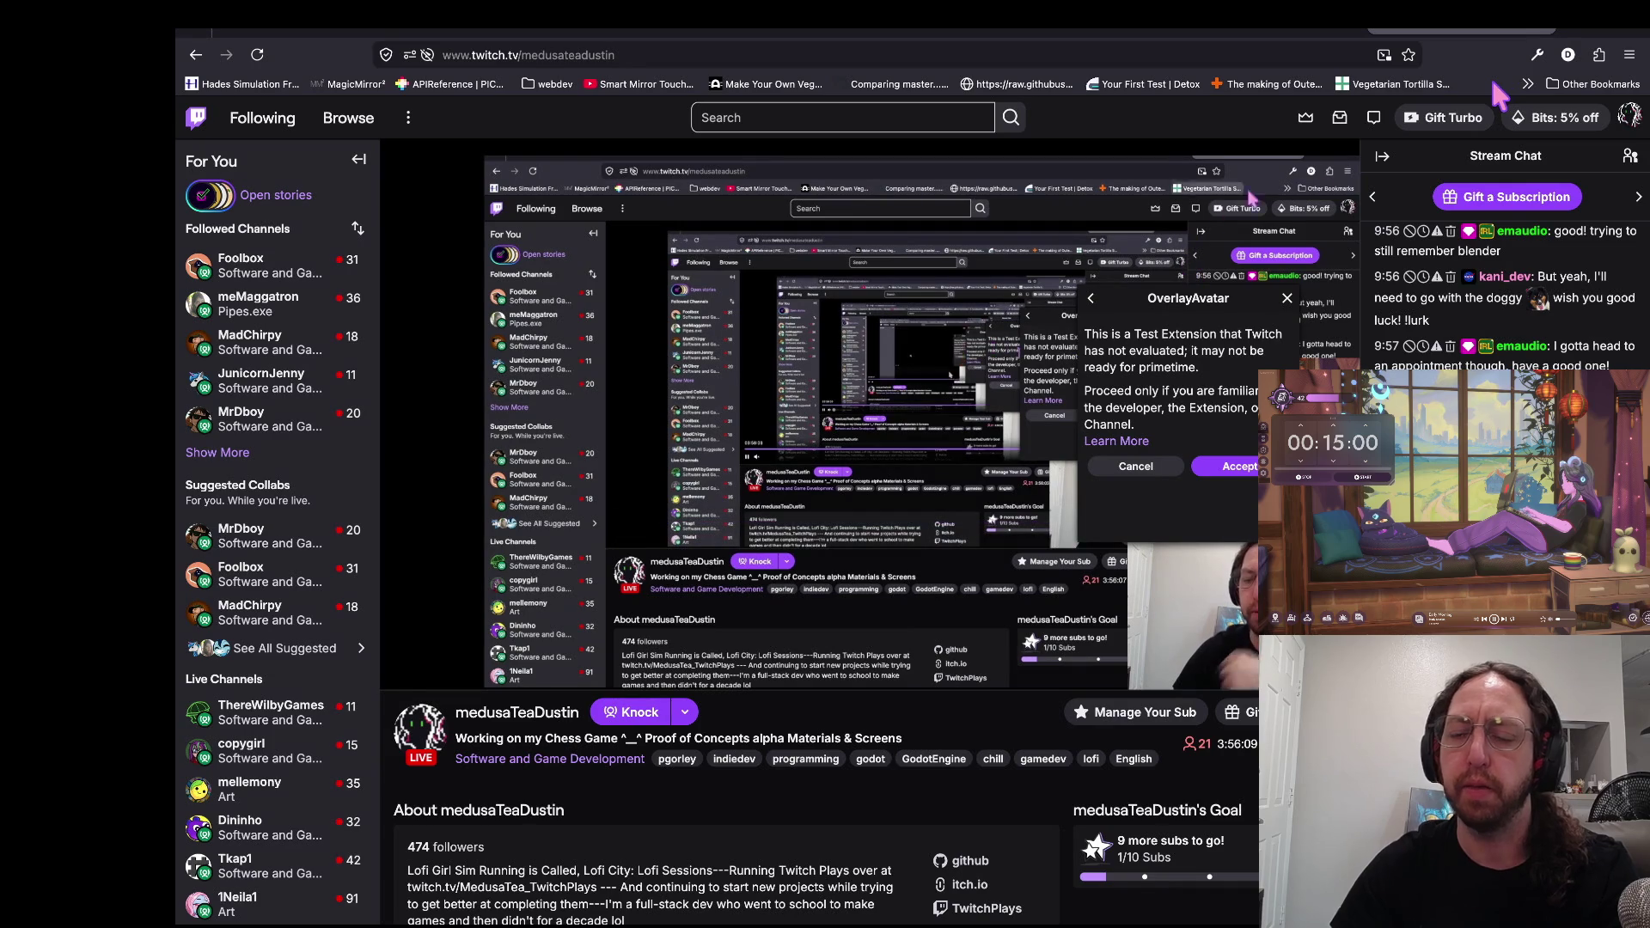
Step: Accept the OverlayAvatar test-extension warning and read the Cross-Origin Request Blocked error for localhost:3005
left_click(1237, 468)
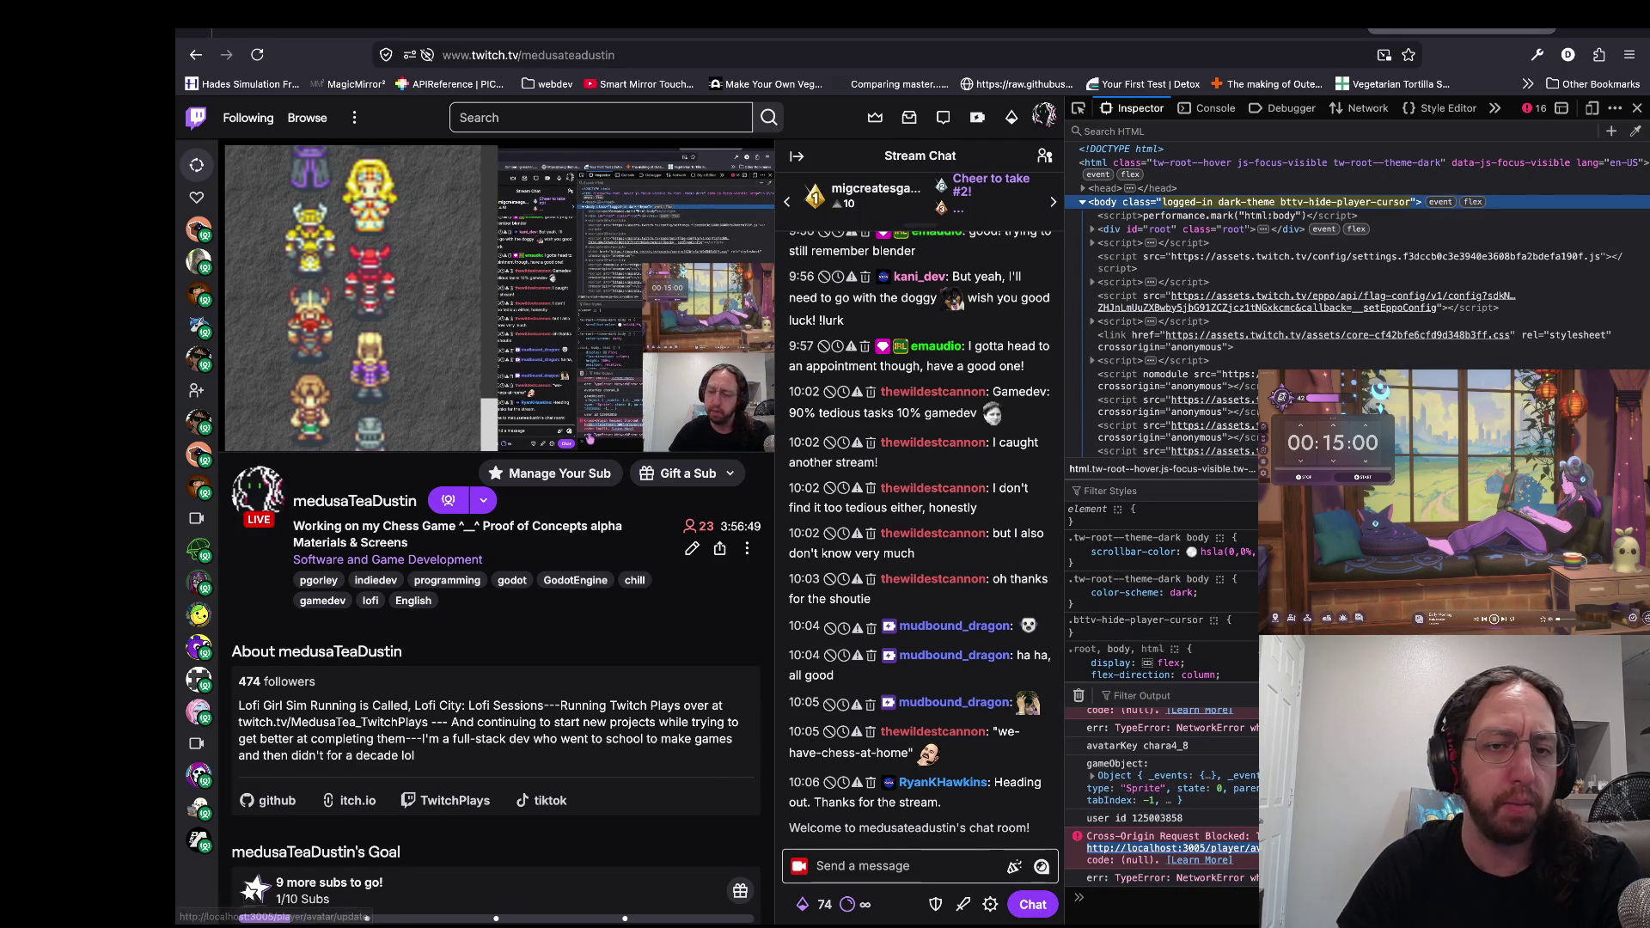
mouse_move(494, 434)
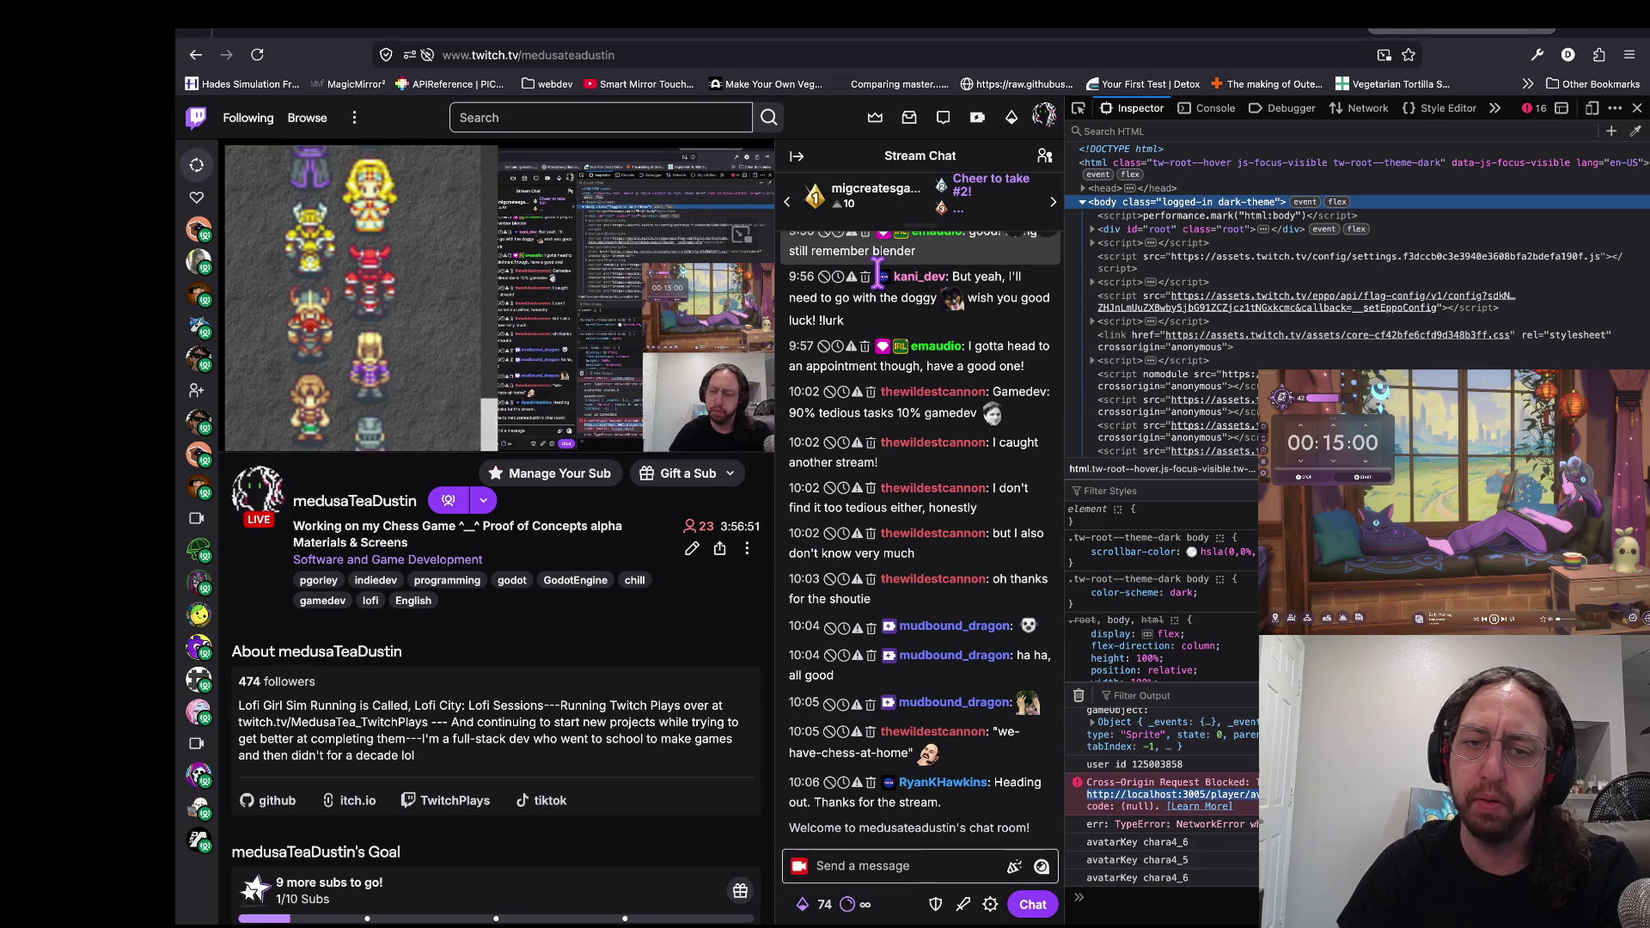
key("super+Tab")
Step: In the second terminal pane, change into the server folder and list its files
key("j")
key("j")
key("j")
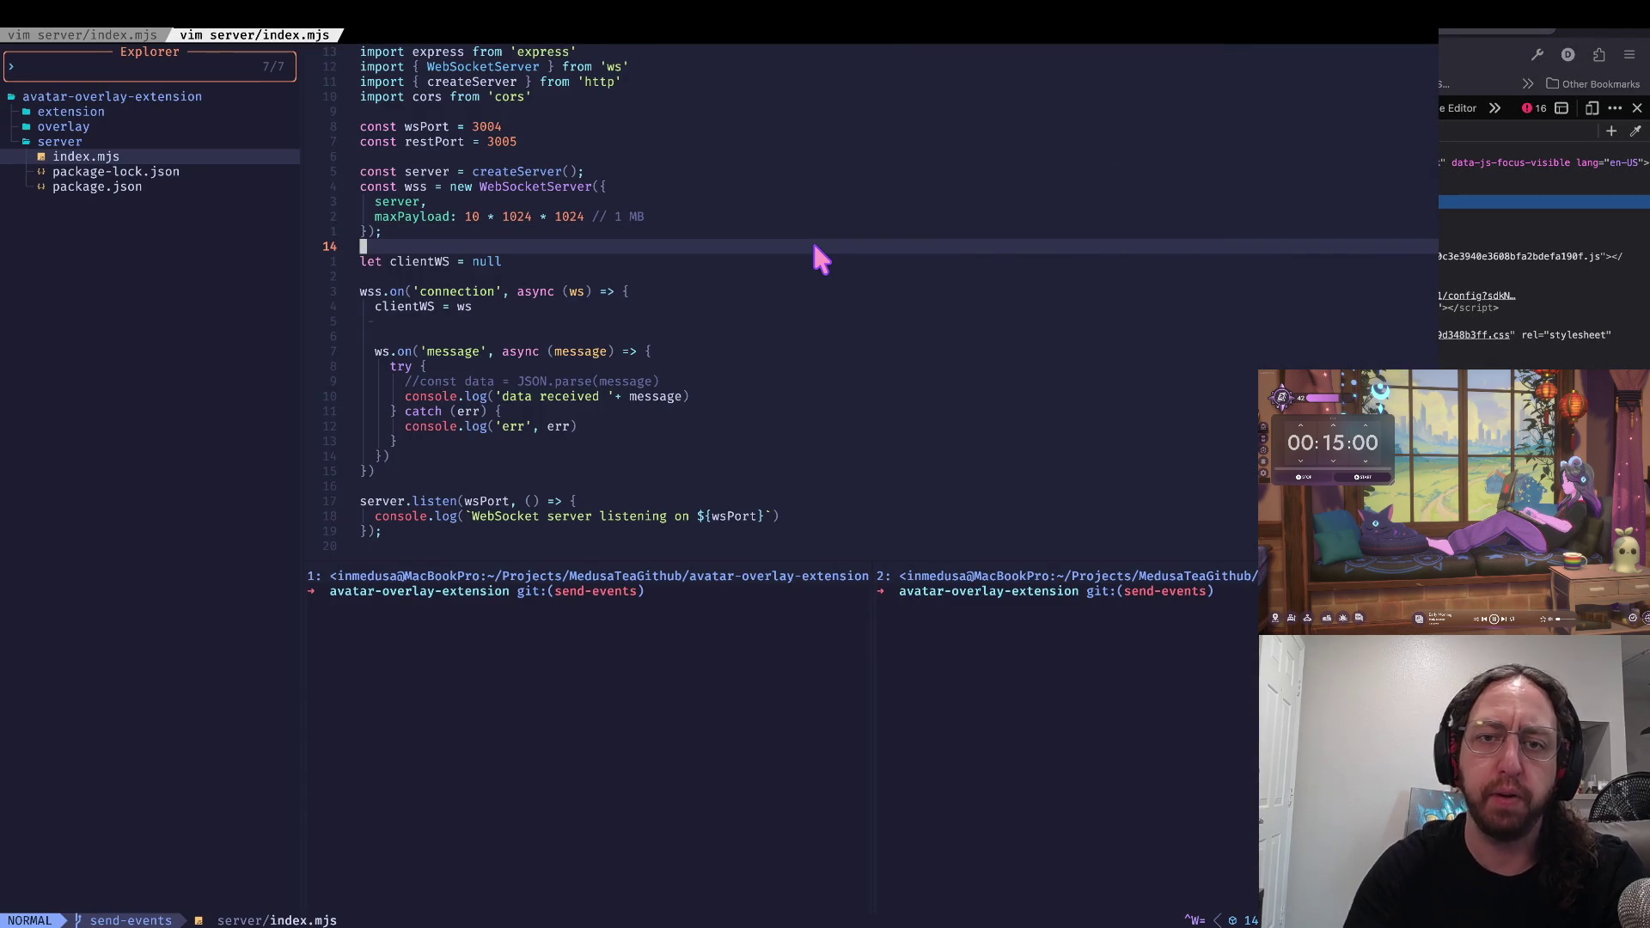
left_click(1224, 591)
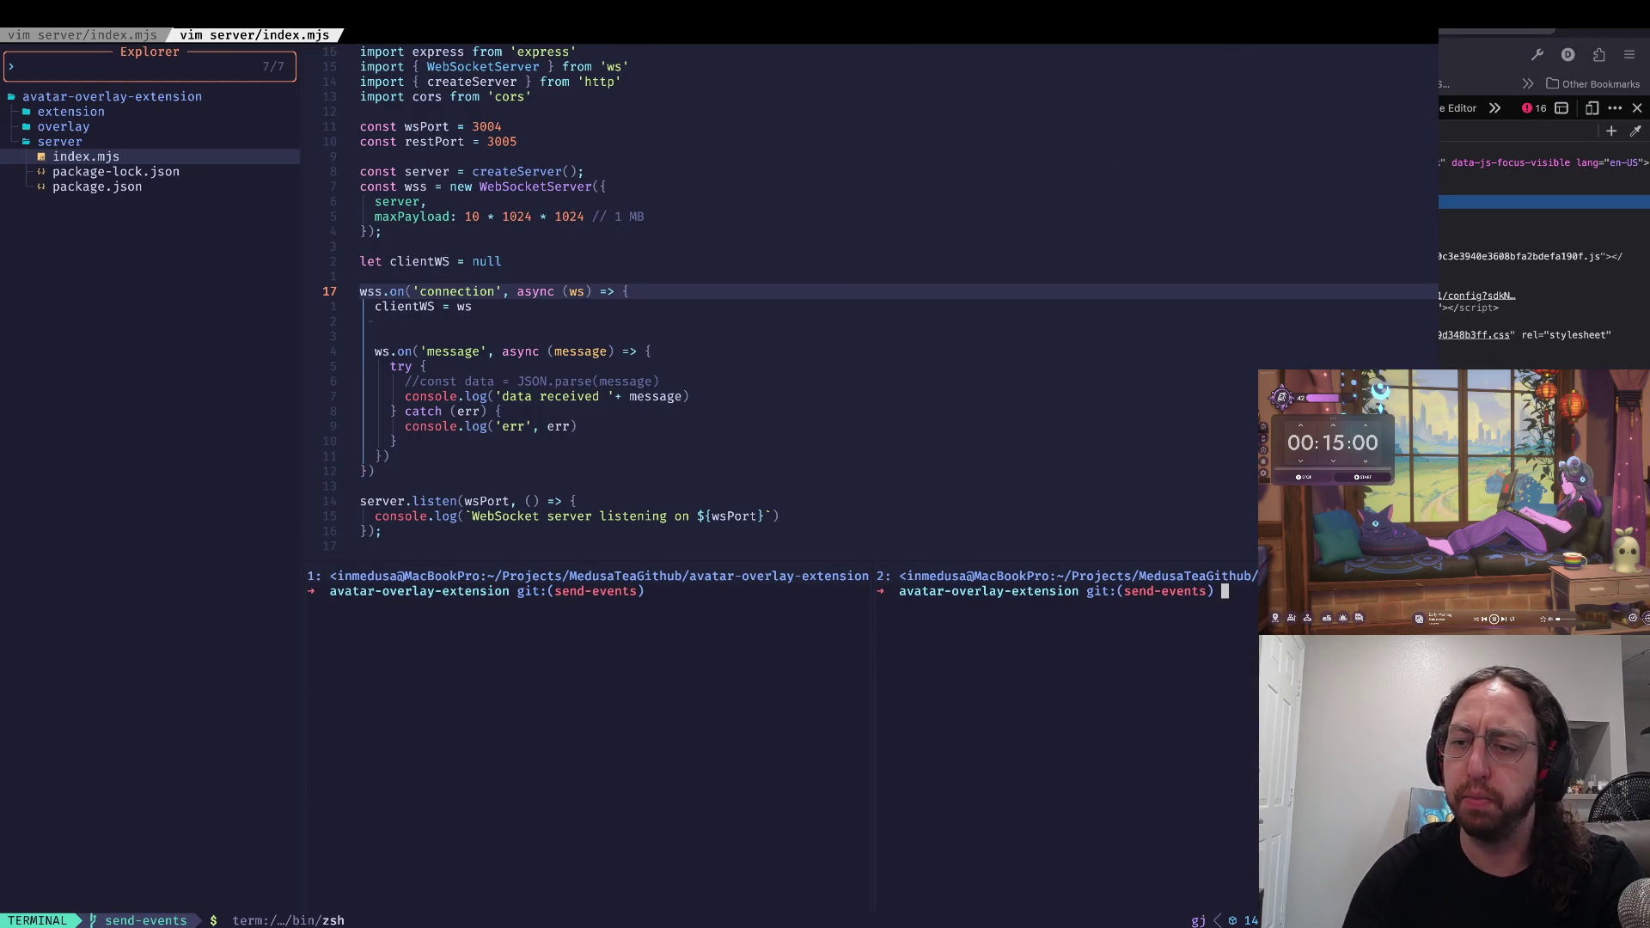
type("vp")
key("Return")
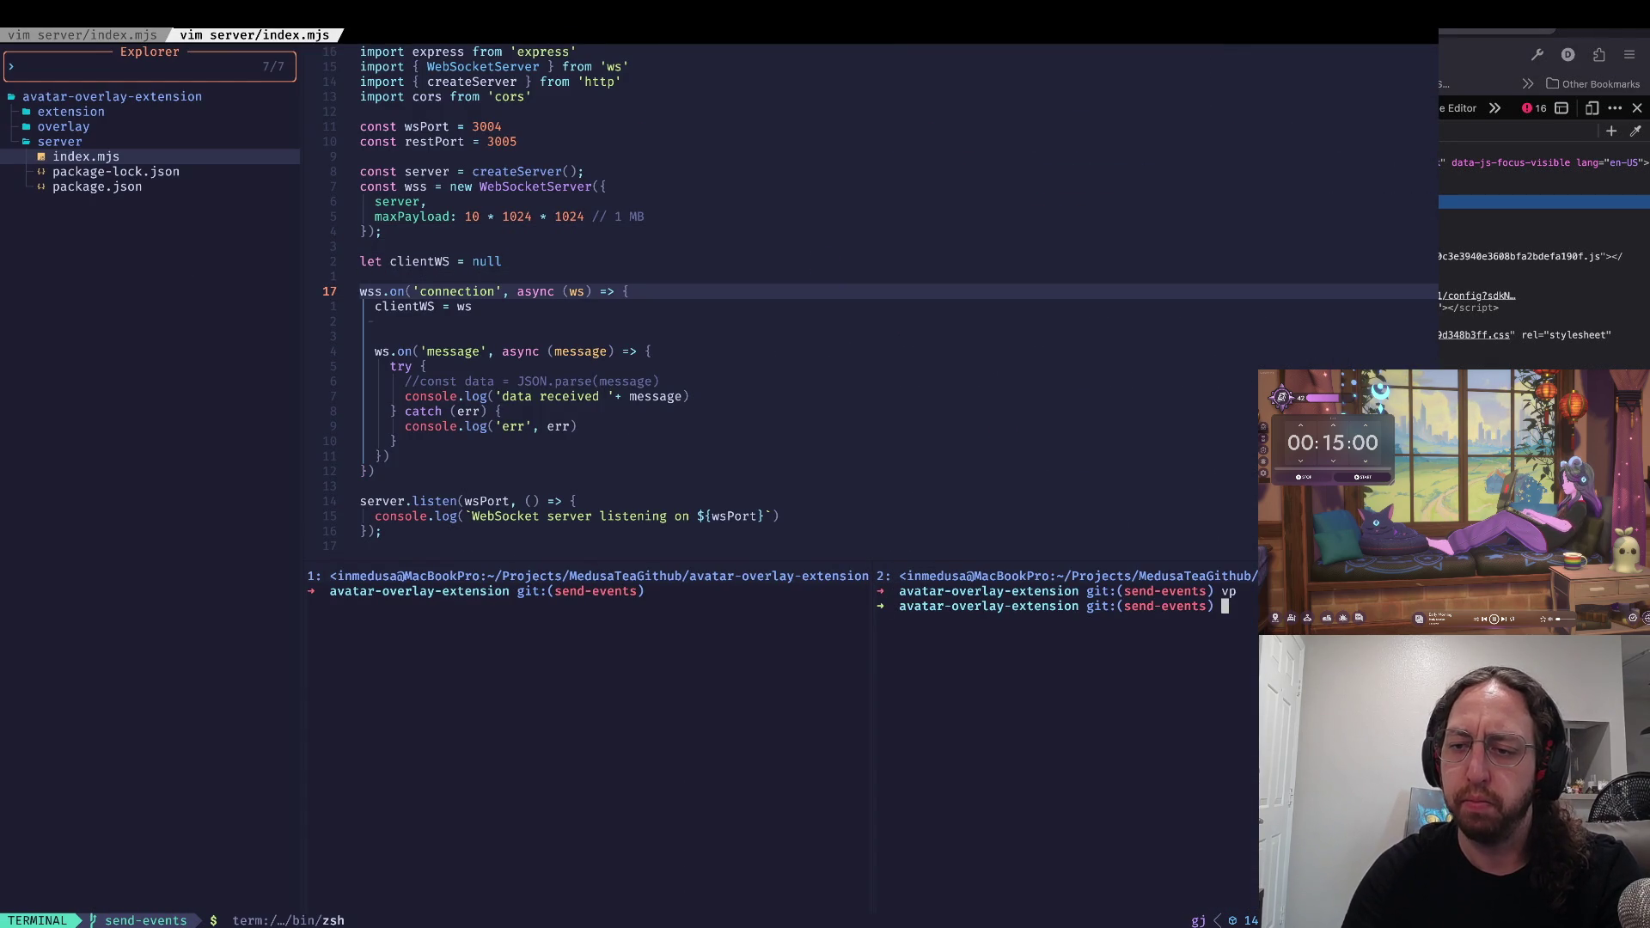
type("ls")
key("Return")
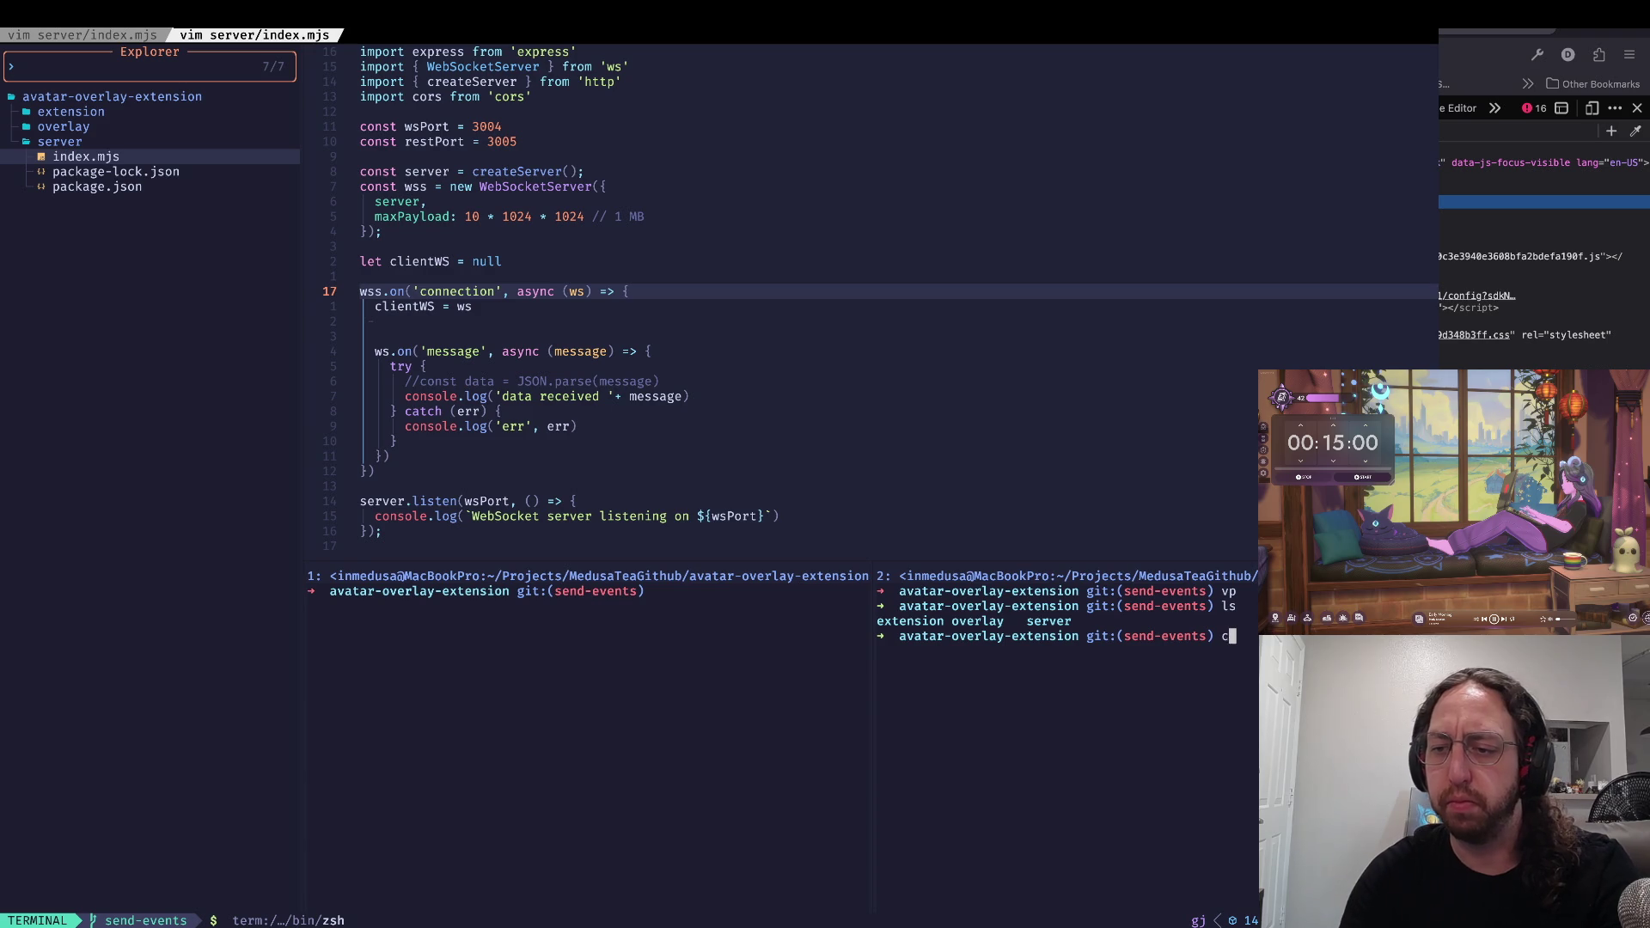
key("Return")
type("ls")
key("Return")
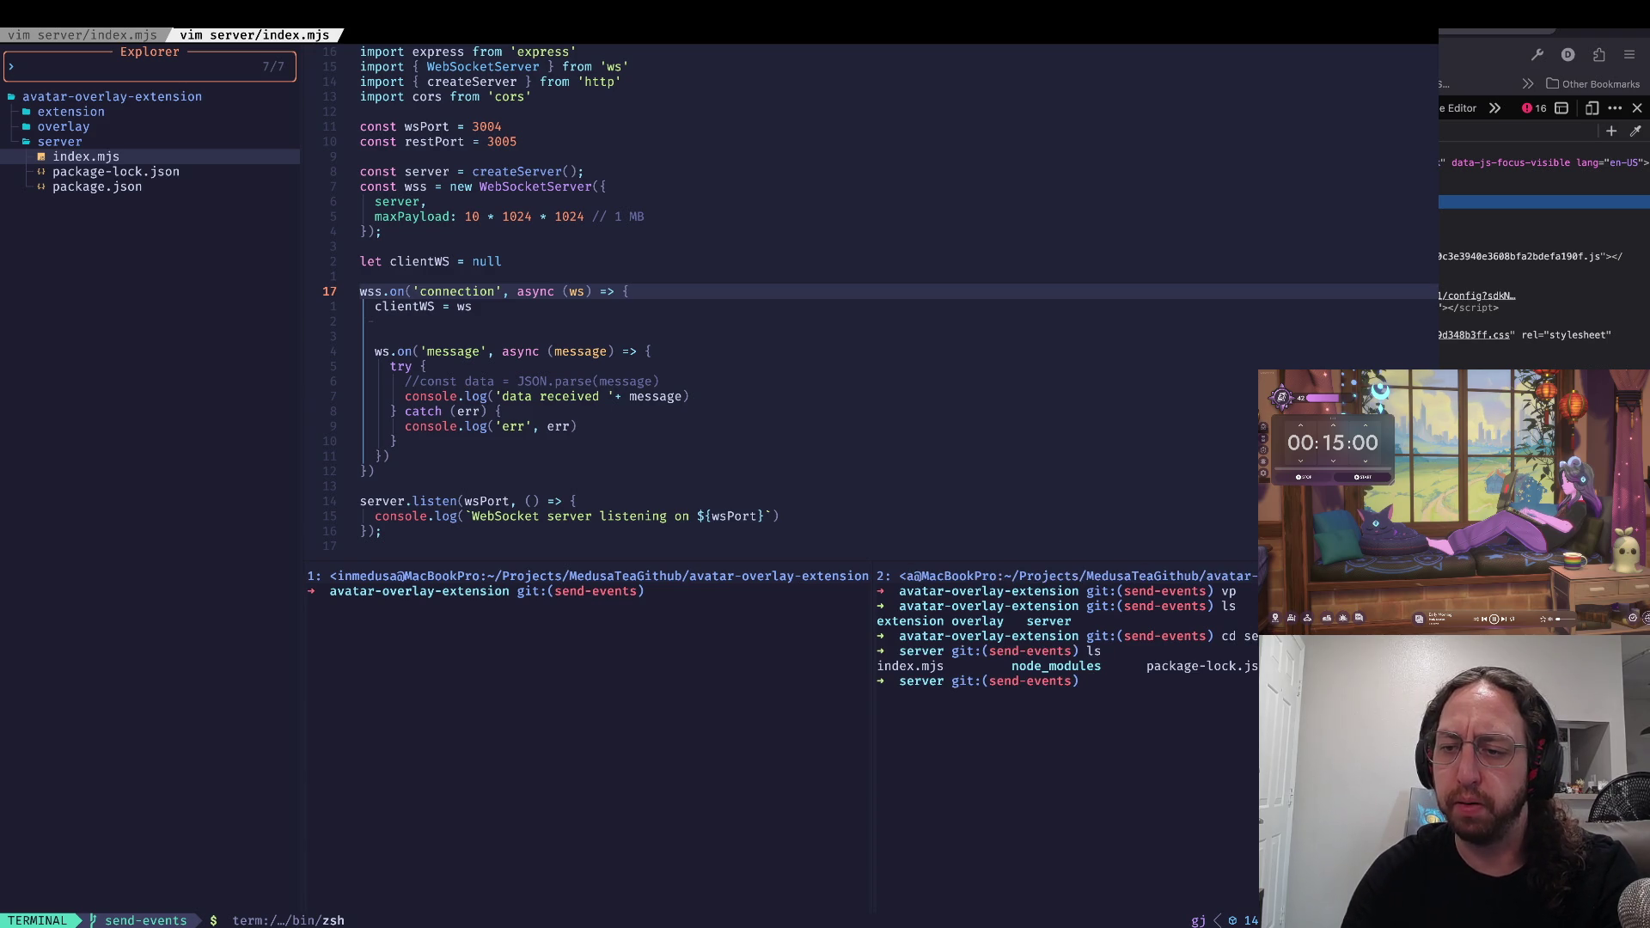
Step: Glance at package.json, then start the server with node index.mjs on ports 3004 and 3005
key("Return")
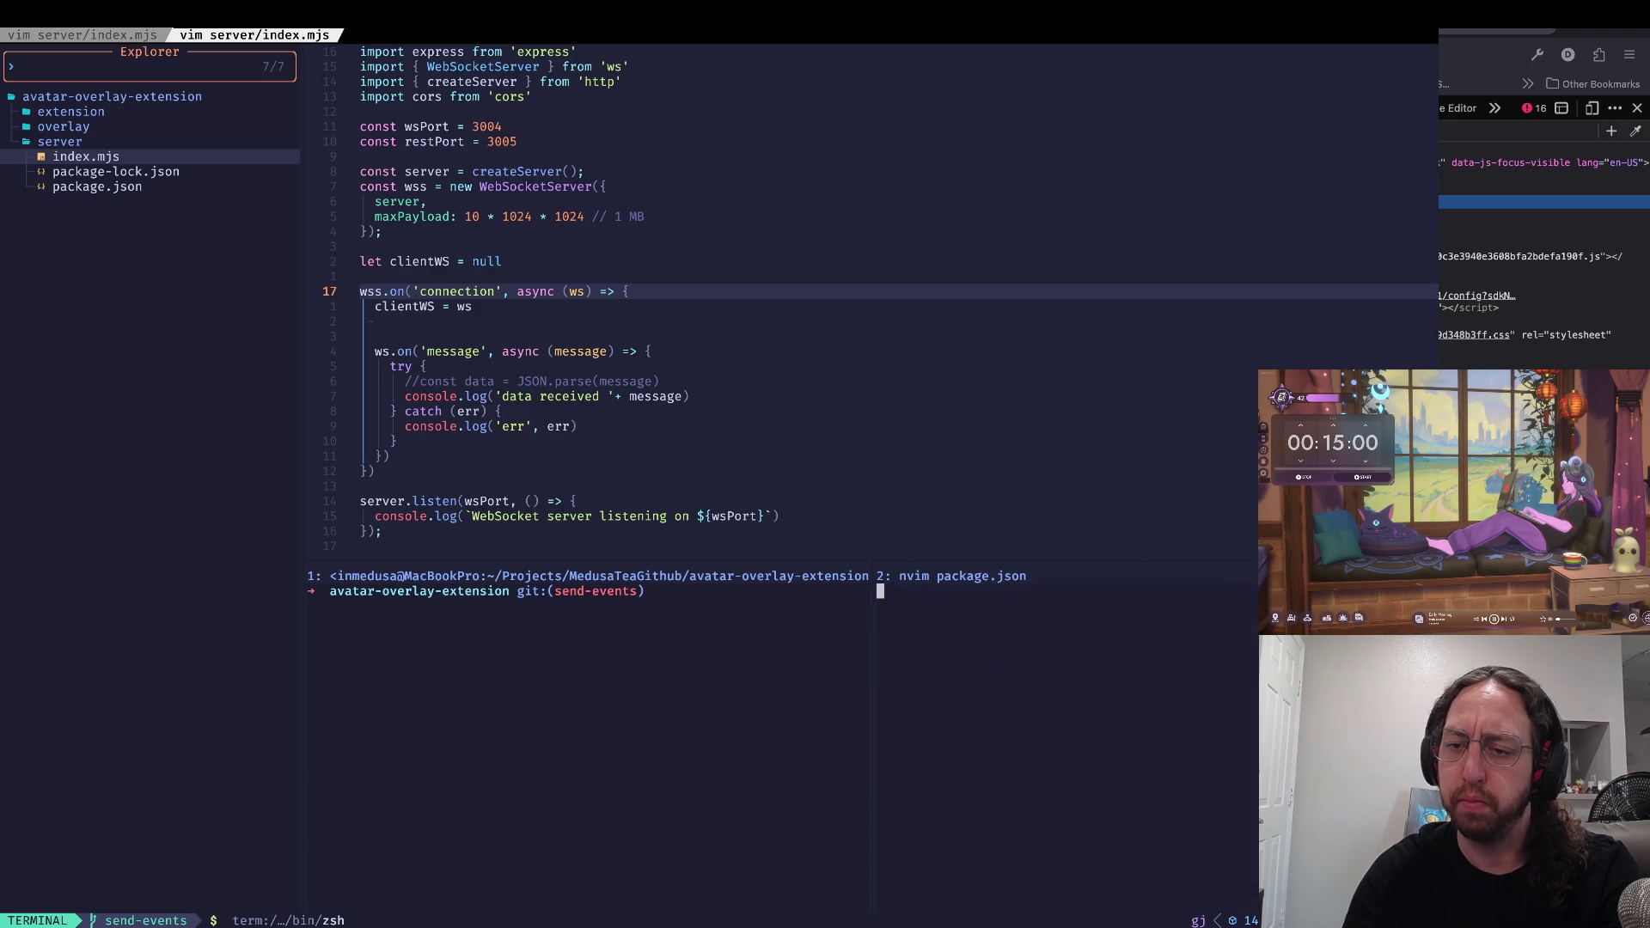
type(":q")
key("Return")
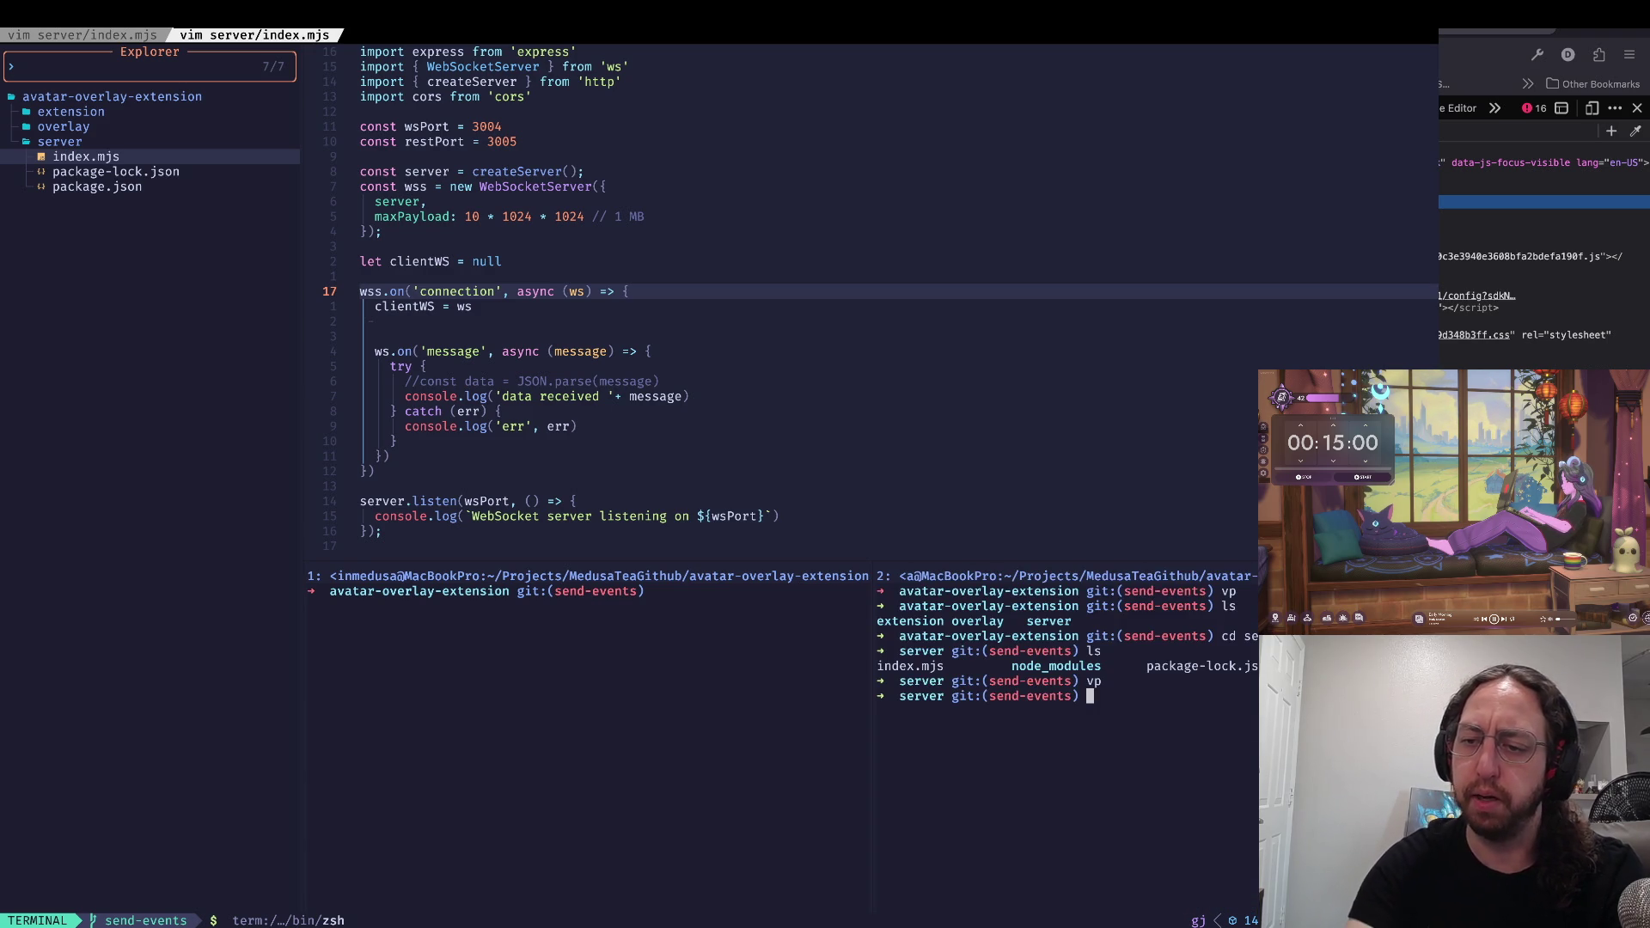
type("nodeindex.mjs")
key("Return")
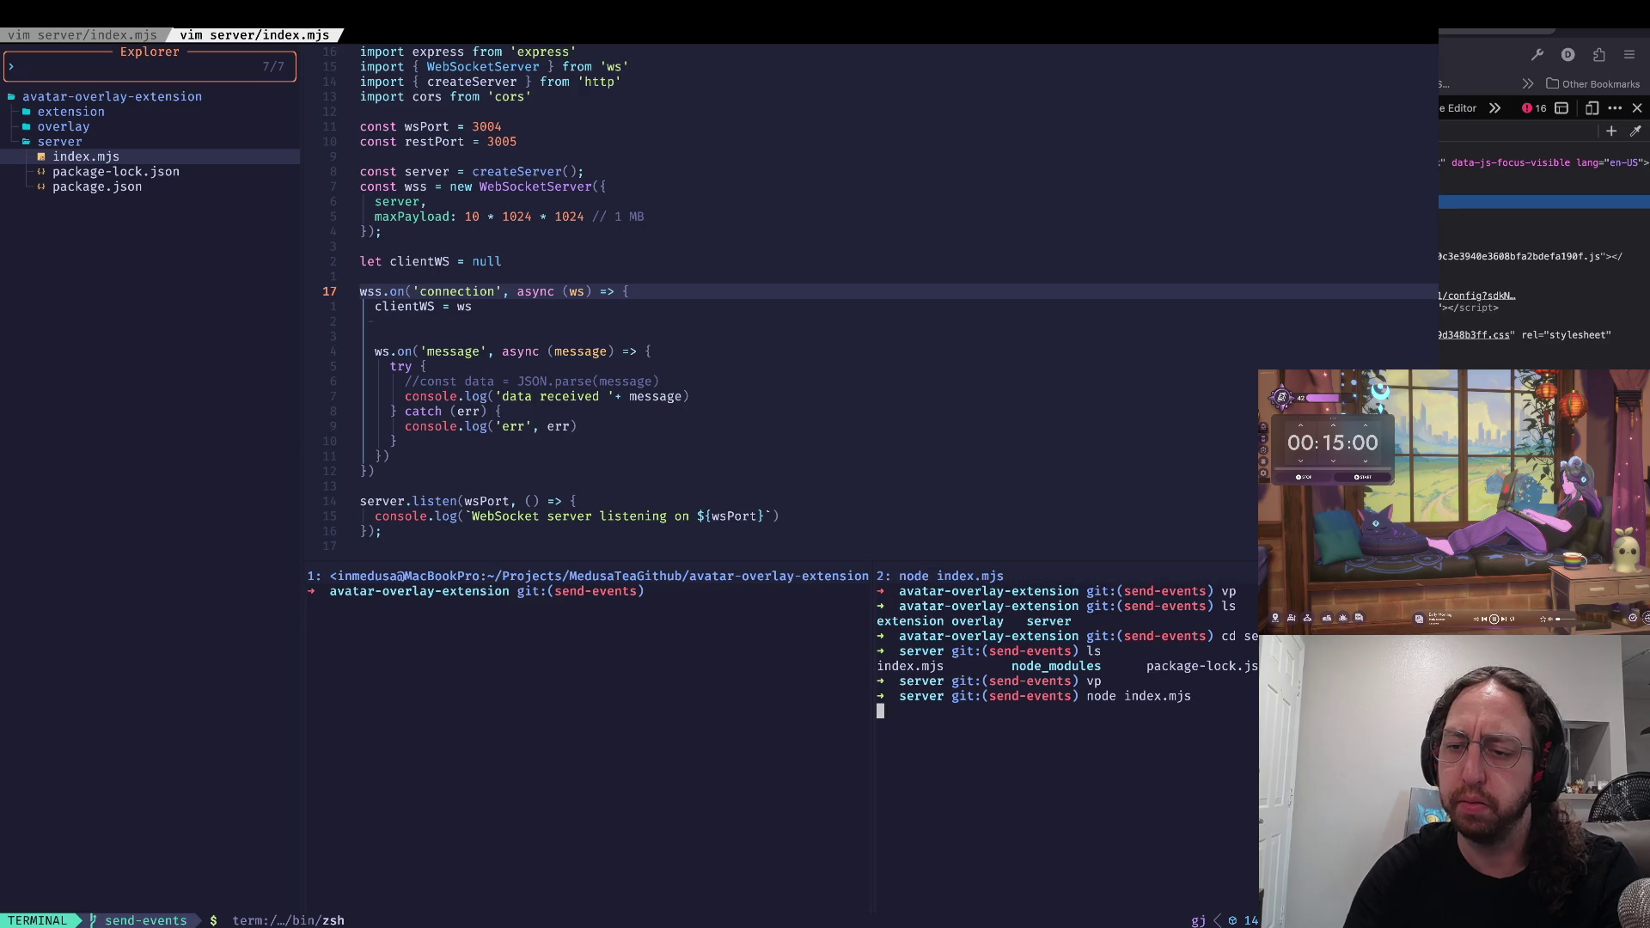
key("super+Tab")
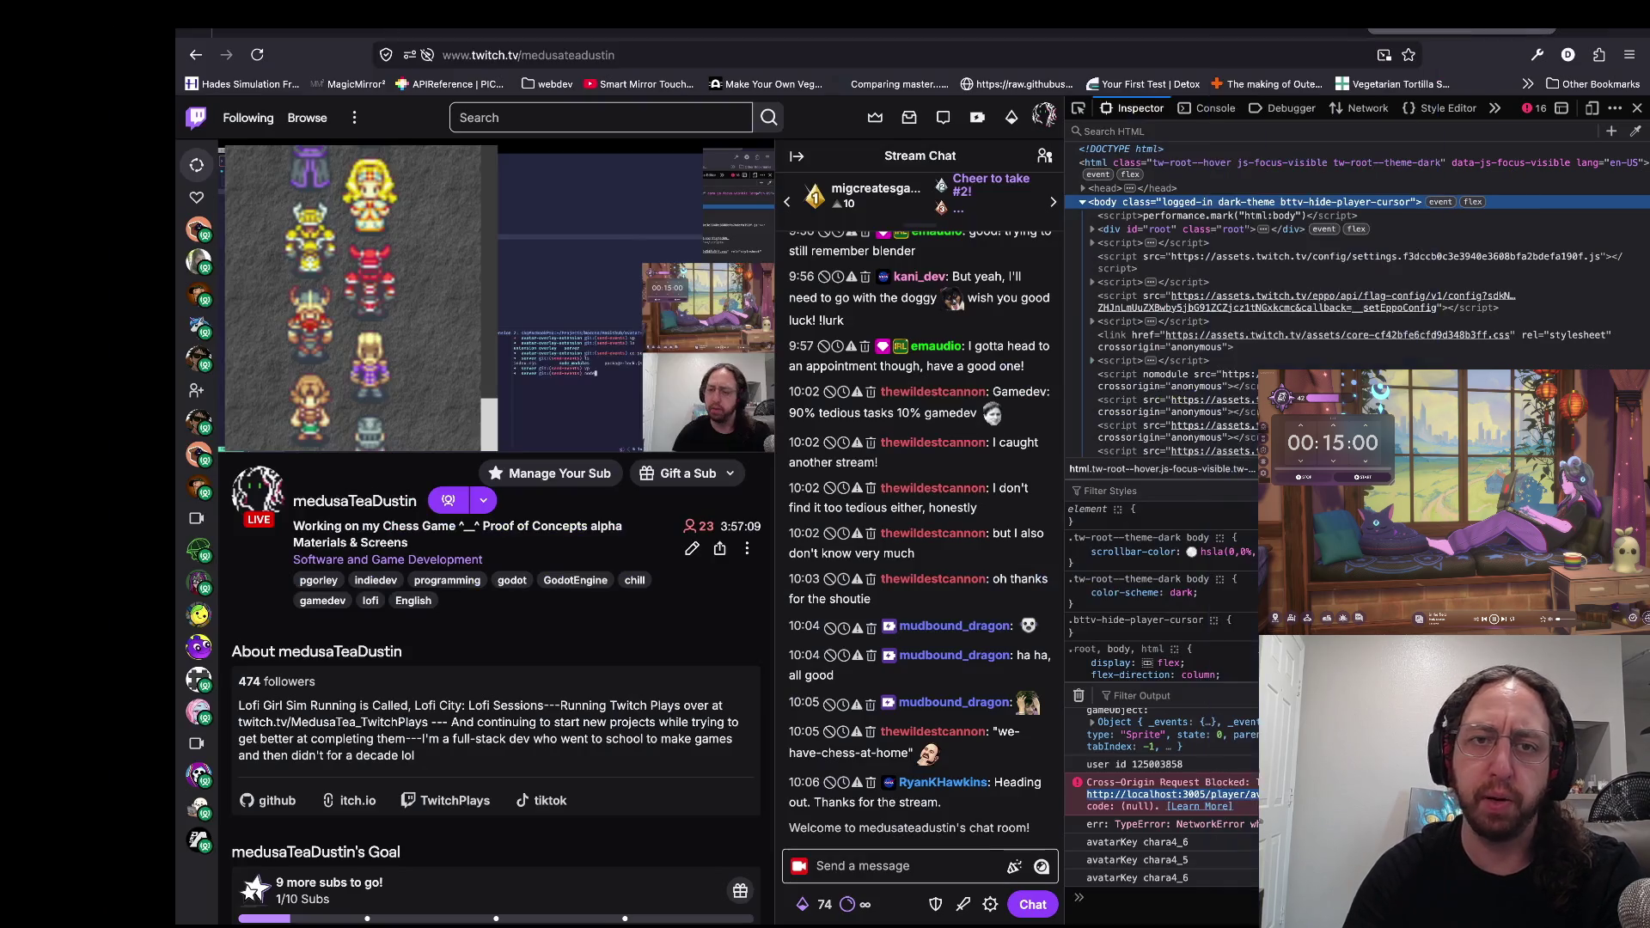
Step: Reload Twitch, filter Network to XHR, and inspect the OPTIONS update request's headers
key("super+r")
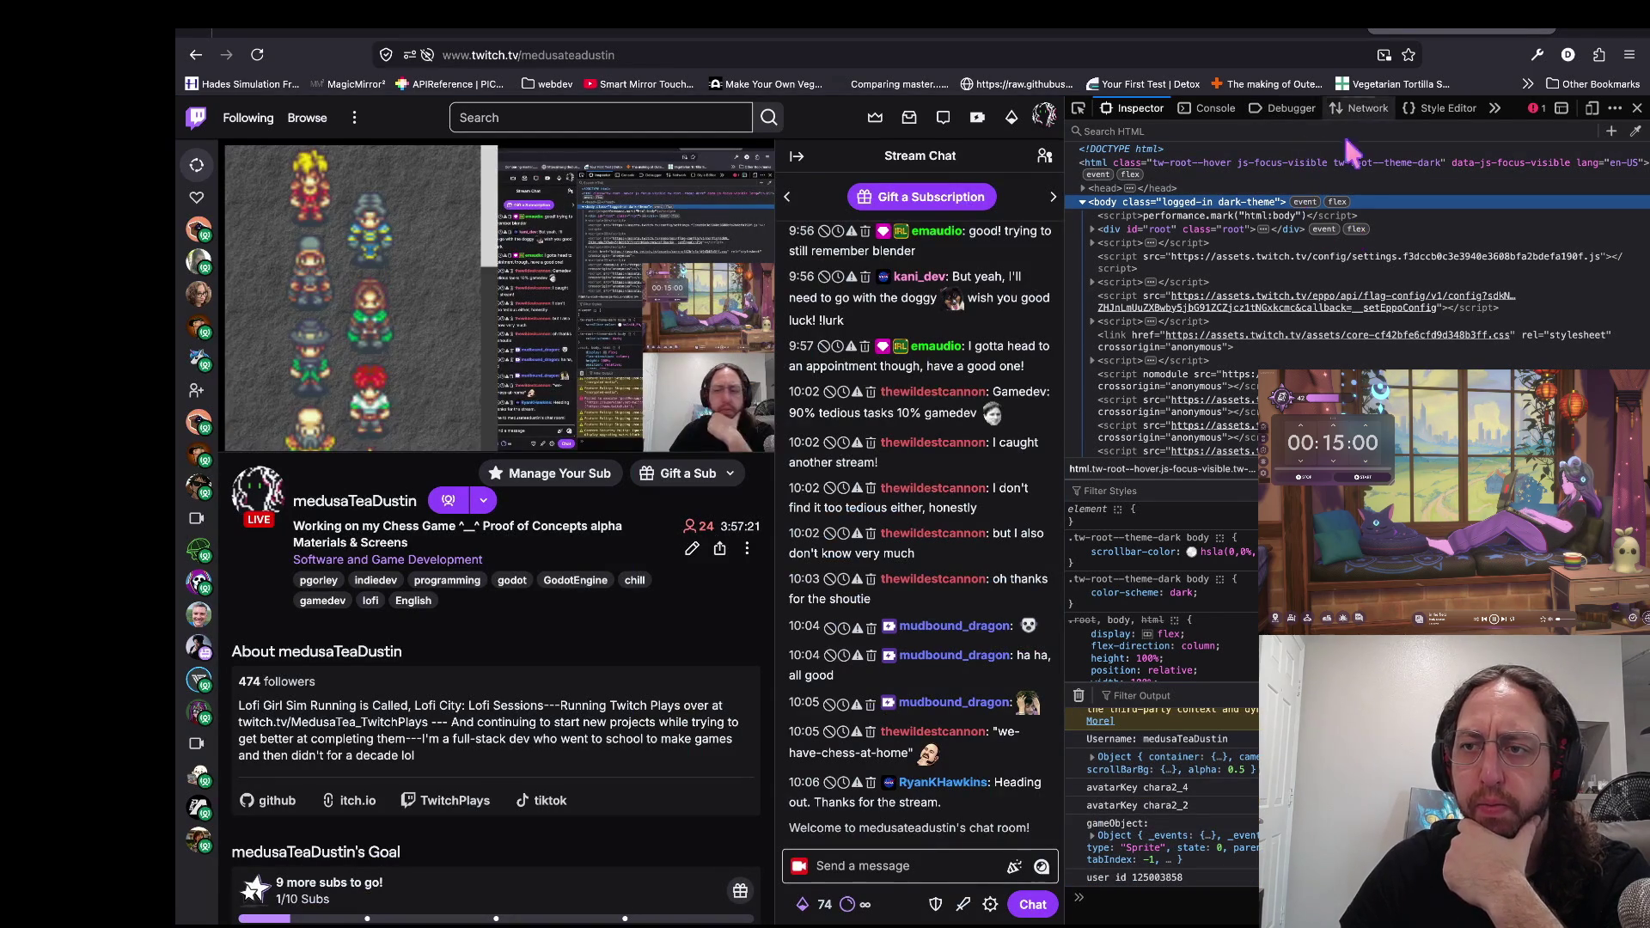
left_click(1365, 108)
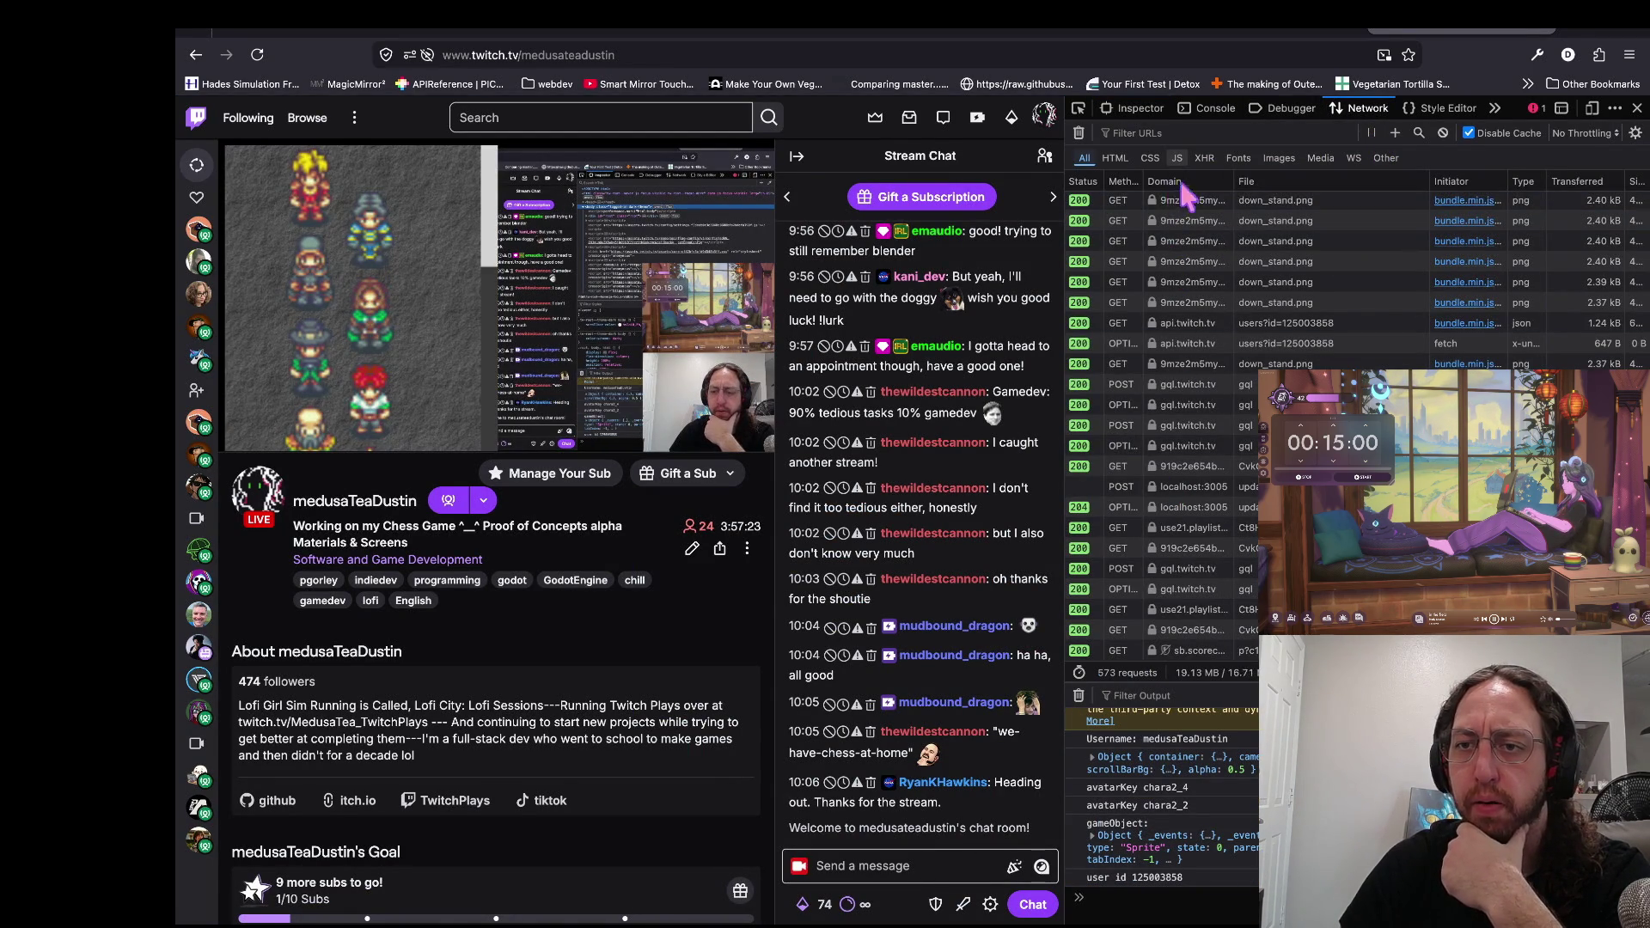
left_click(1203, 159)
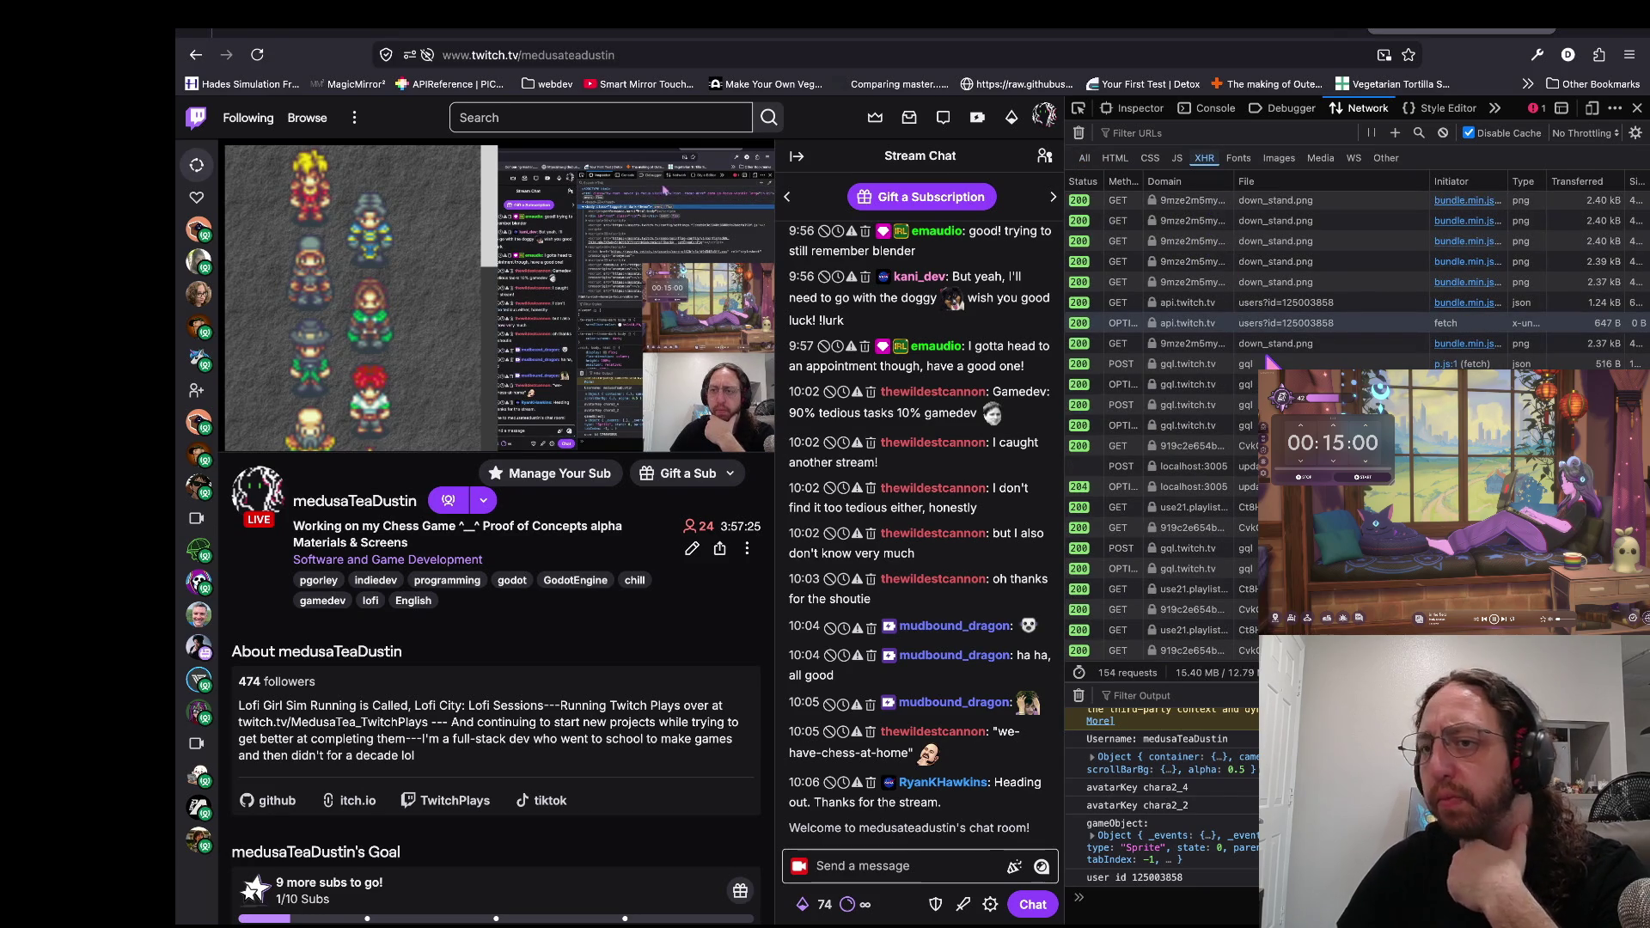
scroll(1203, 326, "down", 1)
scroll(1194, 430, "up", 1)
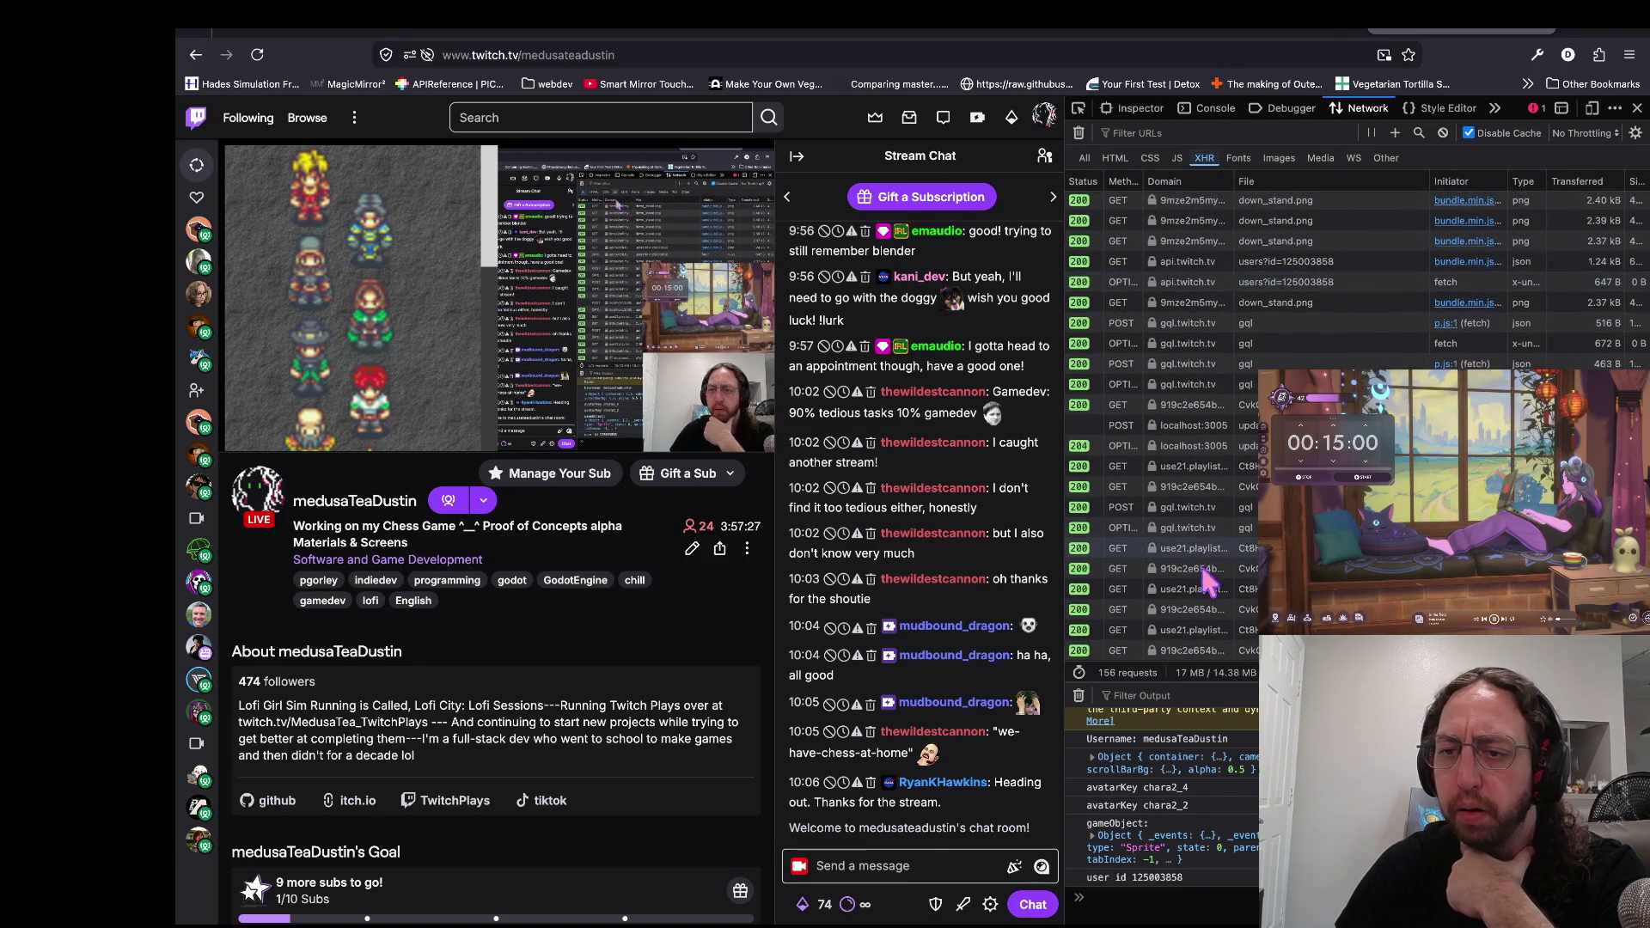
left_click(1203, 506)
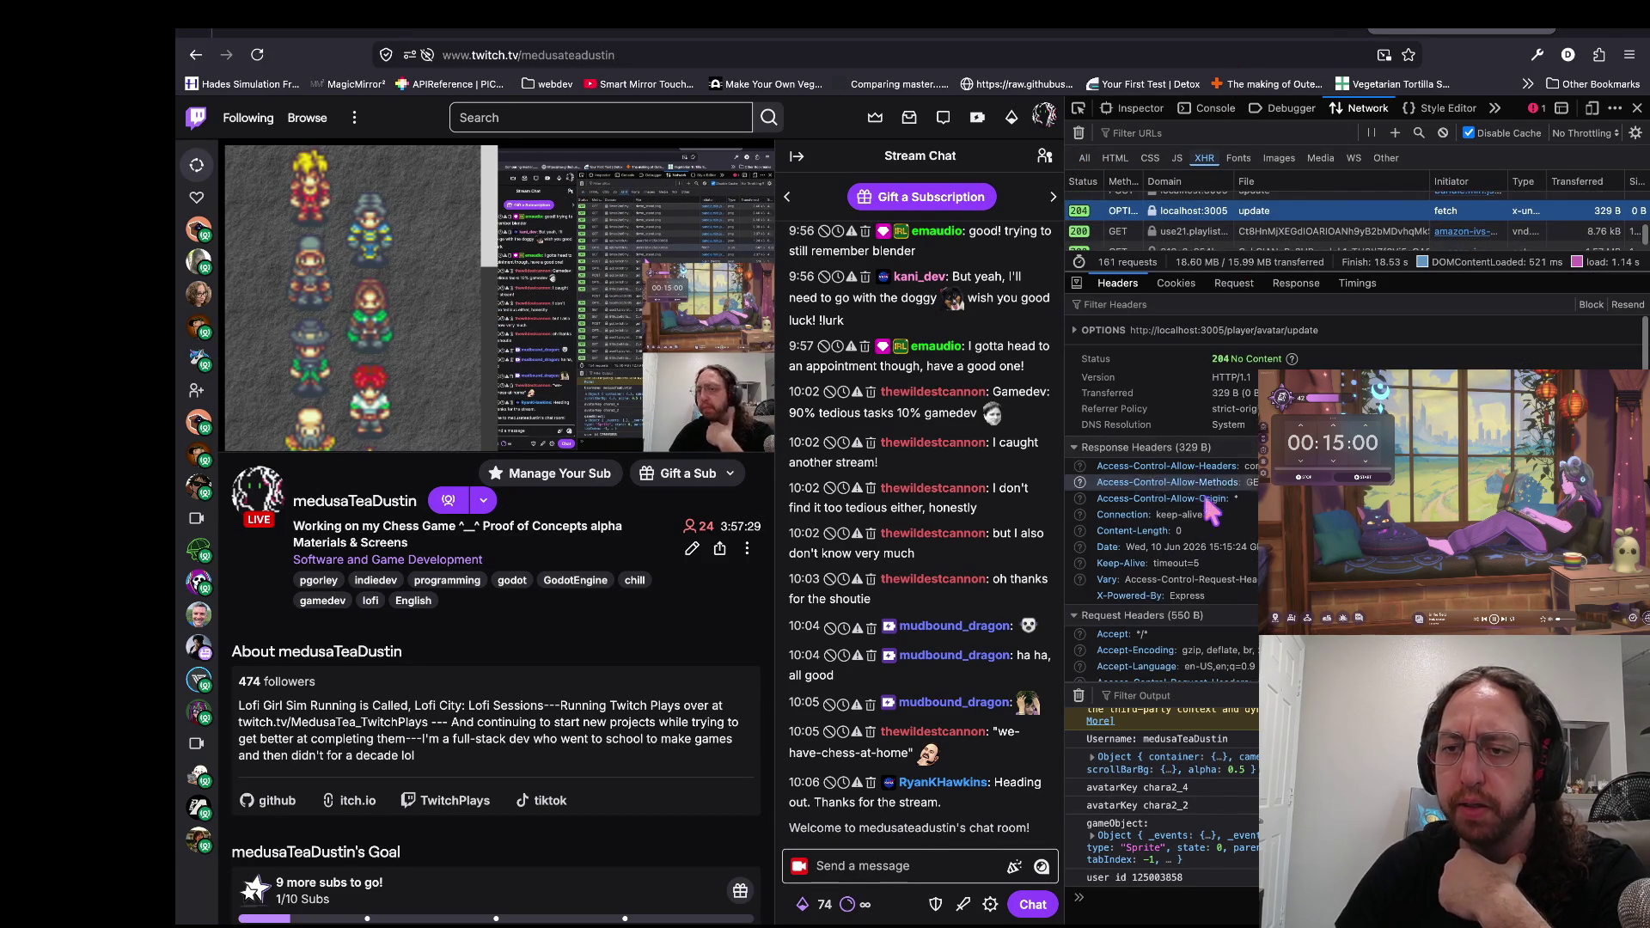
left_click(1117, 282)
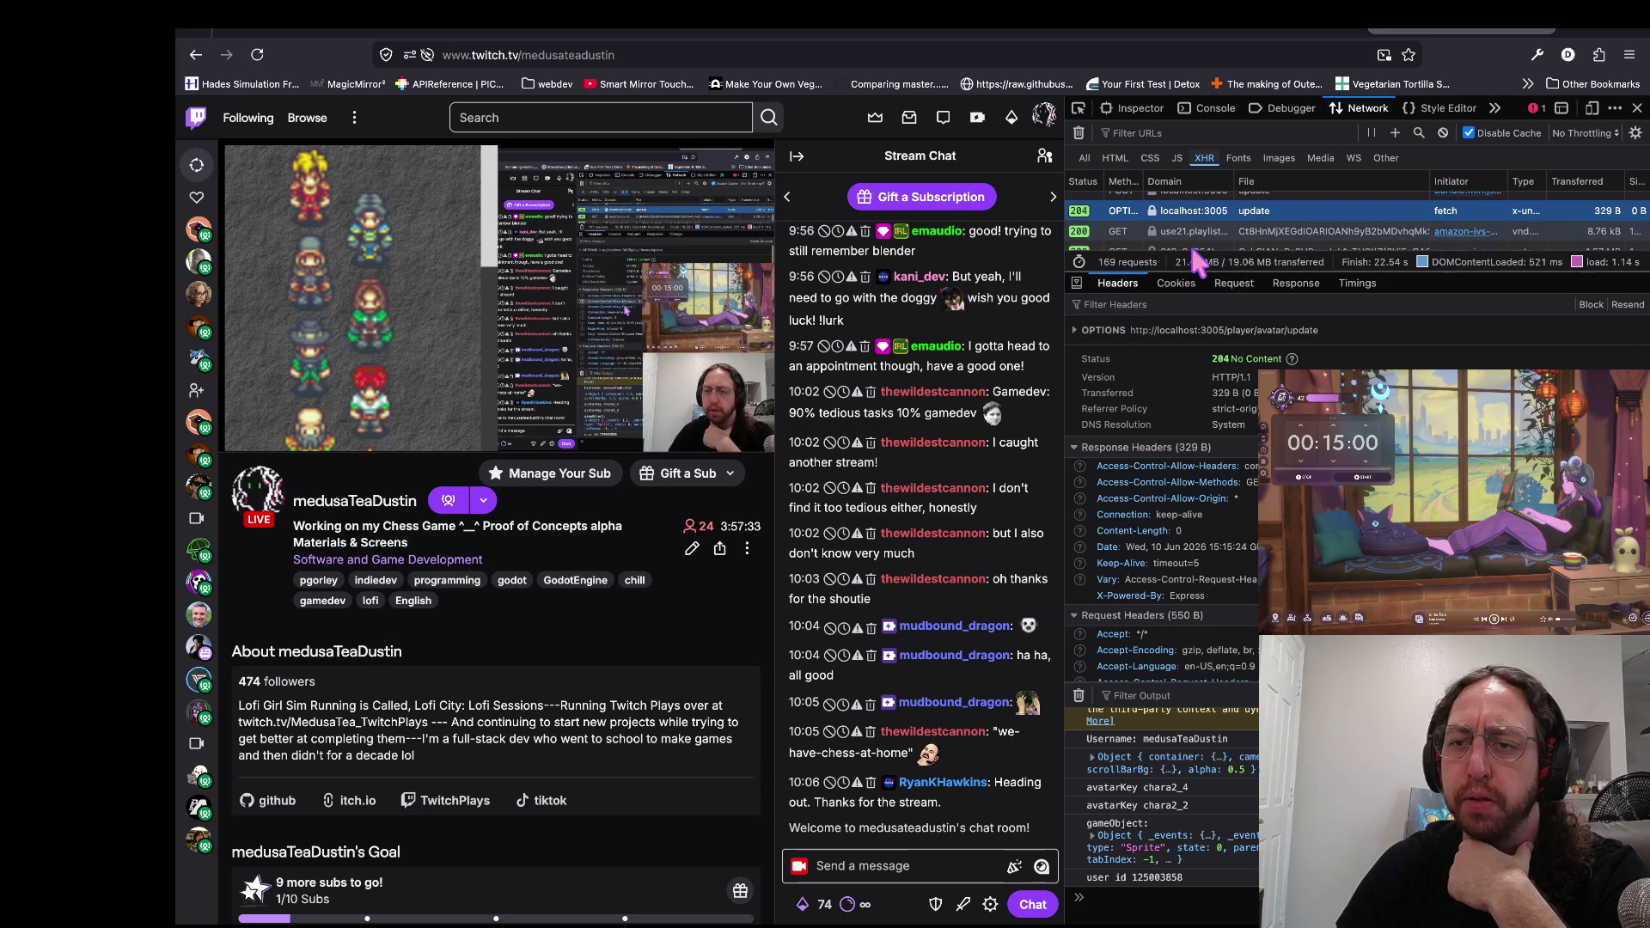
Step: Inspect the POST update body: avatarKey "chara2_2", userId and username
left_click(1255, 239)
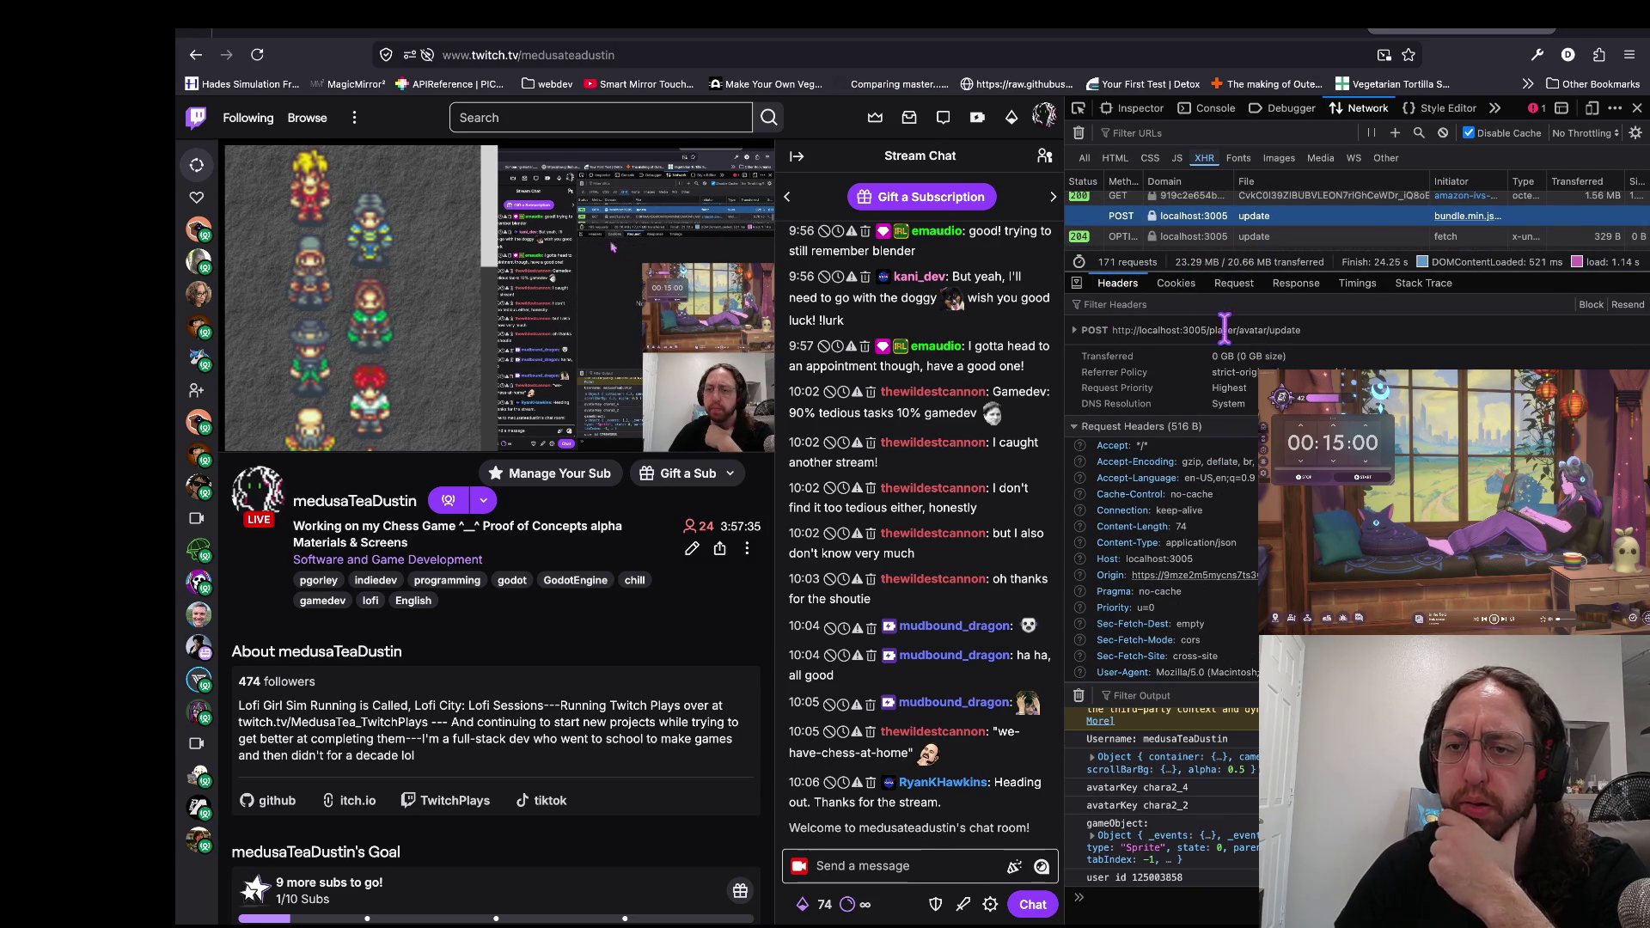
left_click(1234, 283)
left_click(1186, 348)
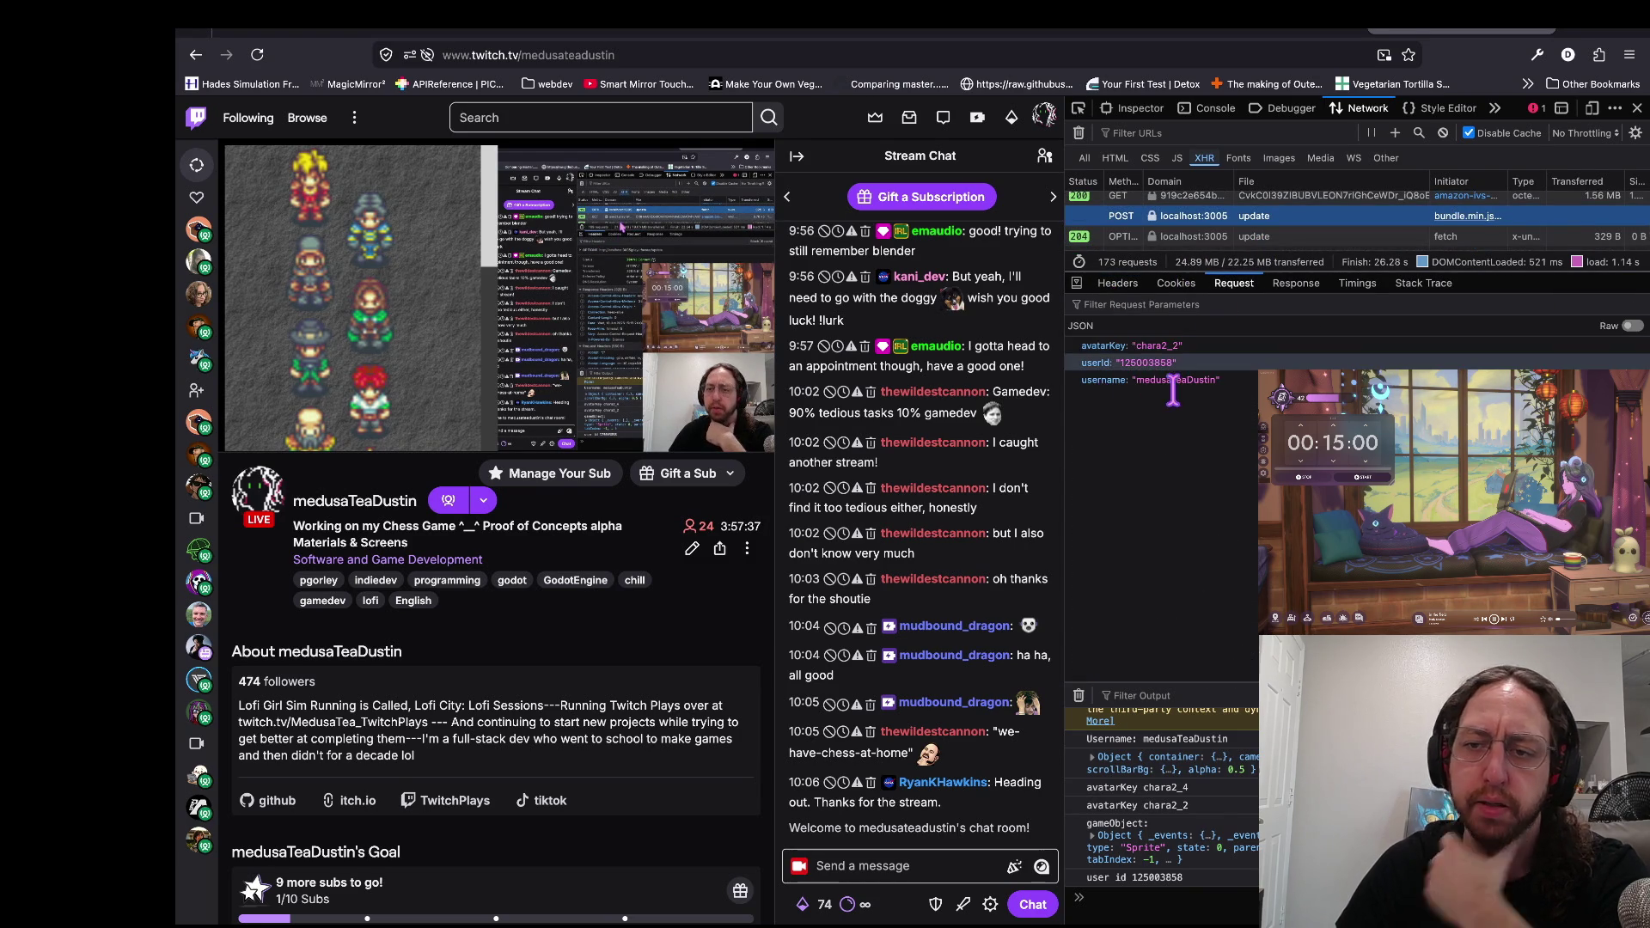
mouse_move(301, 344)
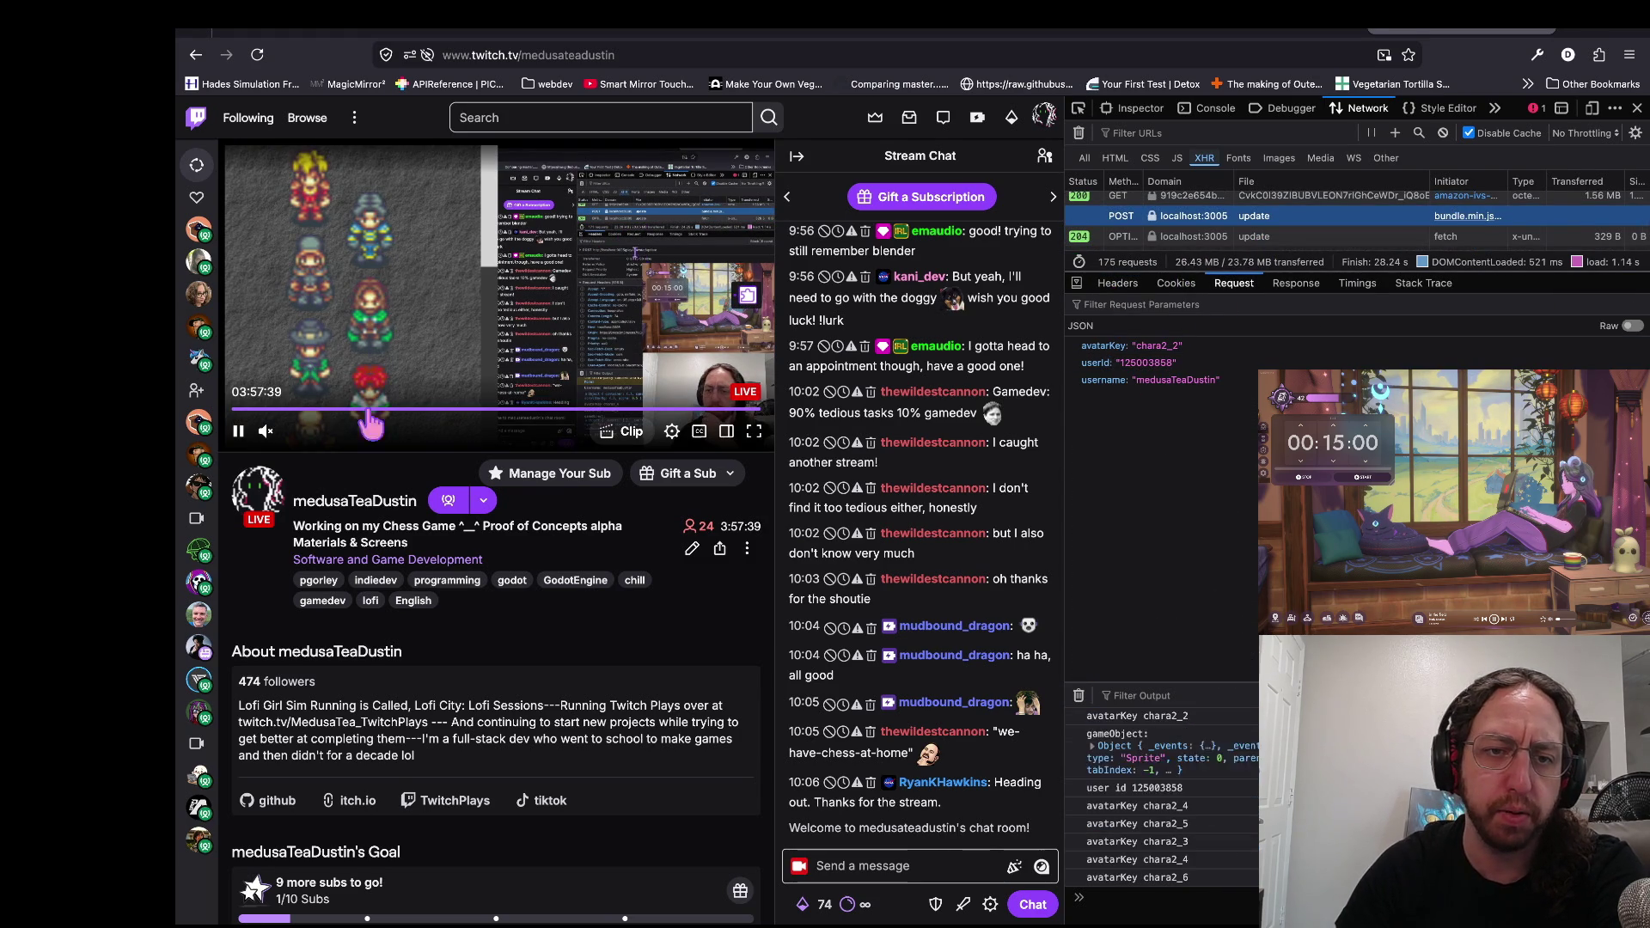
left_click(1132, 363)
left_click(1164, 380)
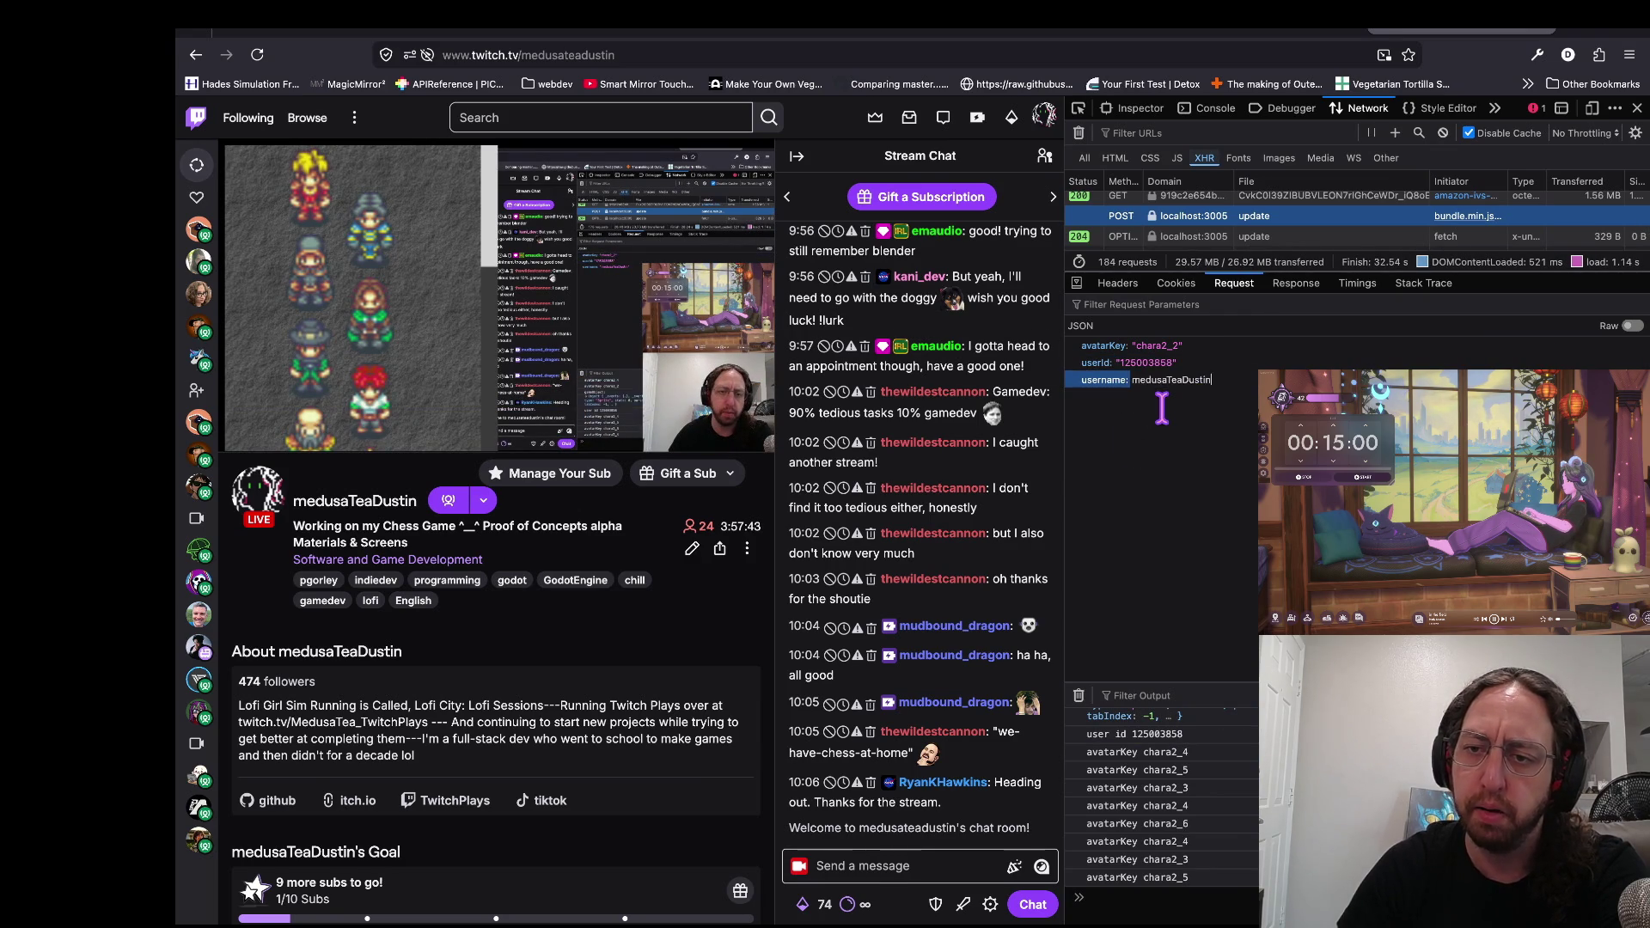
left_click(1147, 469)
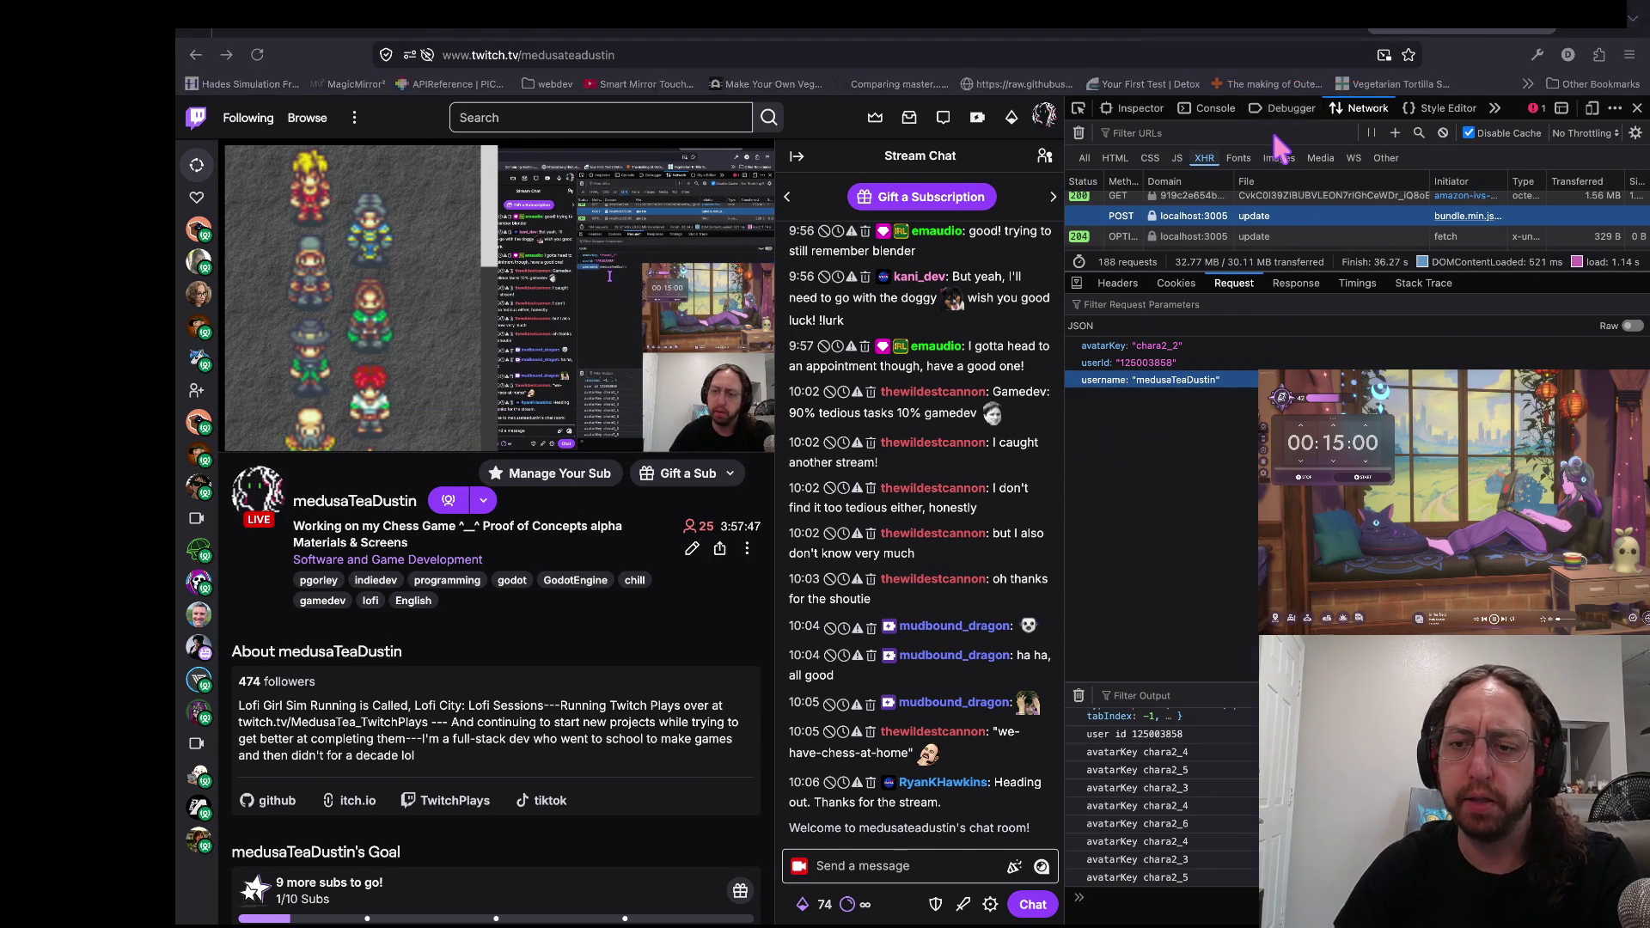
key("super+Tab")
Step: Highlight the 'chara2_2' and 'no client ws' server logs, then scroll index.mjs to /player/avatar/update
mouse_move(1178, 834)
left_mouse_down()
mouse_move(1026, 688)
mouse_move(972, 741)
left_mouse_up()
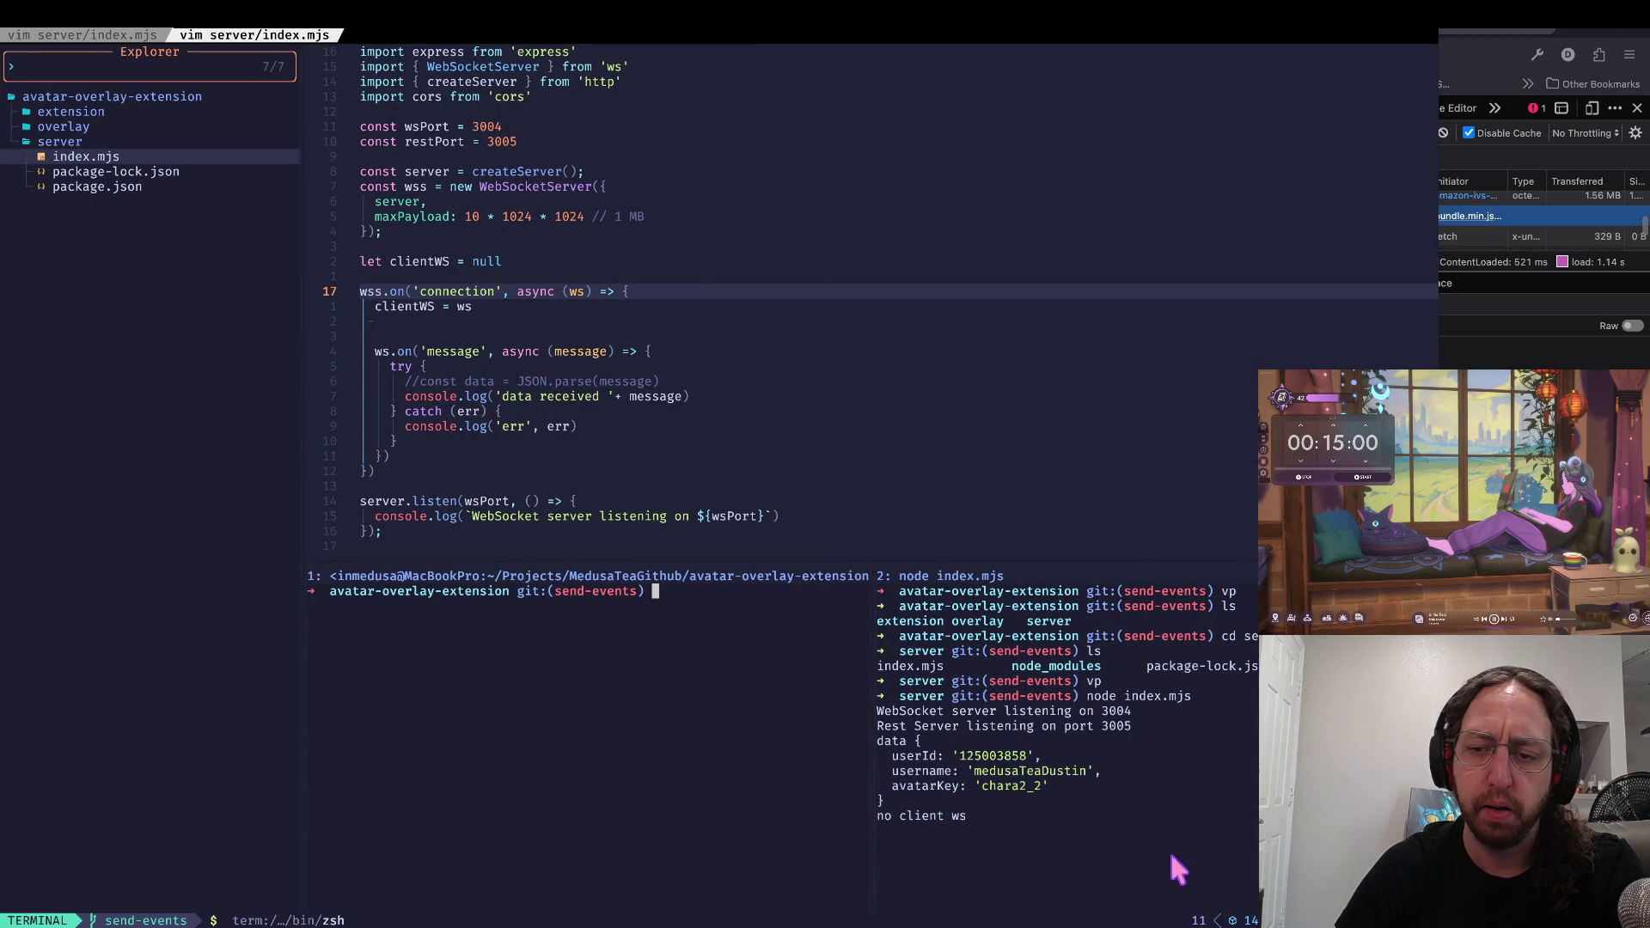
left_click_drag(1187, 830, 940, 823)
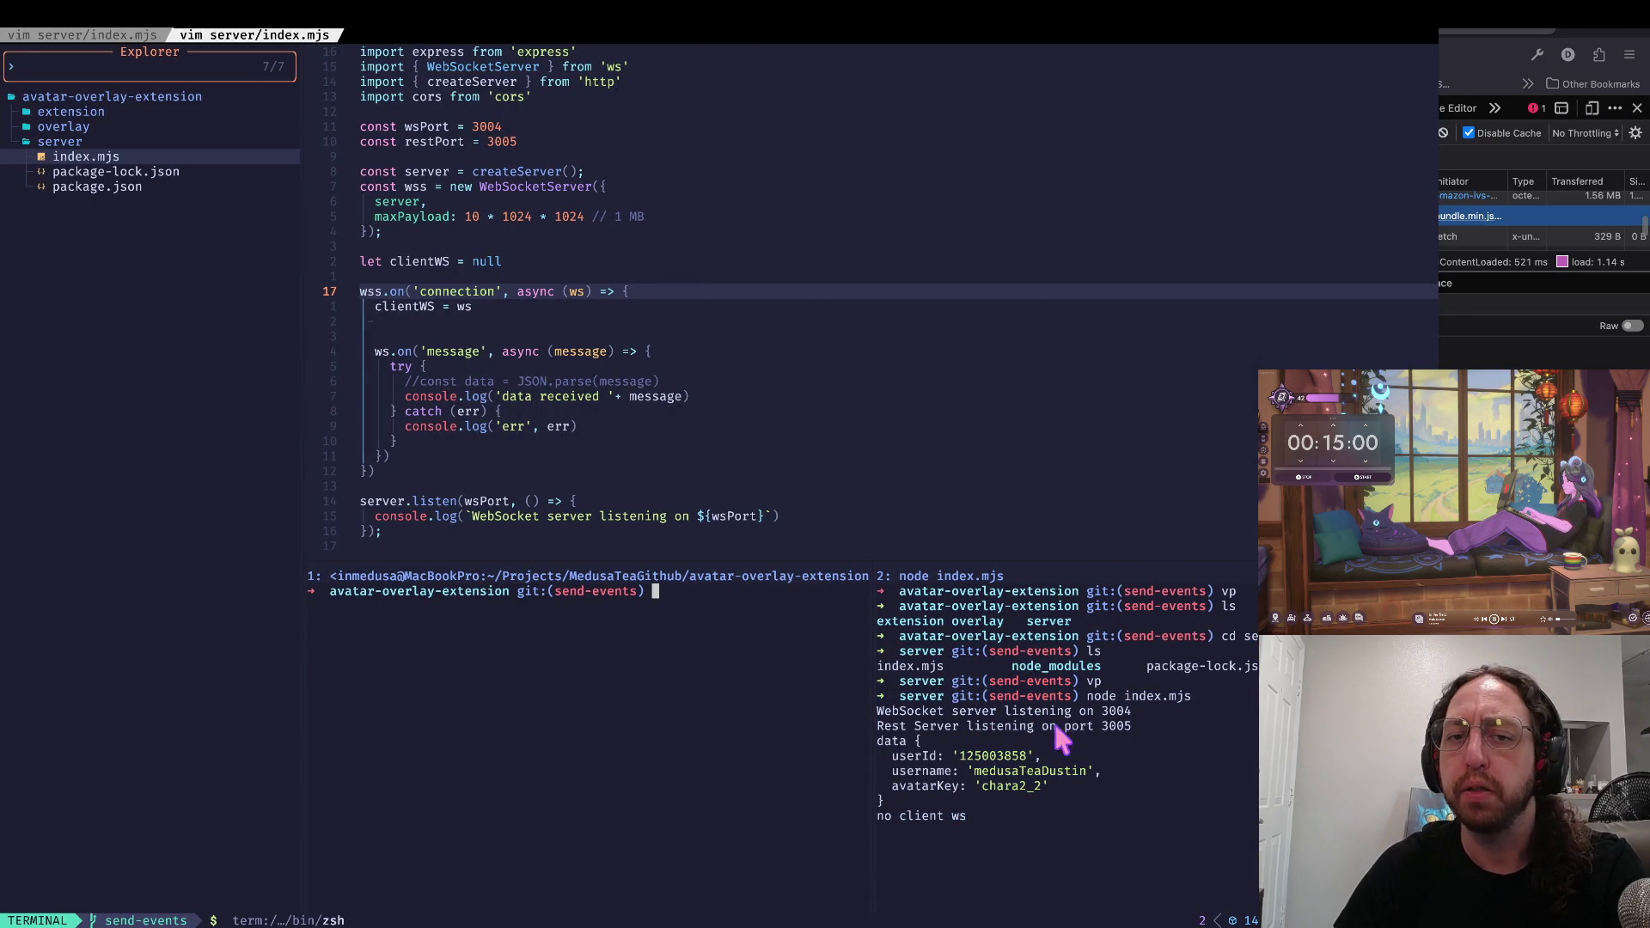
left_click(693, 292)
key("ctrl+d")
key("ctrl+d")
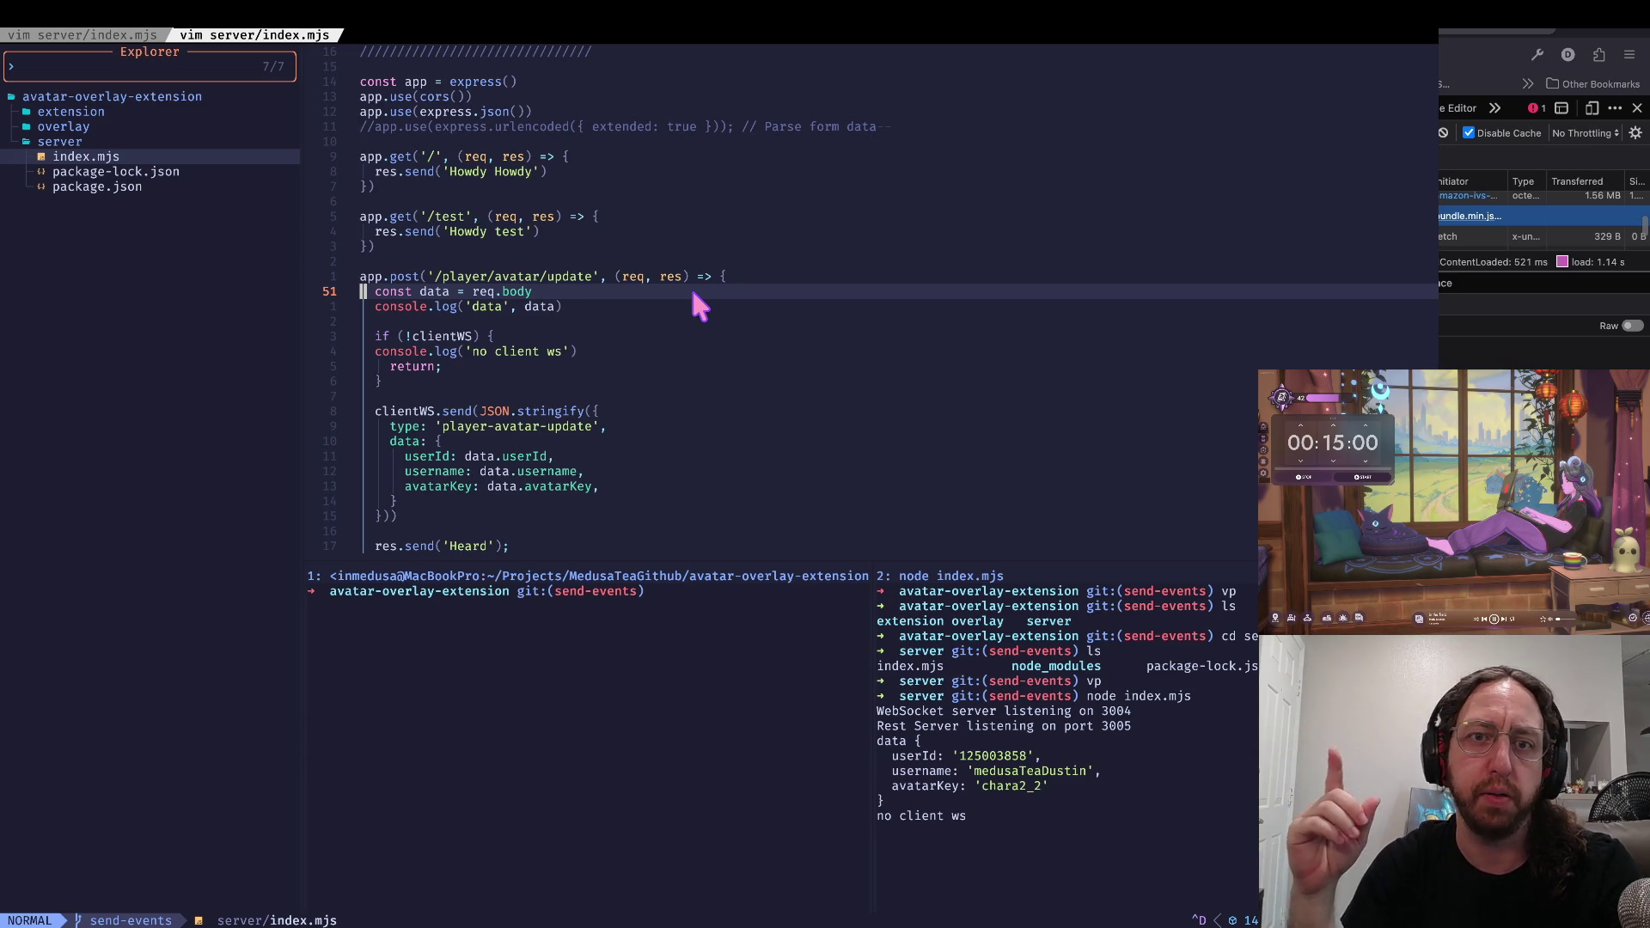
key("ctrl+d")
key("ctrl+u")
key("ctrl+u")
key("ctrl+u")
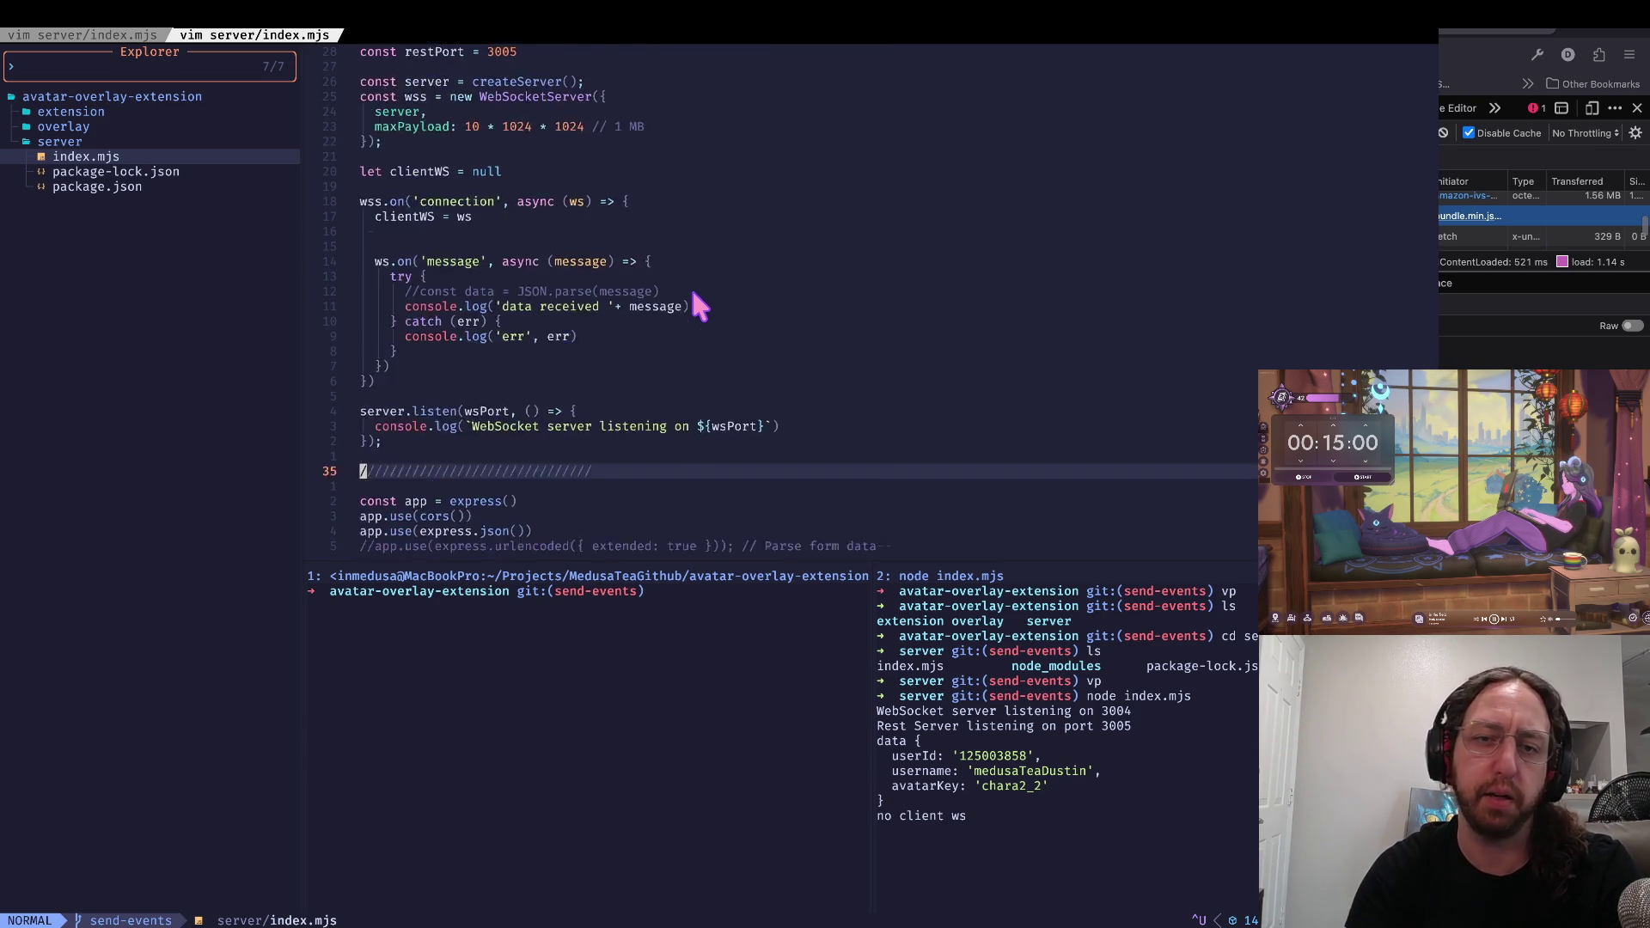
key("ctrl+d")
key("ctrl+d")
key("ctrl+u")
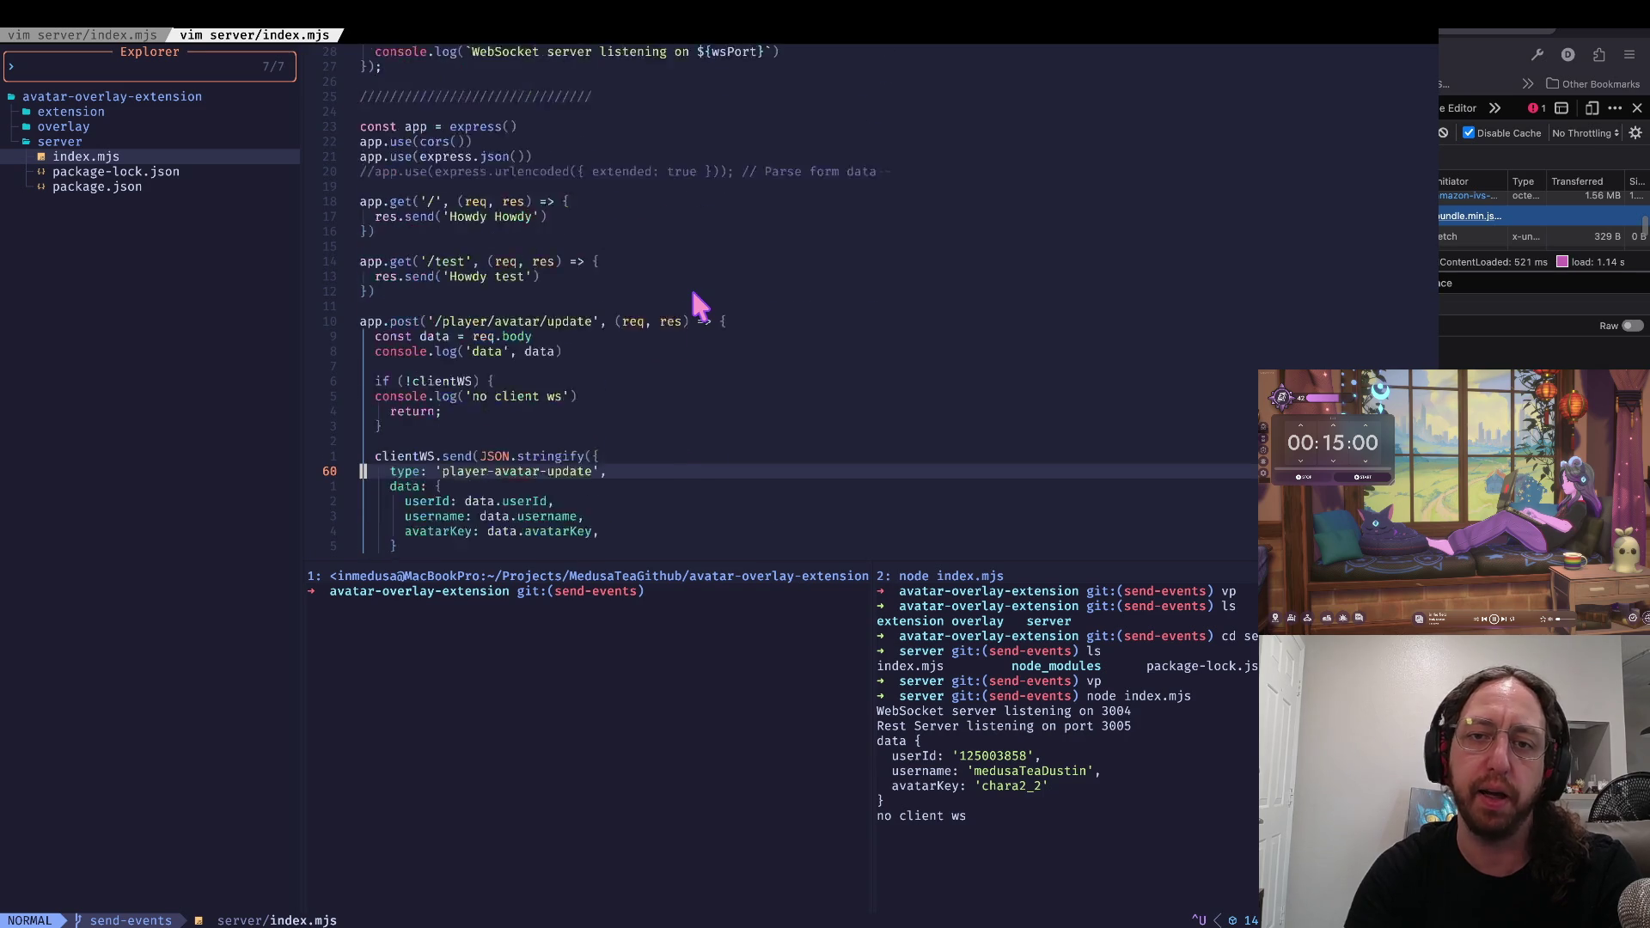
key("ctrl+u")
key("ctrl+d")
key("ctrl+d")
key("ctrl+d")
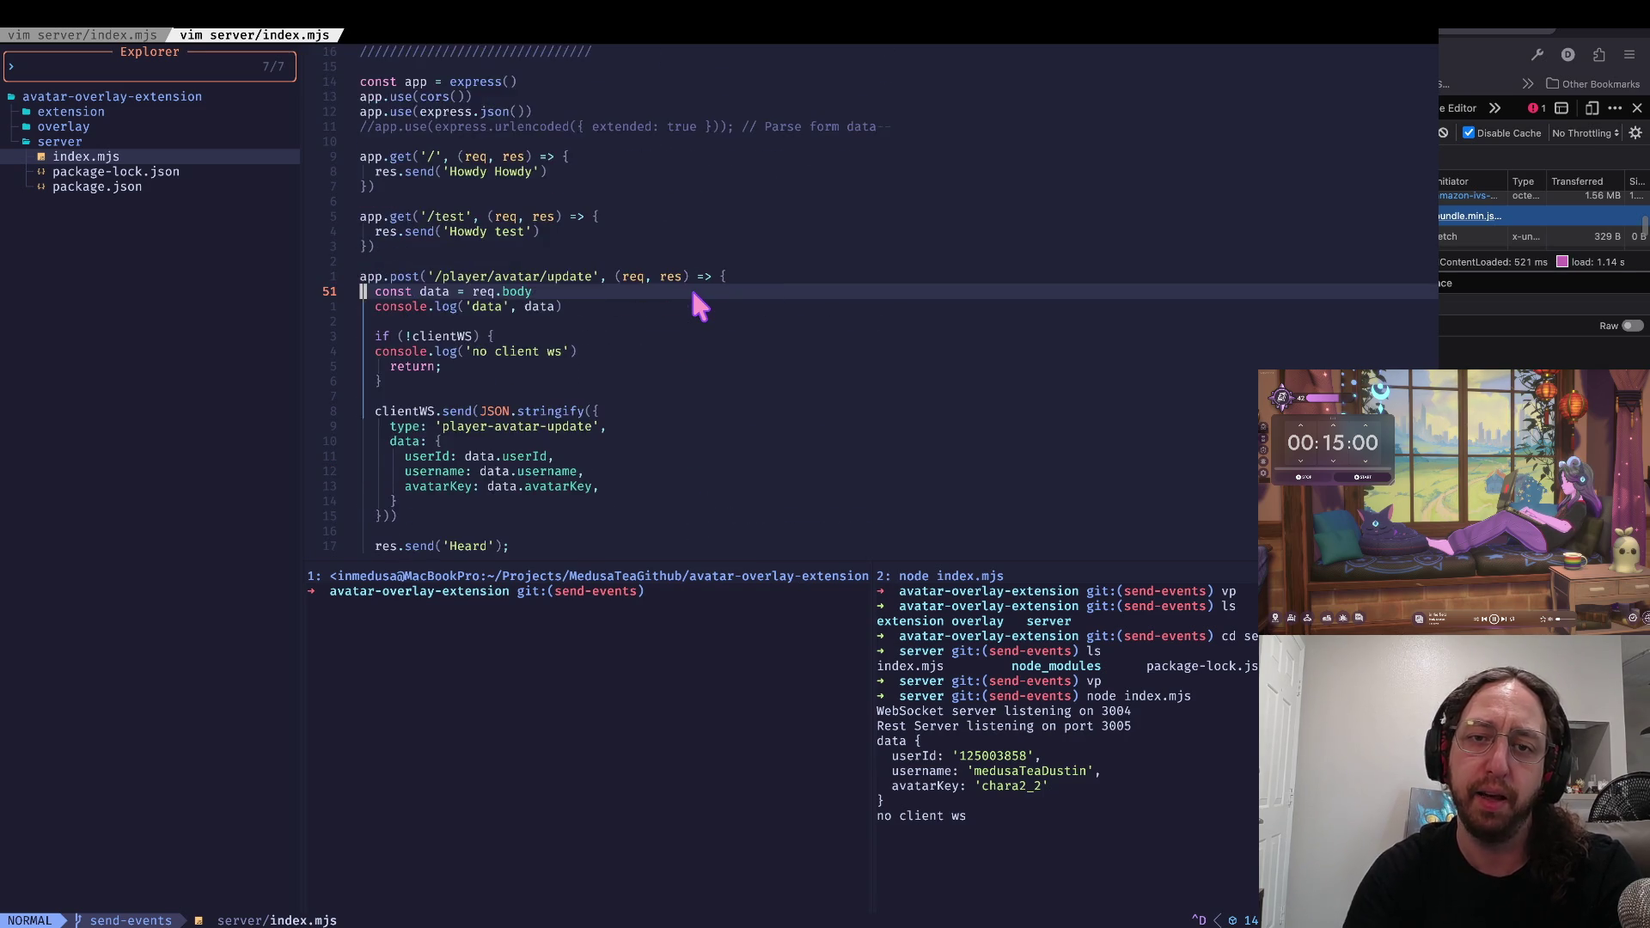
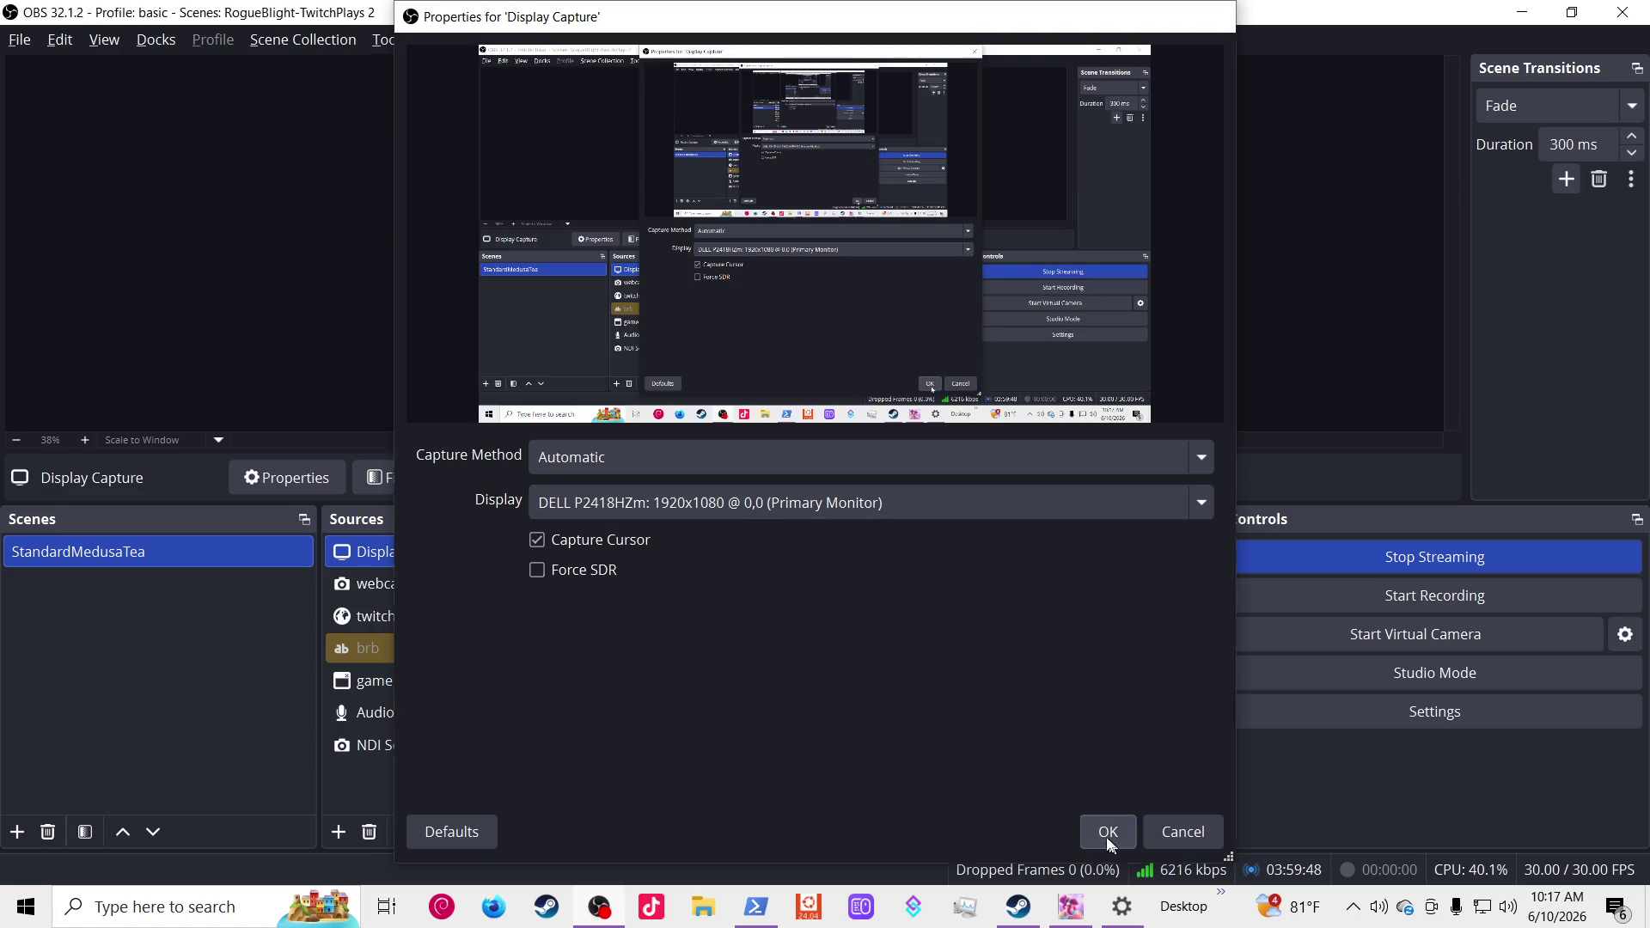
Step: Keep the Display Capture settings unchanged and switch to the PowerShell terminal
left_click(1109, 833)
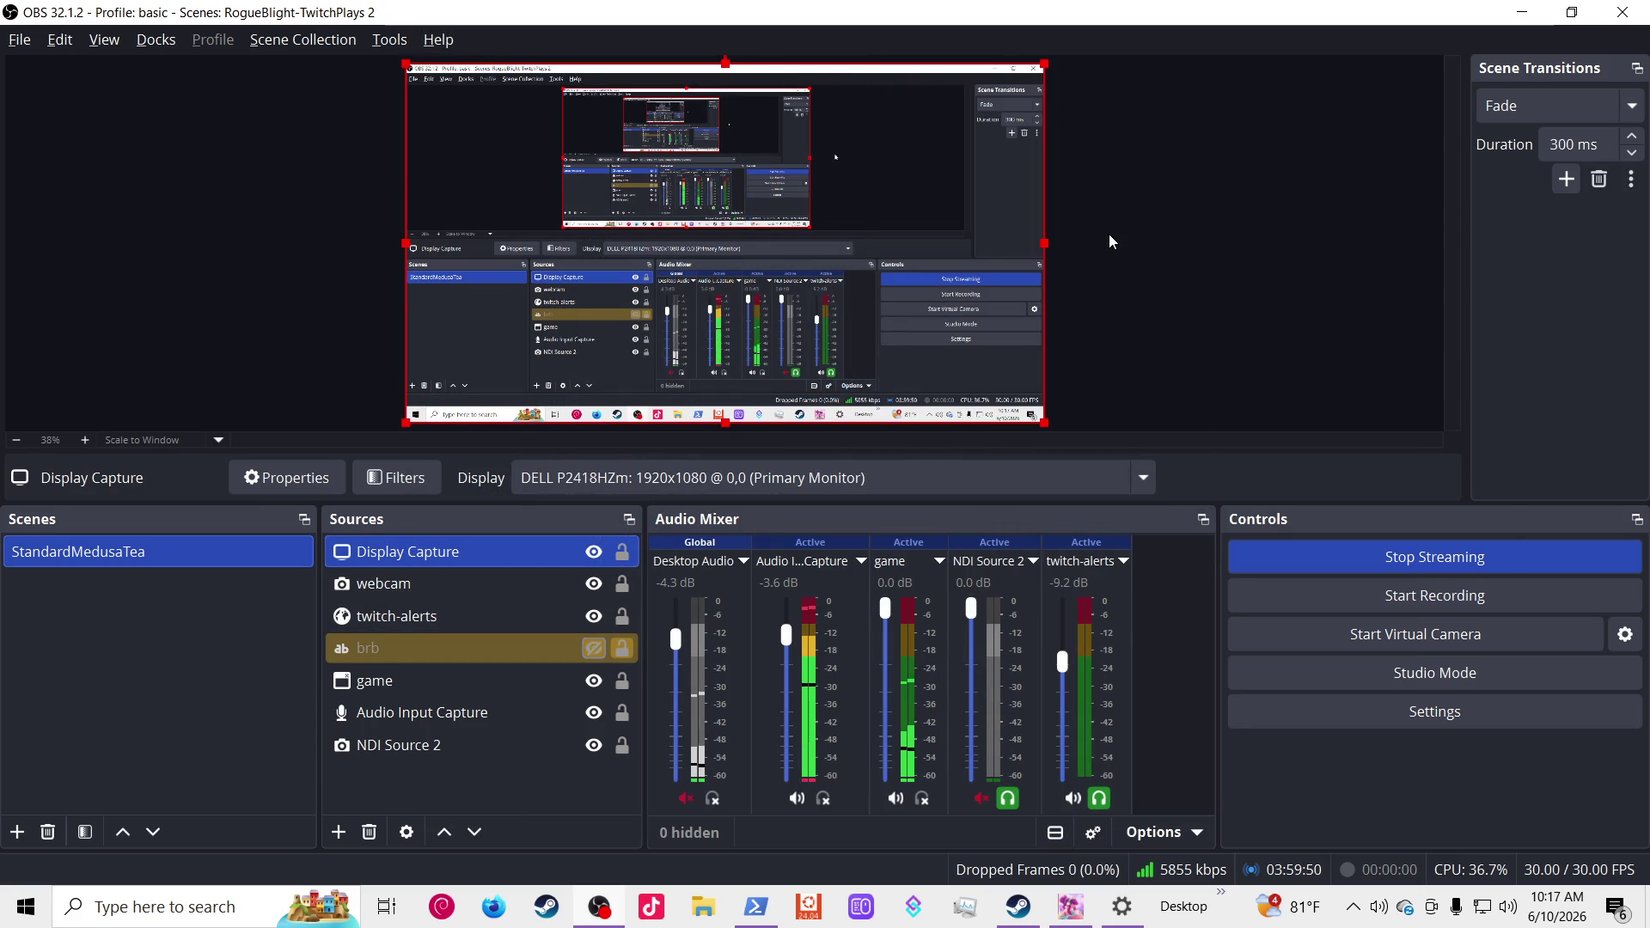
key("alt+Tab")
key("alt+Tab")
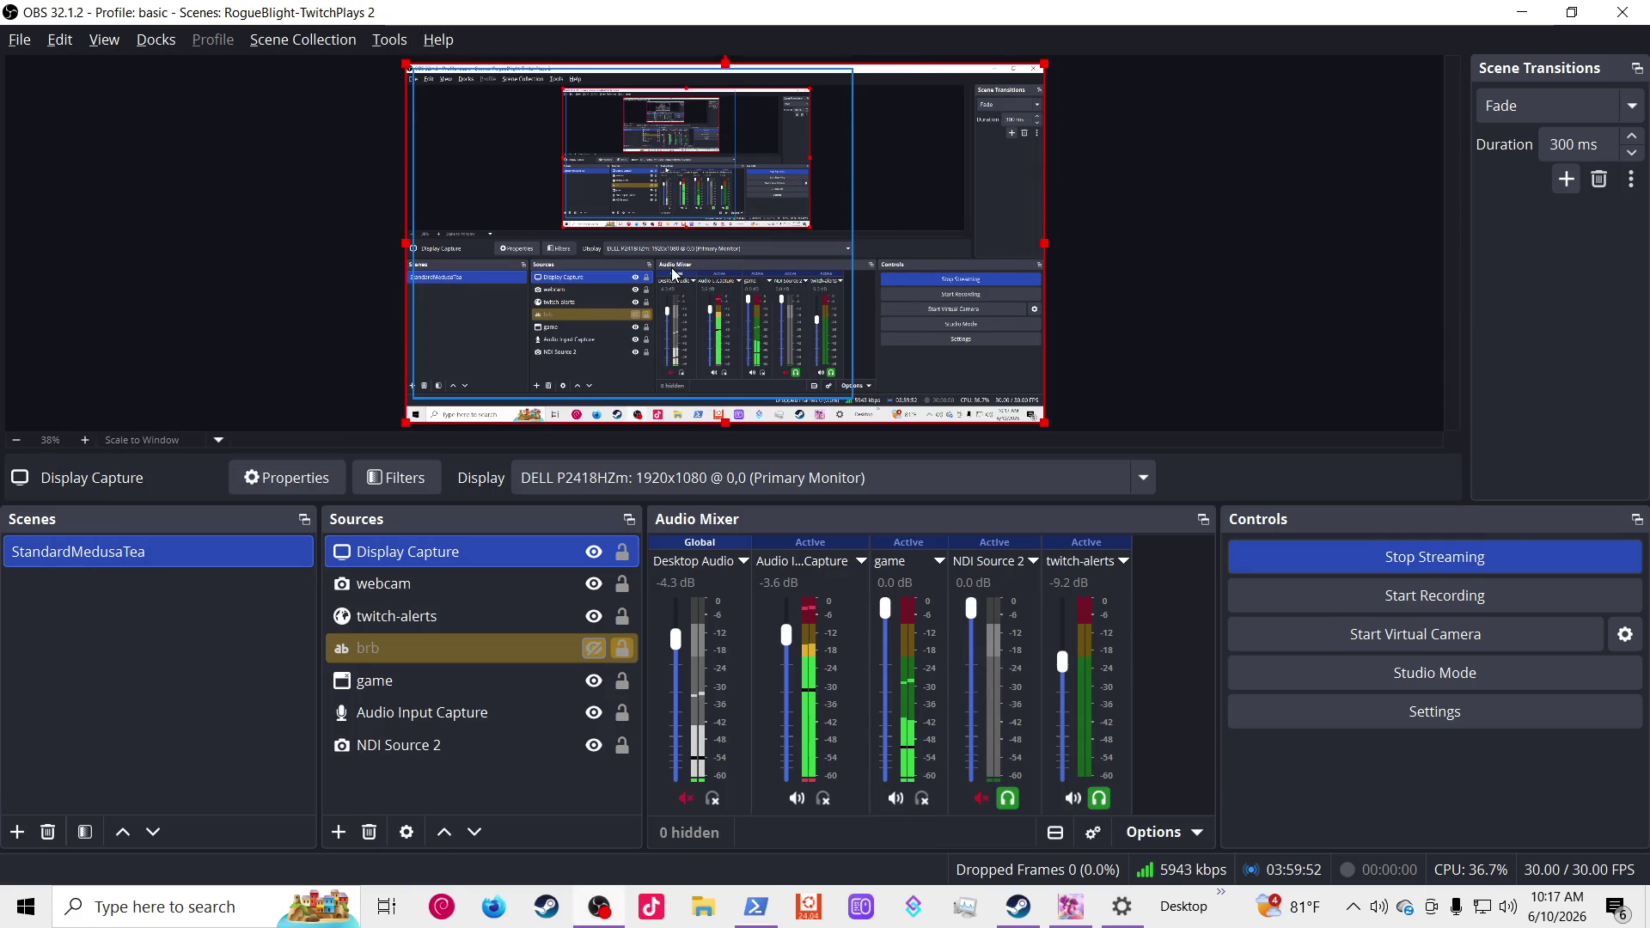
key("alt+Tab")
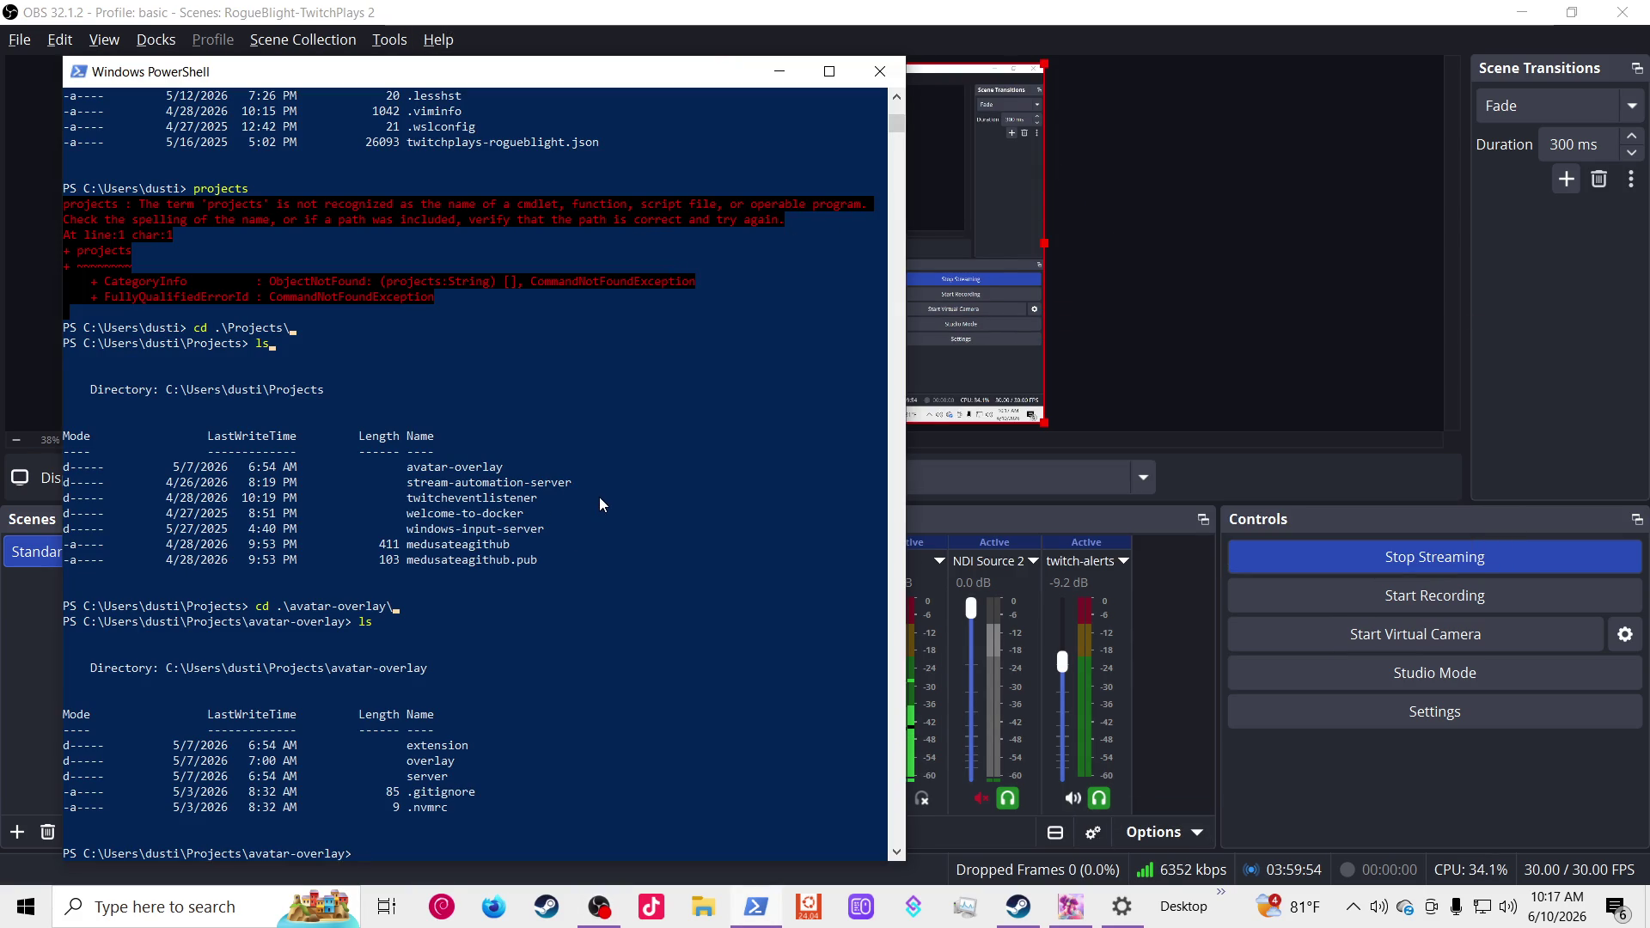
Step: Clear the console, list avatar-overlay, change into the overlay folder and list its contents
type("clear")
key("Return")
type("ls")
key("Return")
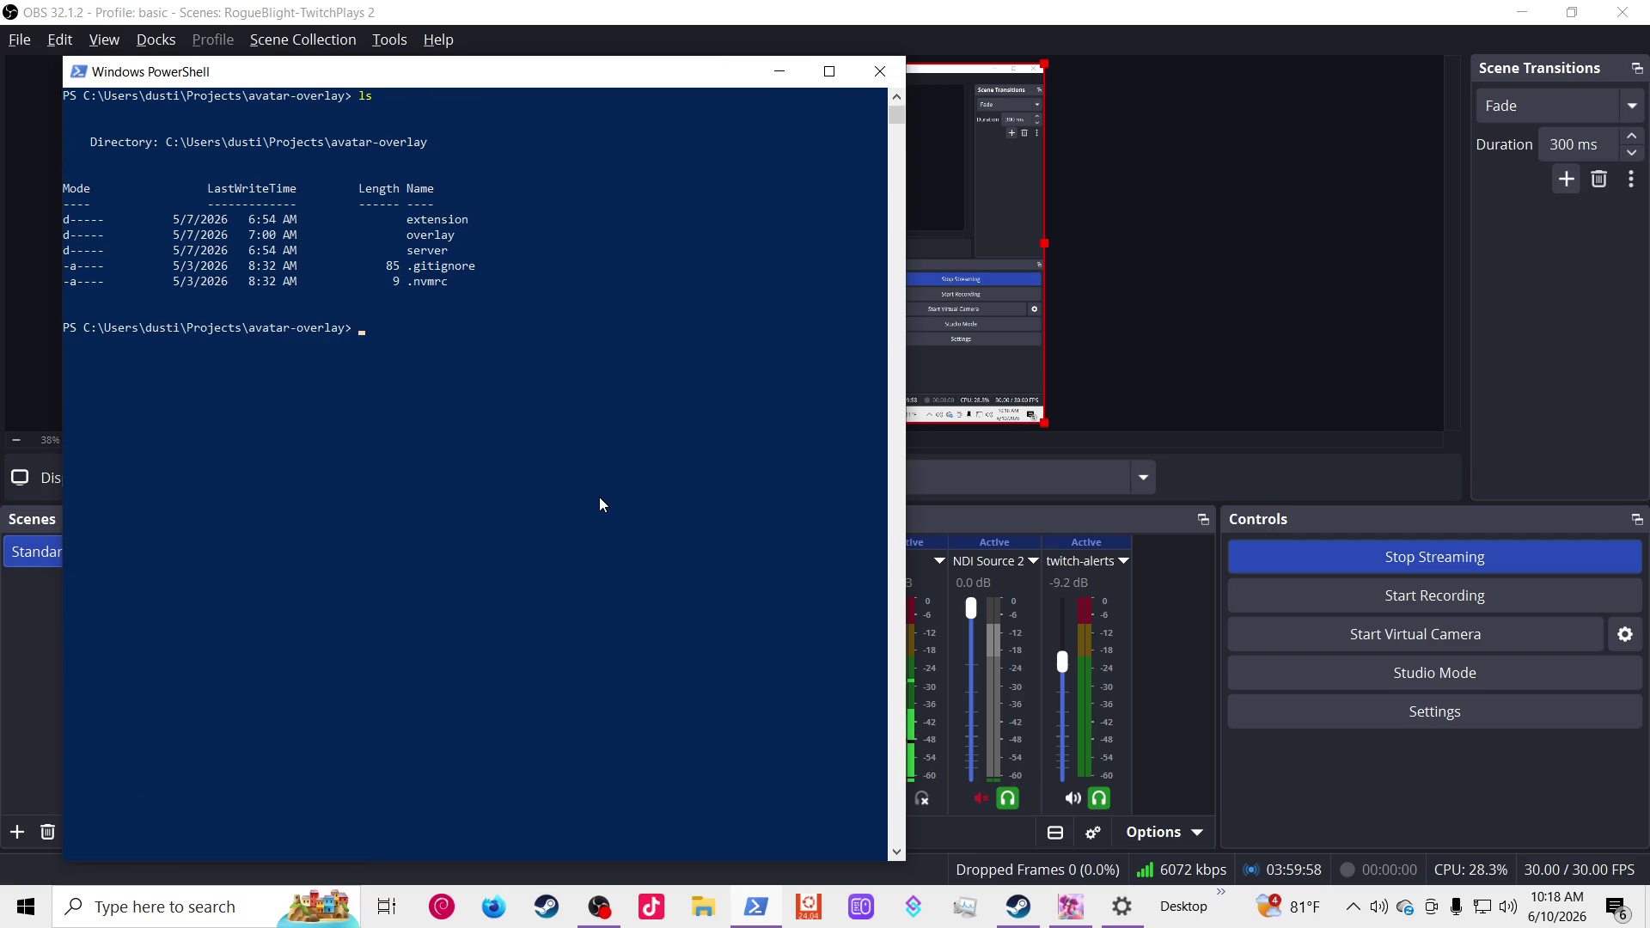
type("cd ov")
key("Tab")
key("Return")
type("ls")
key("Return")
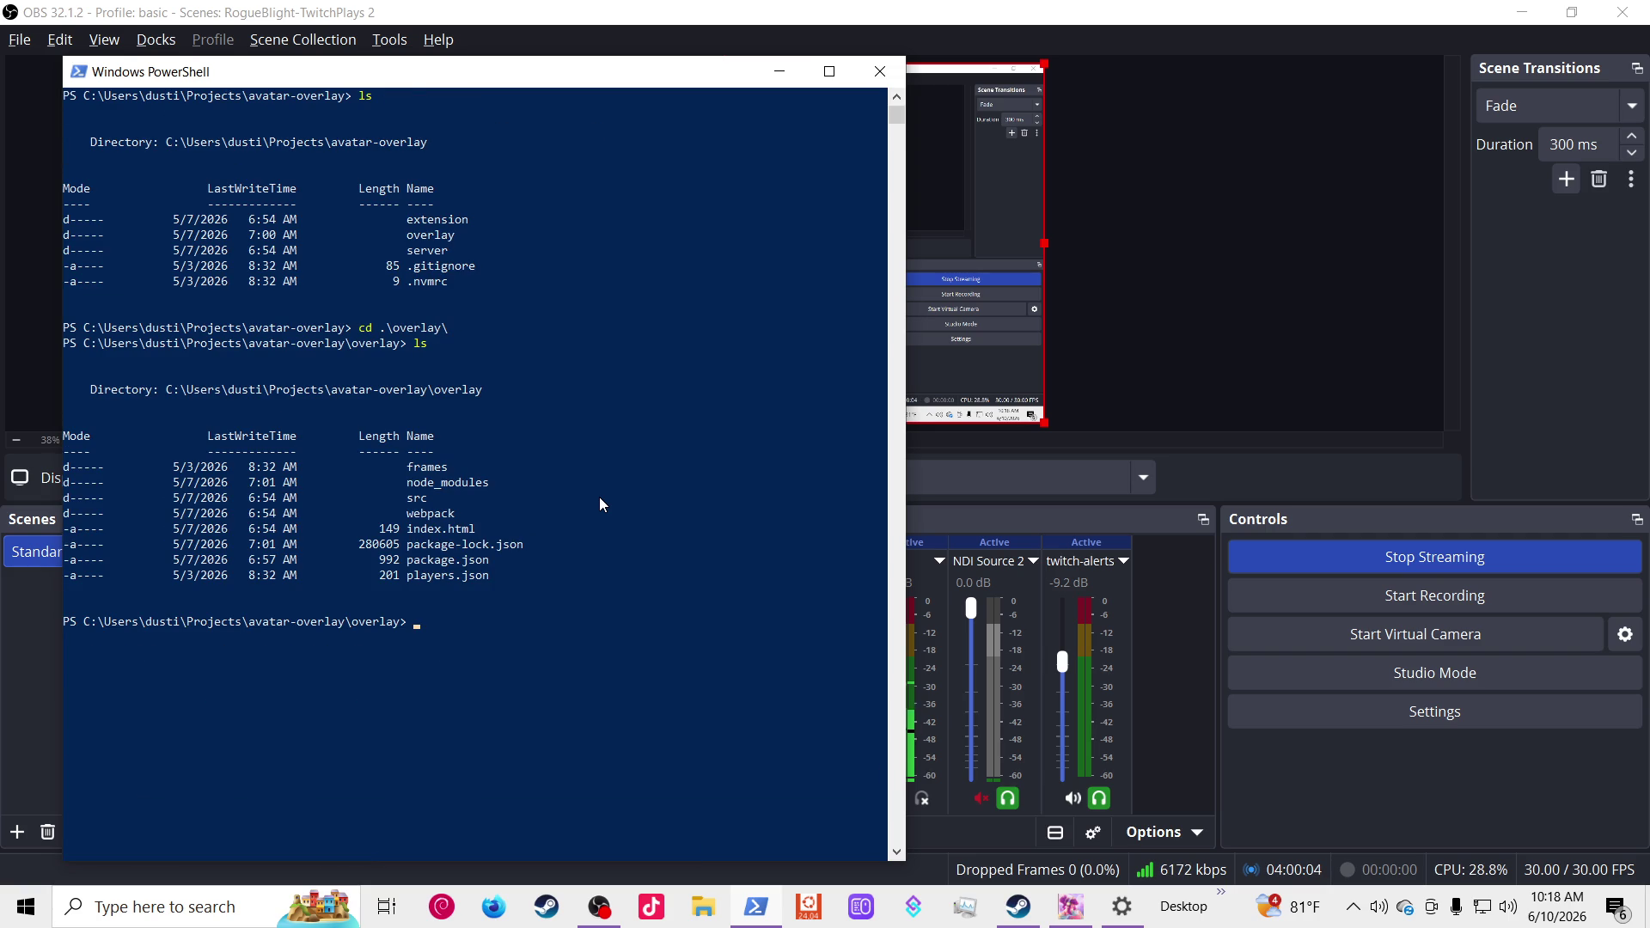
Step: Try running npm run start in the overlay folder, then stop it with Ctrl+C
type("cd .")
key("BackSpace")
key("BackSpace")
key("BackSpace")
type("npm")
type(" run start")
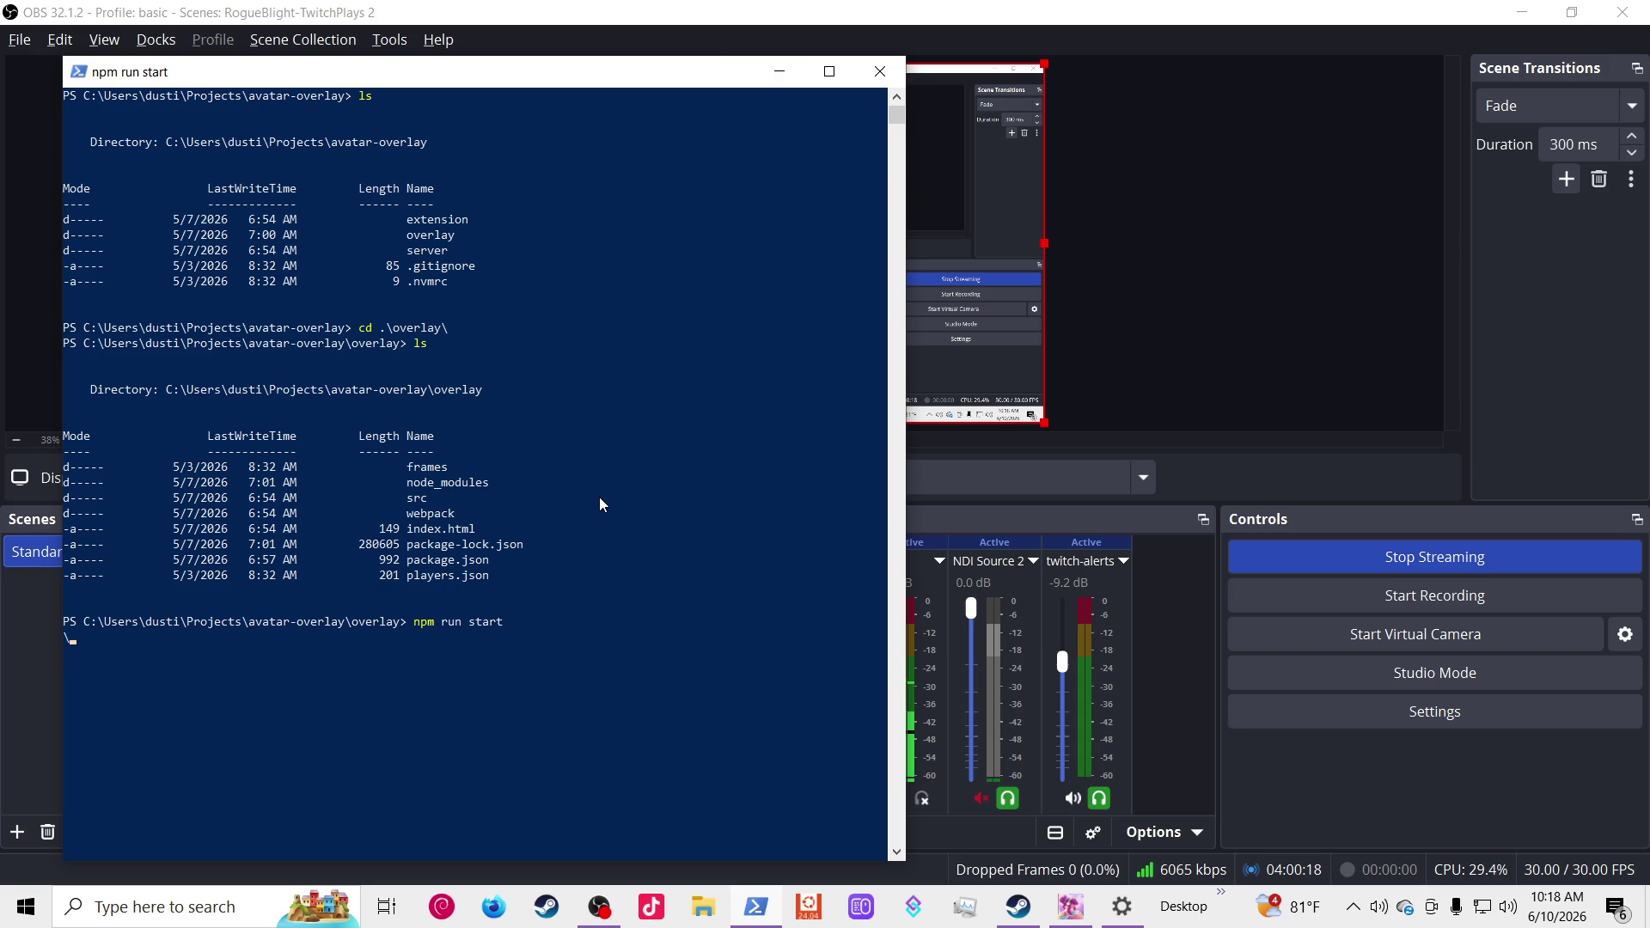
key("ctrl+c")
Step: Open the overlay's package.json in Neovim after the vim attempt fails
type("vim pack")
key("Tab")
key("Return")
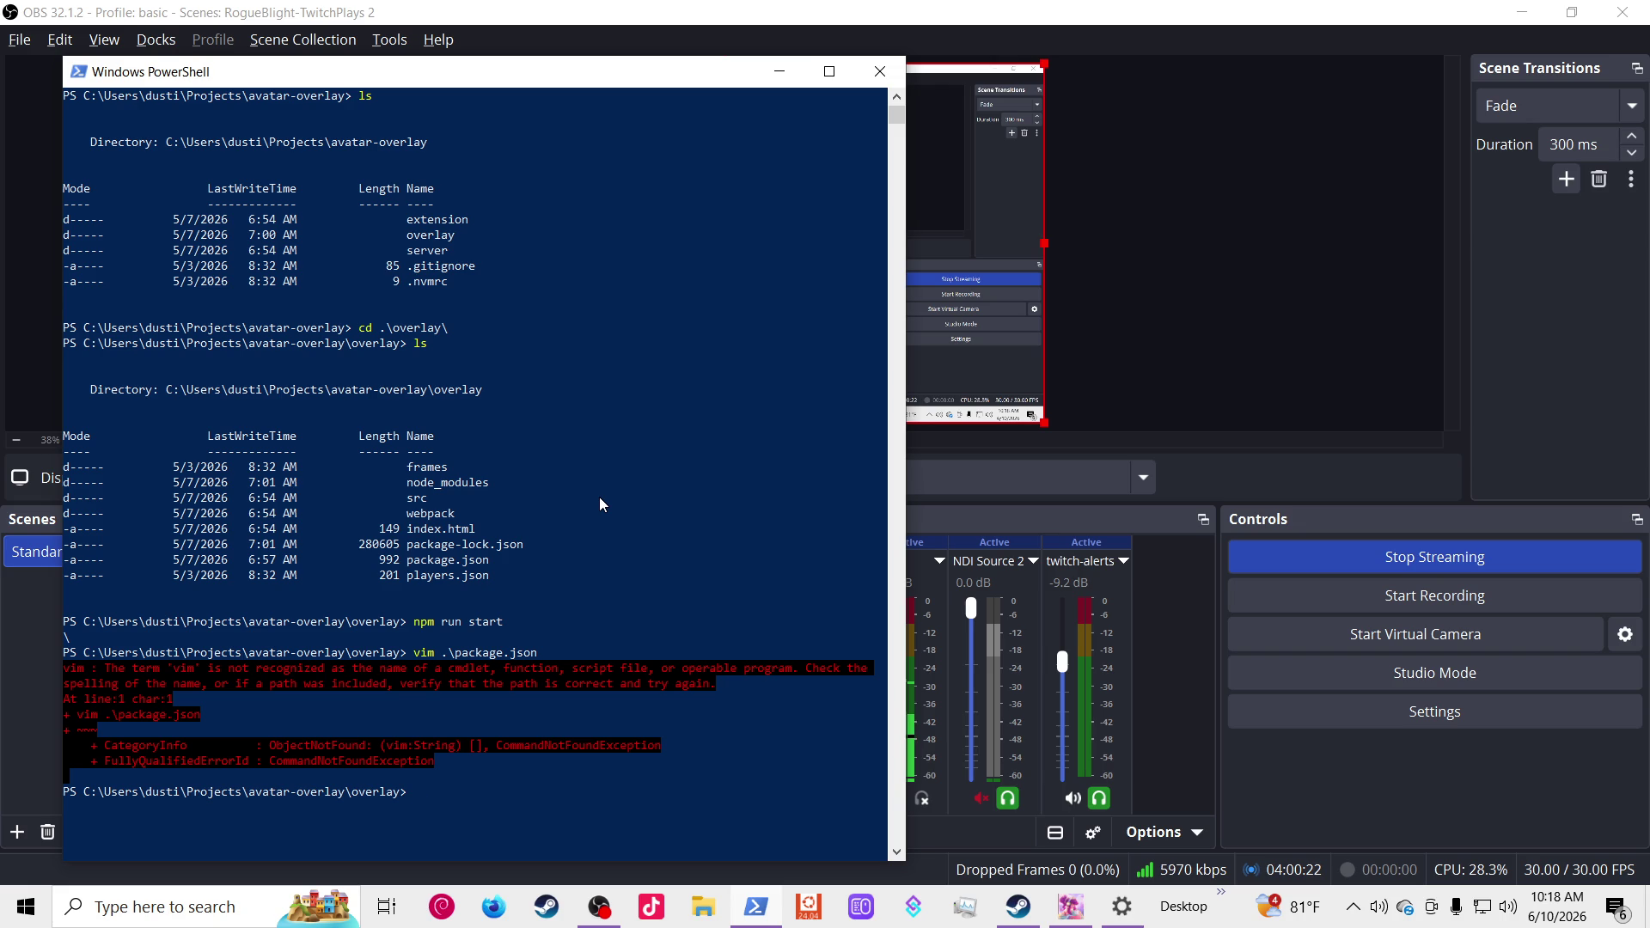
type("vim pac")
key("Tab")
key("Return")
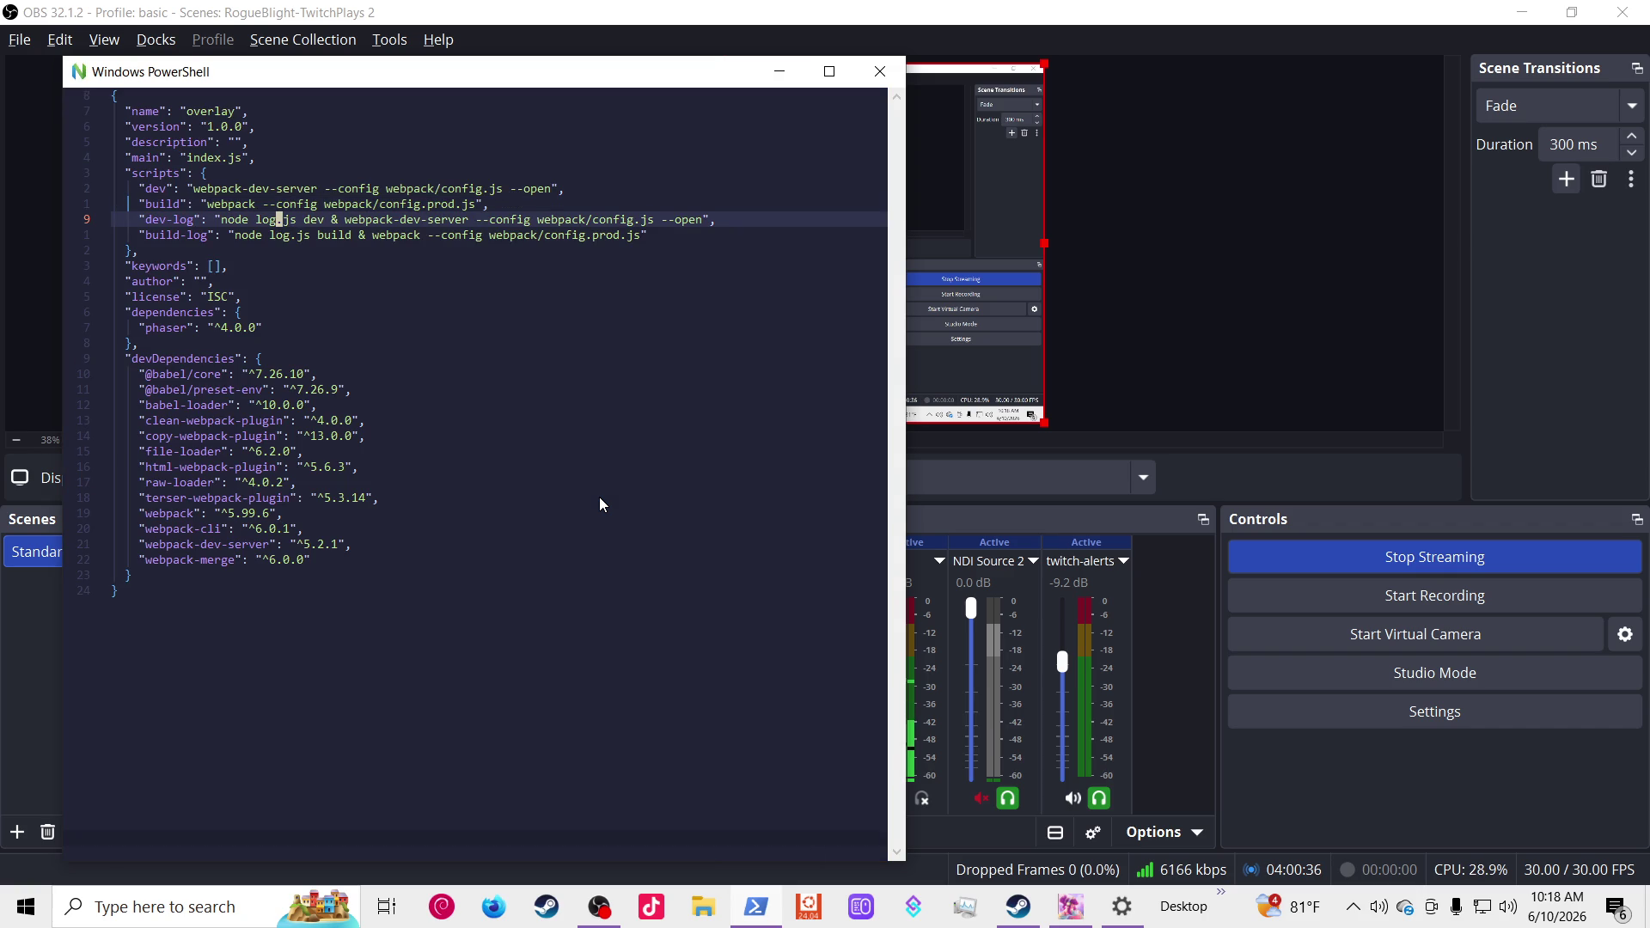
Step: Move between the dev and build script lines in package.json, then quit Neovim with :q
key("k")
key("k")
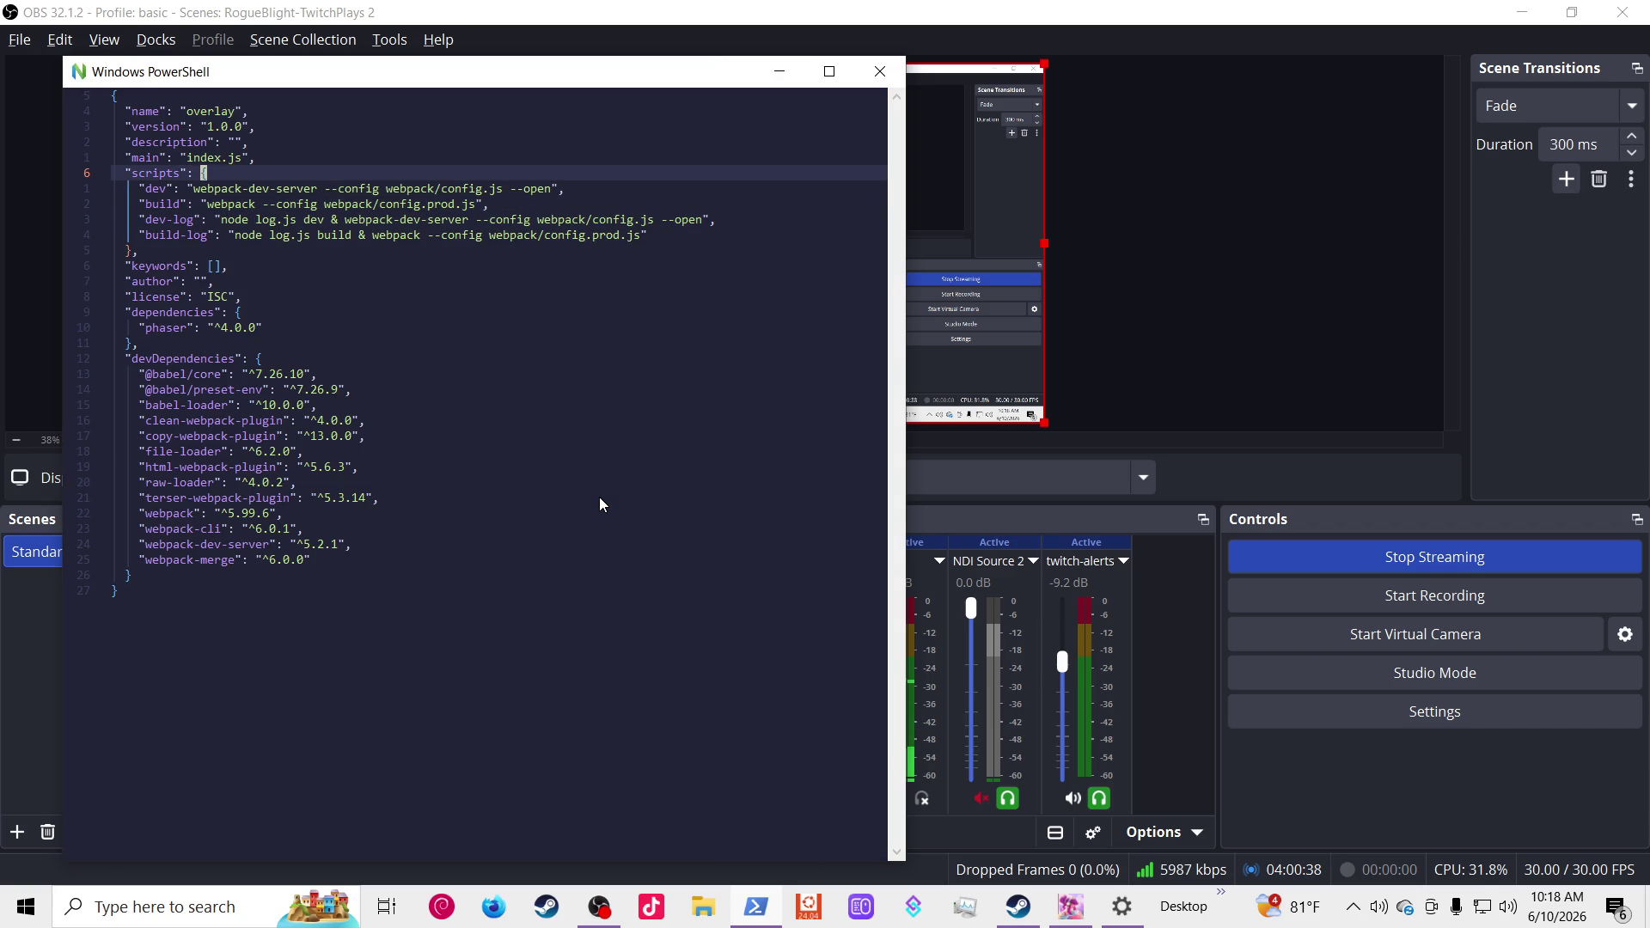
key("h")
key("h")
key("h")
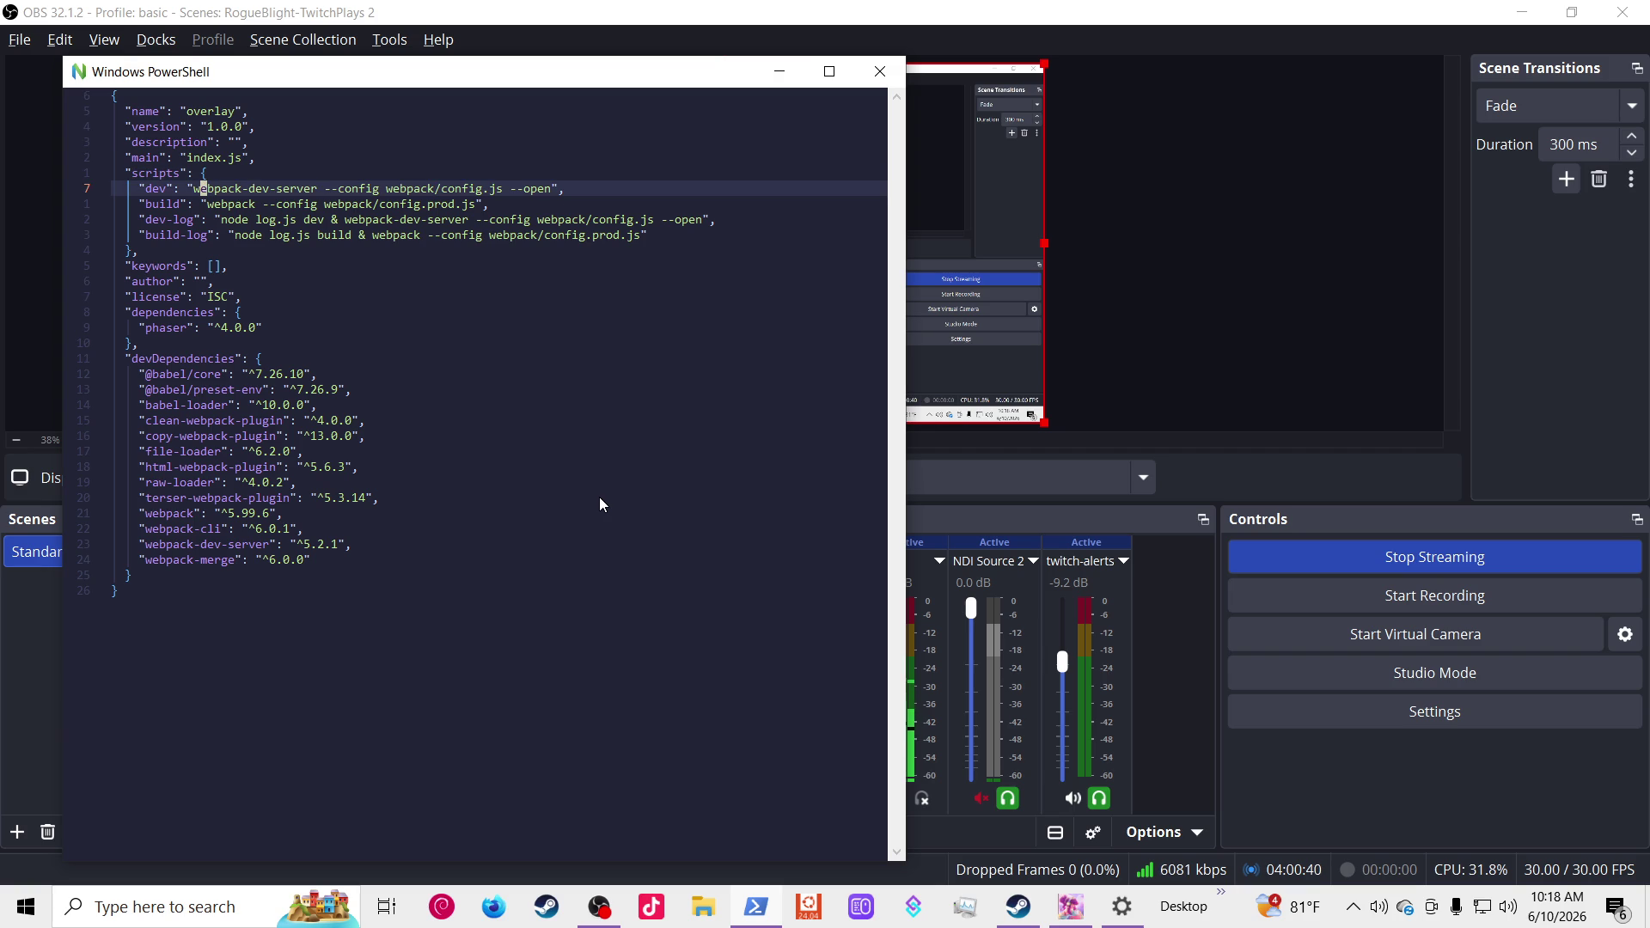
key("g")
key("j")
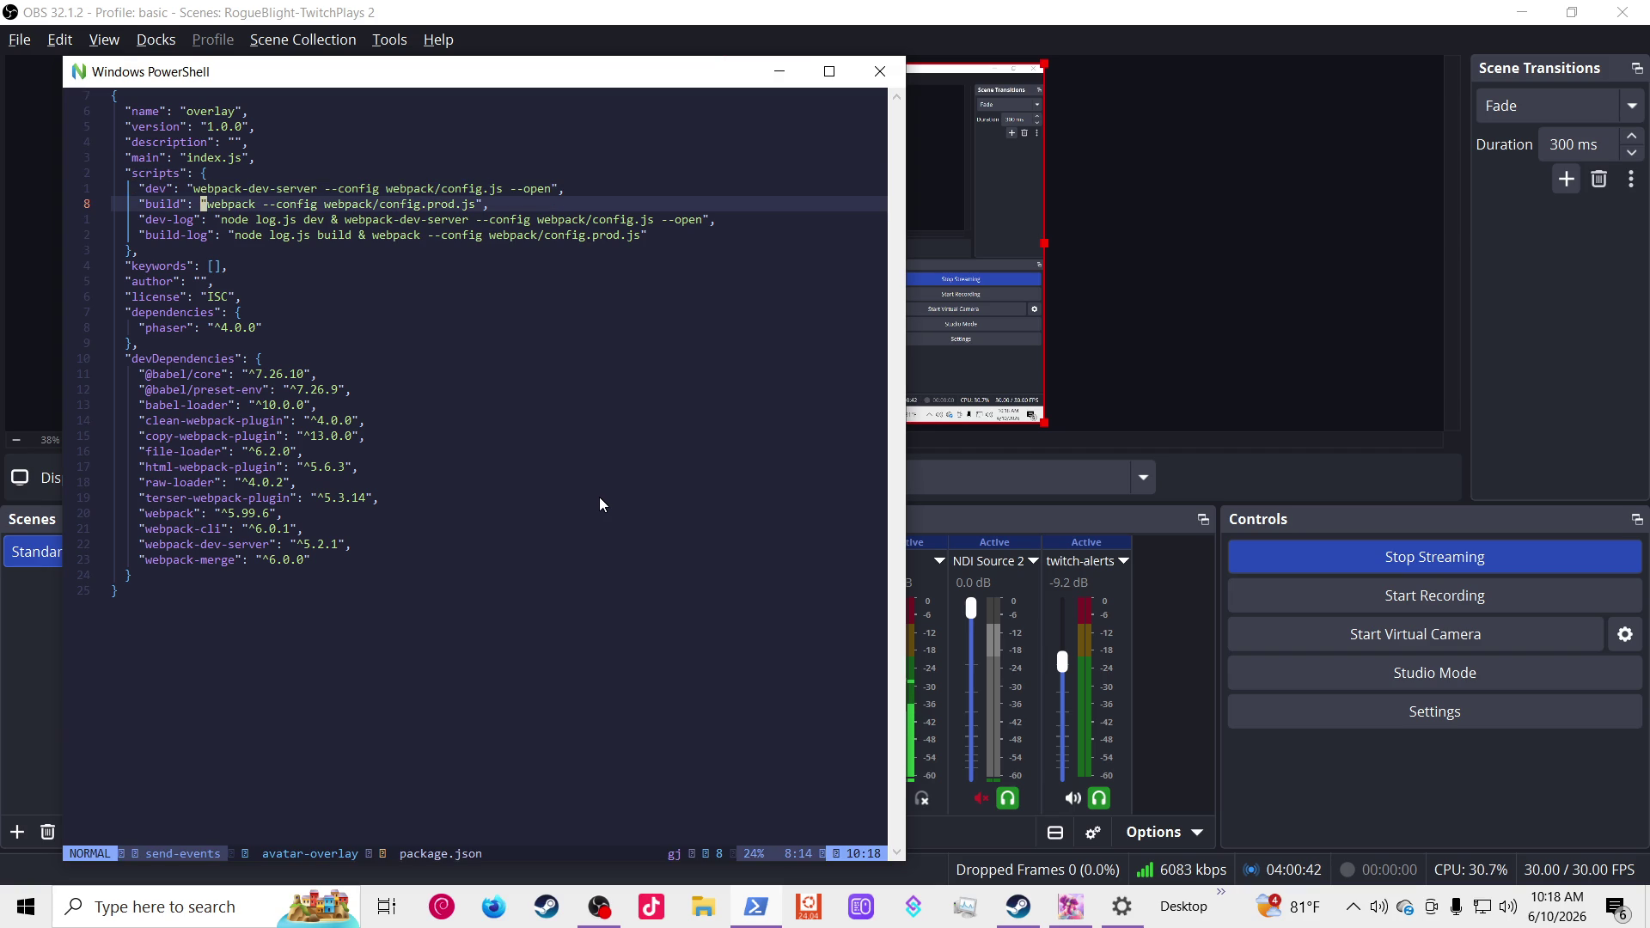
key("g")
key("k")
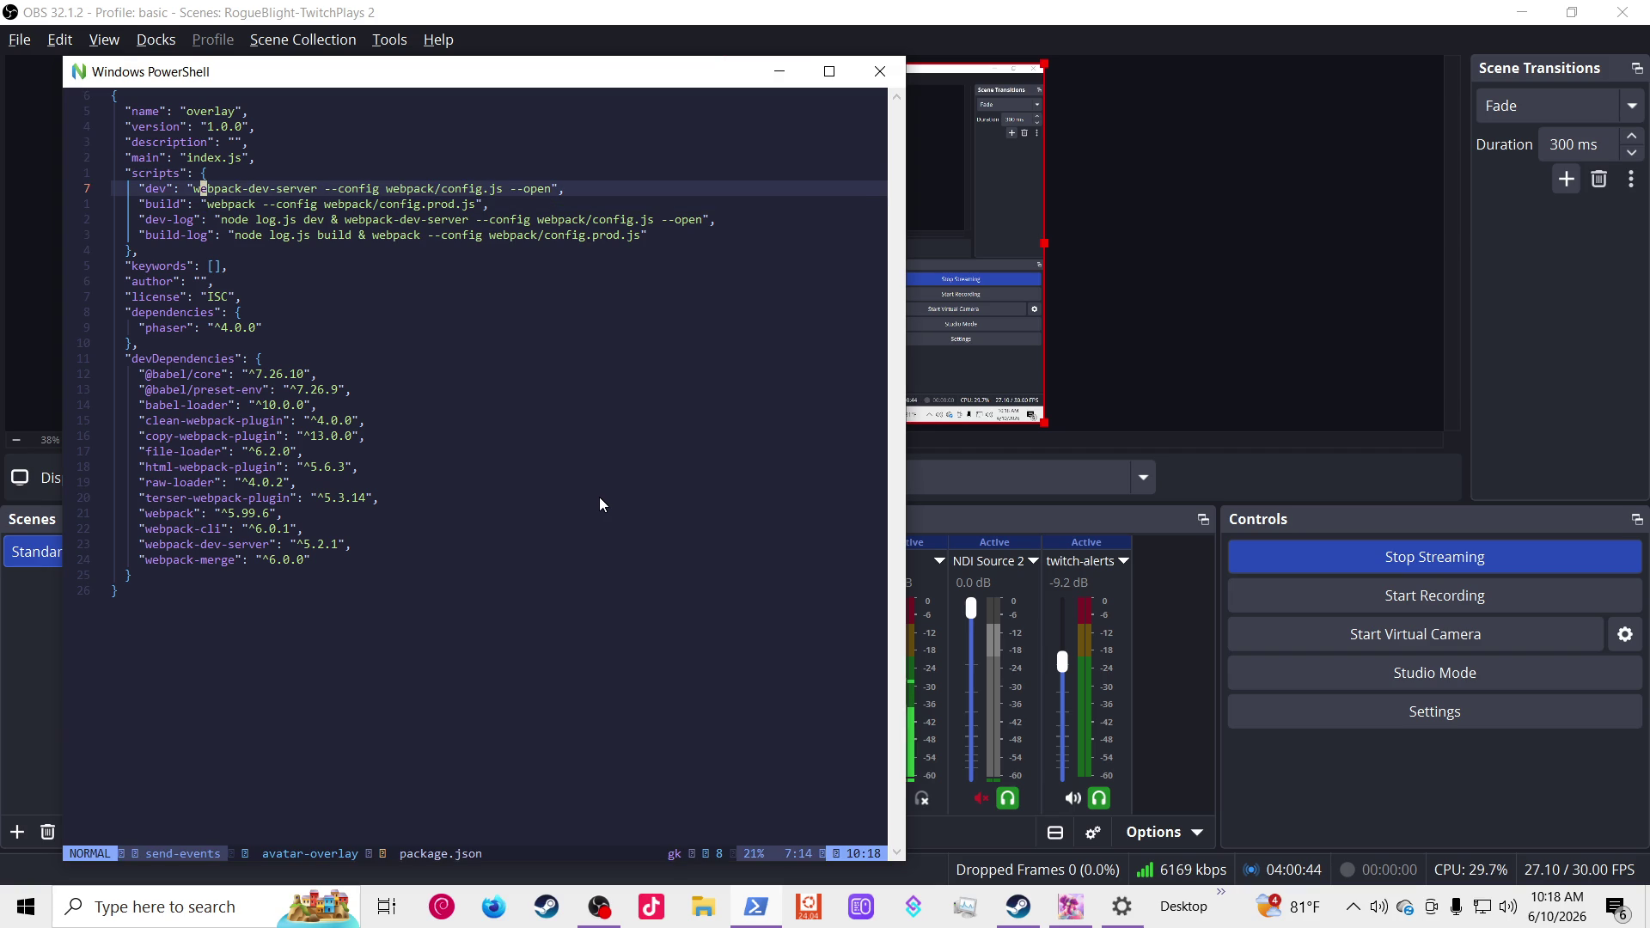
type(":q")
key("Return")
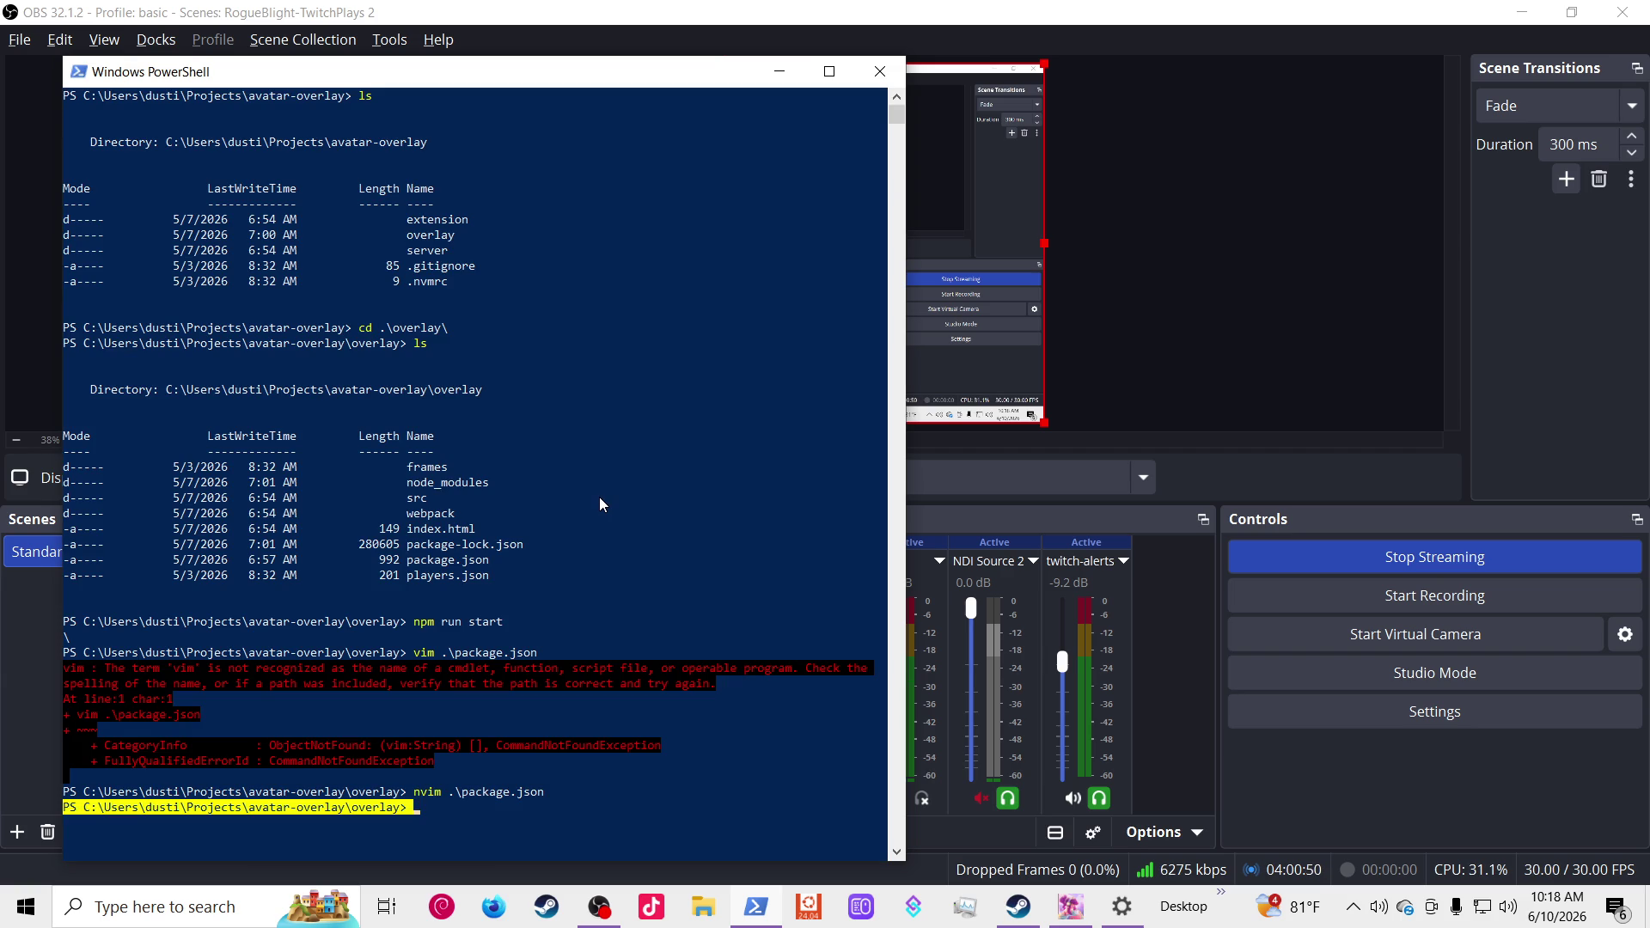
Step: Start the overlay's webpack dev server with npm run dev and launch Firefox Developer Edition
key("Return")
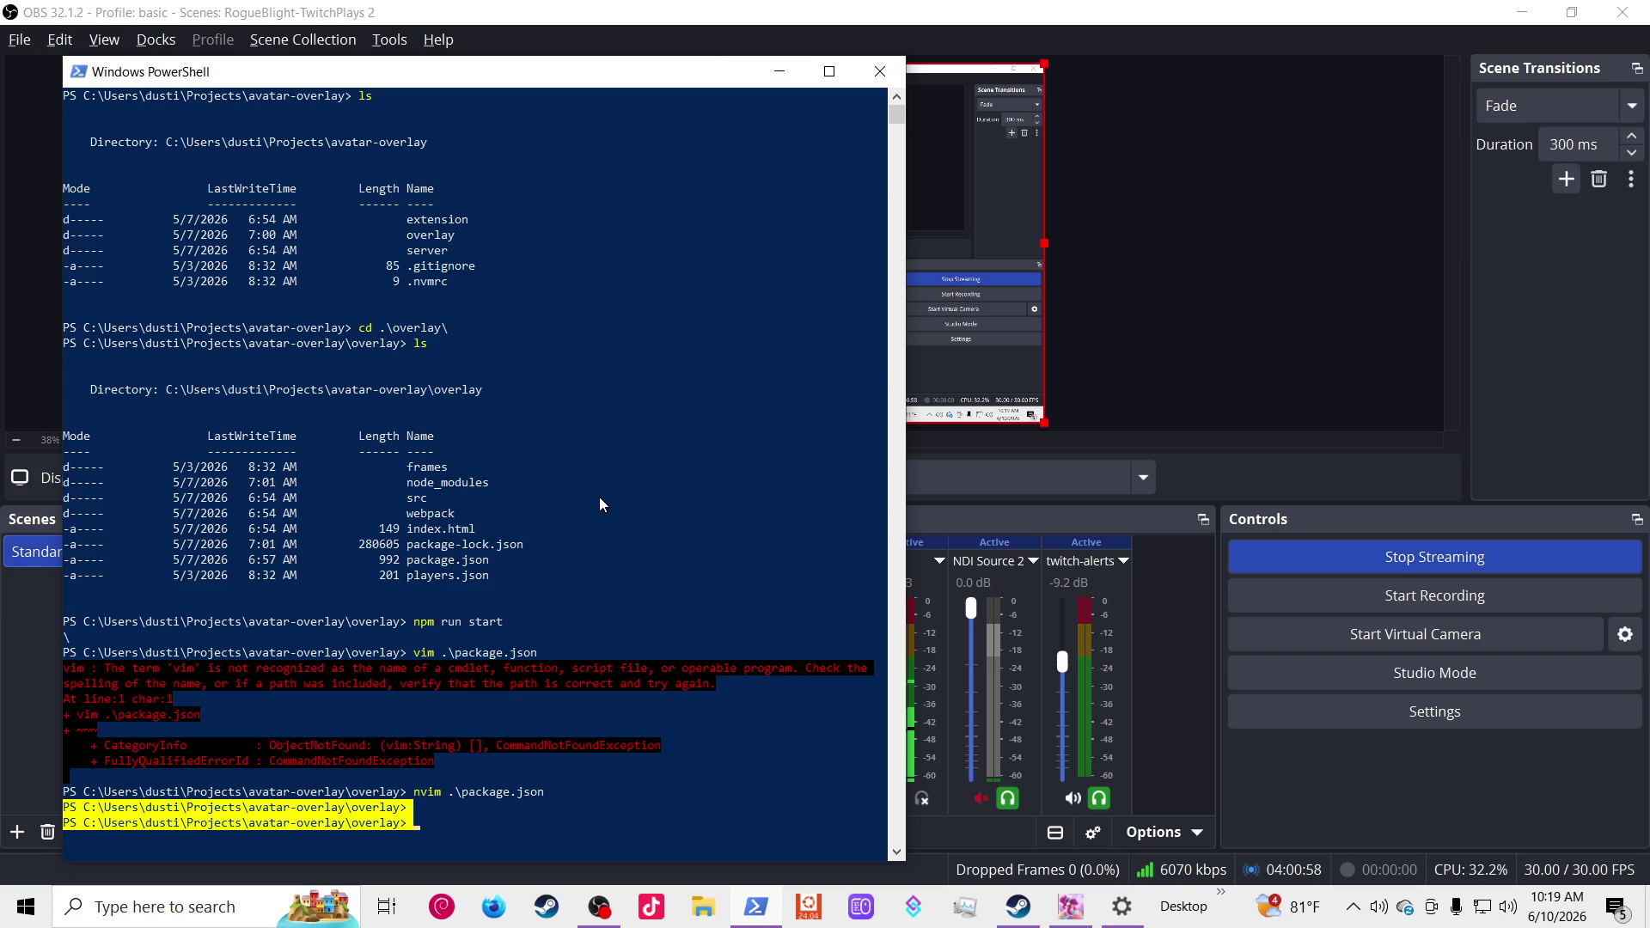
type("npm run")
type(" dev")
key("Return")
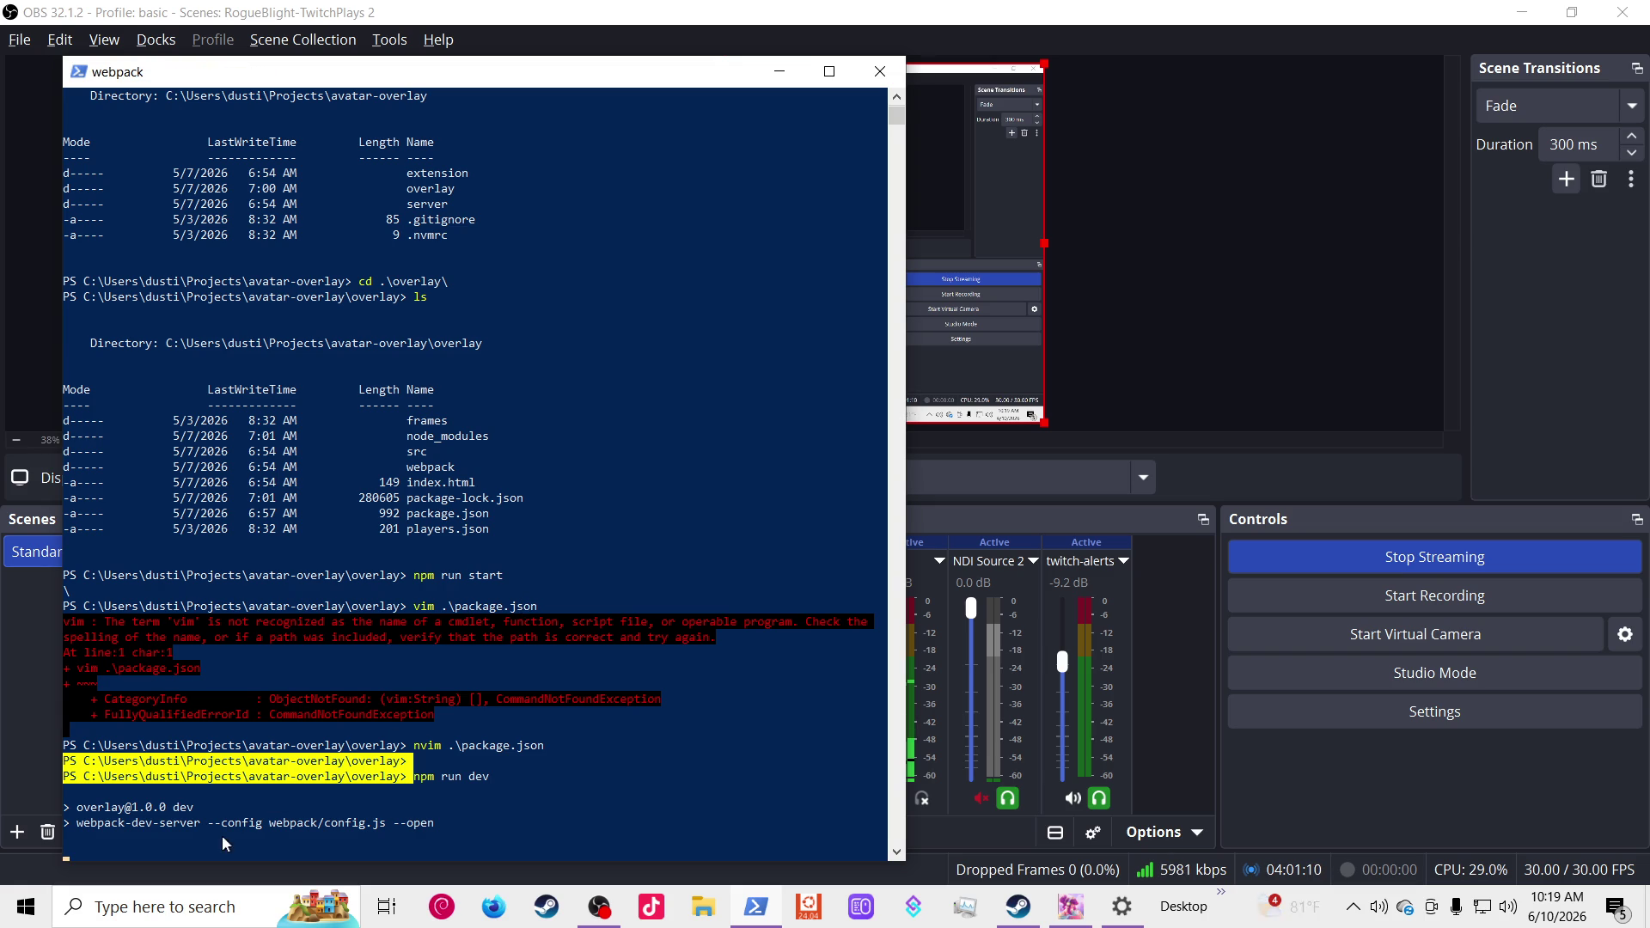
left_click(506, 909)
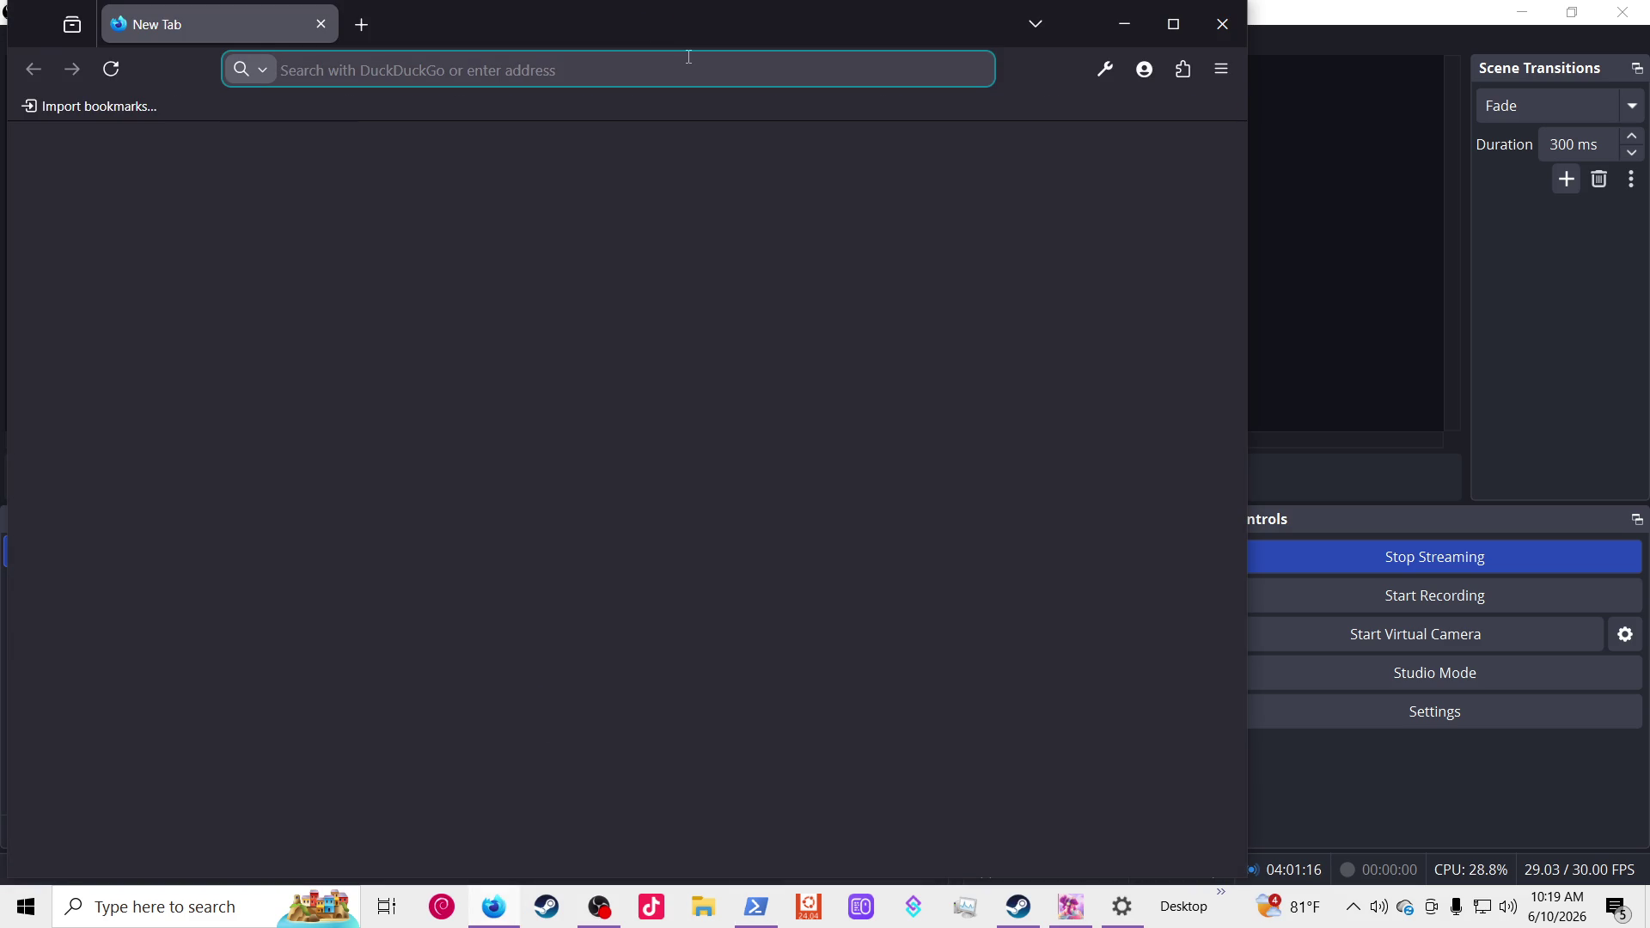
Step: Load localhost:8080 in Firefox to check the overlay, then return to OBS Studio
type("localhost:")
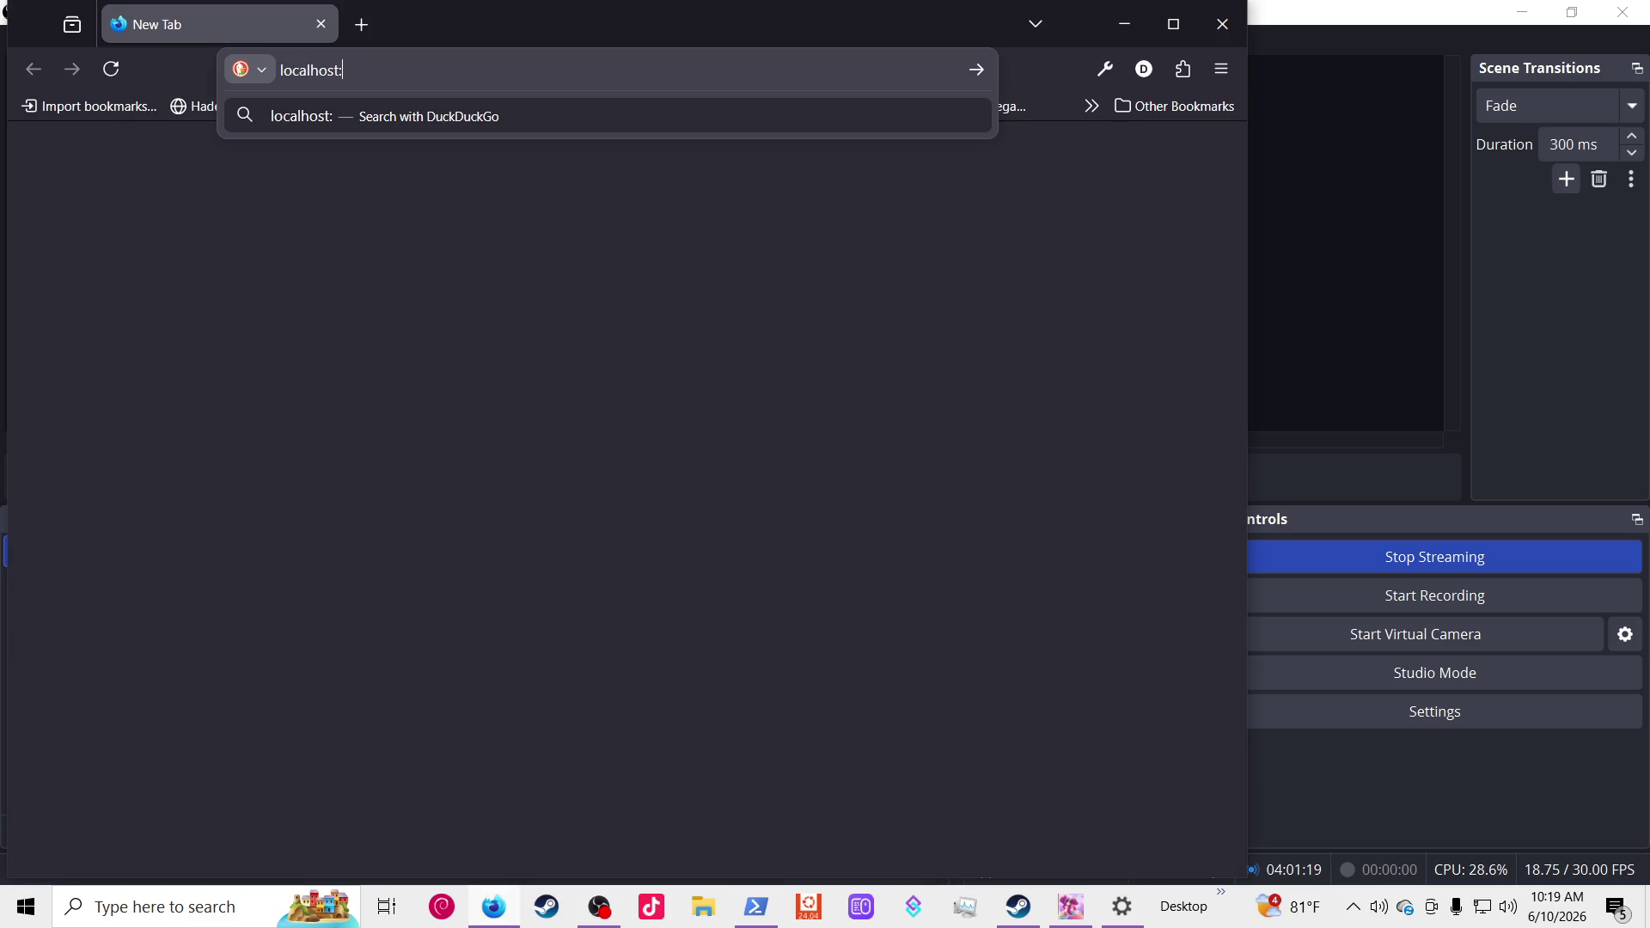
type("8080")
key("Return")
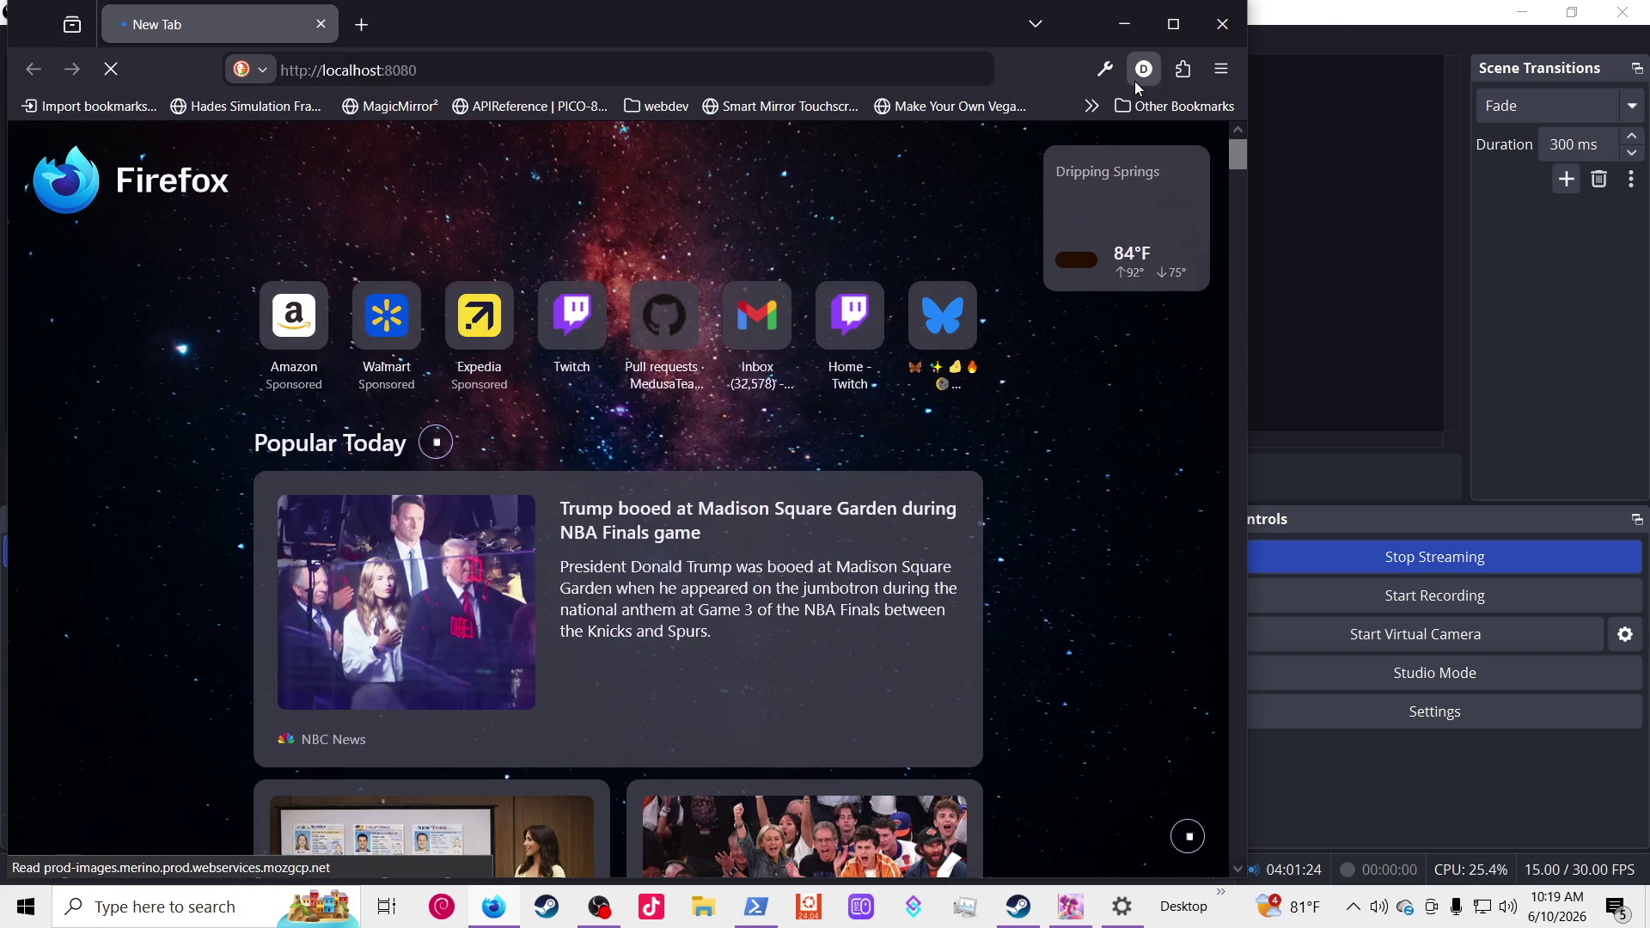
left_click(1544, 205)
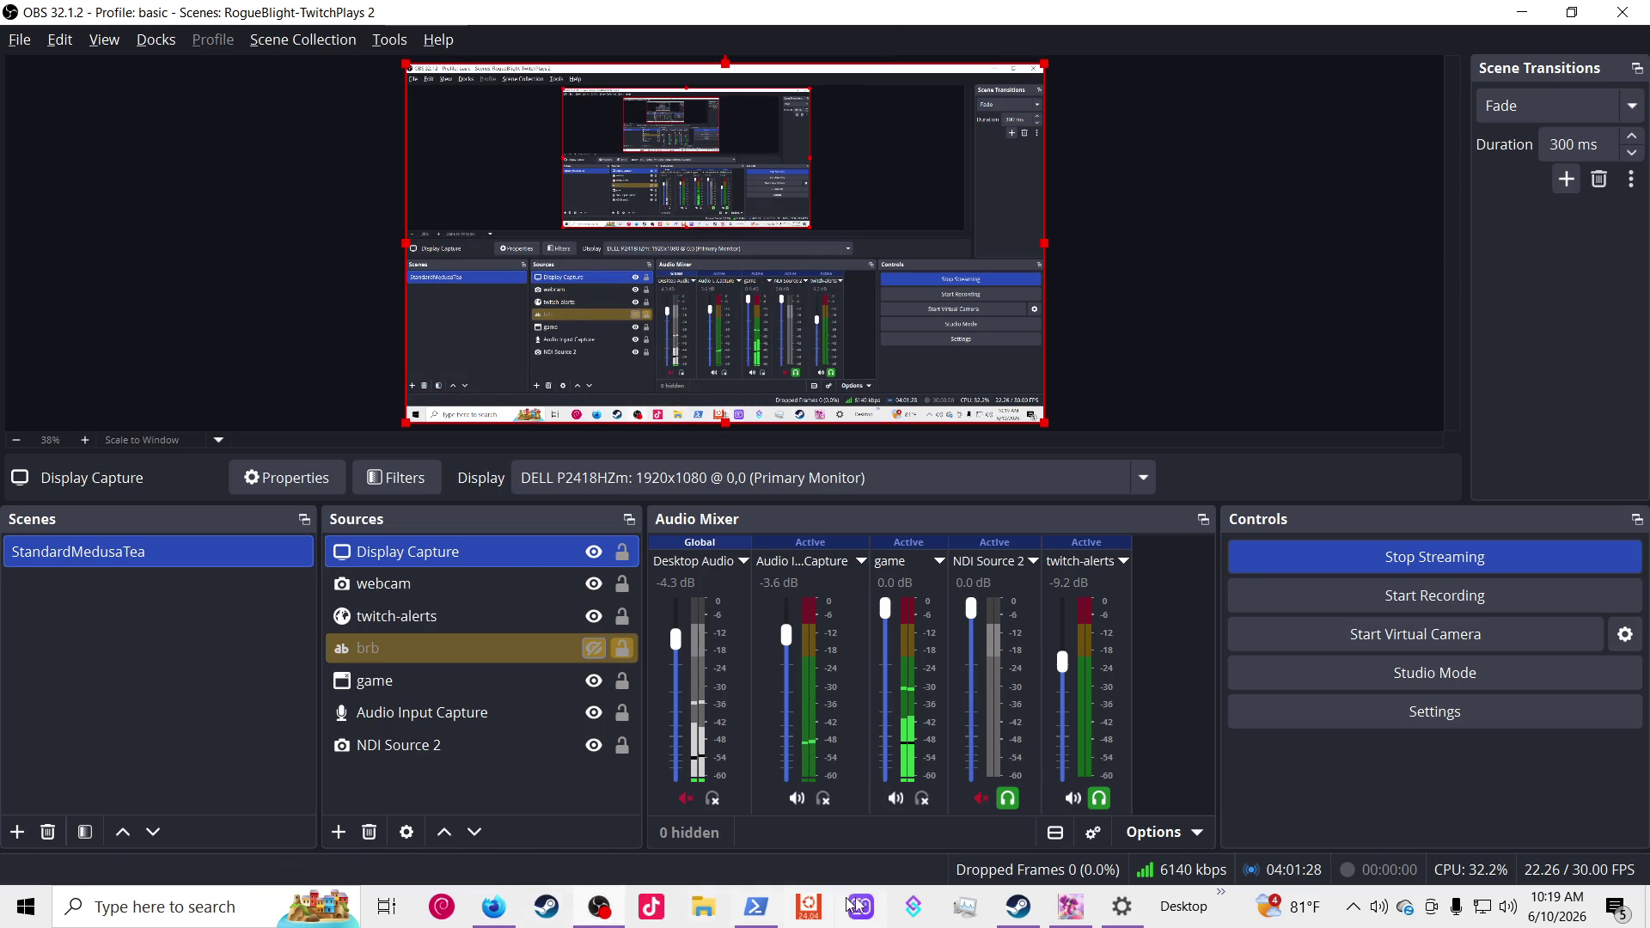
Step: Cycle between the webpack terminal and OBS Studio, ending with OBS in front
left_click(756, 906)
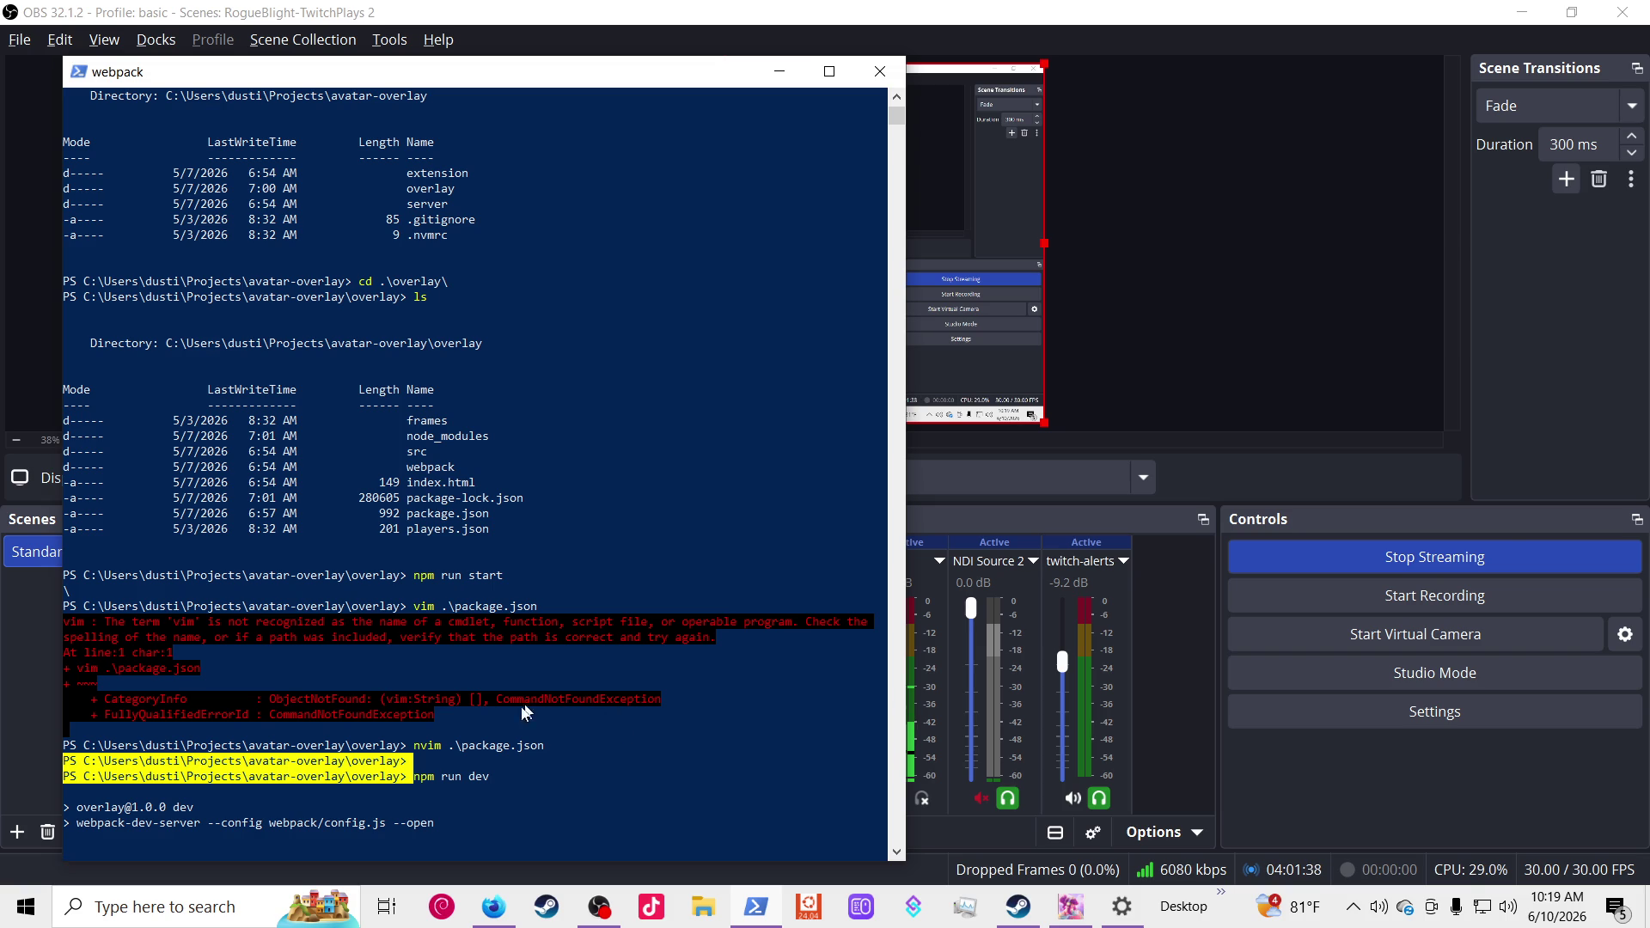
key("alt+Tab")
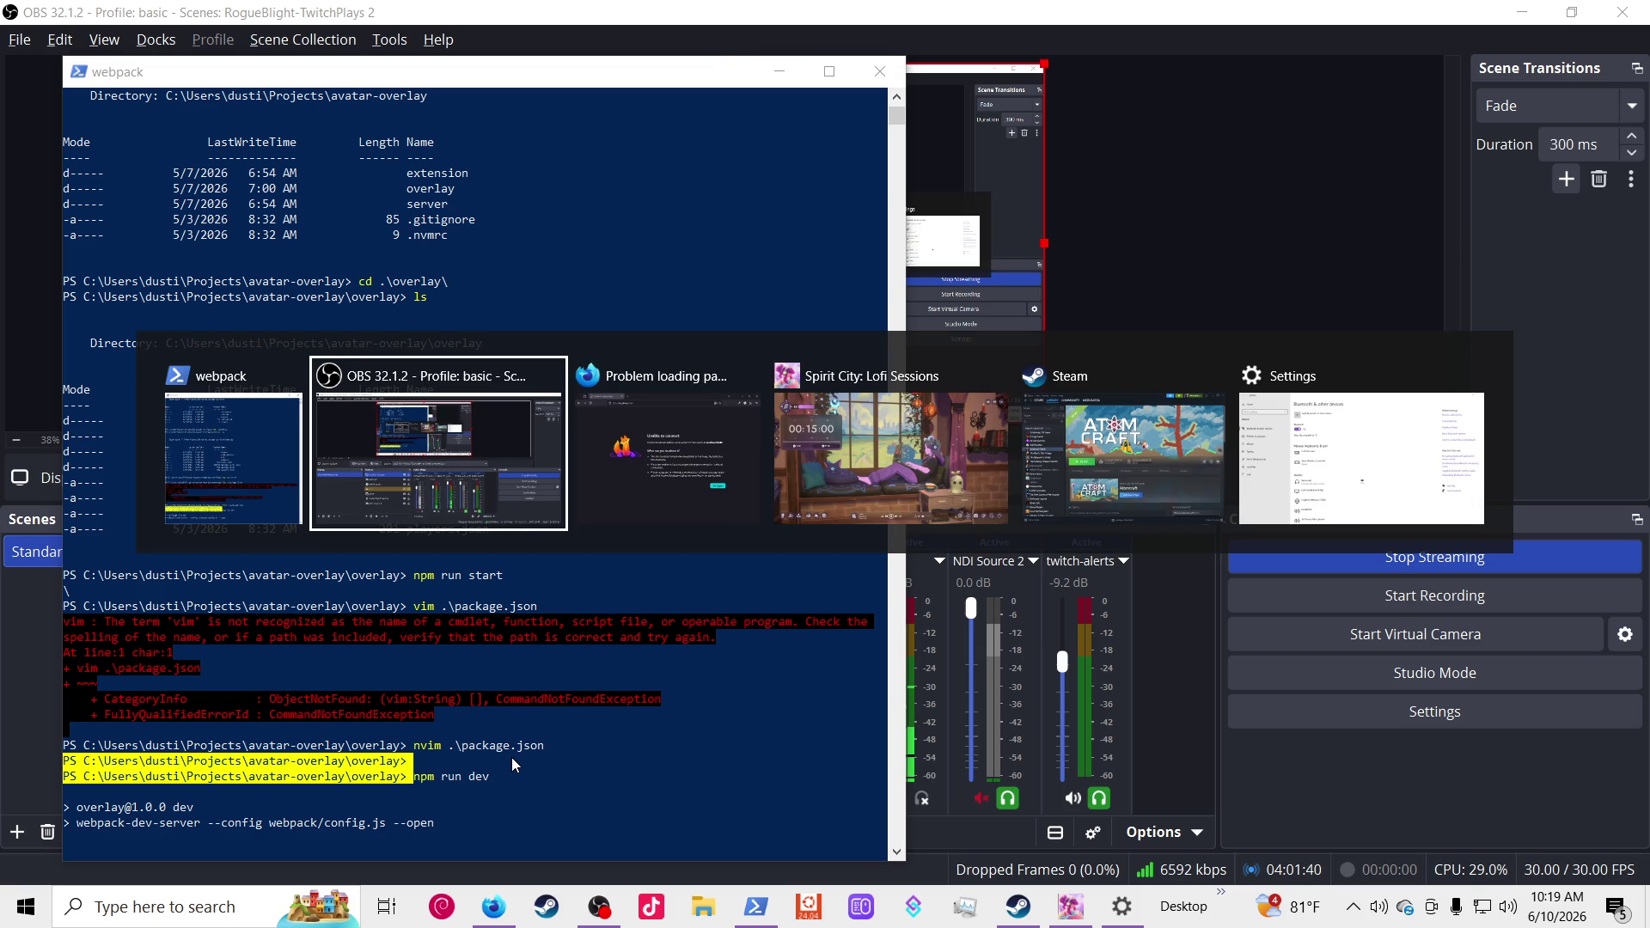
key("Tab")
key("Tab")
key("Tab")
key("Tab")
key("Tab")
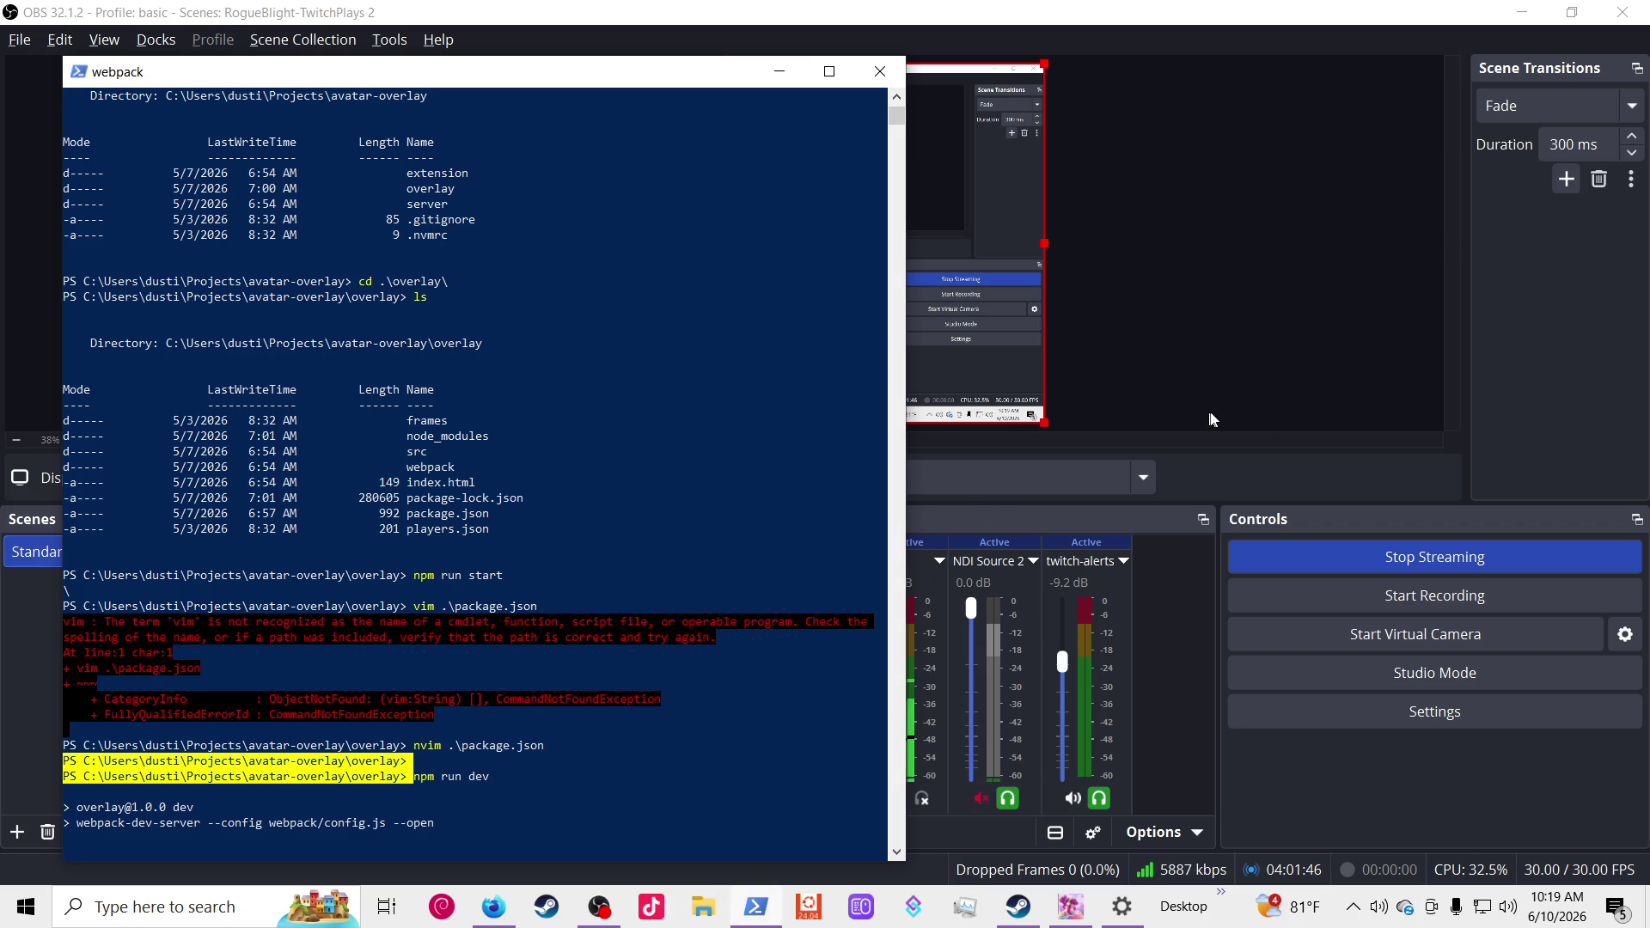
left_click(1524, 447)
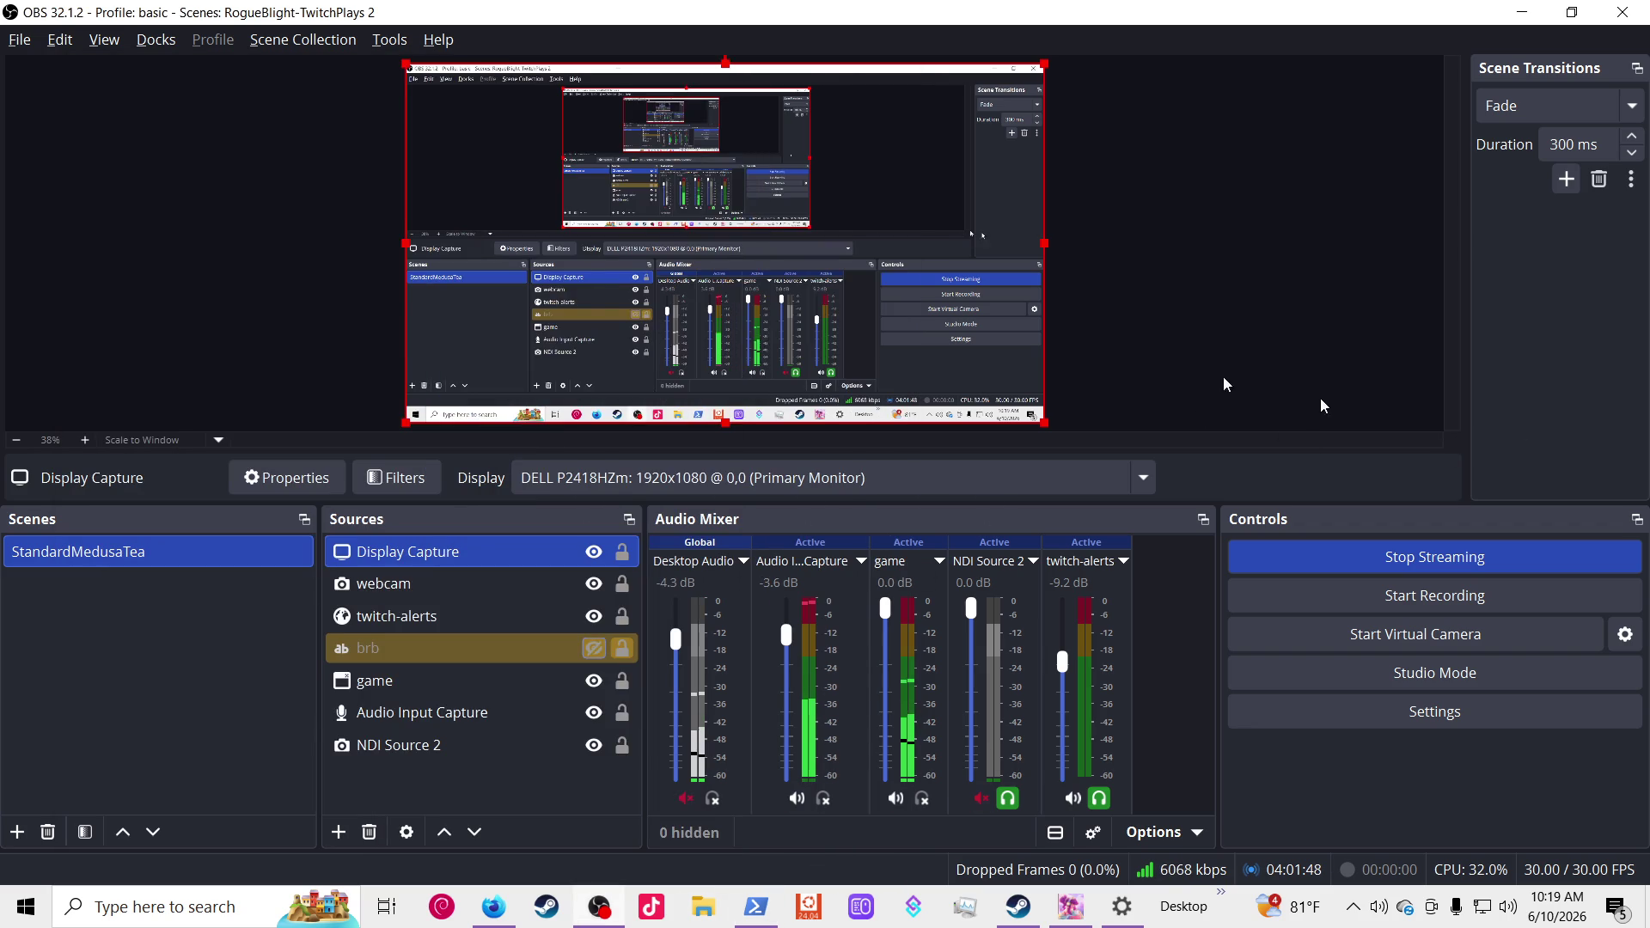
Step: Add a trial Display Capture 2 source, inspect its display and method options, then remove it
left_click(339, 832)
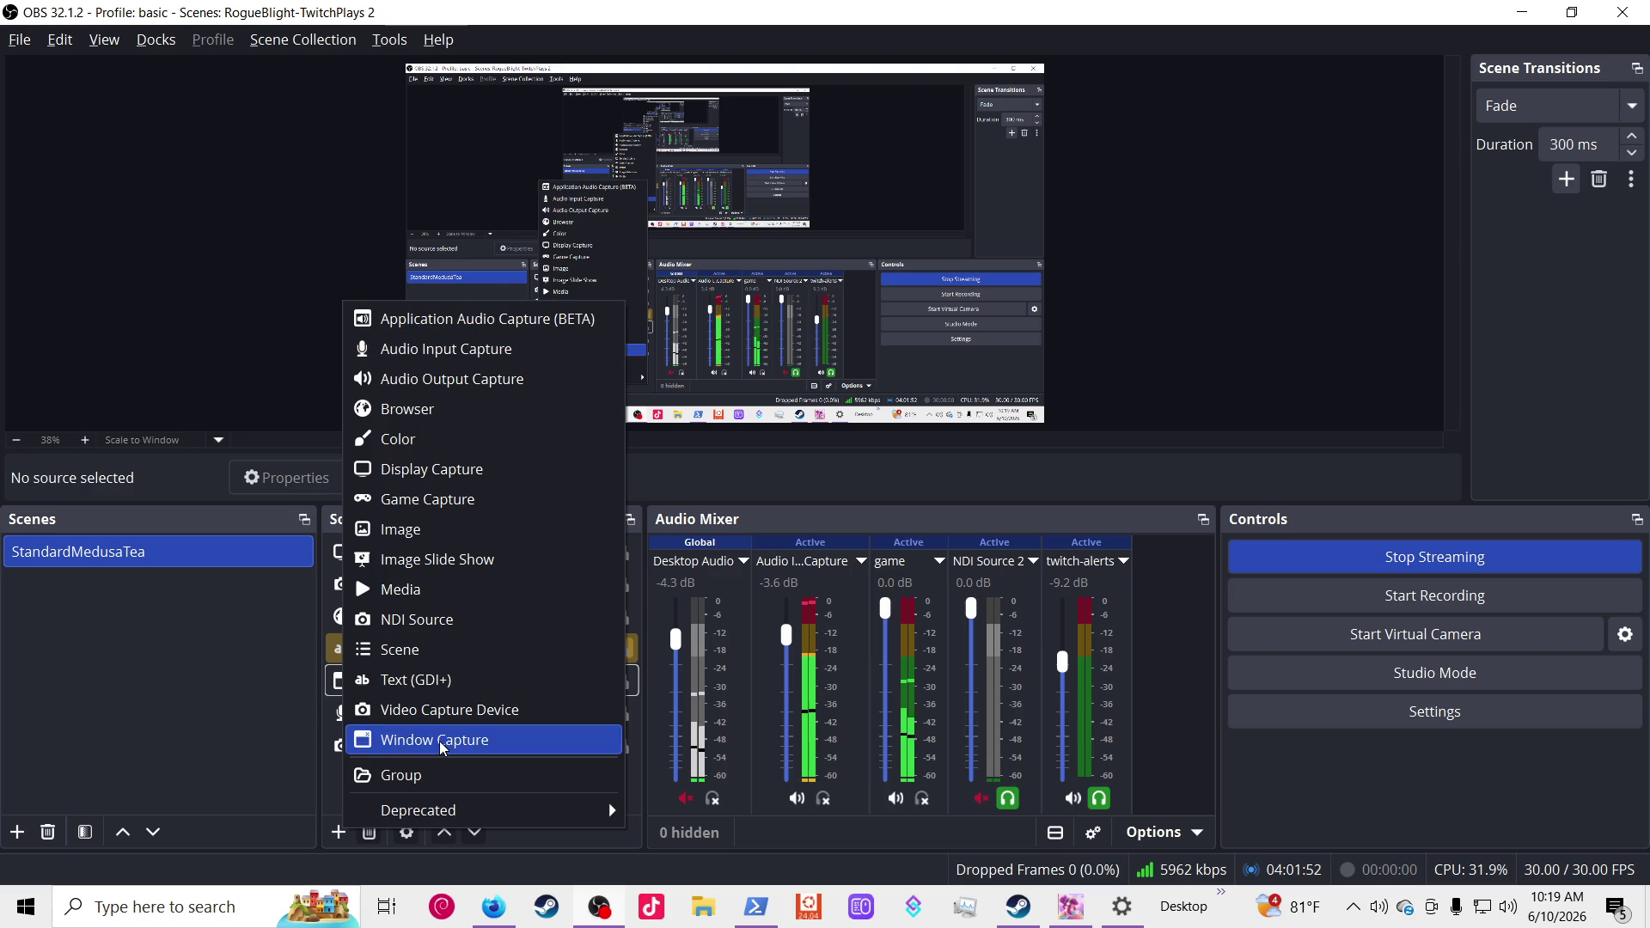
left_click(469, 469)
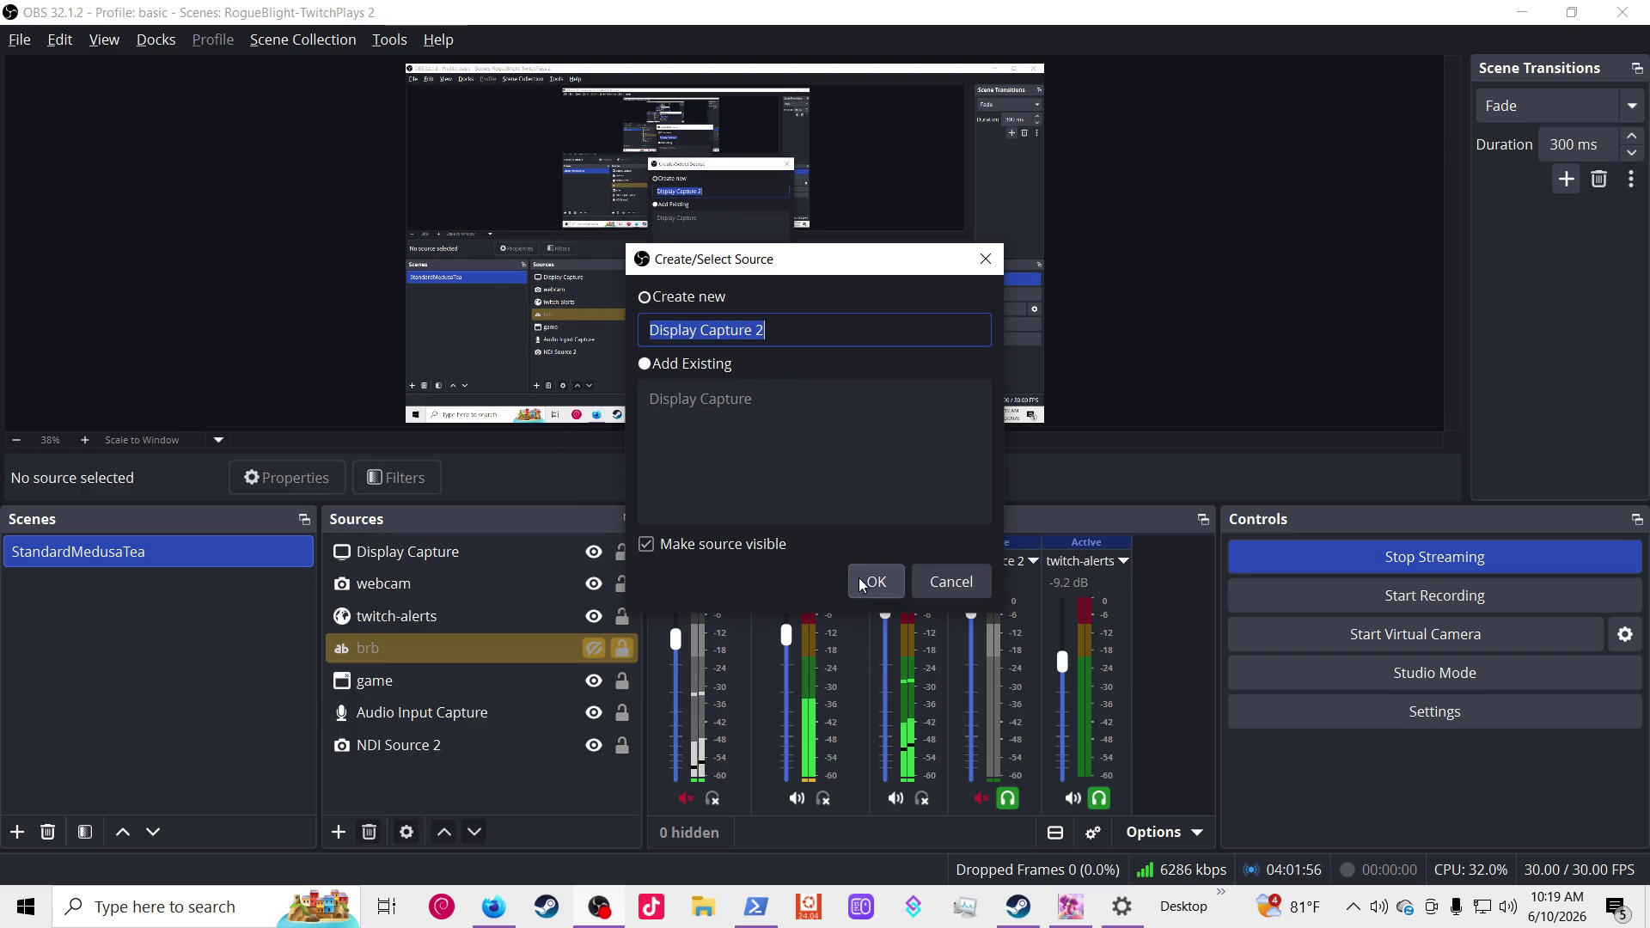
left_click(873, 582)
left_click(667, 506)
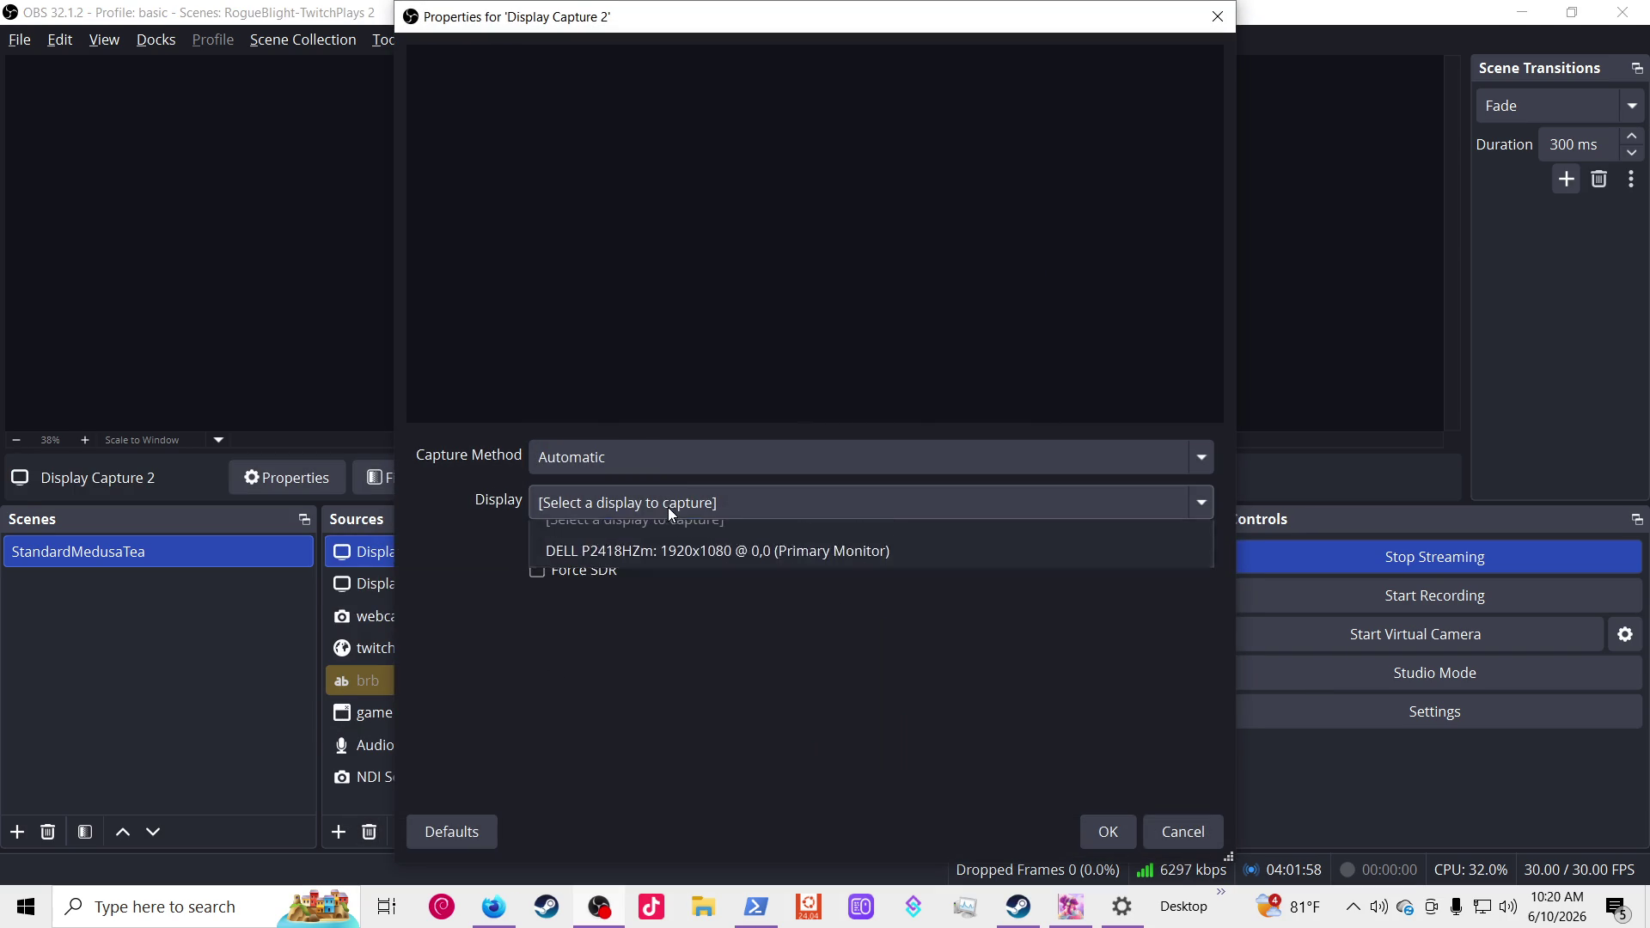
left_click(701, 457)
left_click(1210, 840)
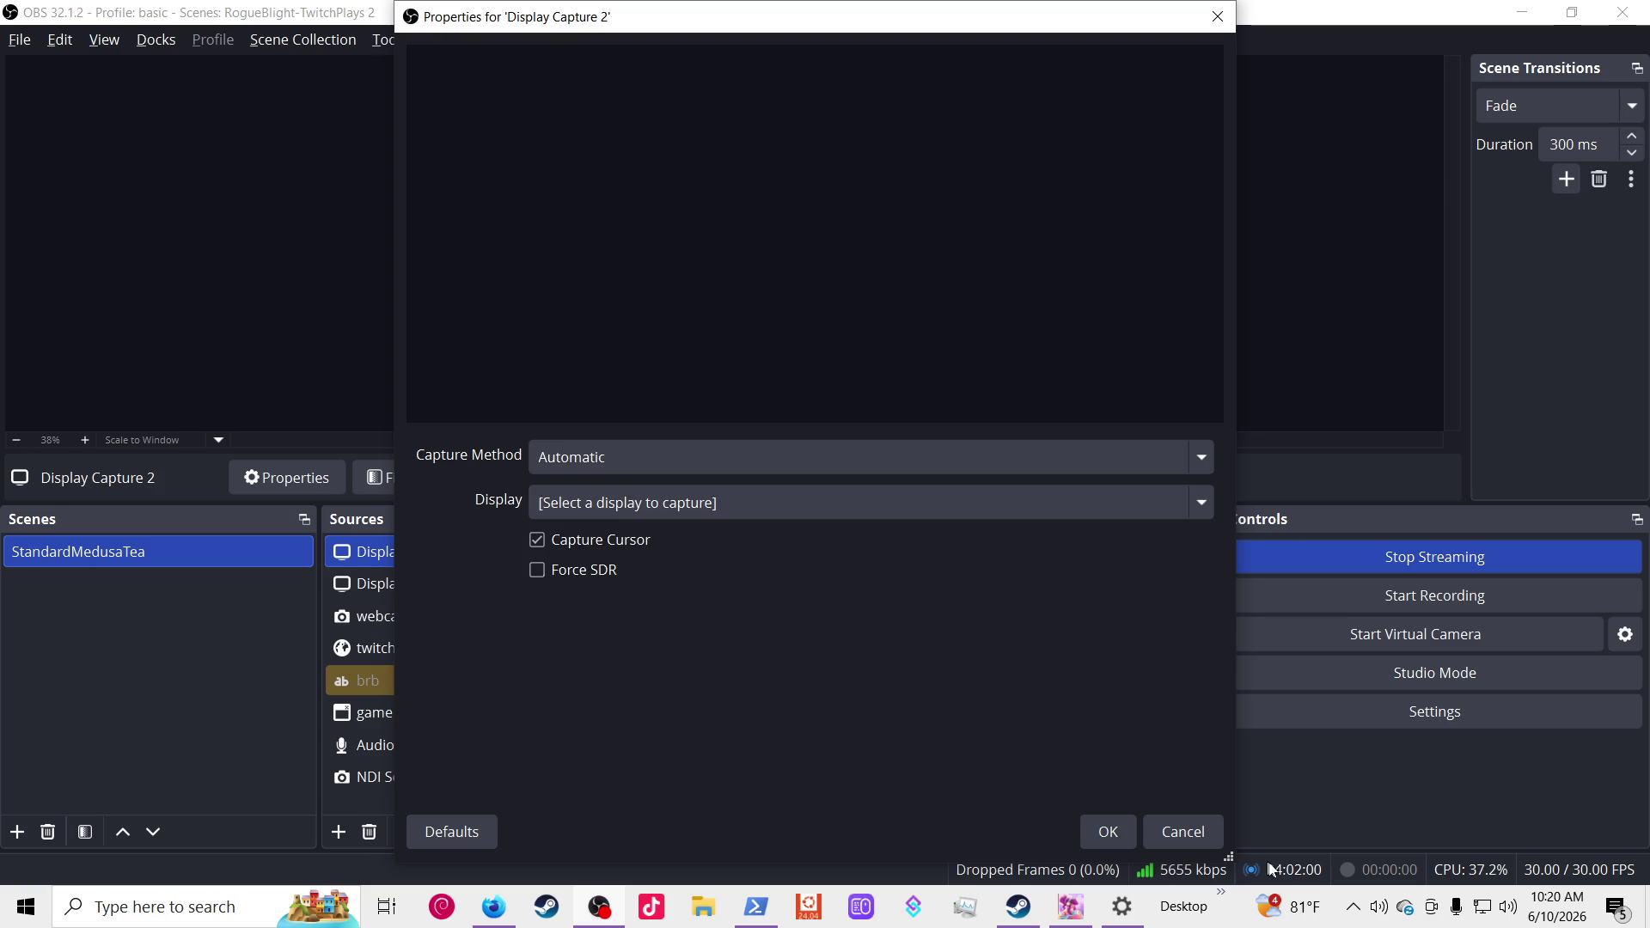
left_click(1218, 839)
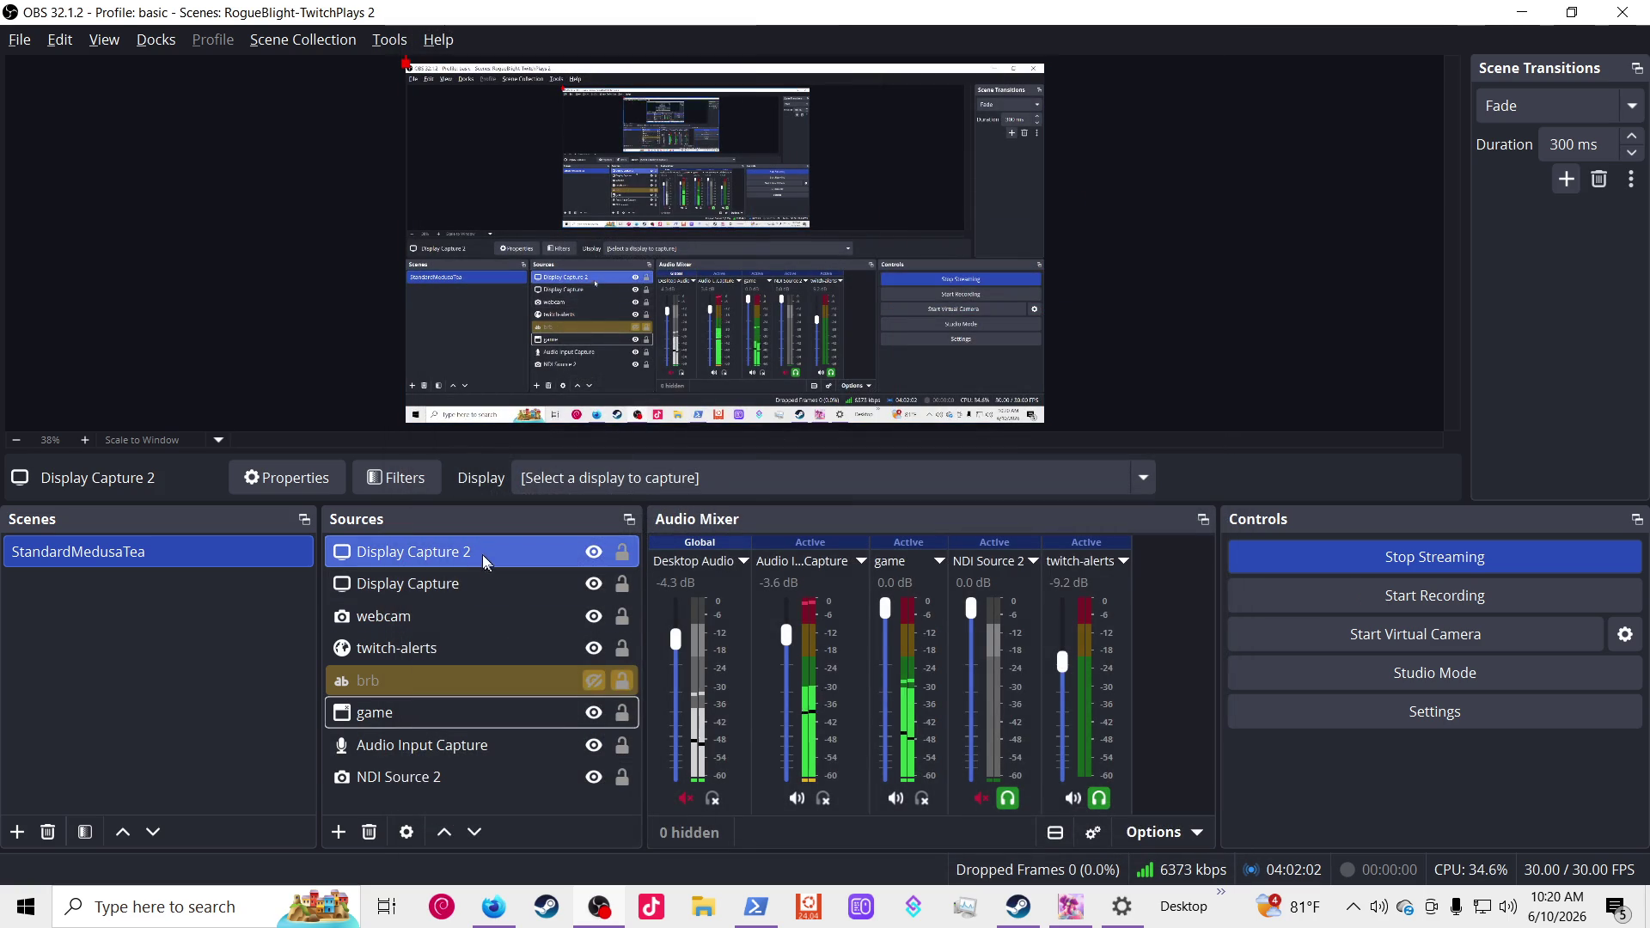
right_click(484, 557)
left_click(653, 633)
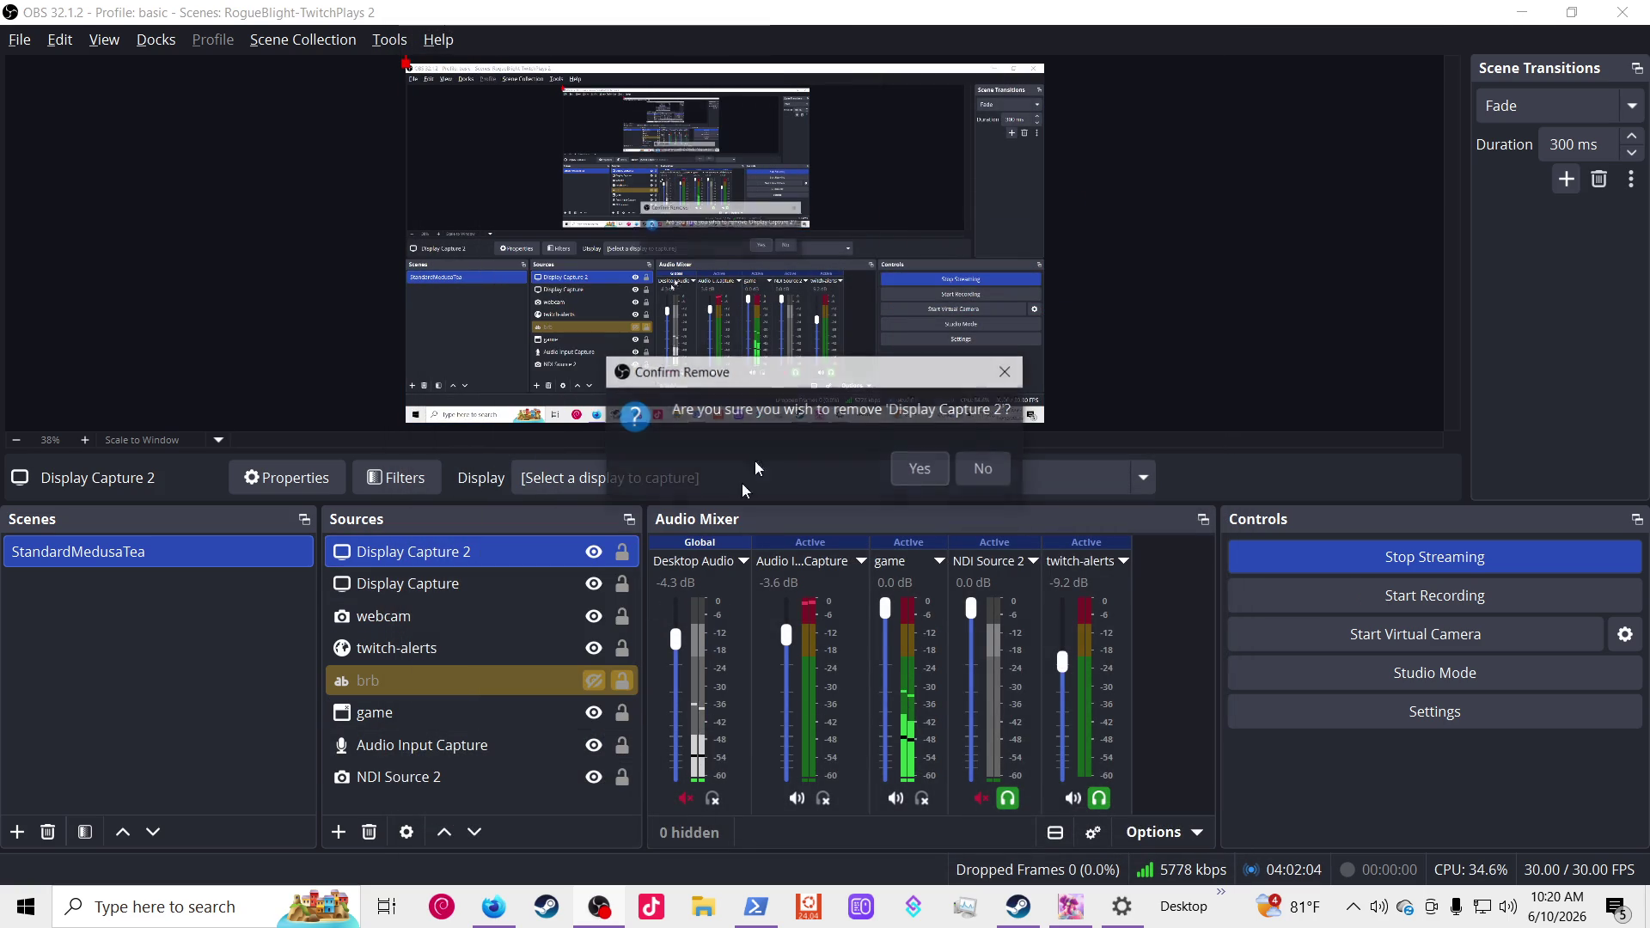
left_click(916, 467)
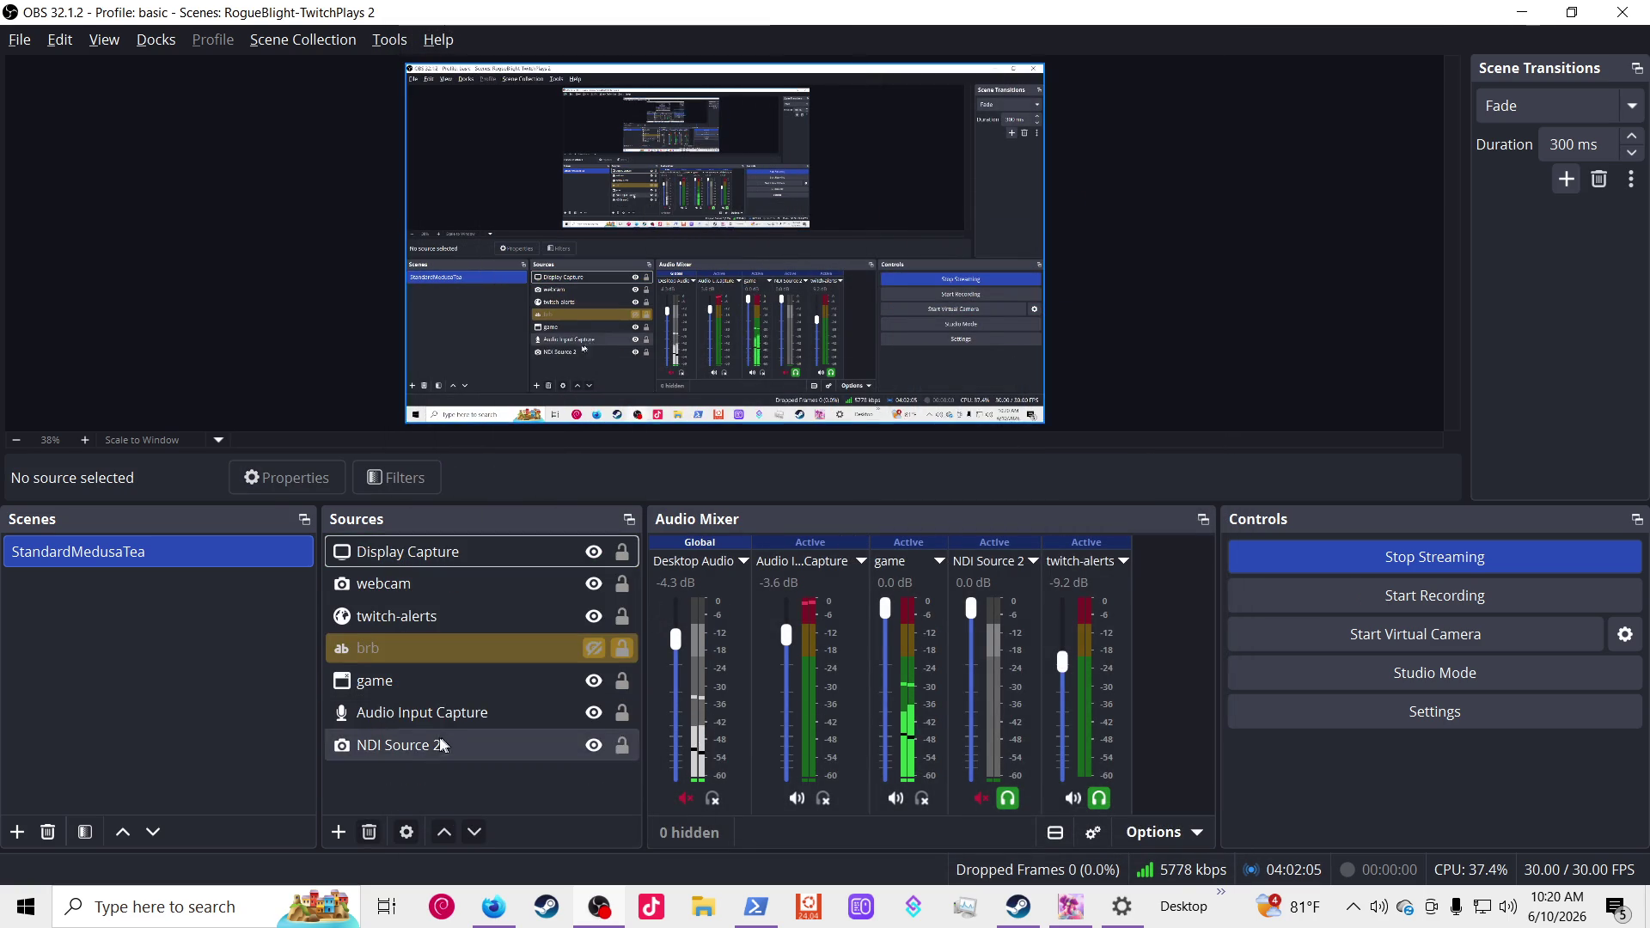
Step: Add a Window Capture source targeting the Firefox Developer Edition window and switch to Firefox
left_click(338, 832)
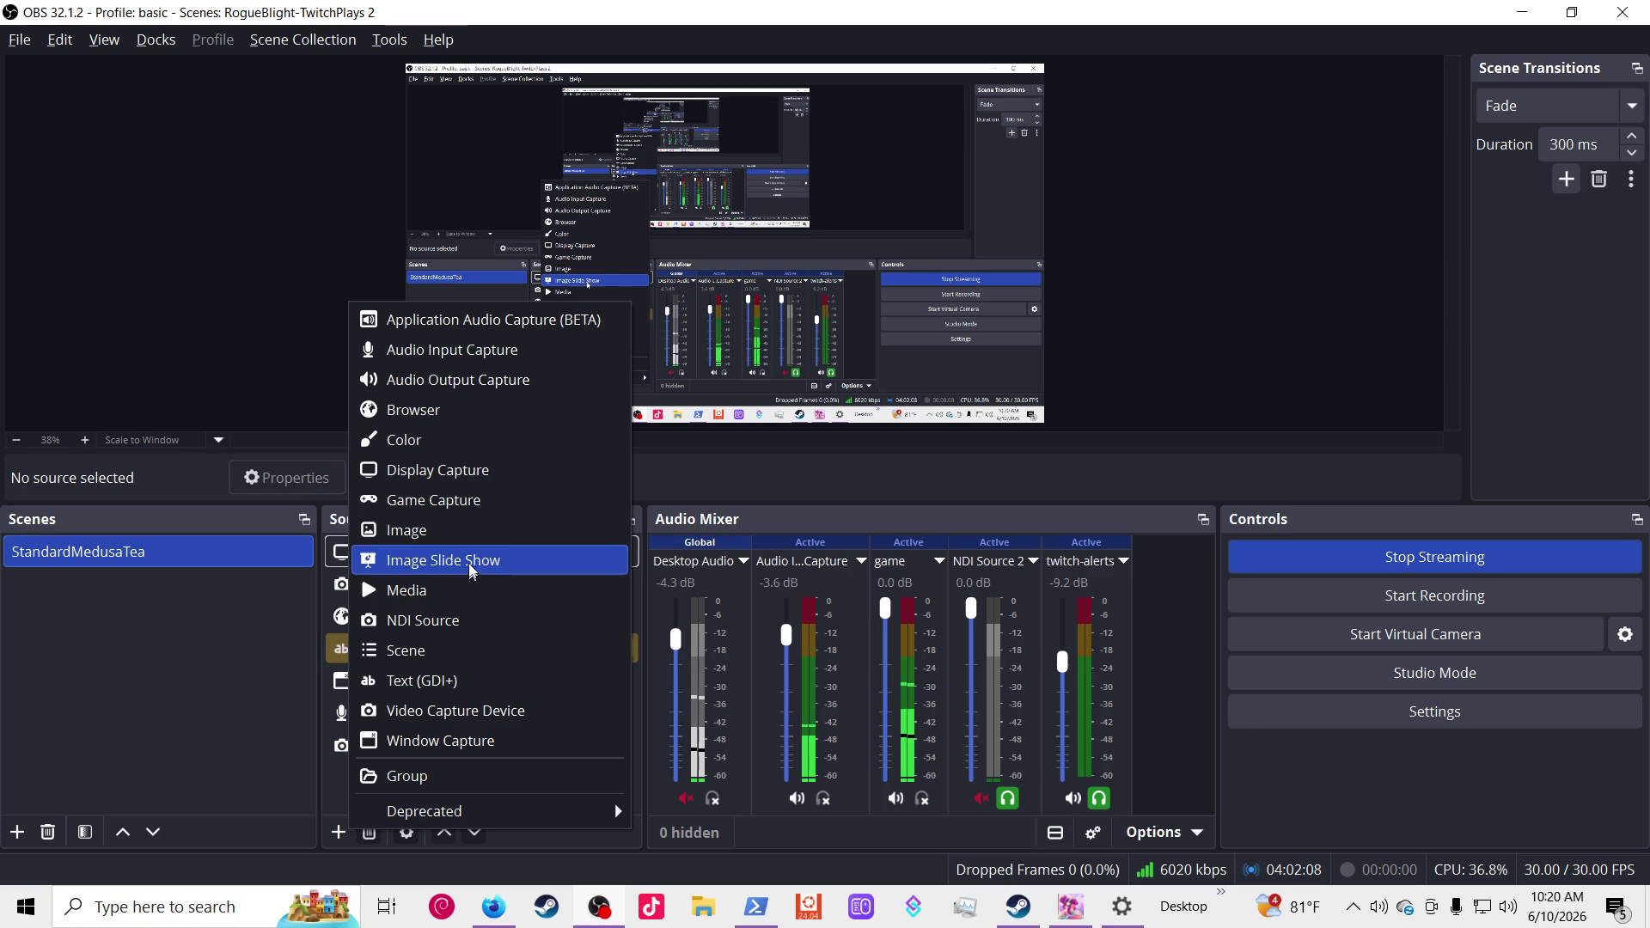
key("Escape")
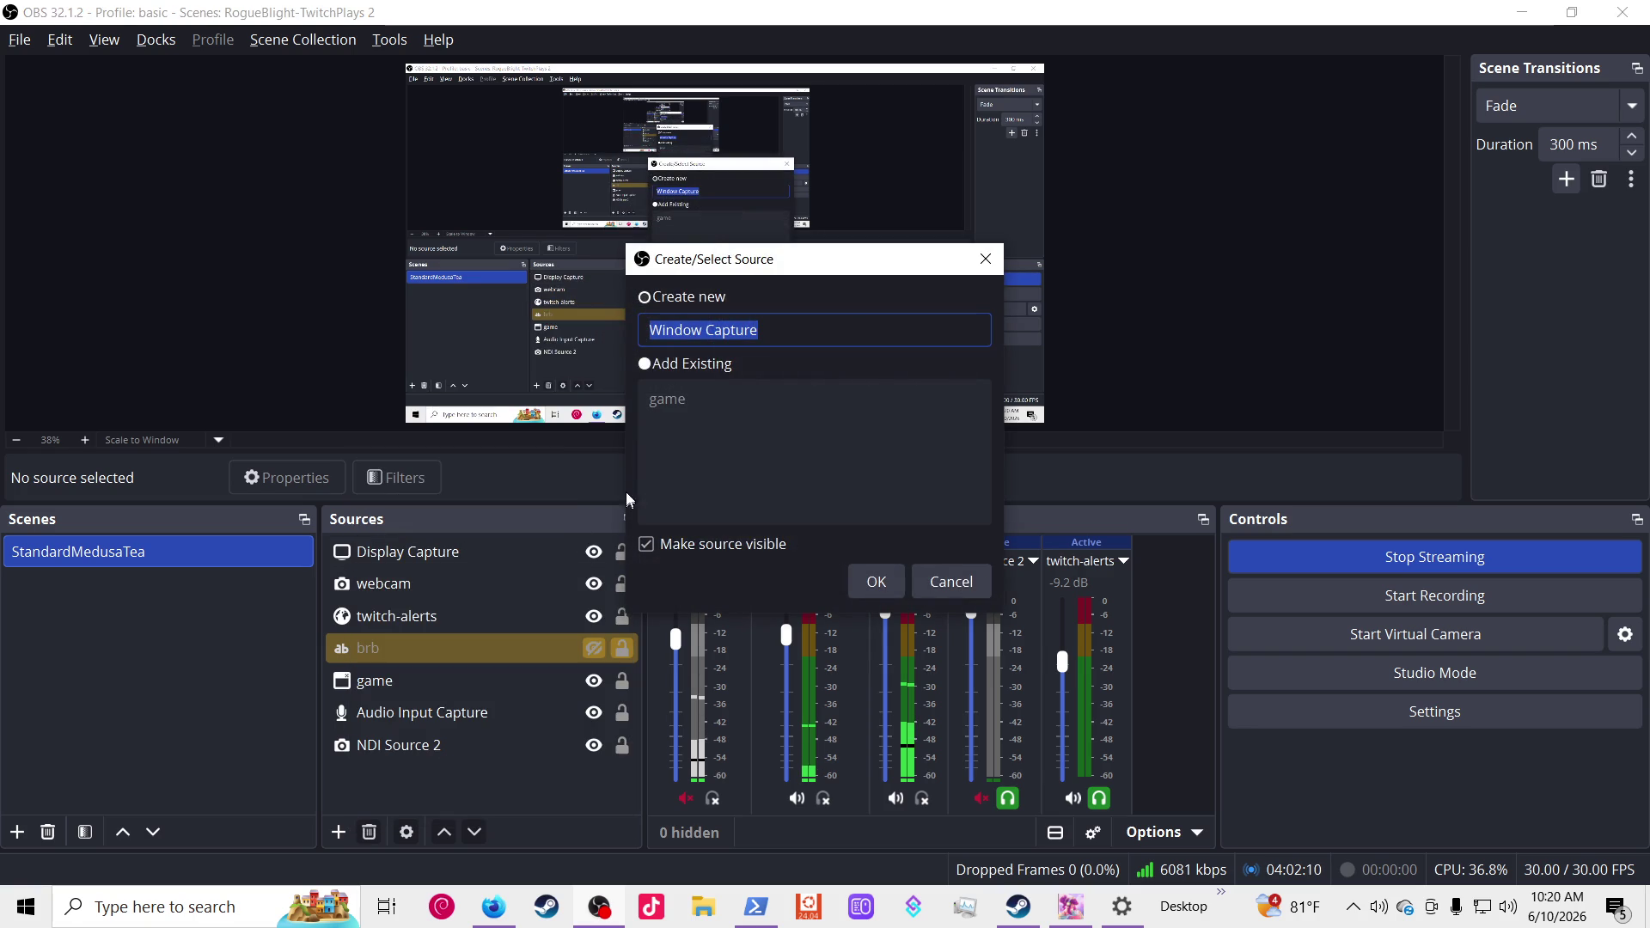
left_click(887, 585)
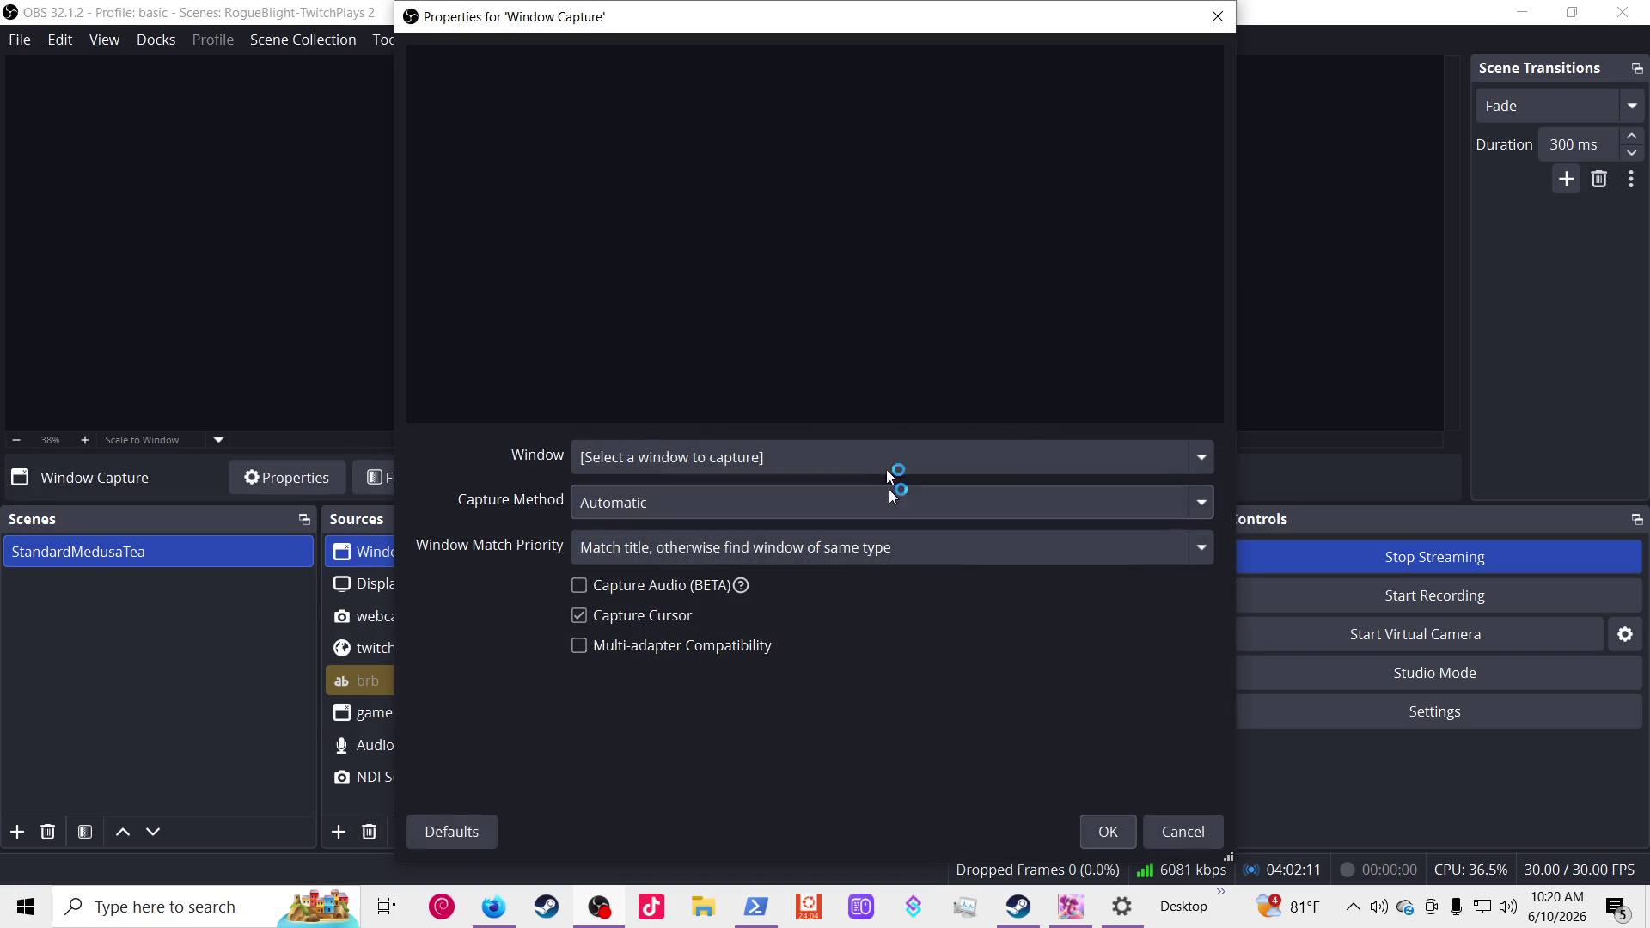
left_click(721, 457)
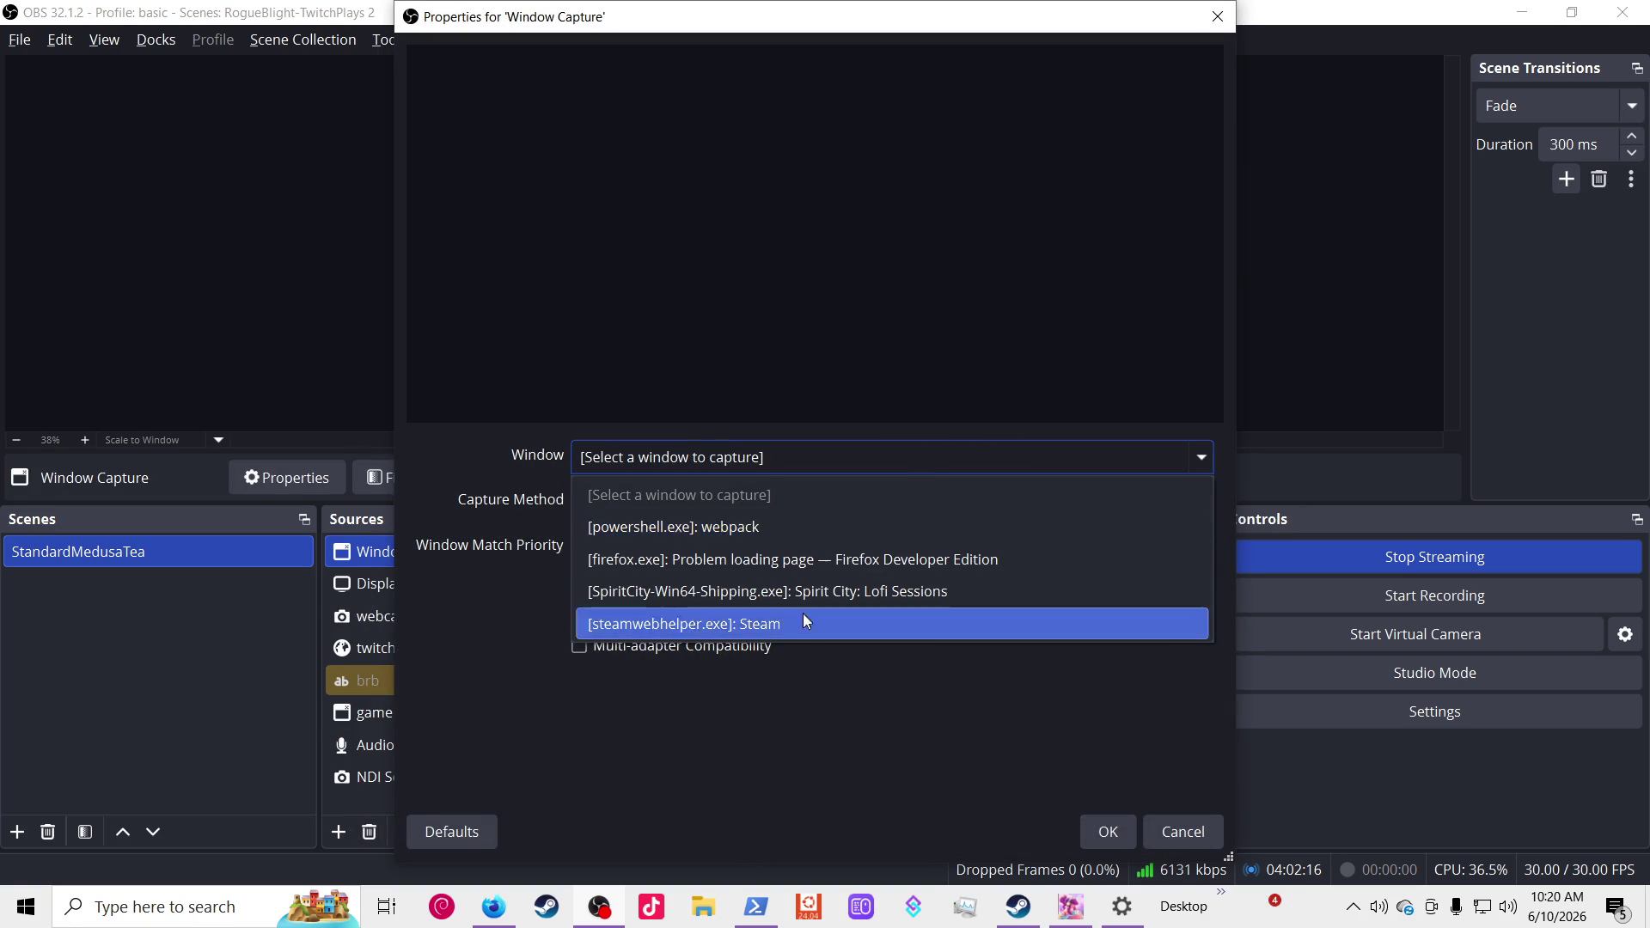
left_click(822, 554)
key("alt+Tab")
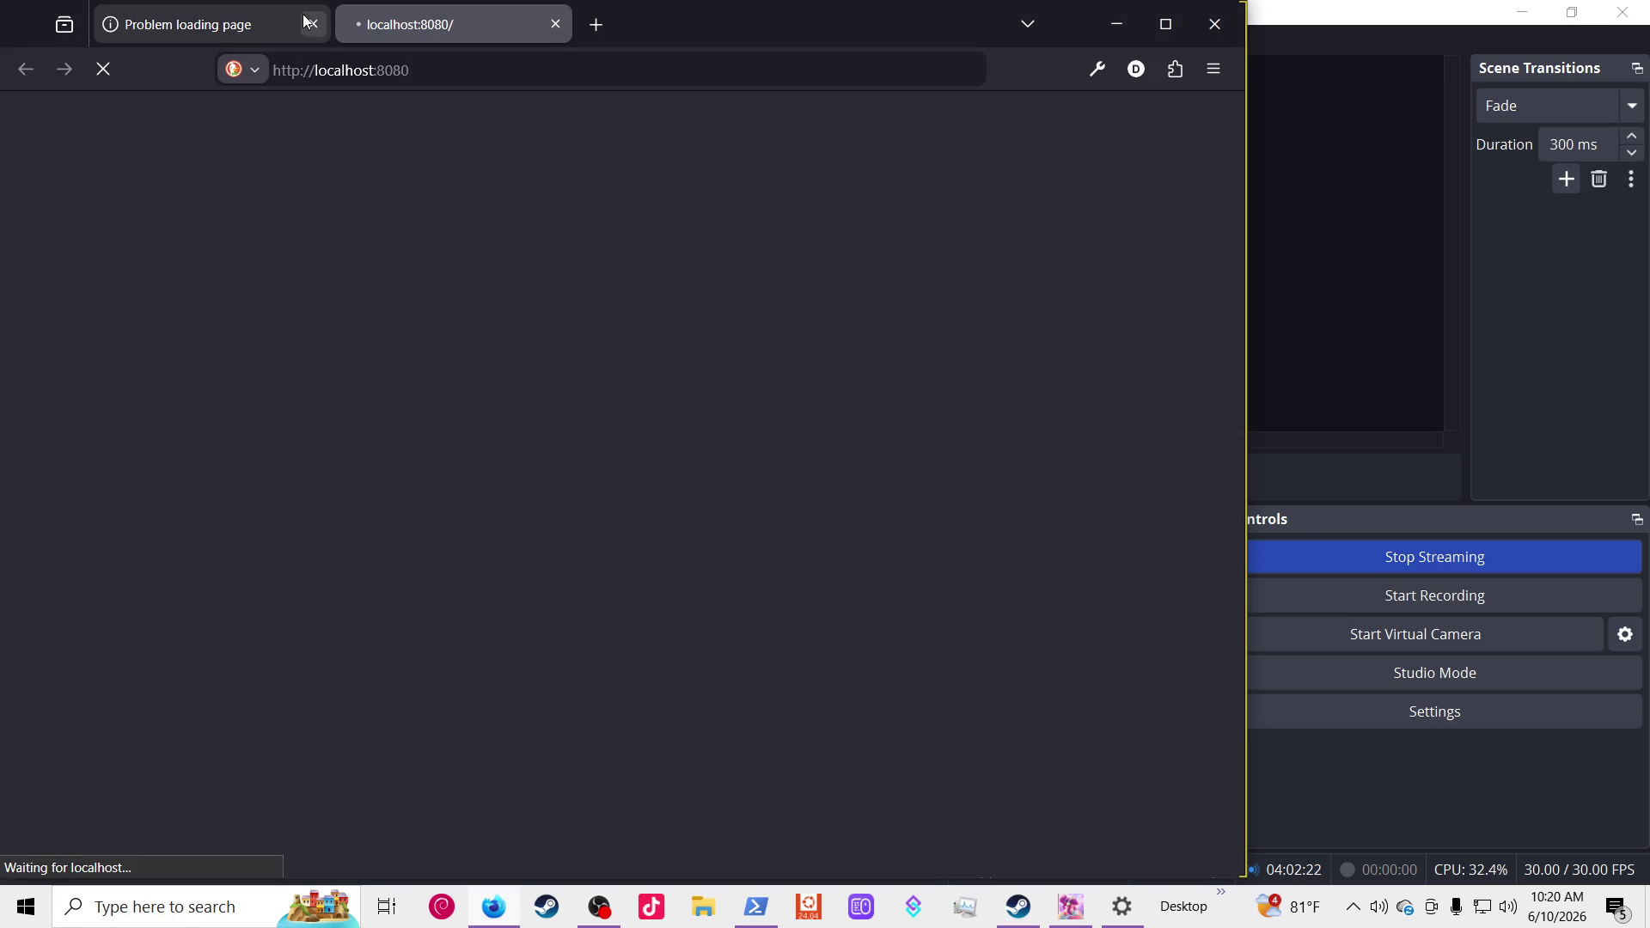
Step: Close the failed localhost tab, review the webpack warning, close Firefox and focus PowerShell
left_click(311, 23)
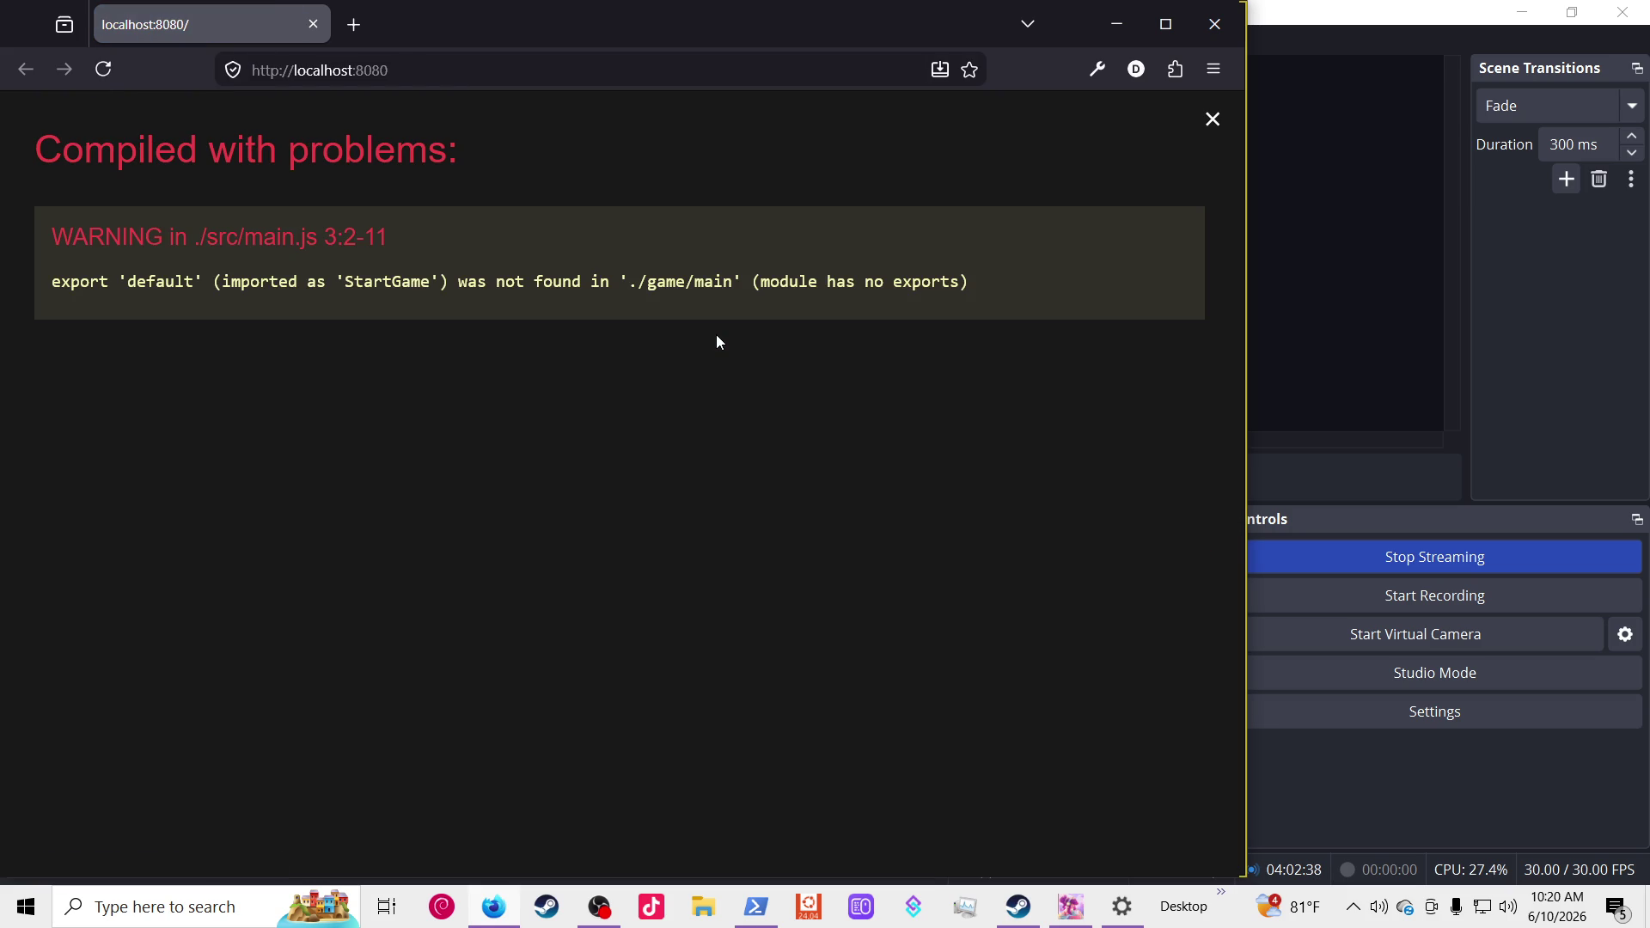
left_click(1218, 27)
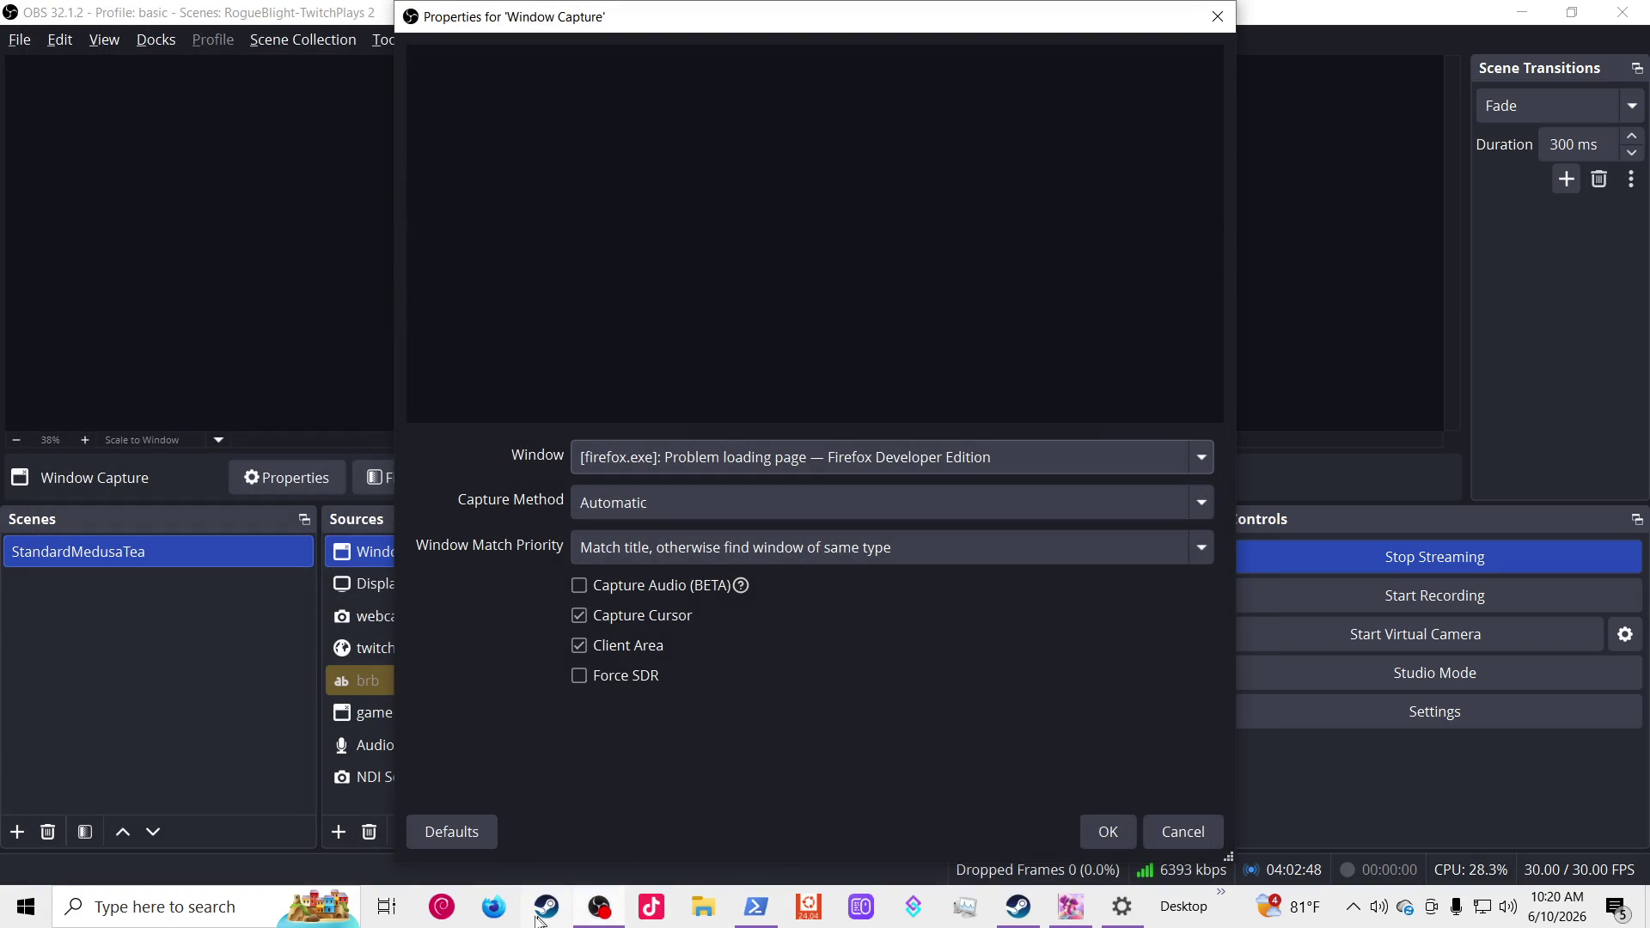
left_click(769, 918)
left_click(465, 822)
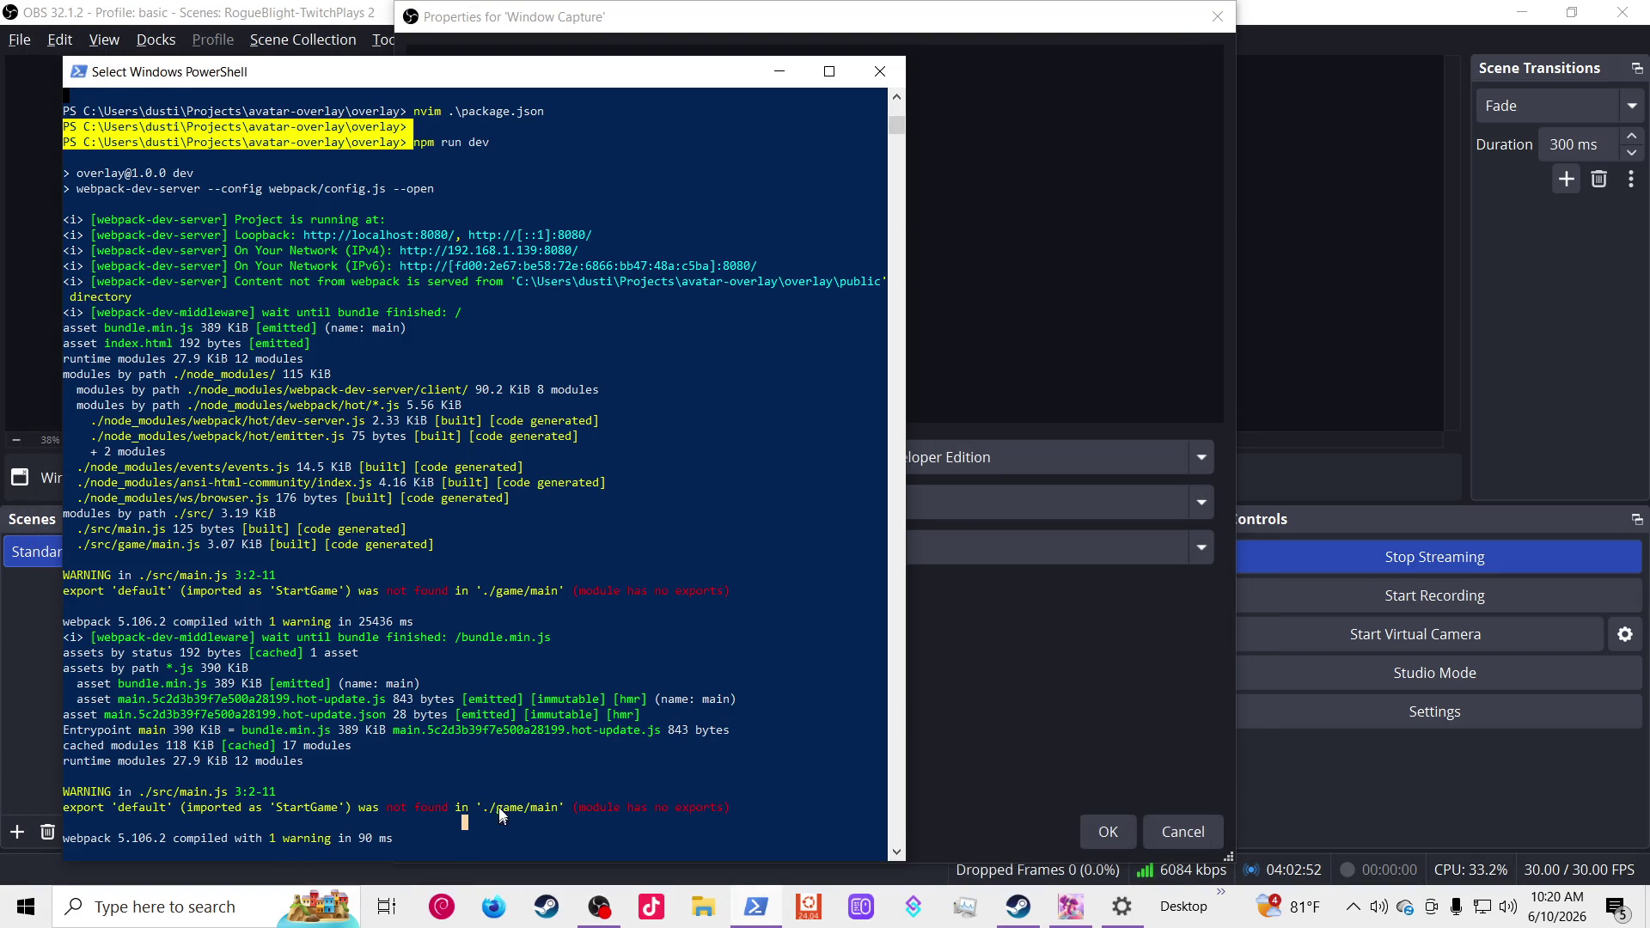
Step: Stop the webpack dev server with Ctrl+C and close OBS's Window Capture properties with OK
key("ctrl+c")
key("ctrl+c")
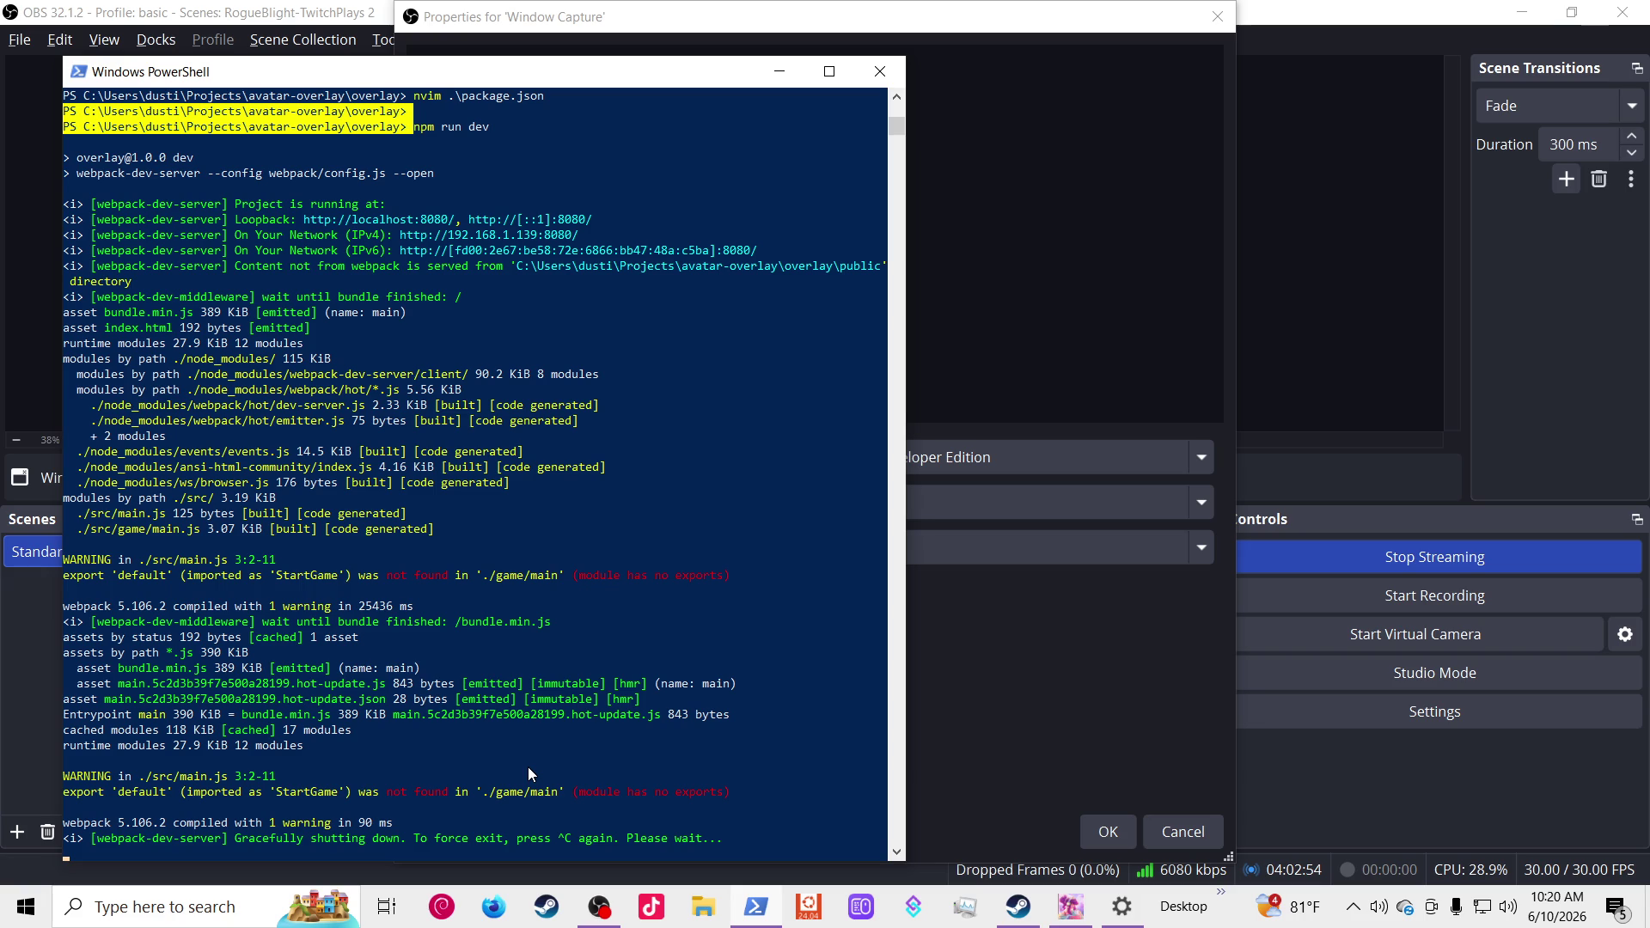
key("ctrl+c")
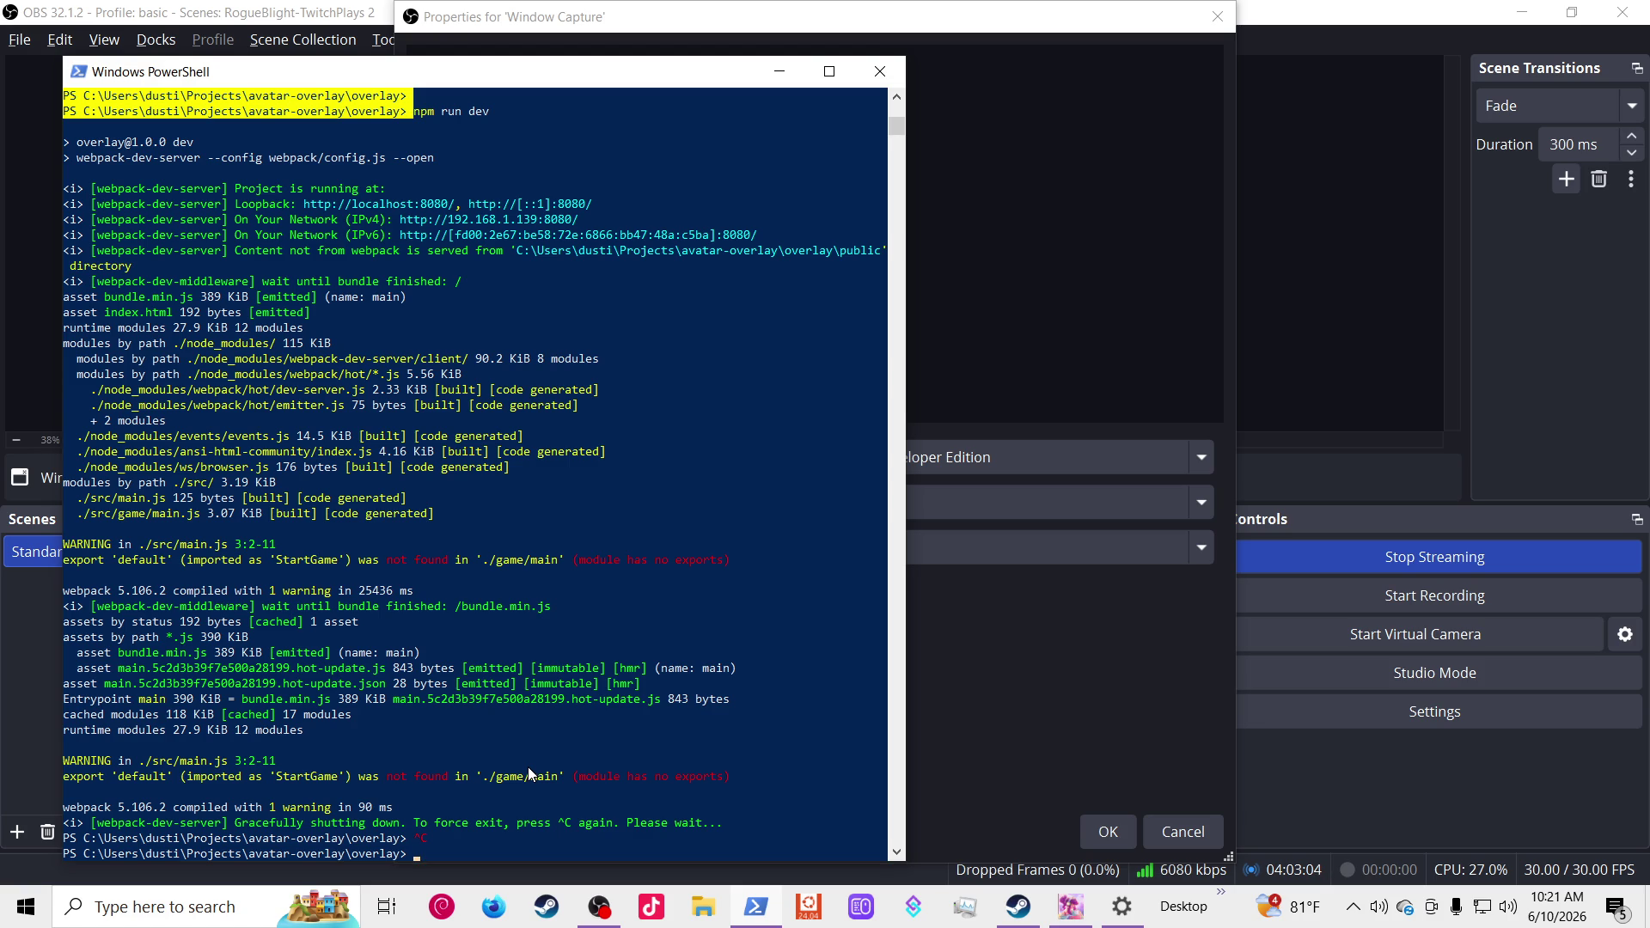
left_click(987, 170)
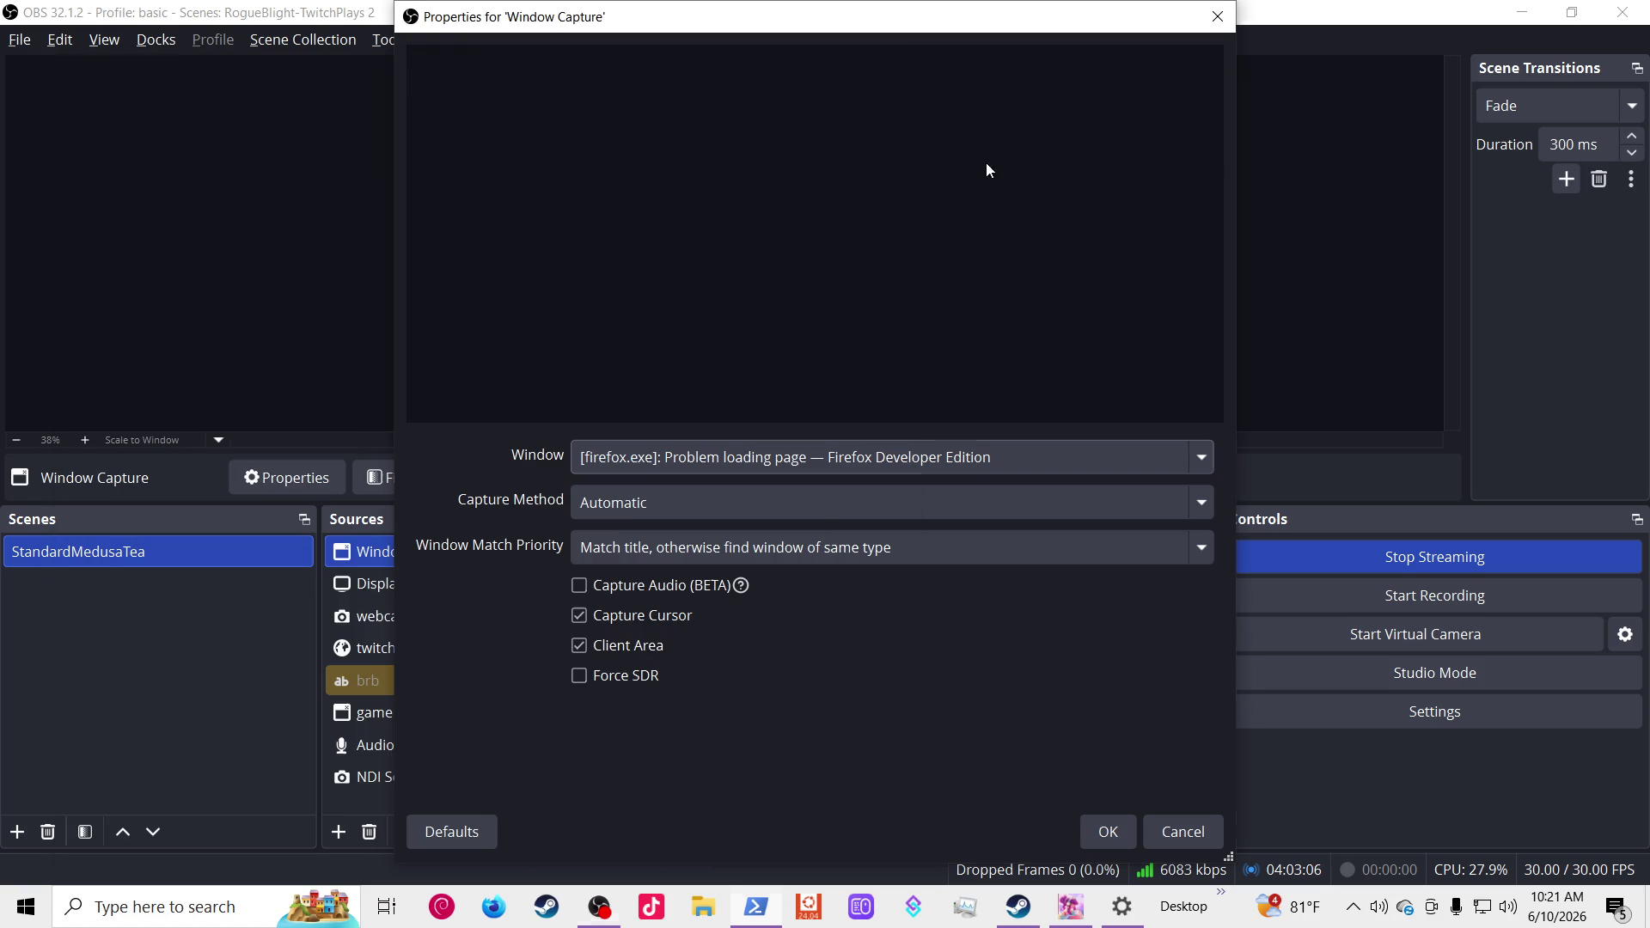
left_click(1165, 831)
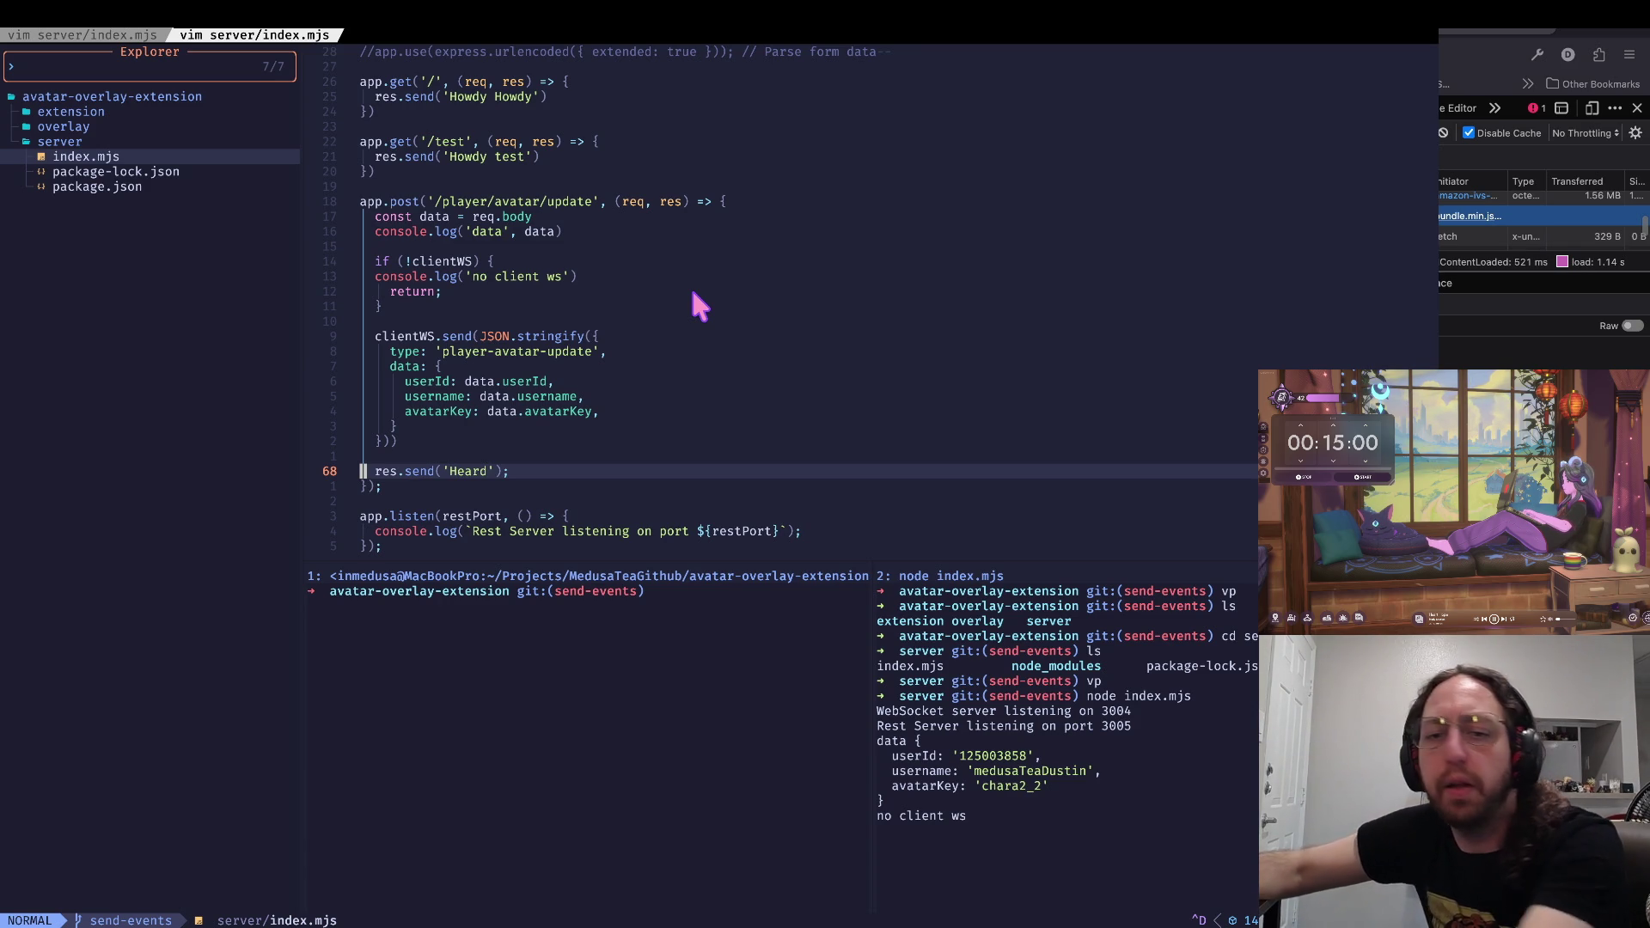
Step: Switch from Neovim to the browser showing the Twitch channel and its Network panel
key("super+Tab")
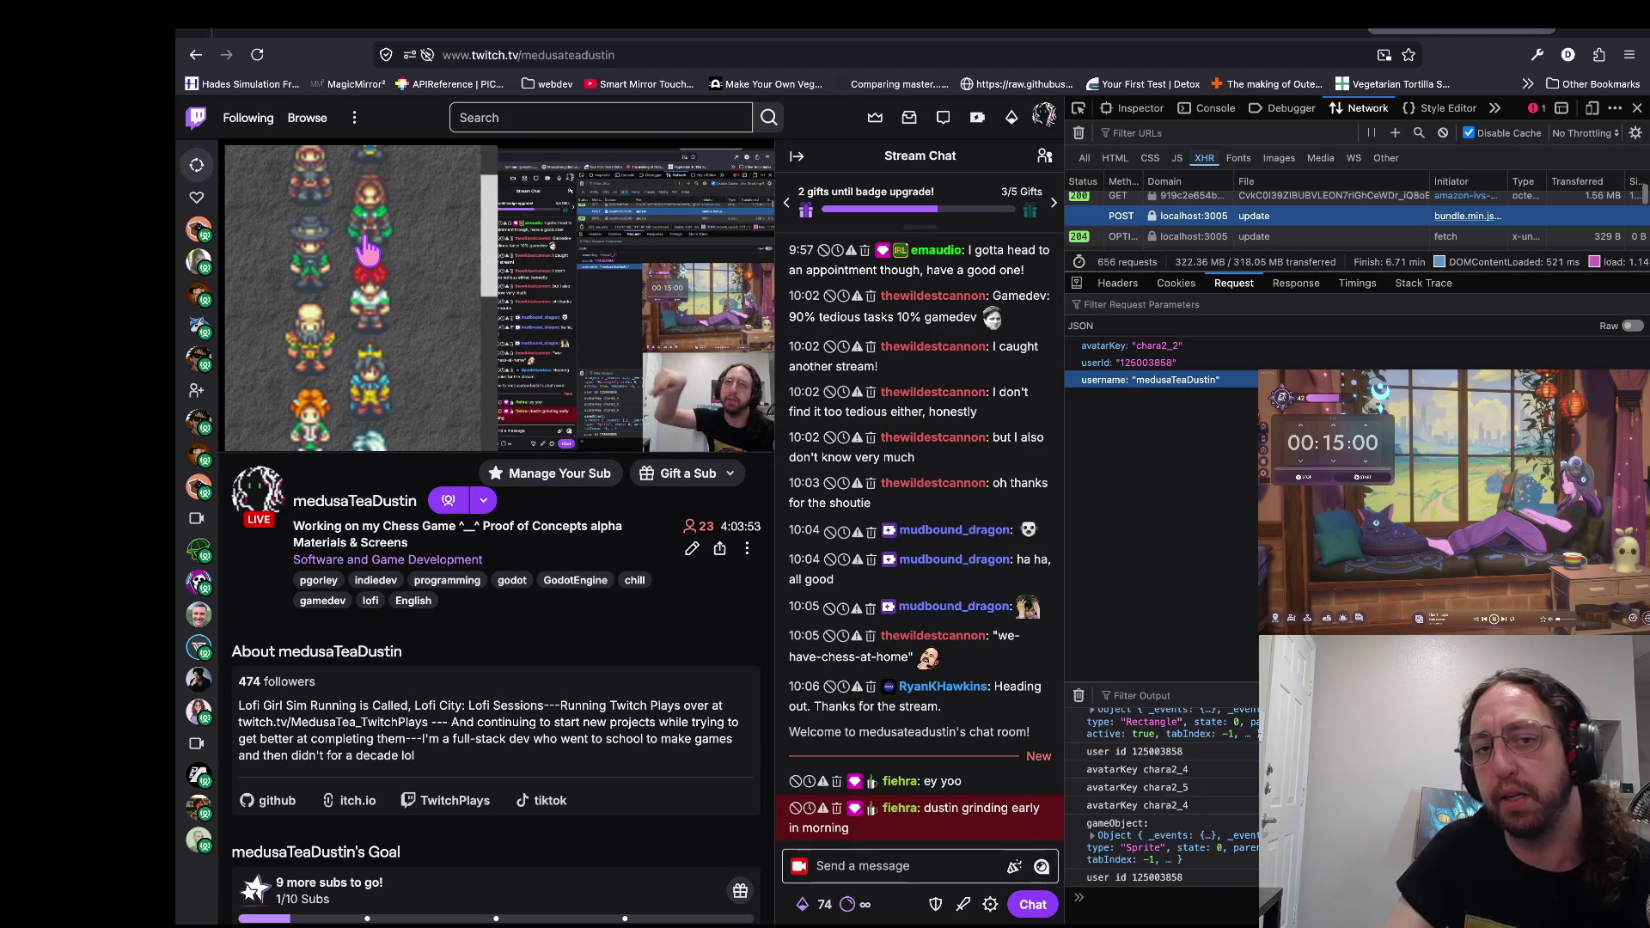
Step: Review the avatar payload of the POST update request to localhost:3005, then bring up shop.gd in Godot
mouse_move(473, 239)
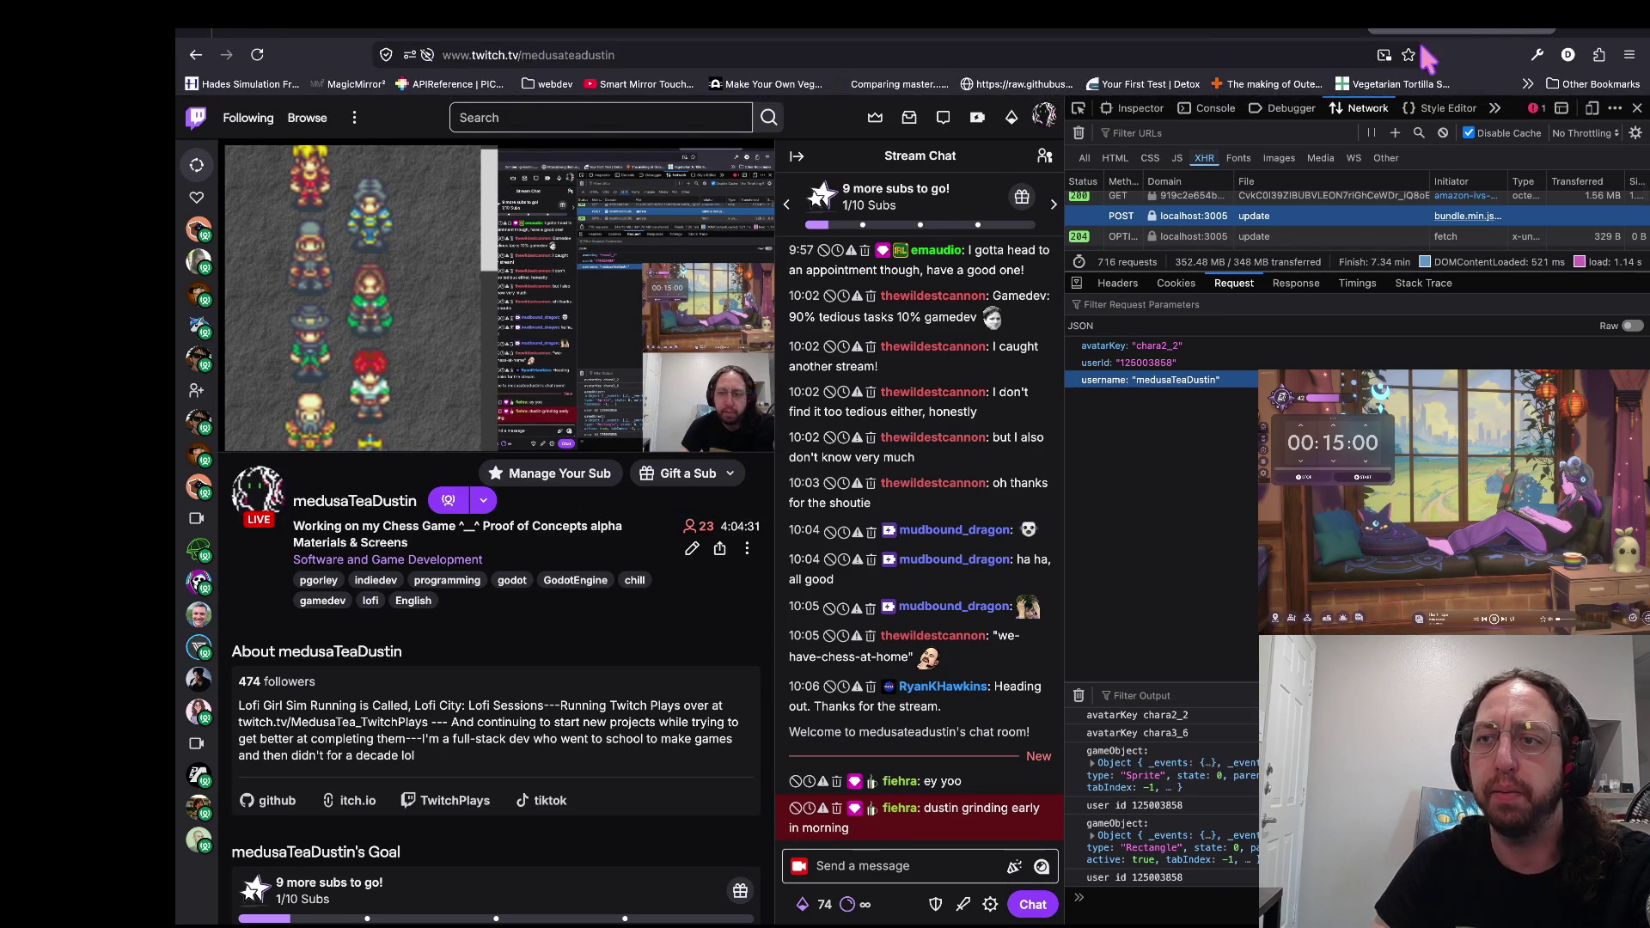
key("super+Tab")
key("super+Tab")
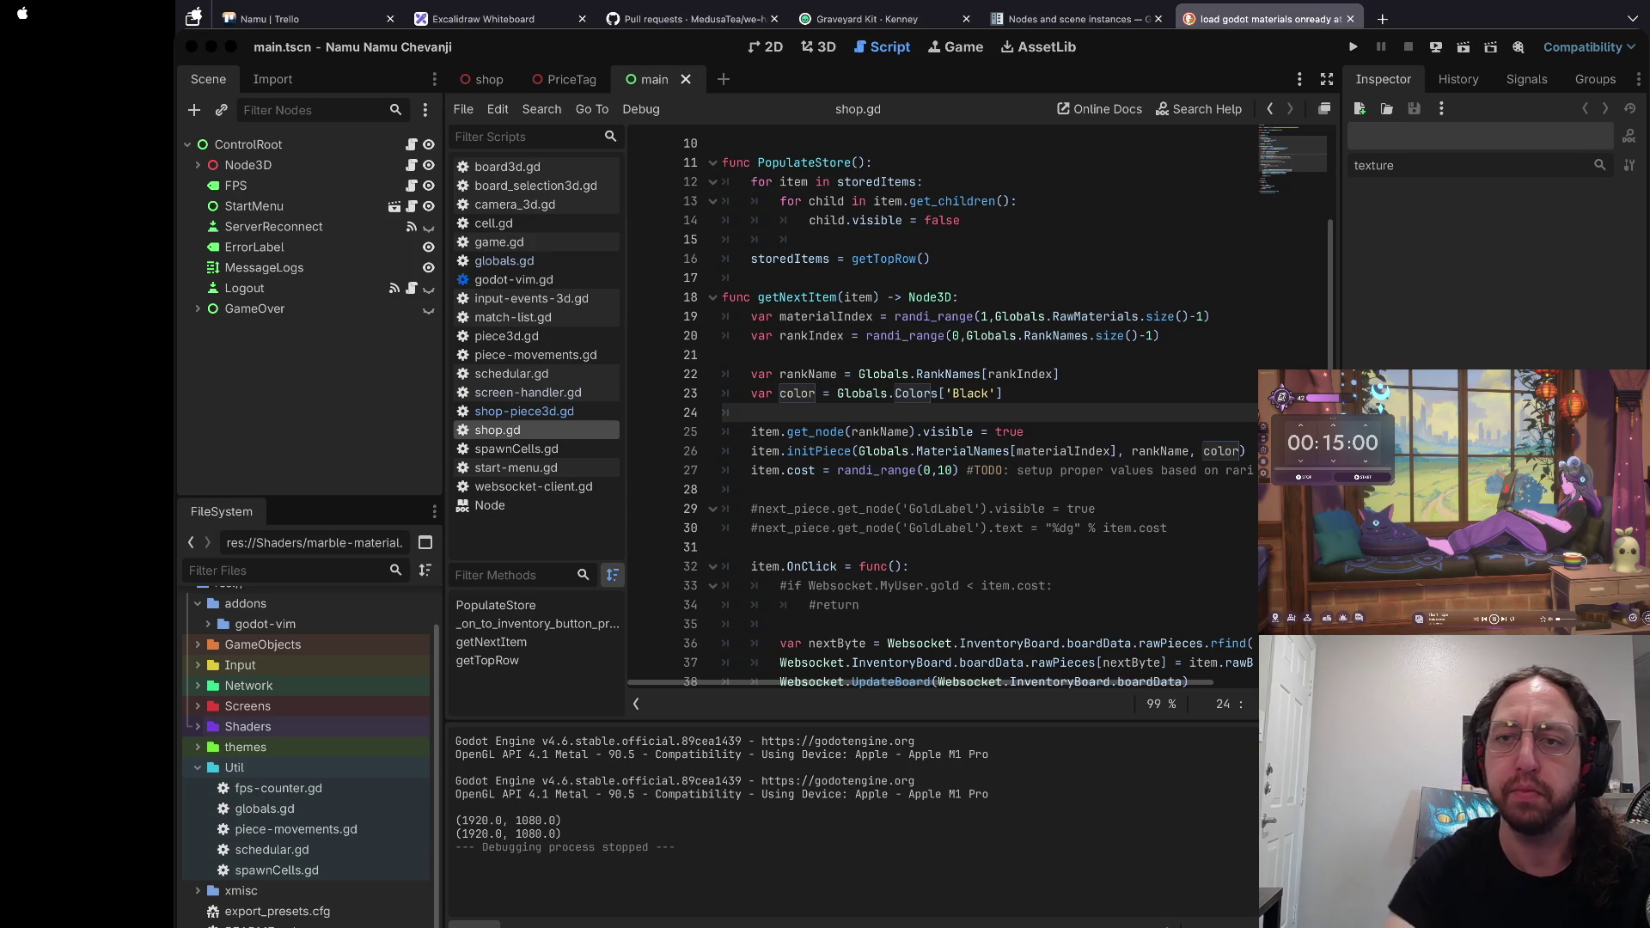
Step: Switch to the server code in vim and return focus from the terminal split to the editor
key("super+Tab")
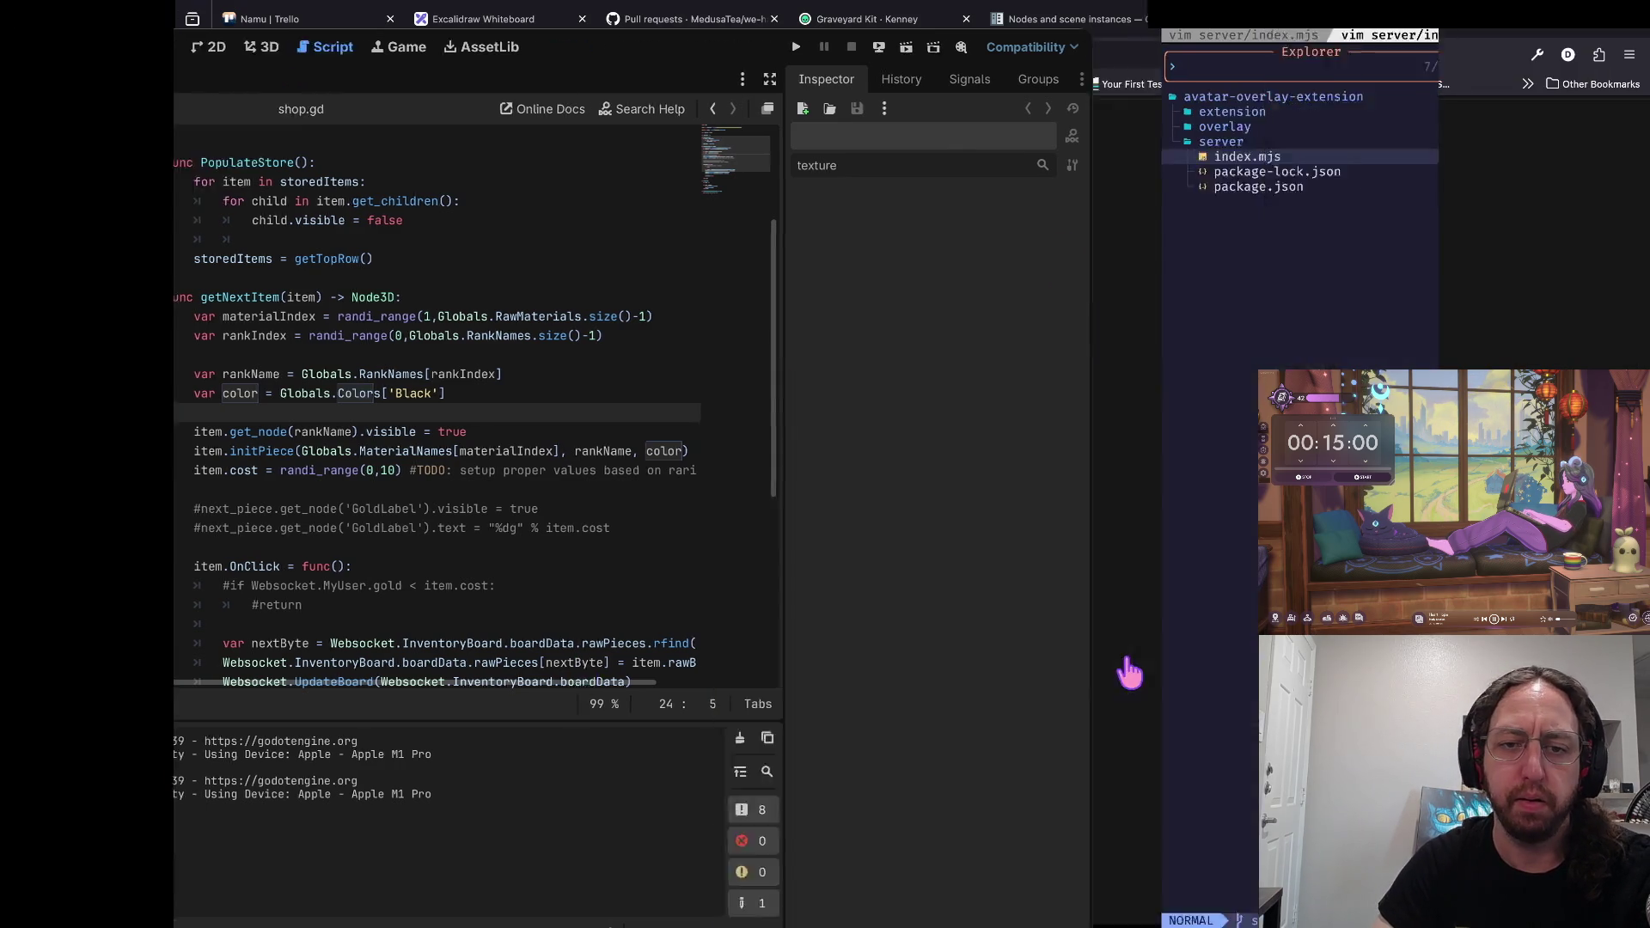
key("ctrl+j")
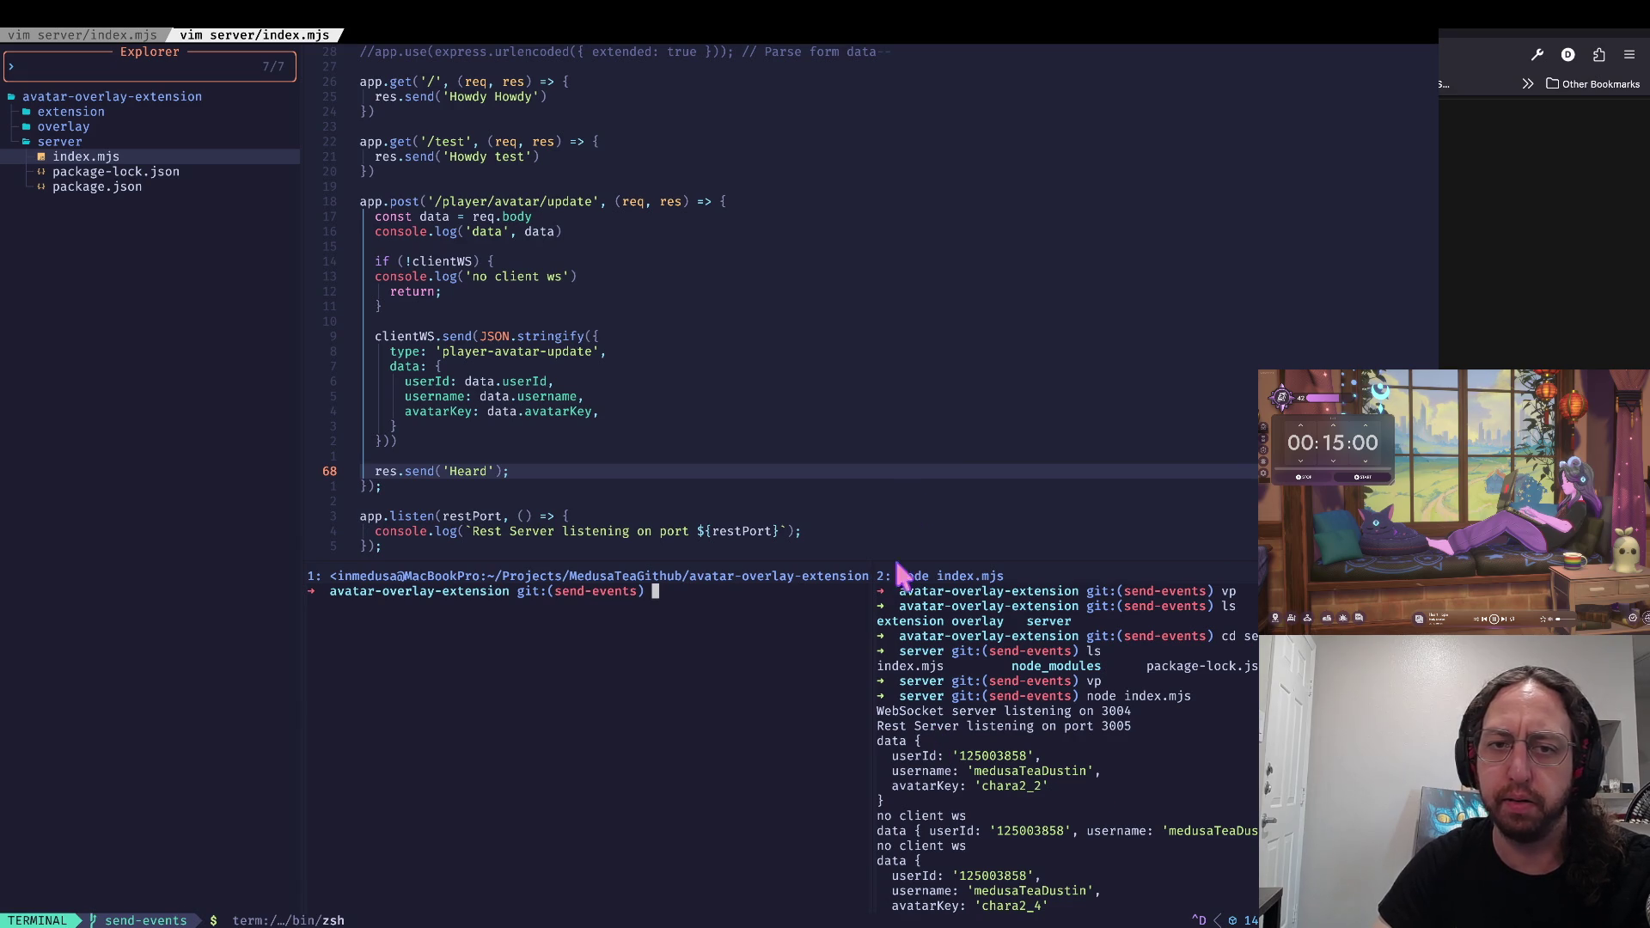
left_click(847, 404)
Step: Browse the overlay and extension folders in the NvimTree file explorer
key("ctrl+h")
key("k")
key("k")
key("j")
key("h")
key("k")
key("l")
key("k")
key("l")
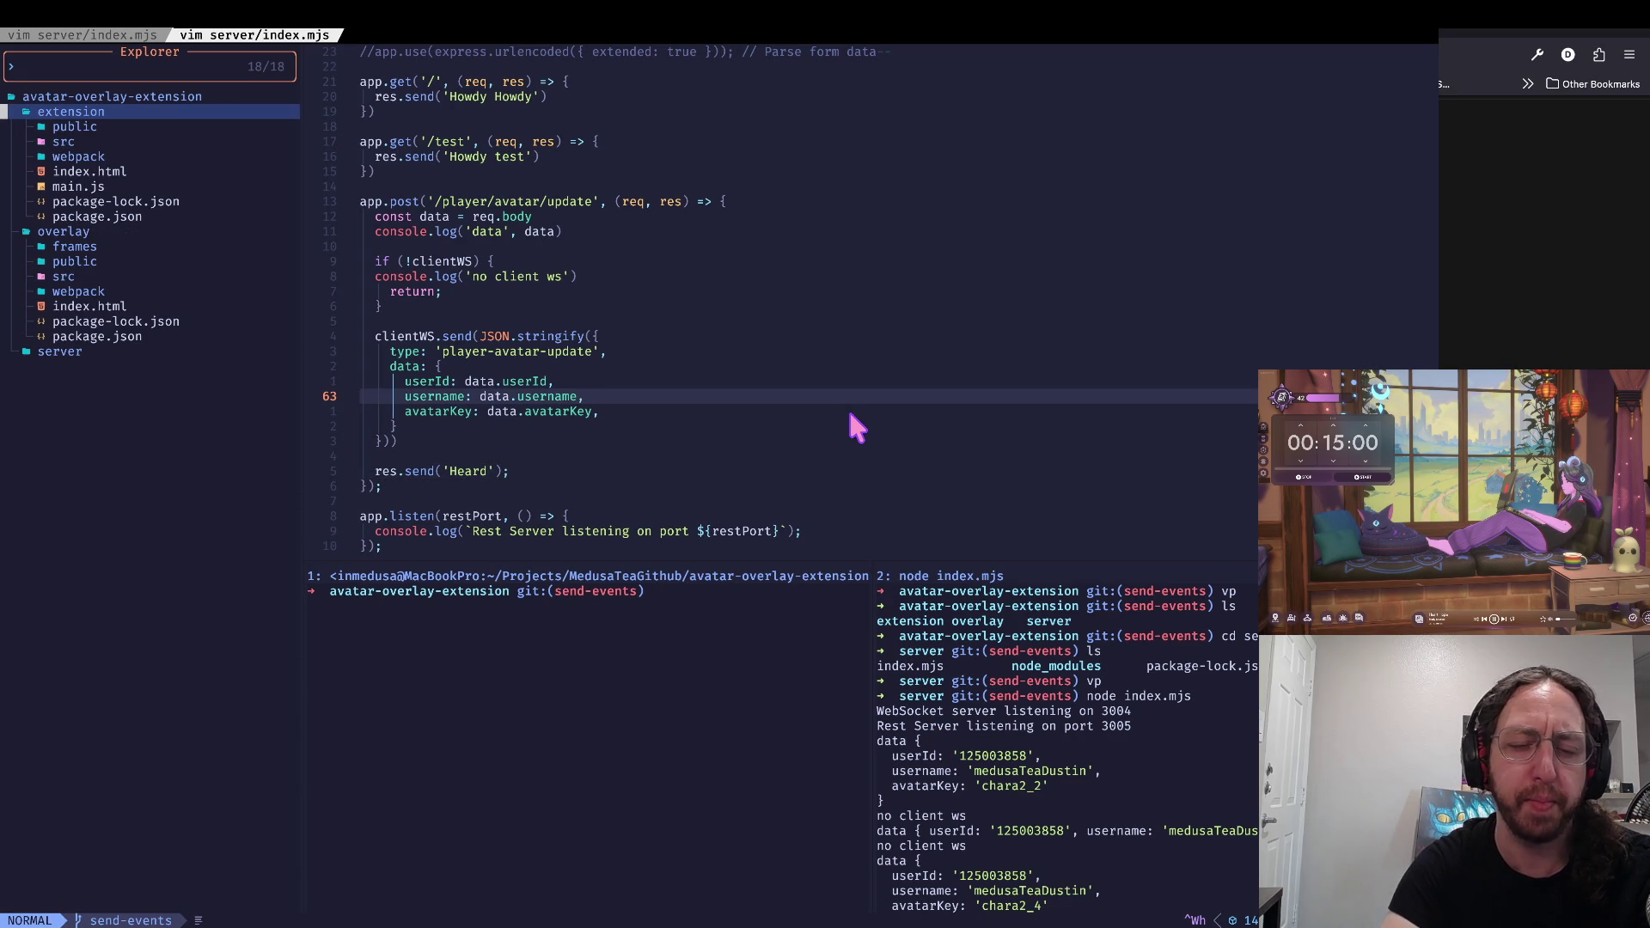
key("h")
key("j")
key("j")
key("j")
key("j")
key("j")
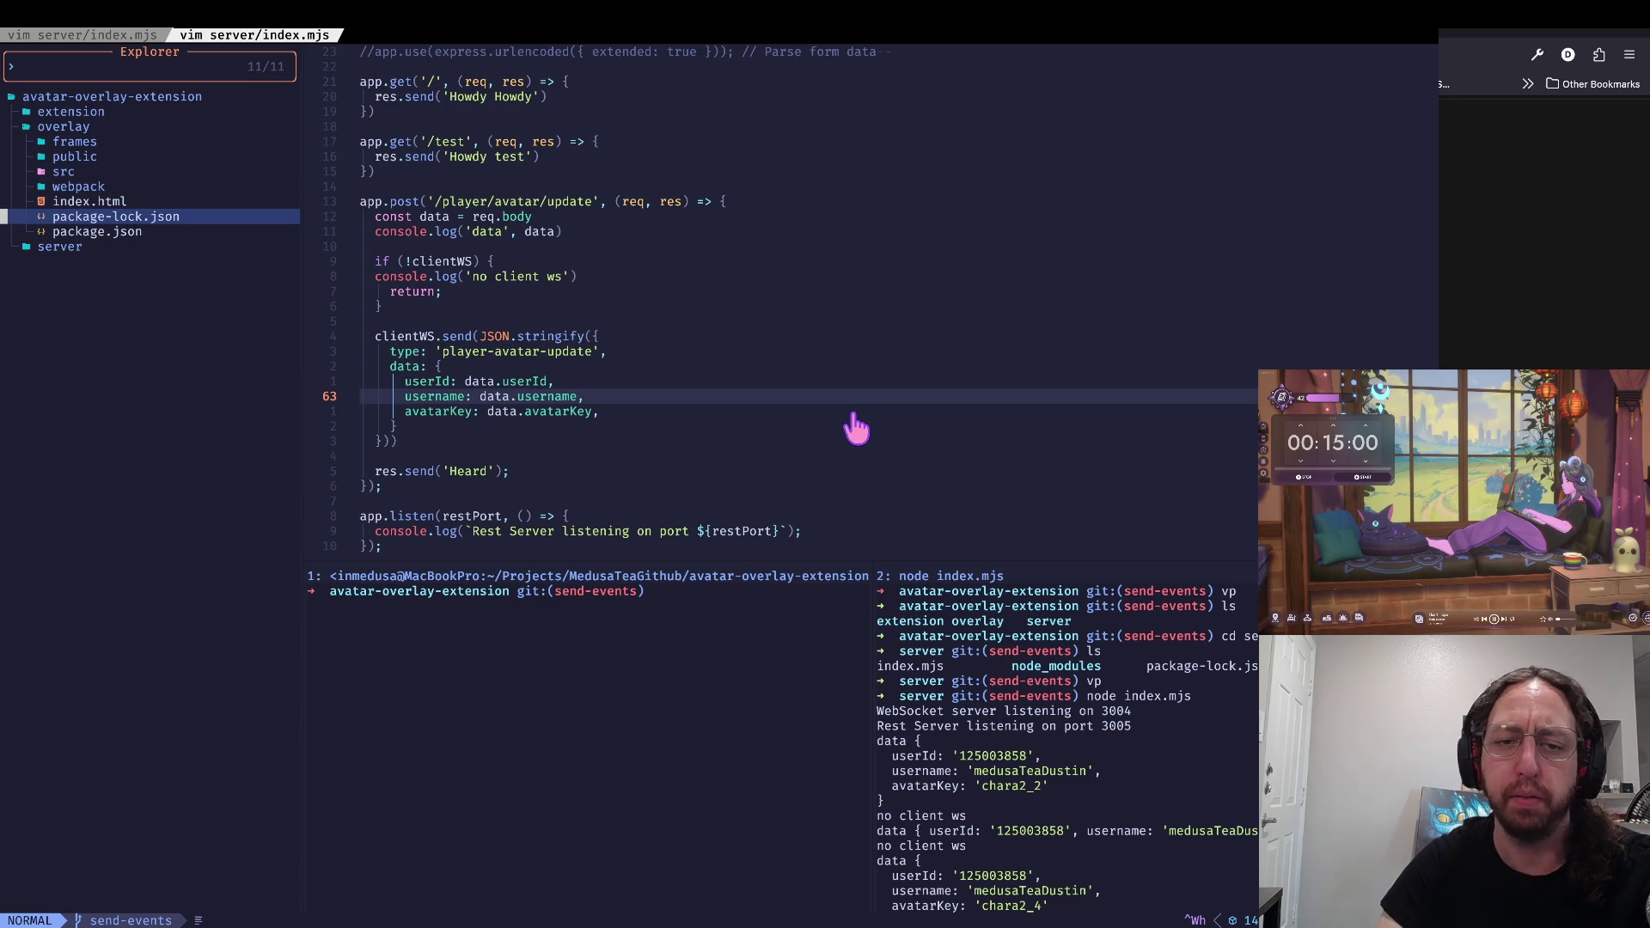
Step: Open the Namu Trello board in Firefox
key("super+Tab")
mouse_move(1362, 26)
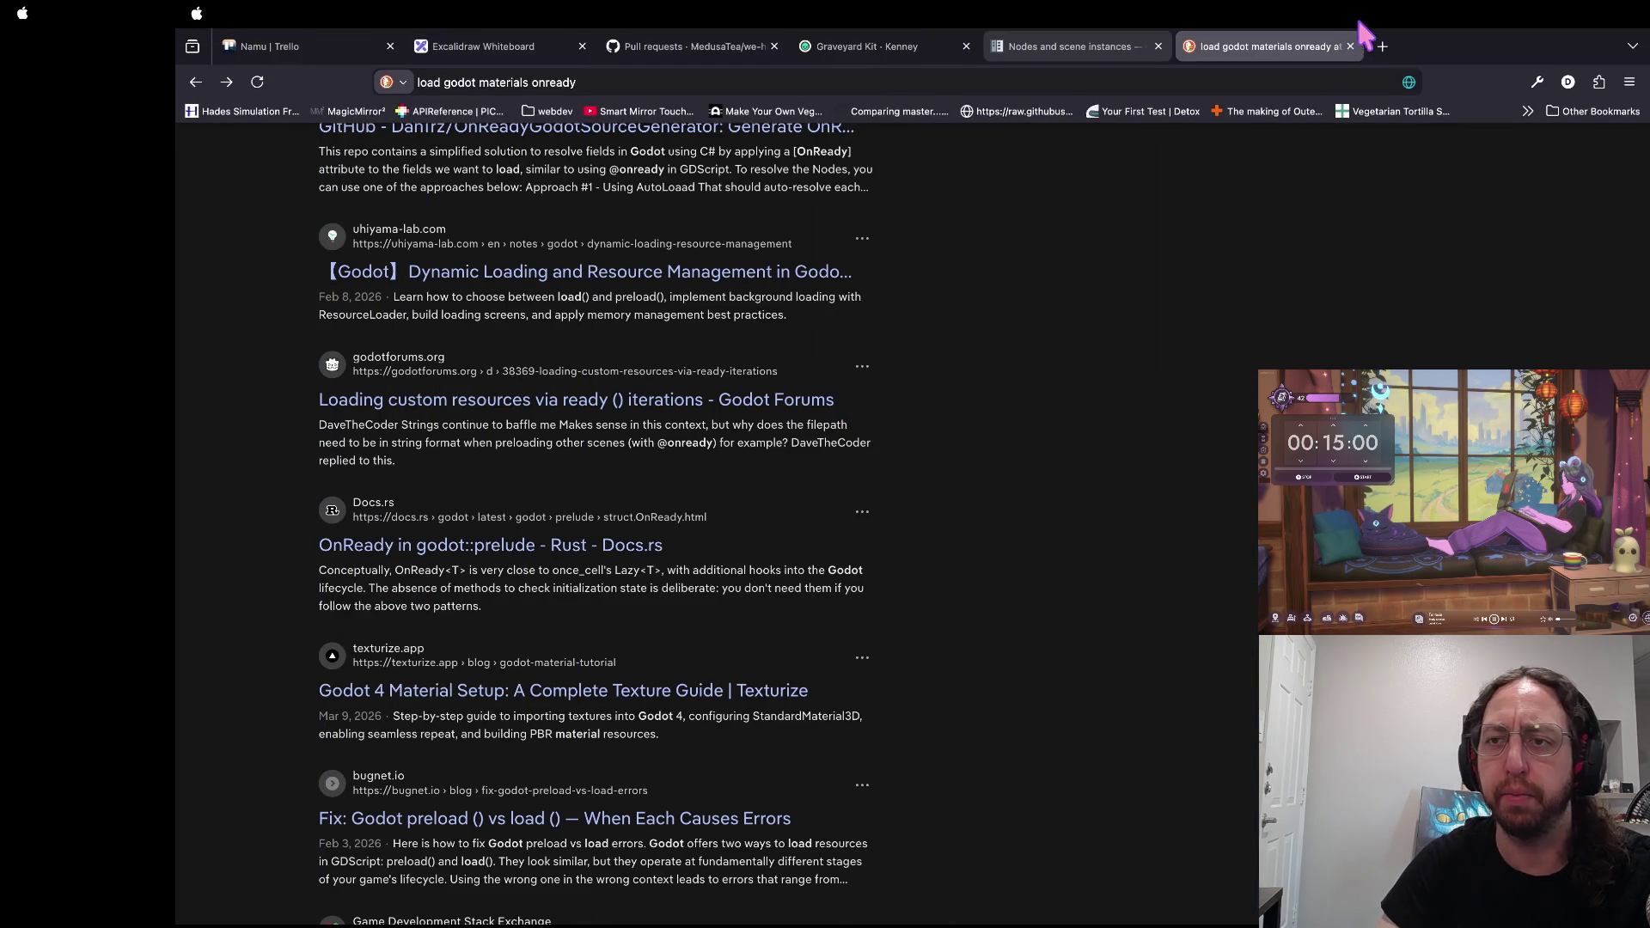
left_click(324, 48)
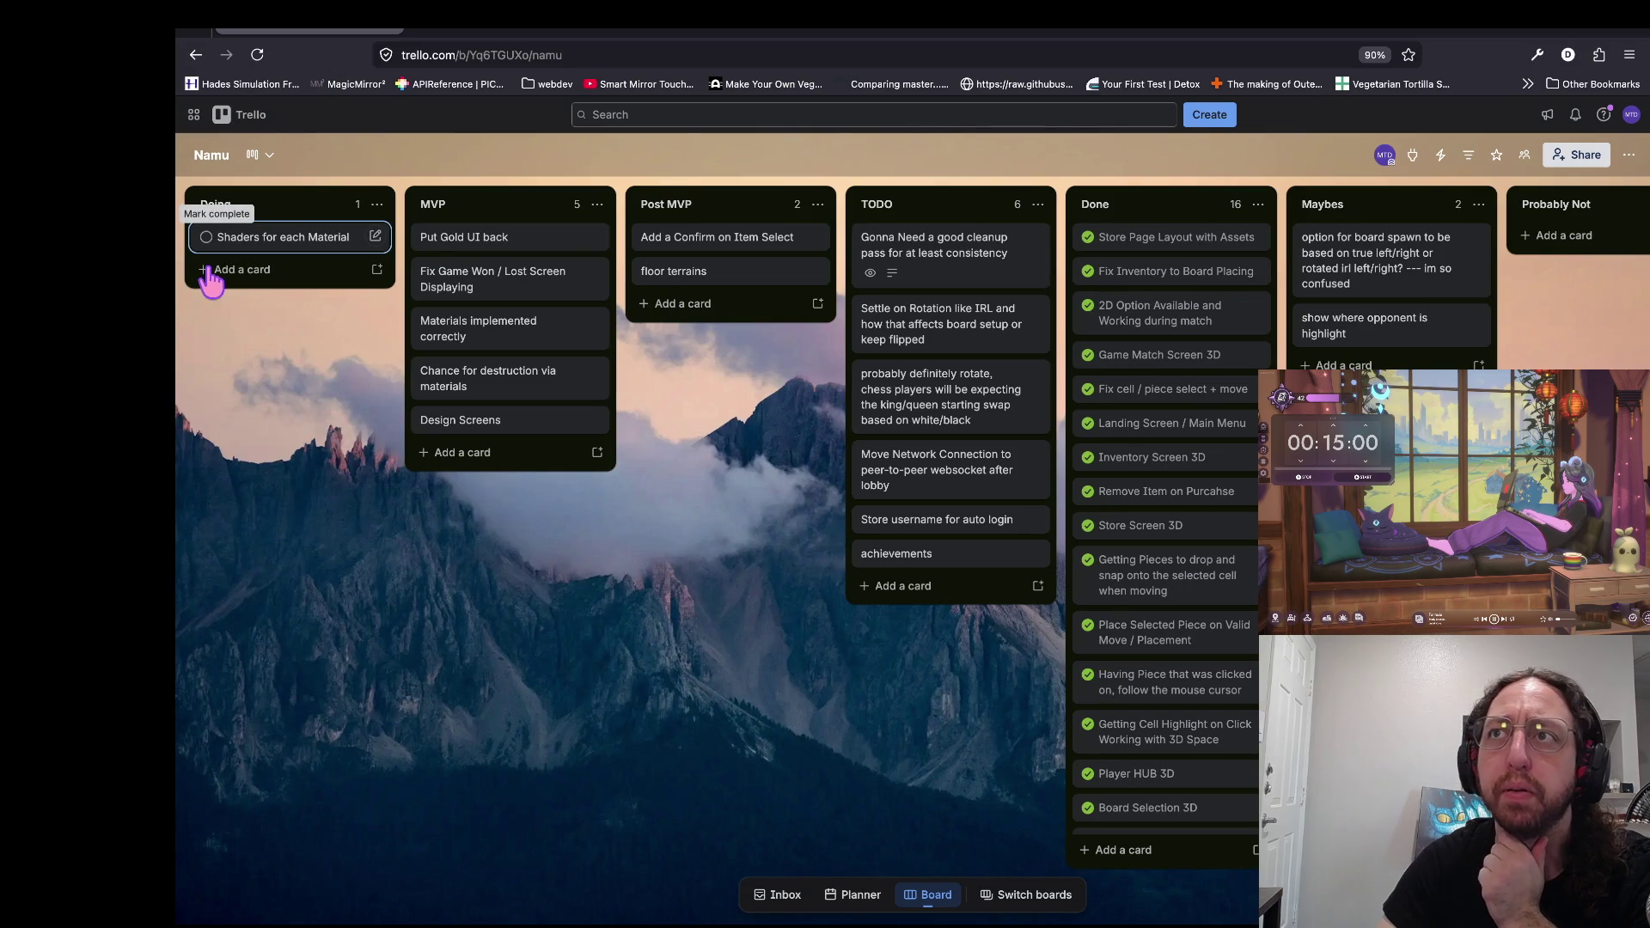
Step: Complete the two shader/material cards; move Put Gold UI, Game Won/Lost fix and Design Screens into Doing
left_click(206, 238)
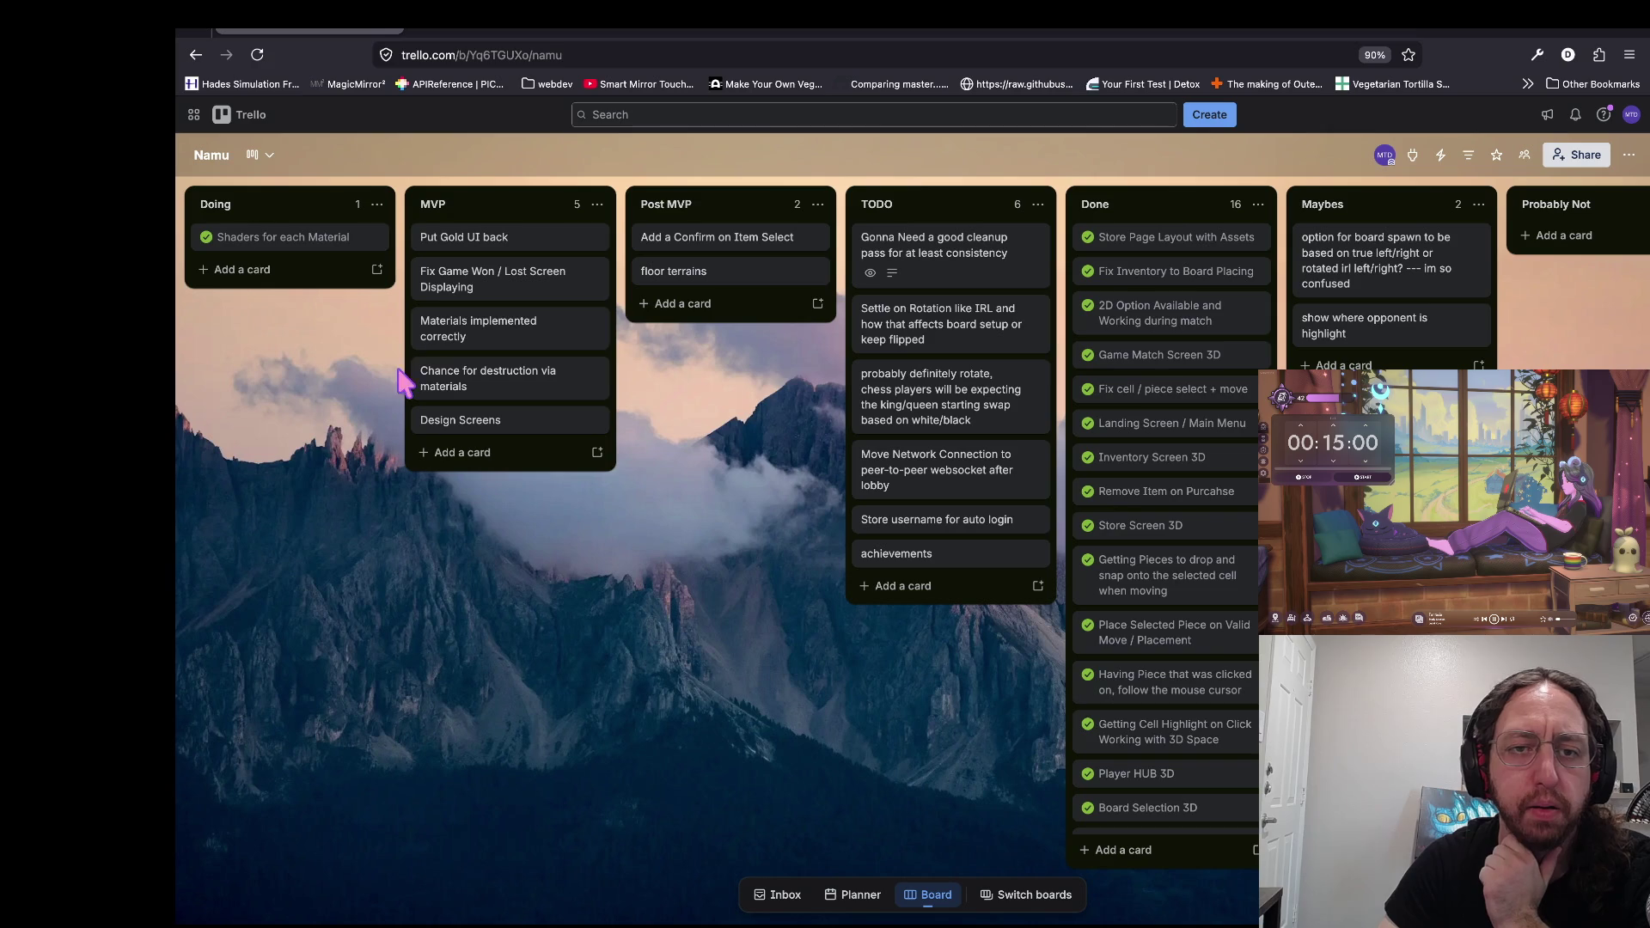
mouse_move(502, 241)
left_mouse_down()
mouse_move(504, 266)
mouse_move(342, 271)
left_mouse_up()
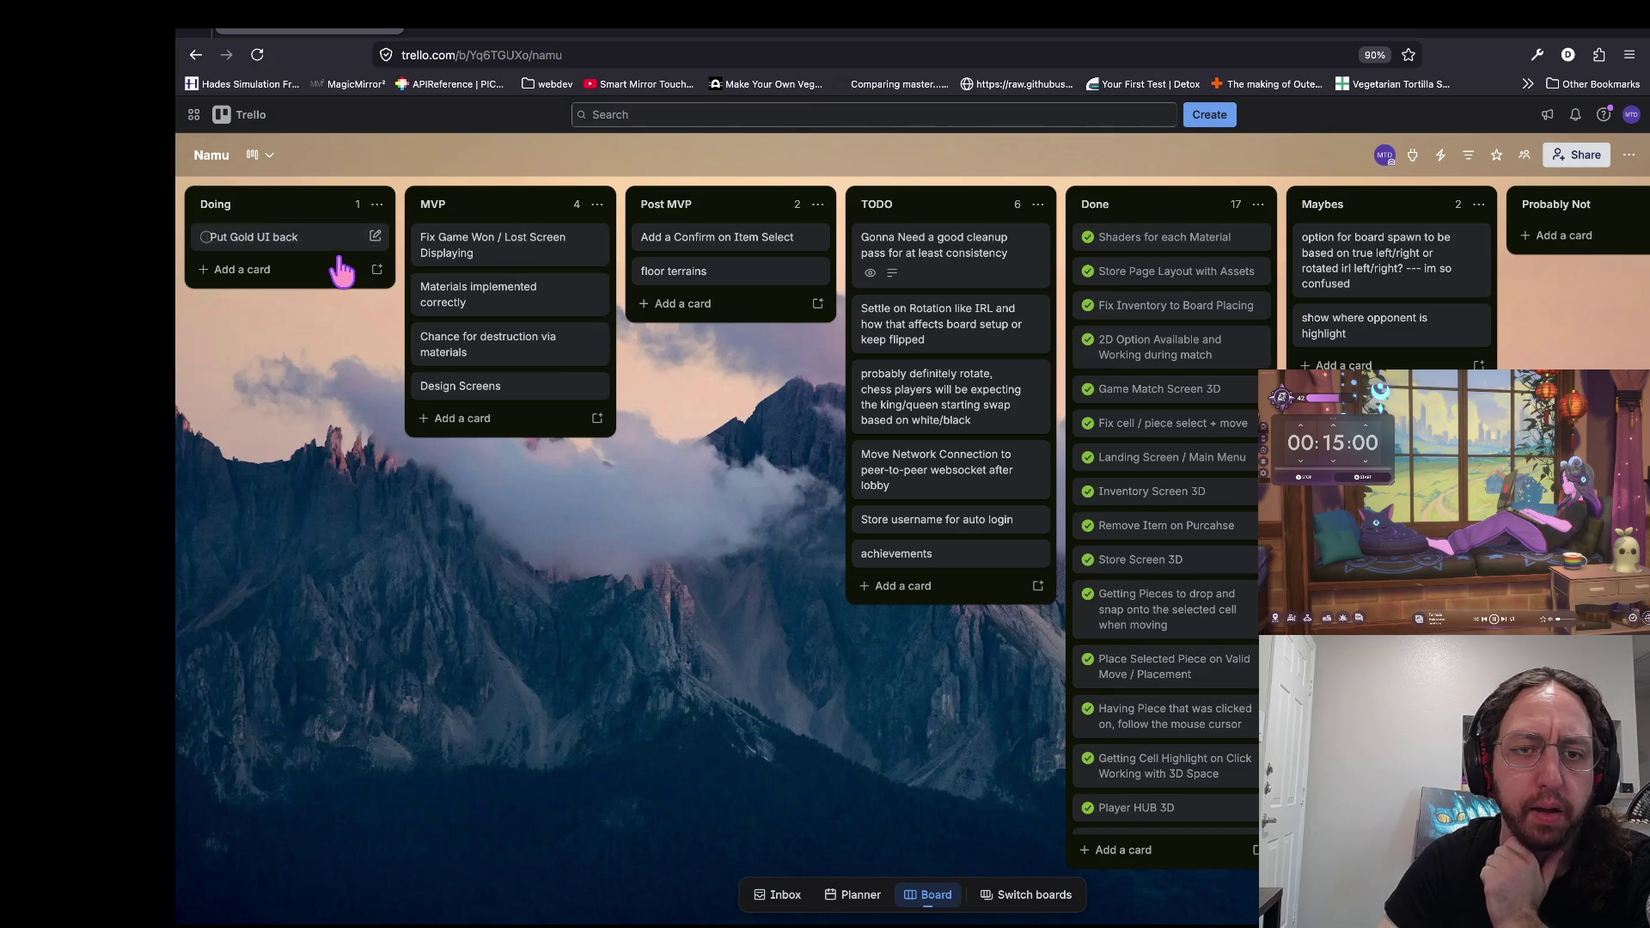
mouse_move(518, 251)
left_mouse_down()
mouse_move(347, 305)
mouse_move(337, 331)
left_mouse_up()
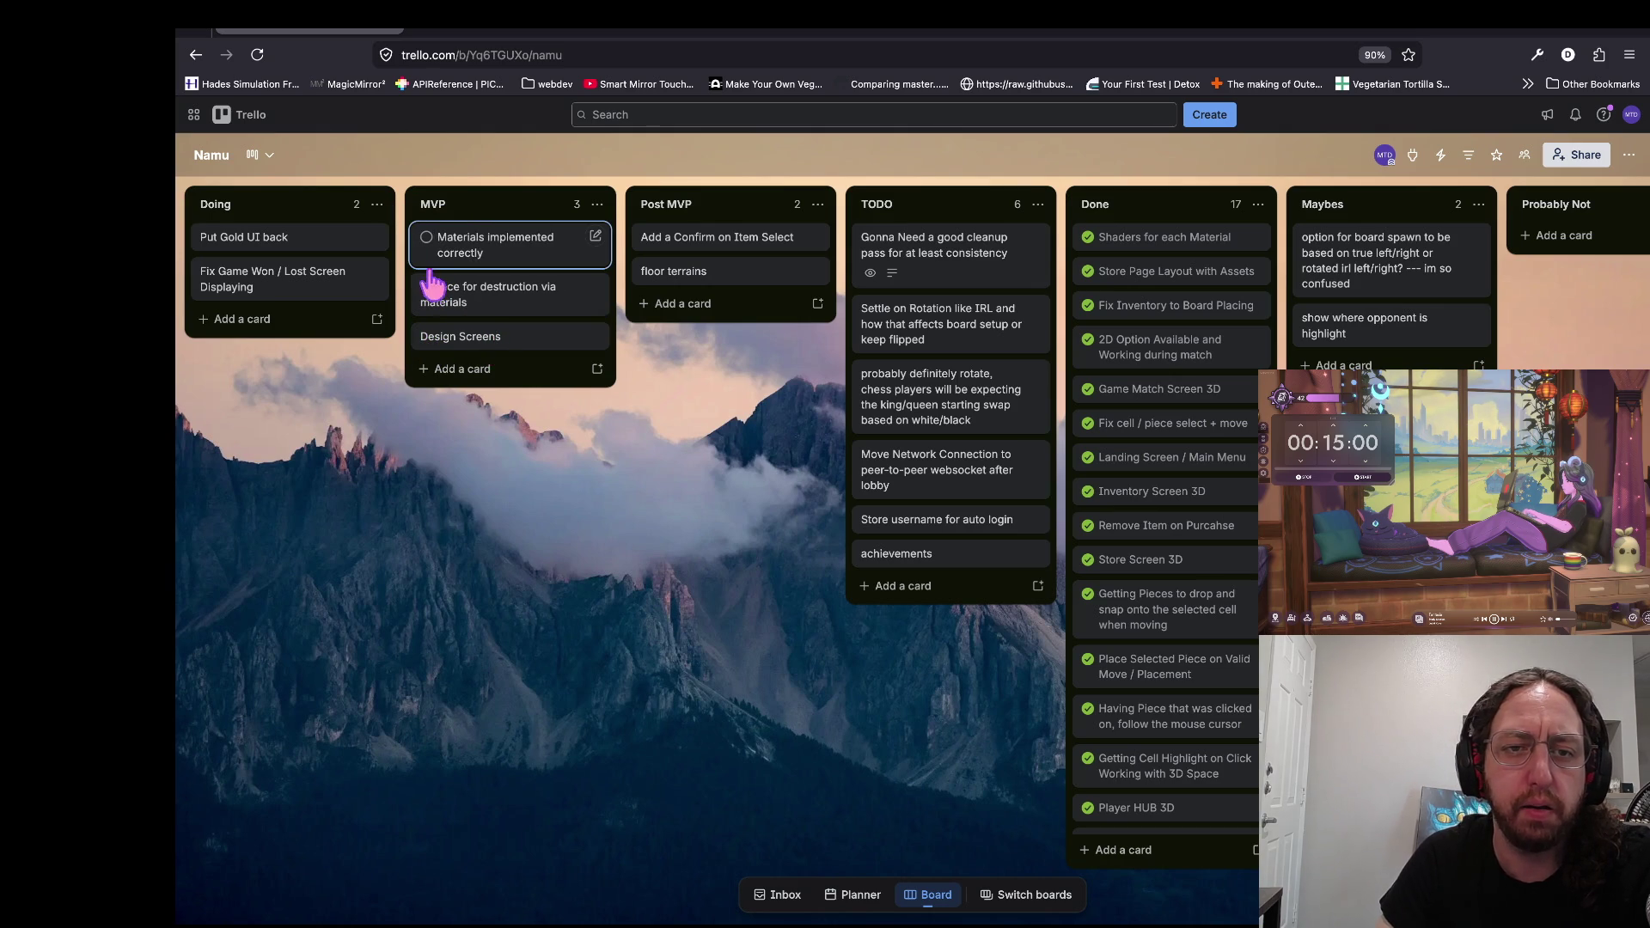
left_click(426, 237)
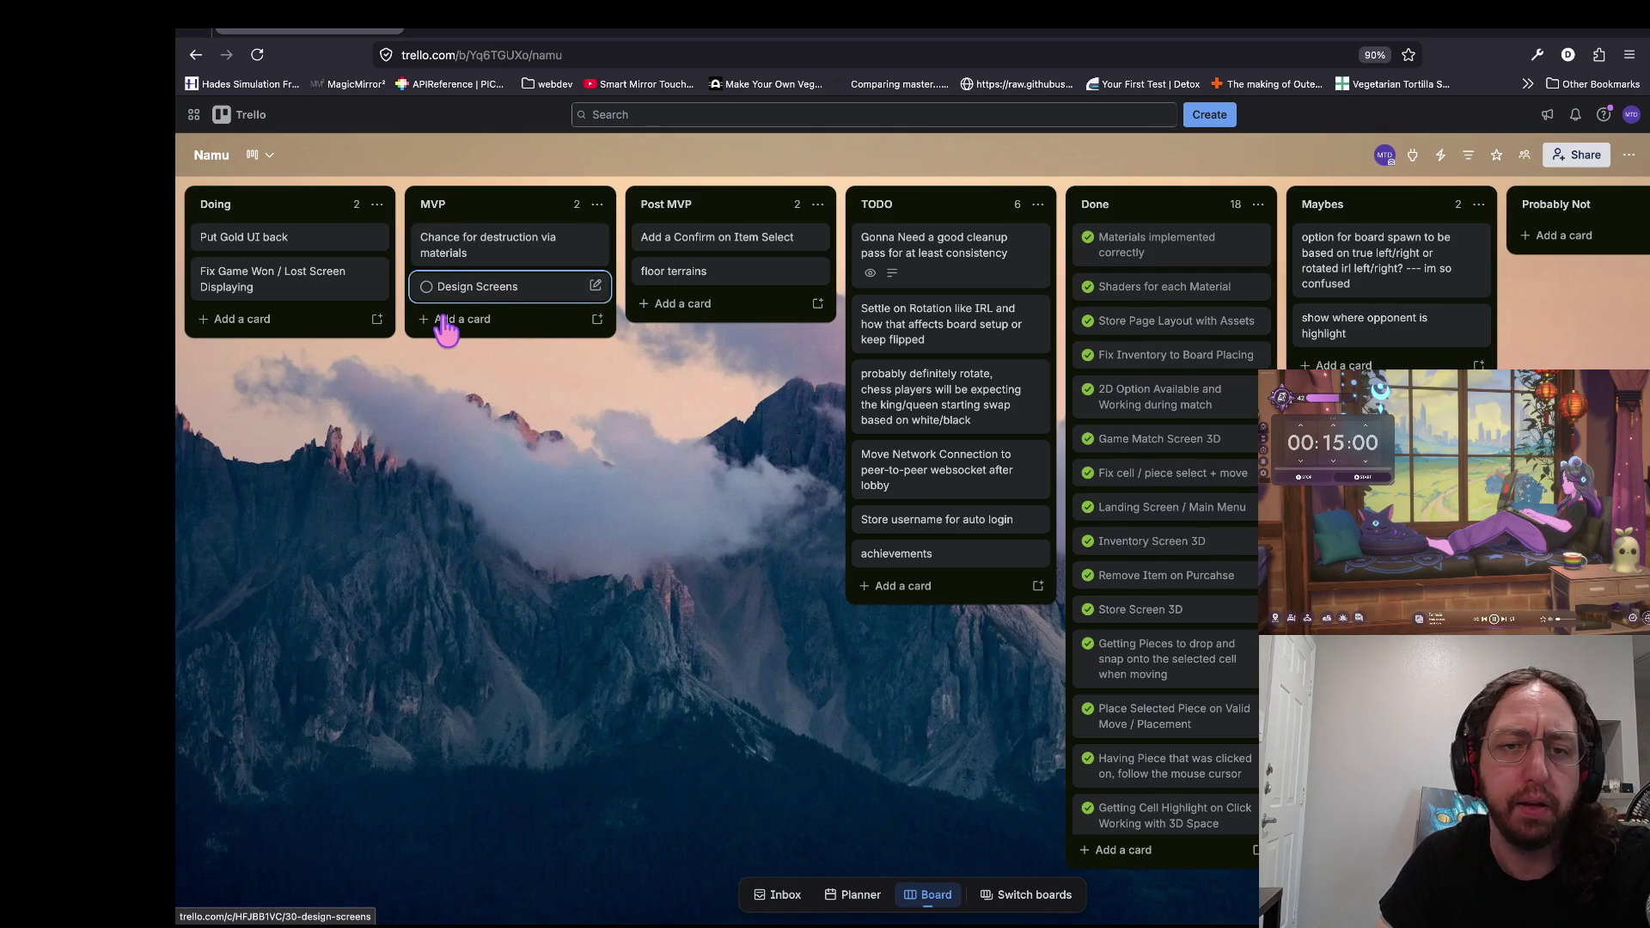
left_click_drag(515, 291, 297, 348)
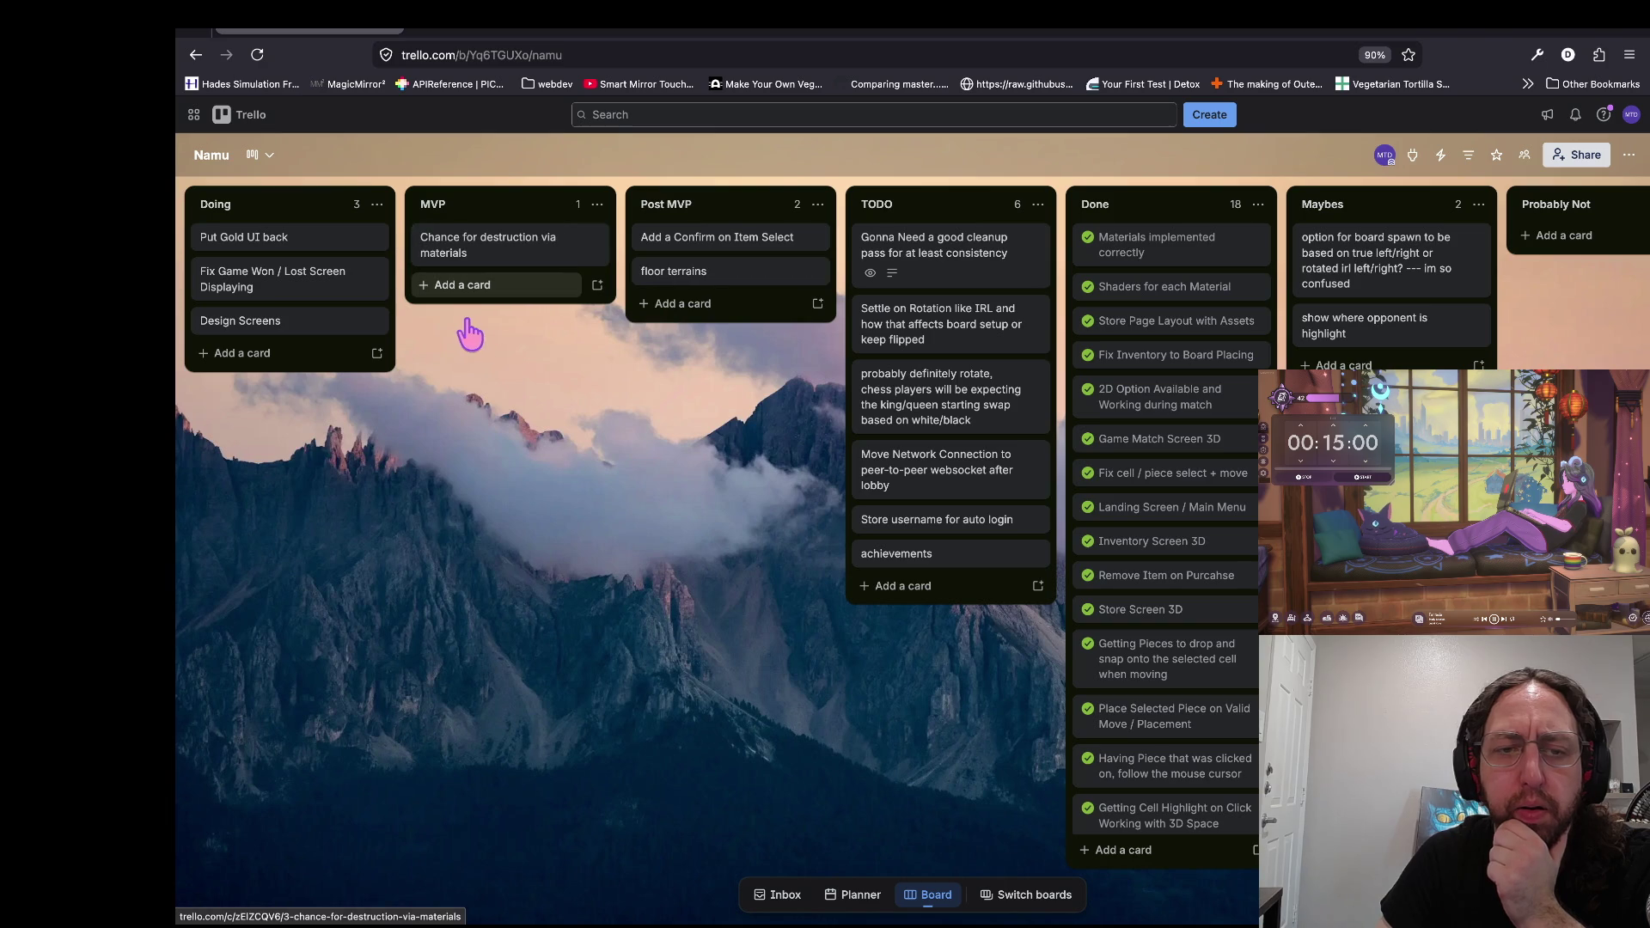
Step: Add the card 'Item Detail on Hover in Shop' to the MVP list
left_click(463, 286)
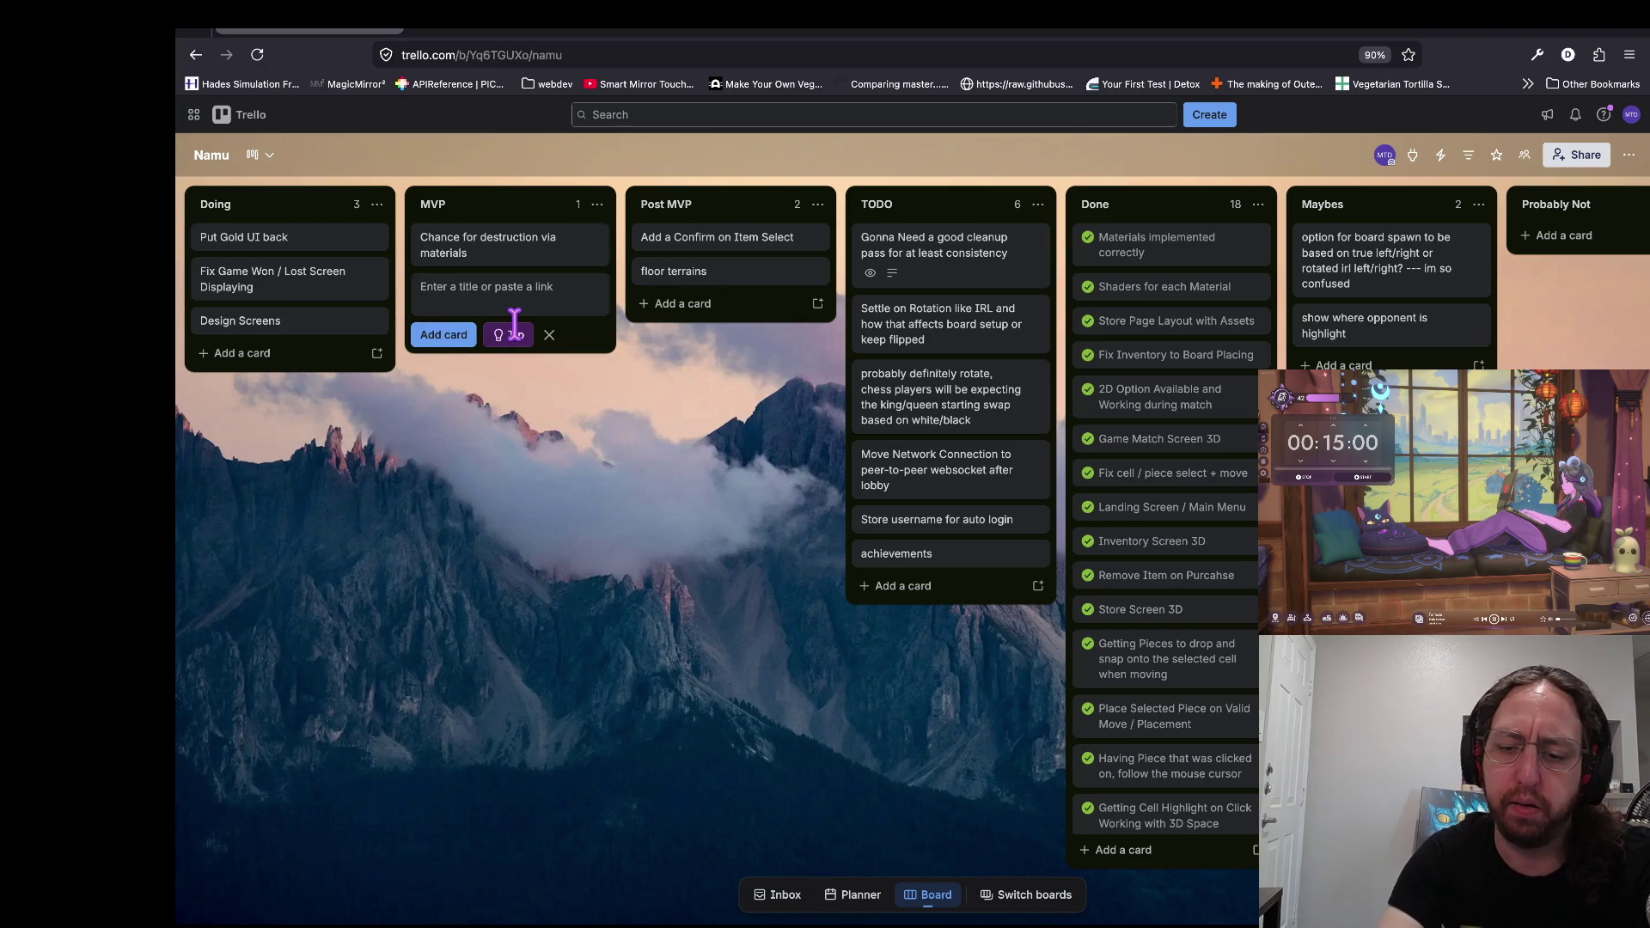
type("Item")
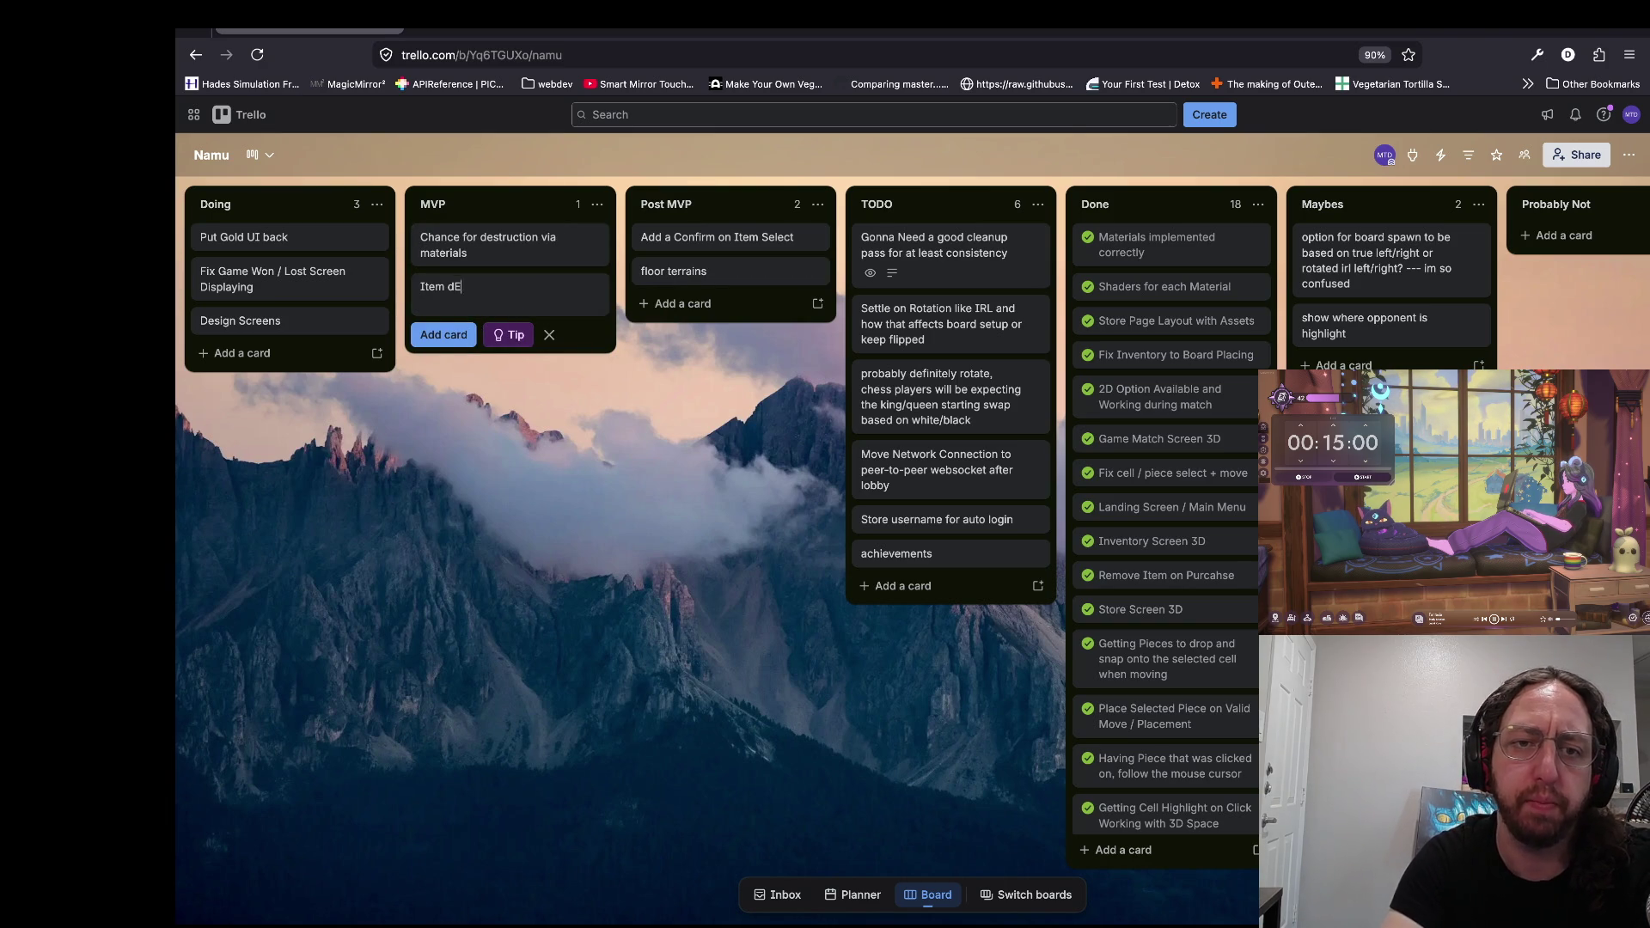
type(" Detail on Hover in Shop")
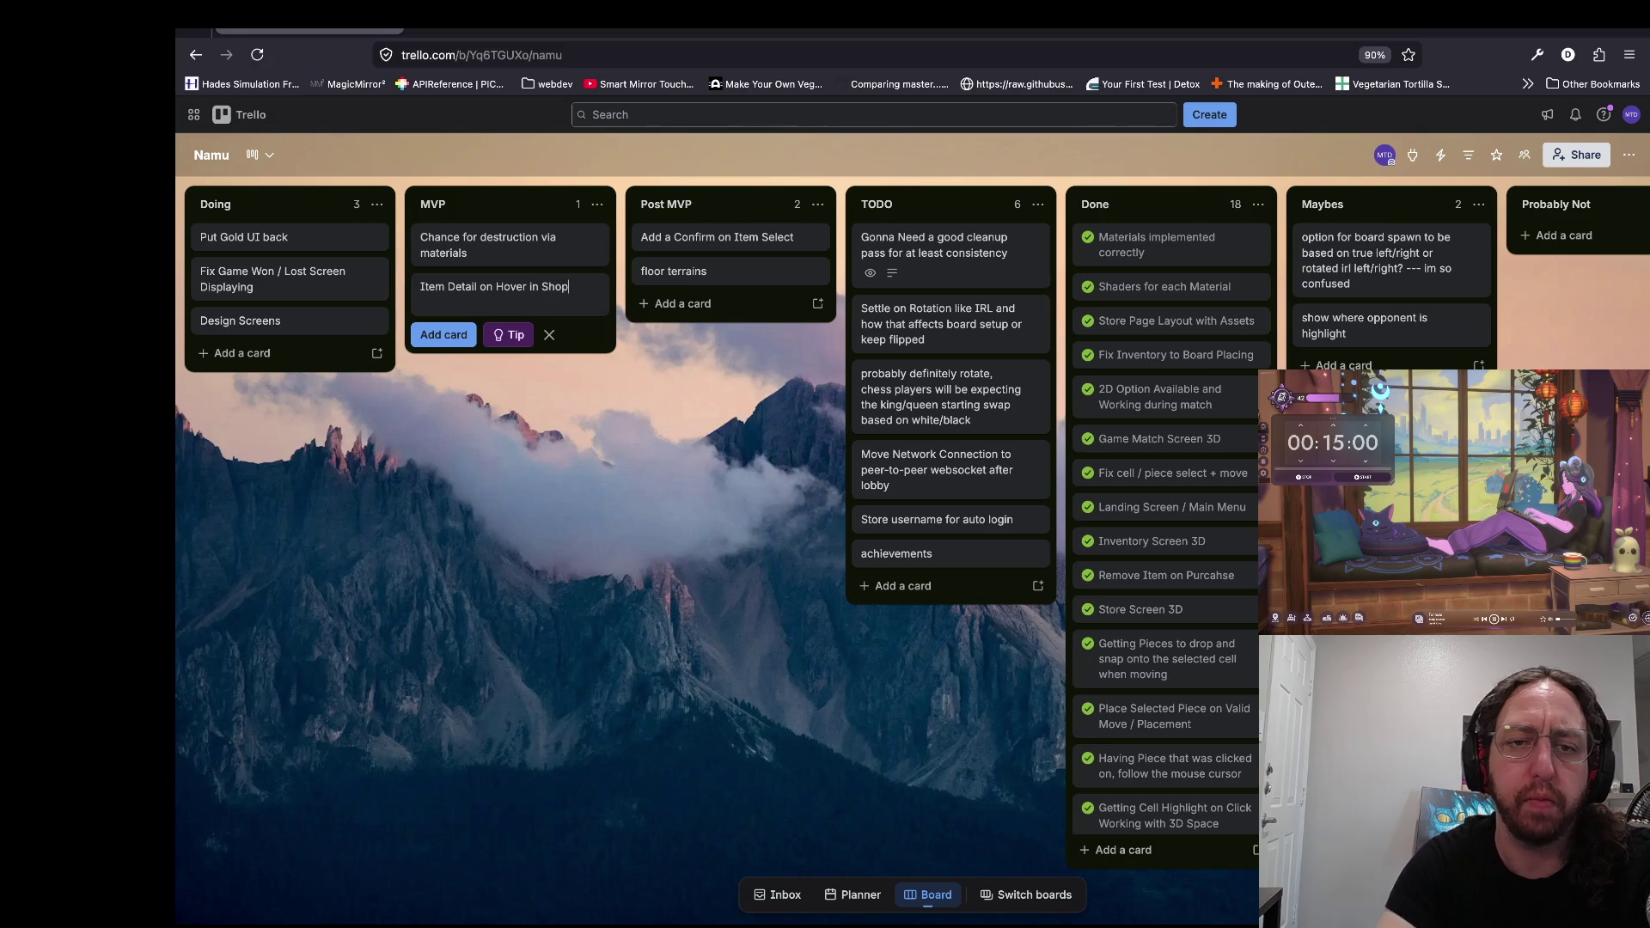
key("Return")
left_click(451, 404)
Step: Start another MVP card, scroll the board, then bring up the board switcher
left_click(460, 319)
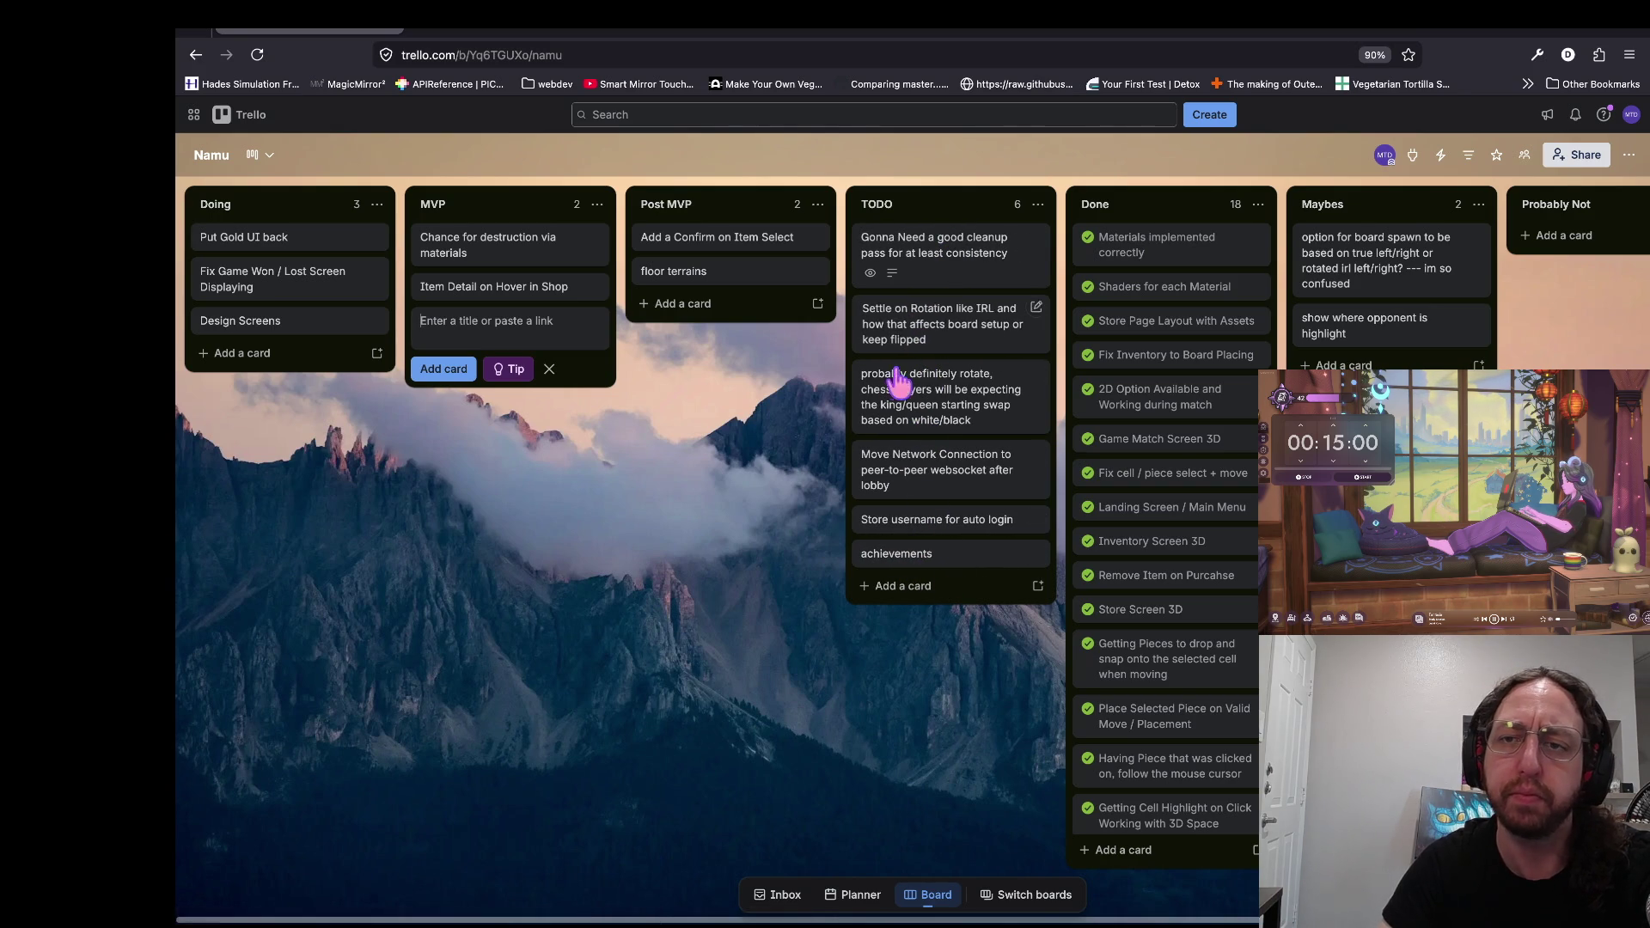
scroll(1143, 404, "down", 3)
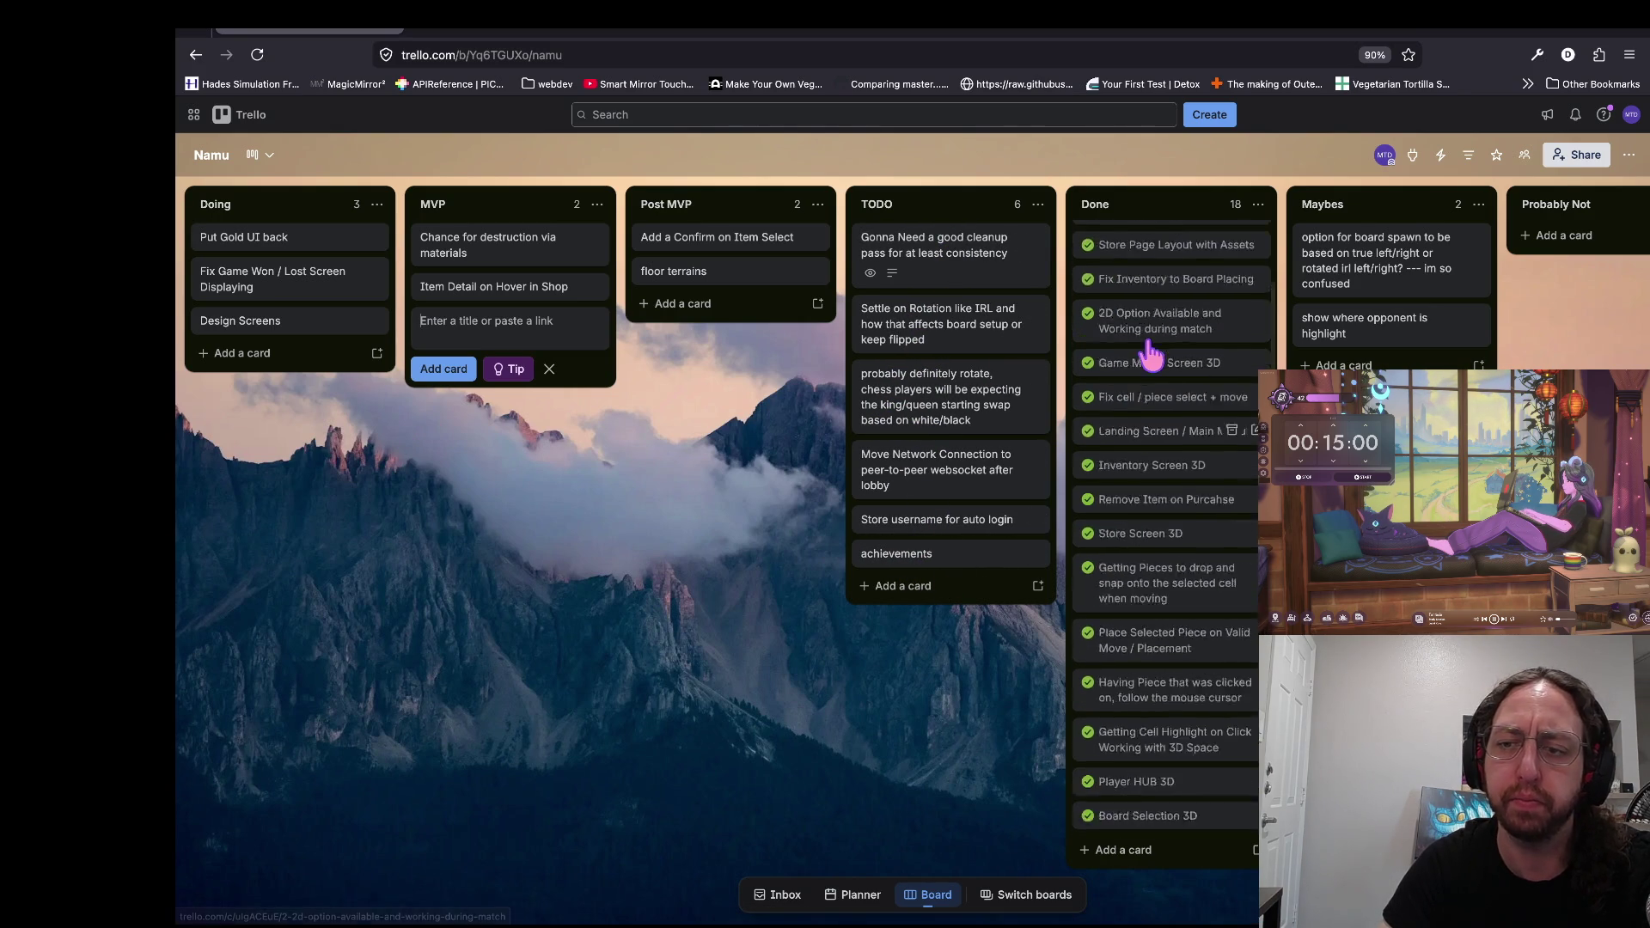
scroll(1143, 404, "up", 3)
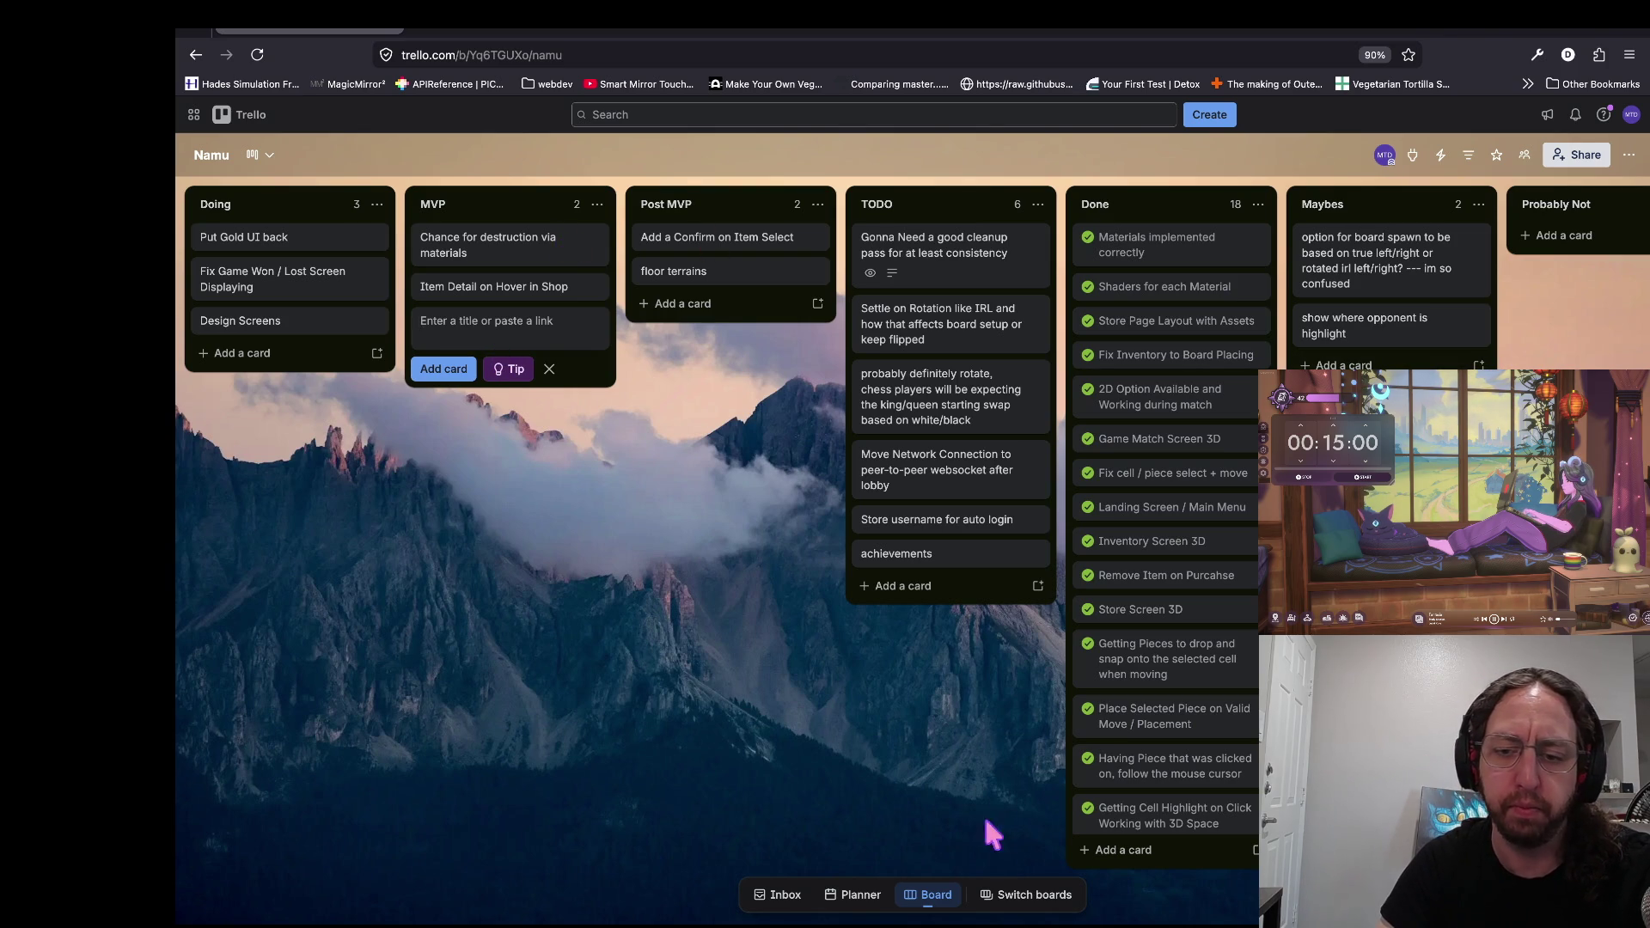
left_click(1031, 894)
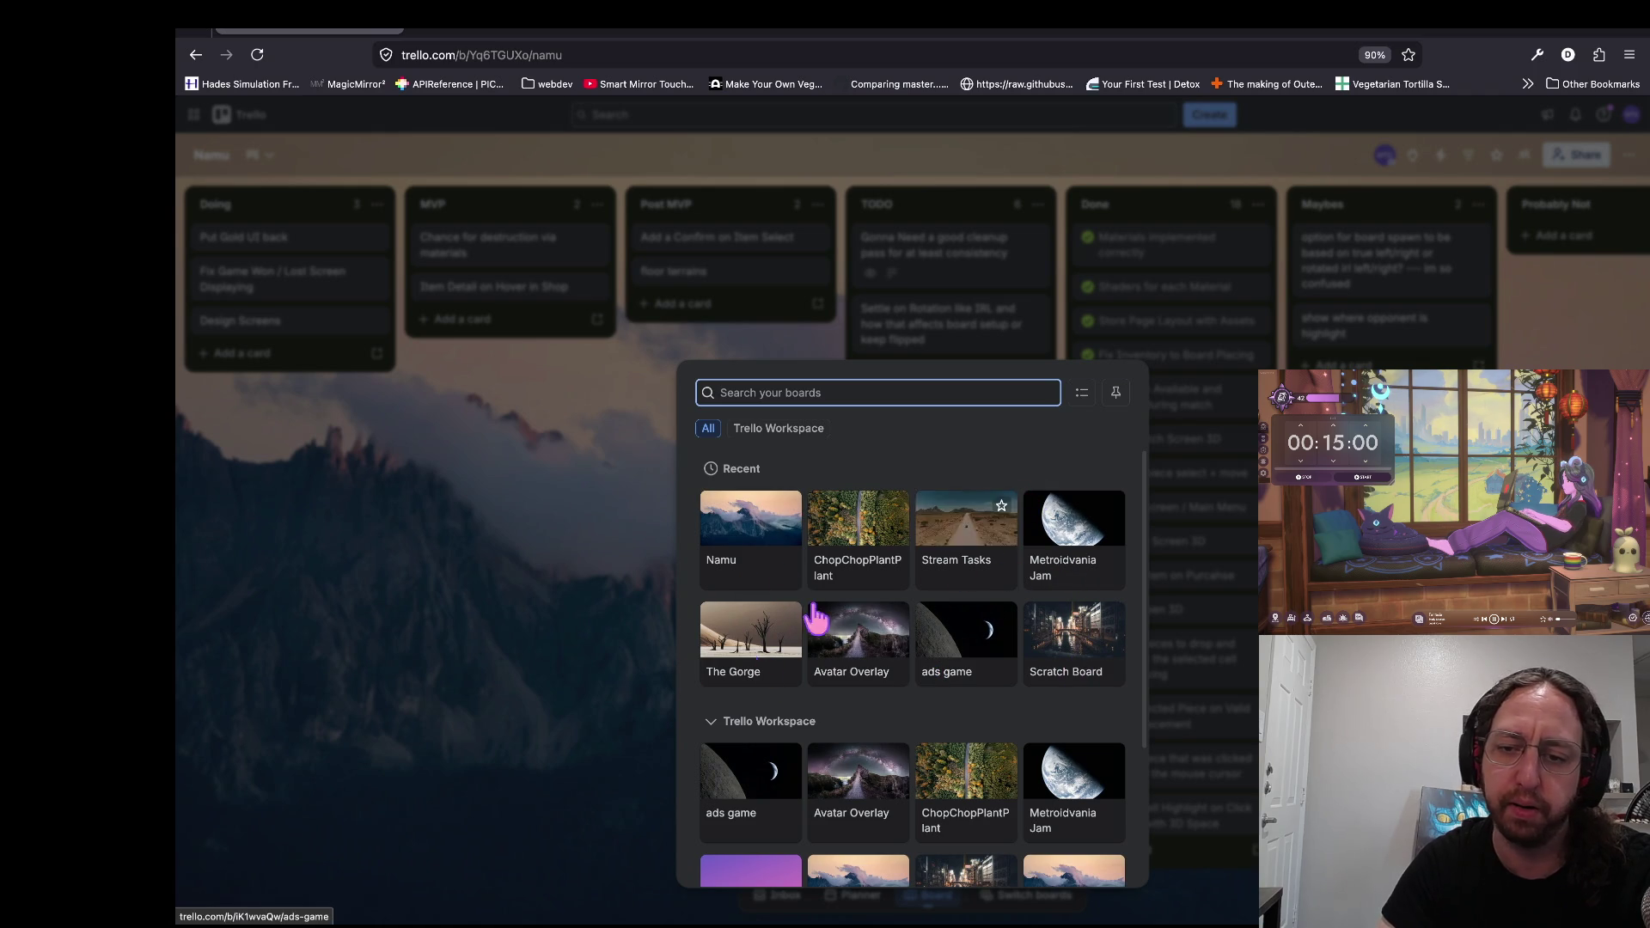
Step: Look over the Stream Tasks board, open the Avatar Overlay board, then return to the server code
left_click(945, 574)
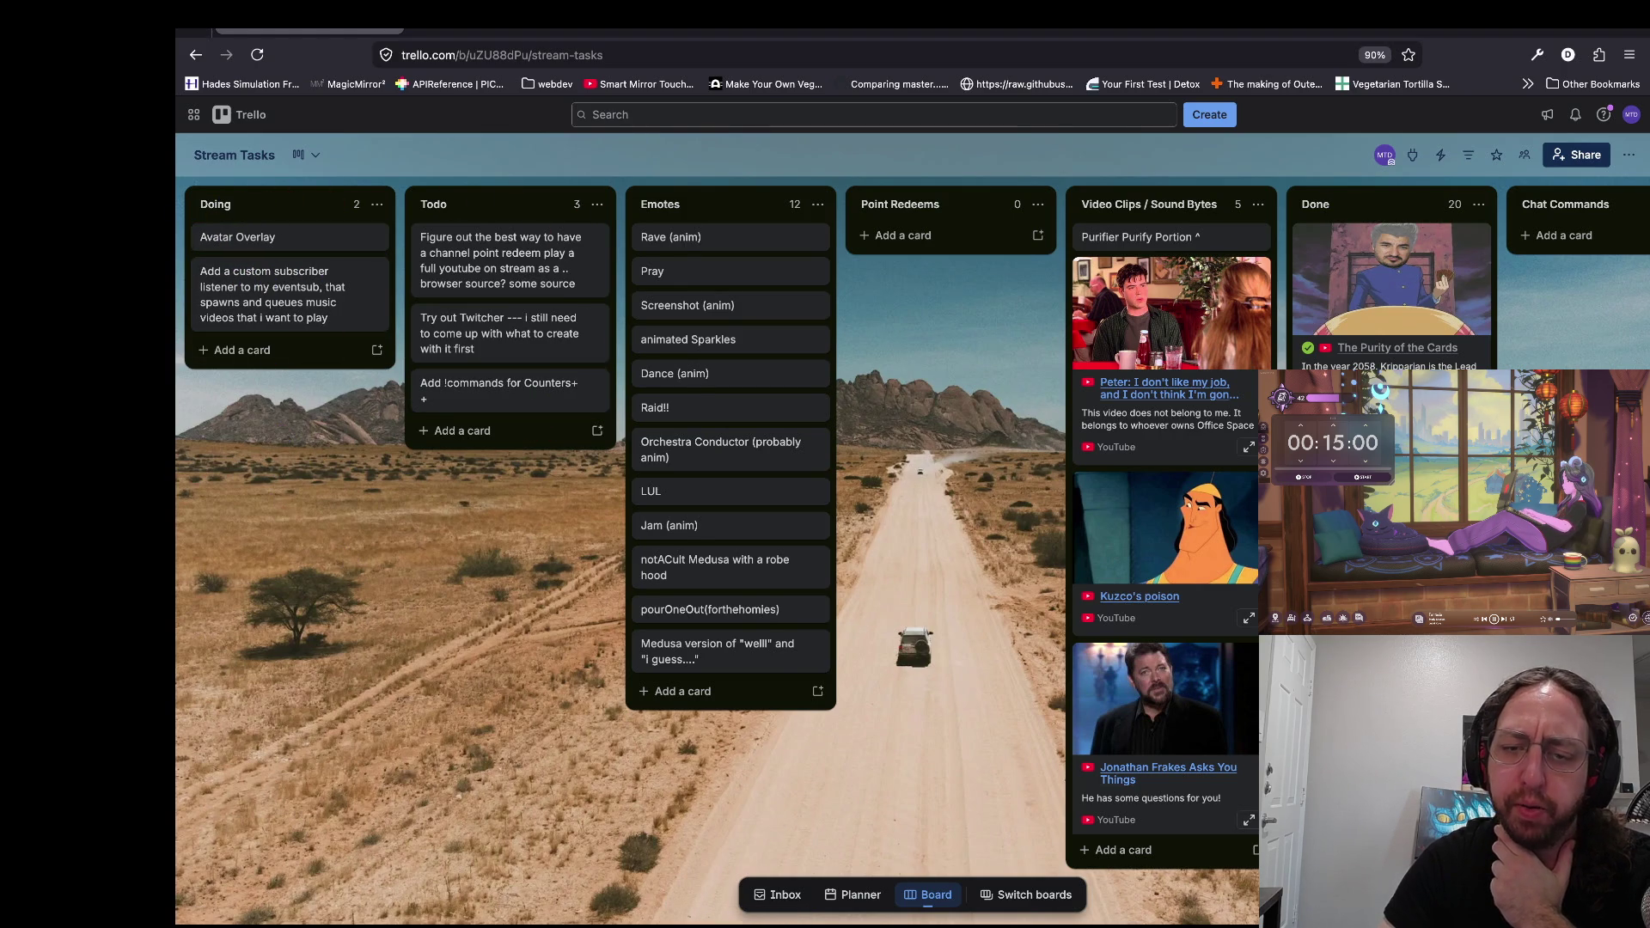
left_click(1027, 895)
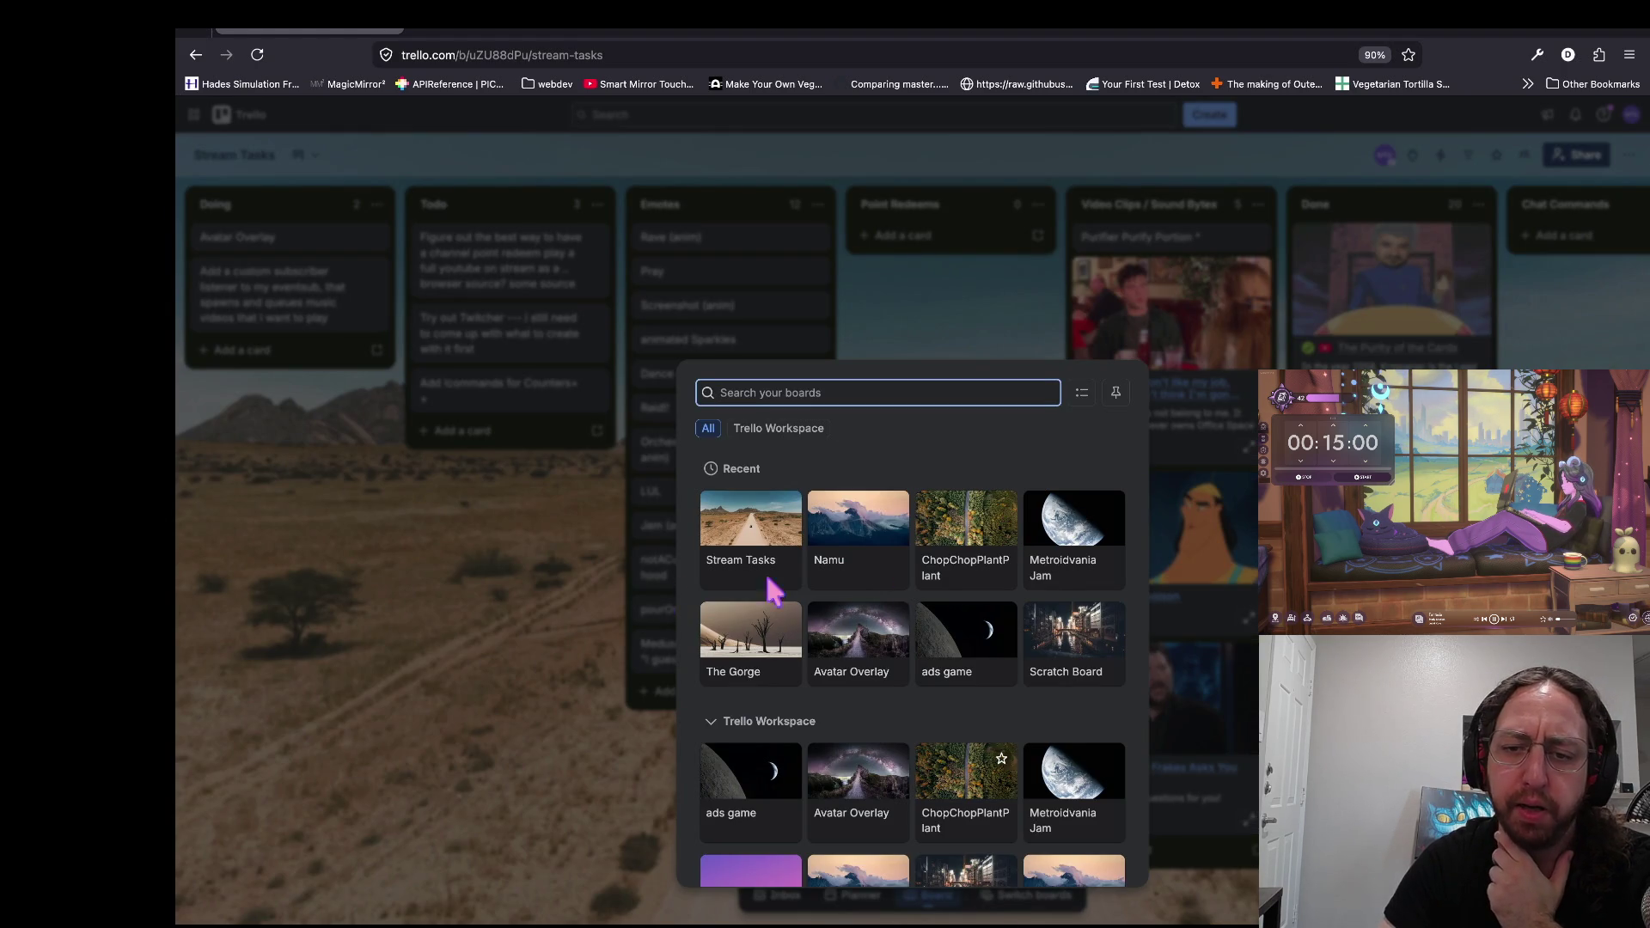
left_click(847, 666)
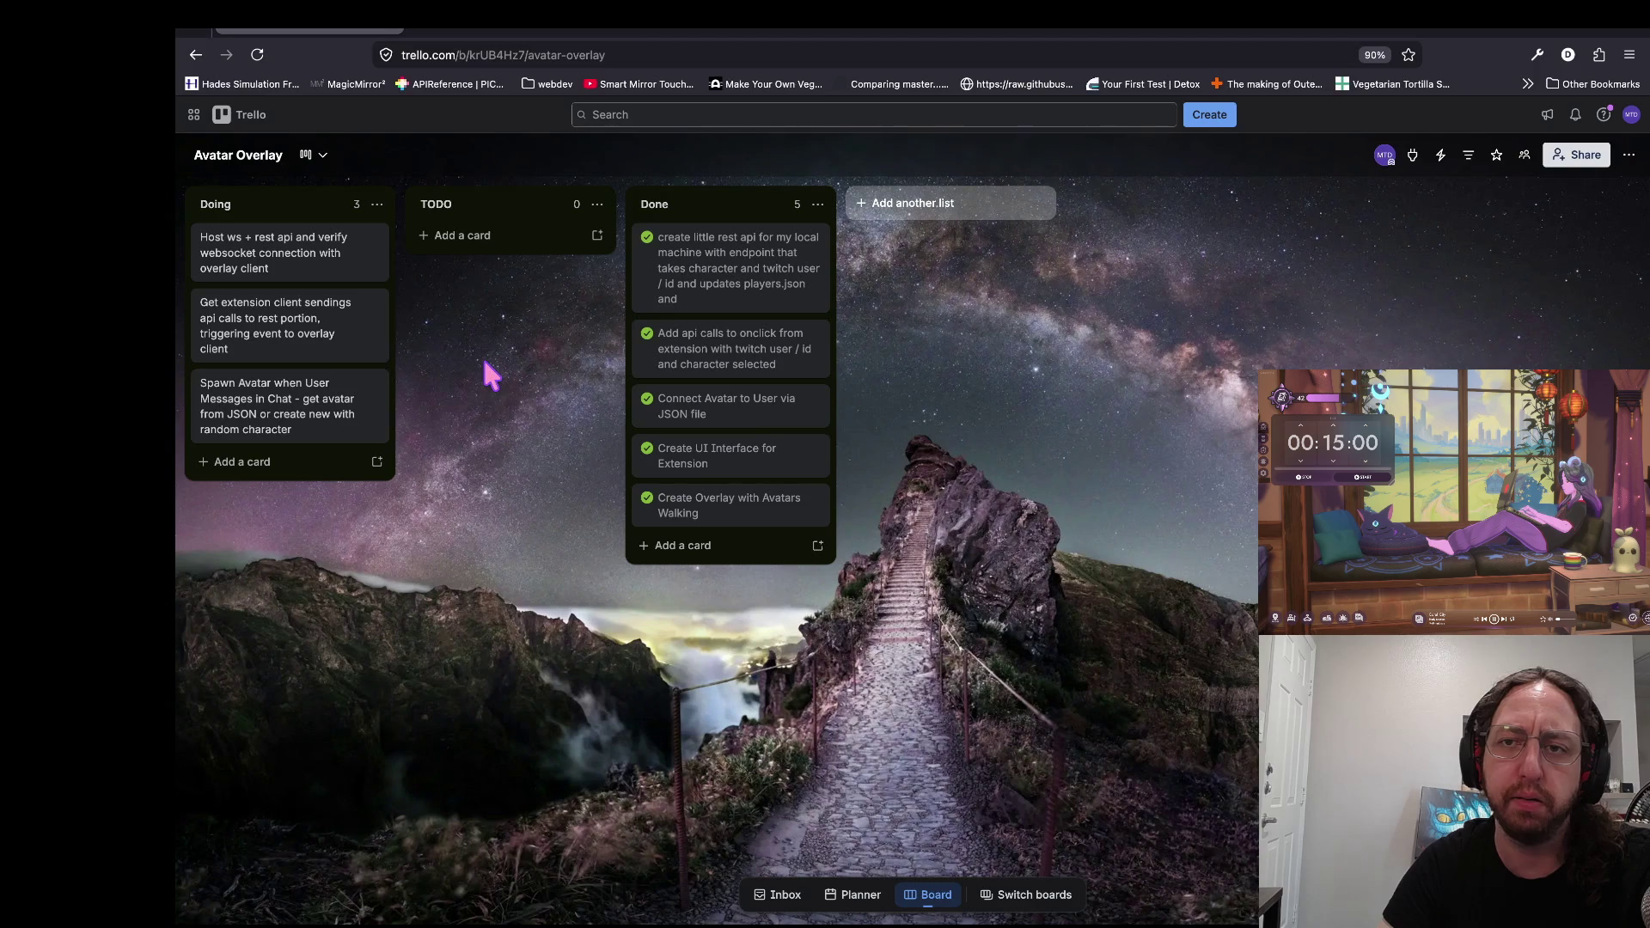
key("super+Tab")
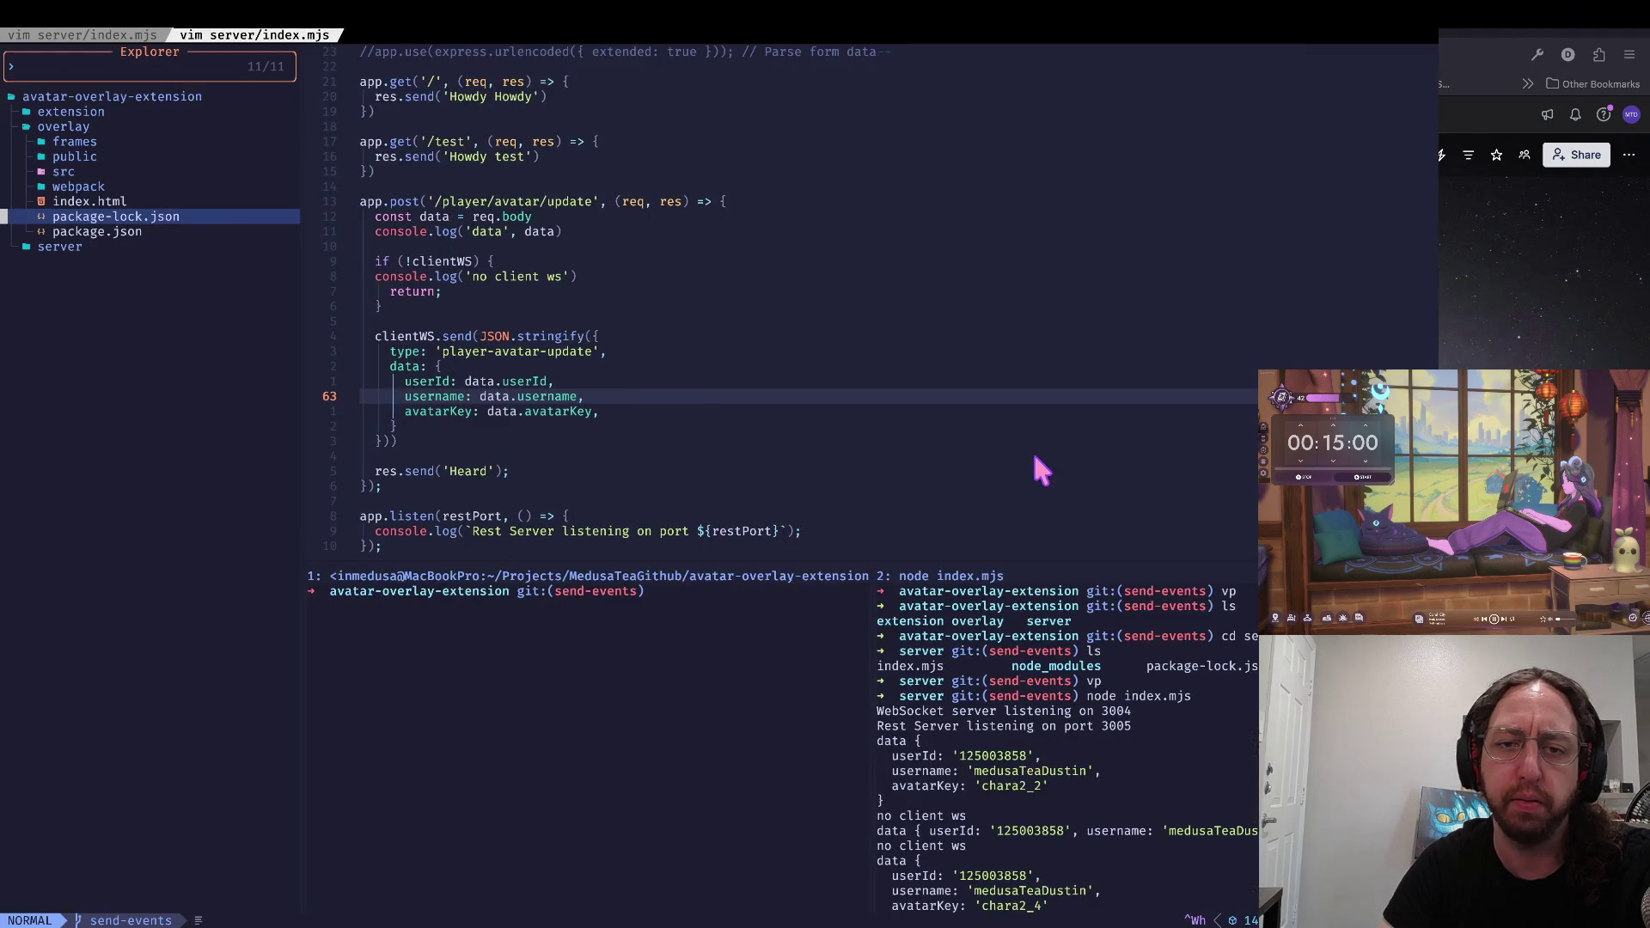
Step: Check the avatarKey field in the avatar update route, then mark the extension-client API calls card complete
left_click(843, 274)
key("Return")
key("Return")
key("Return")
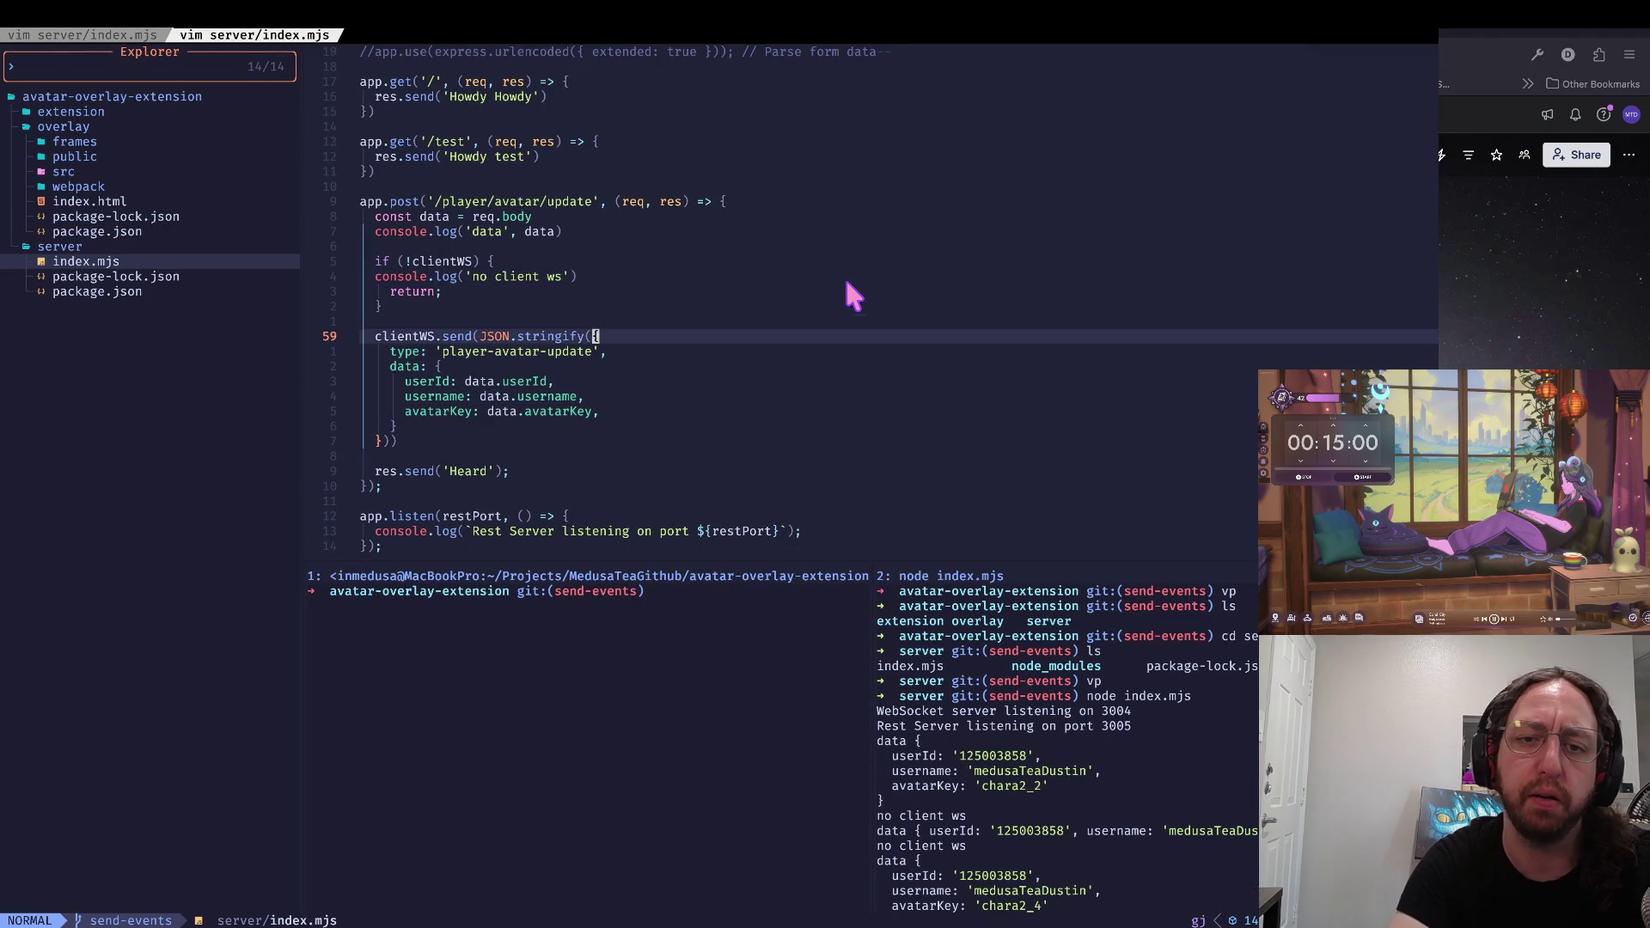
key("Return")
key("Return")
key("Return")
key("f")
key("space")
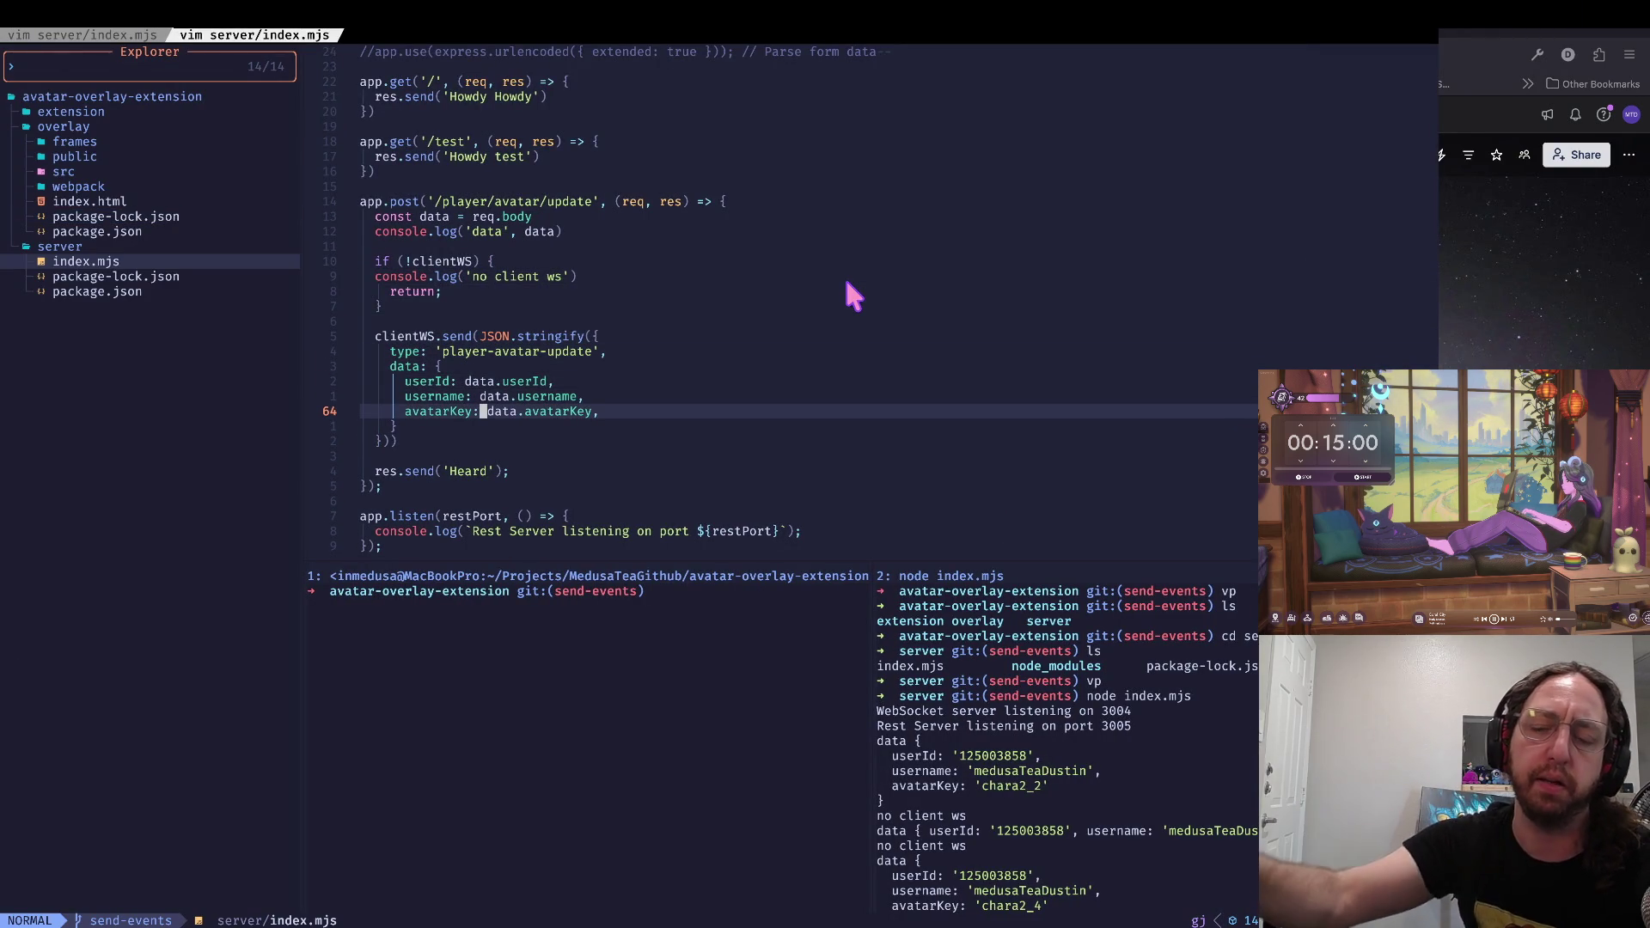
key("super+Tab")
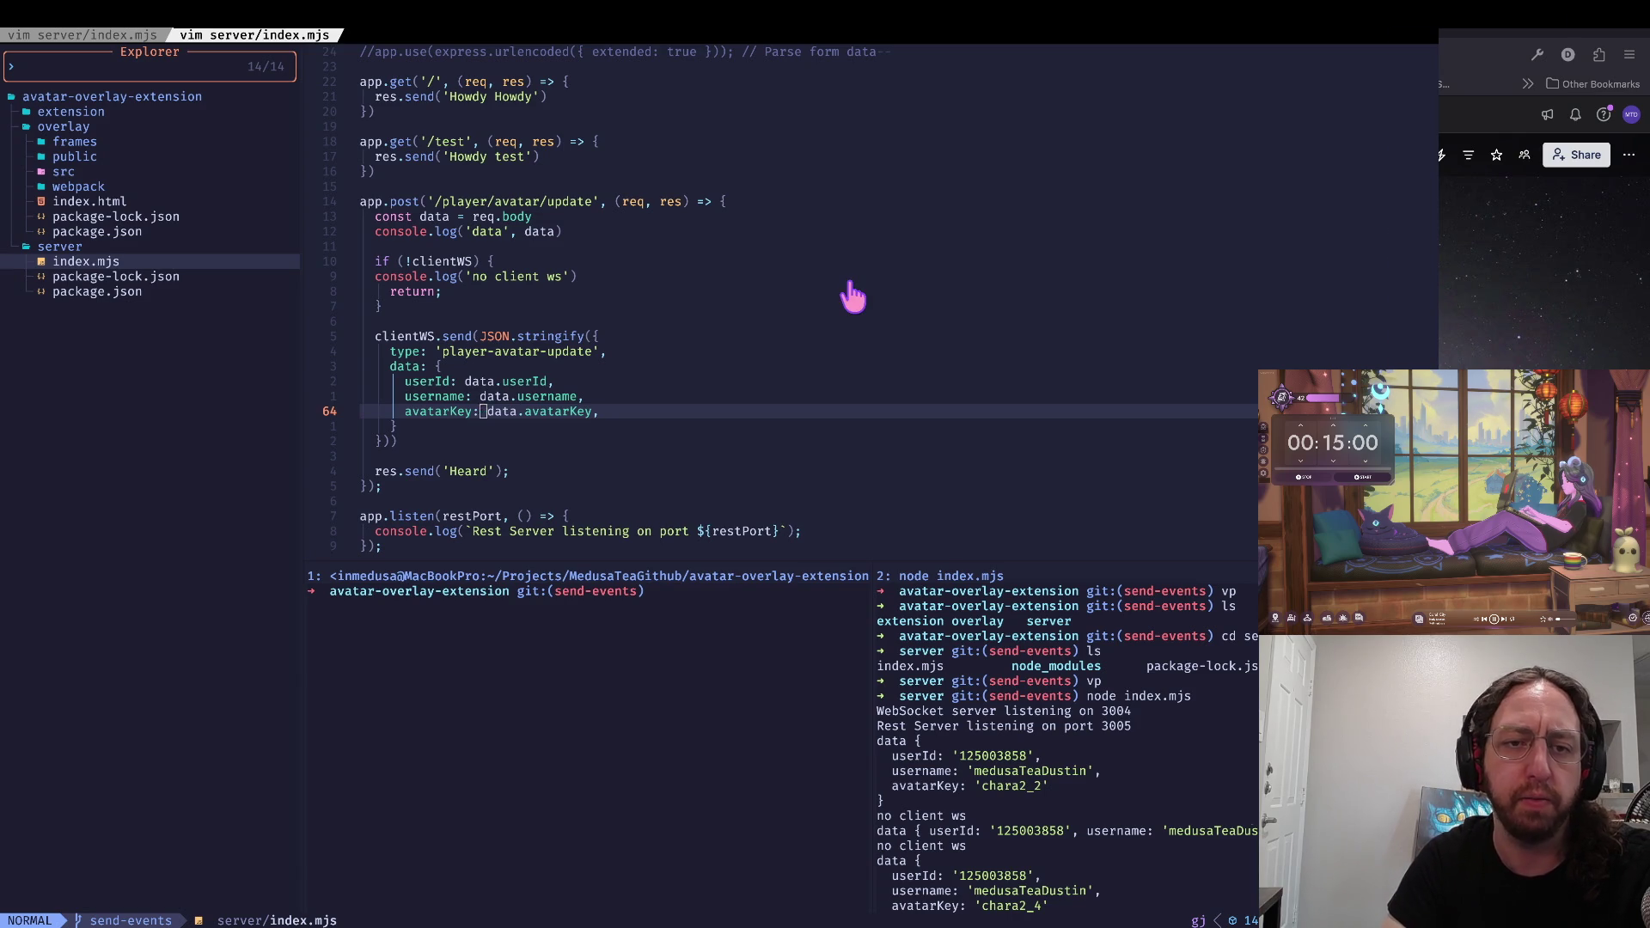
left_click(206, 303)
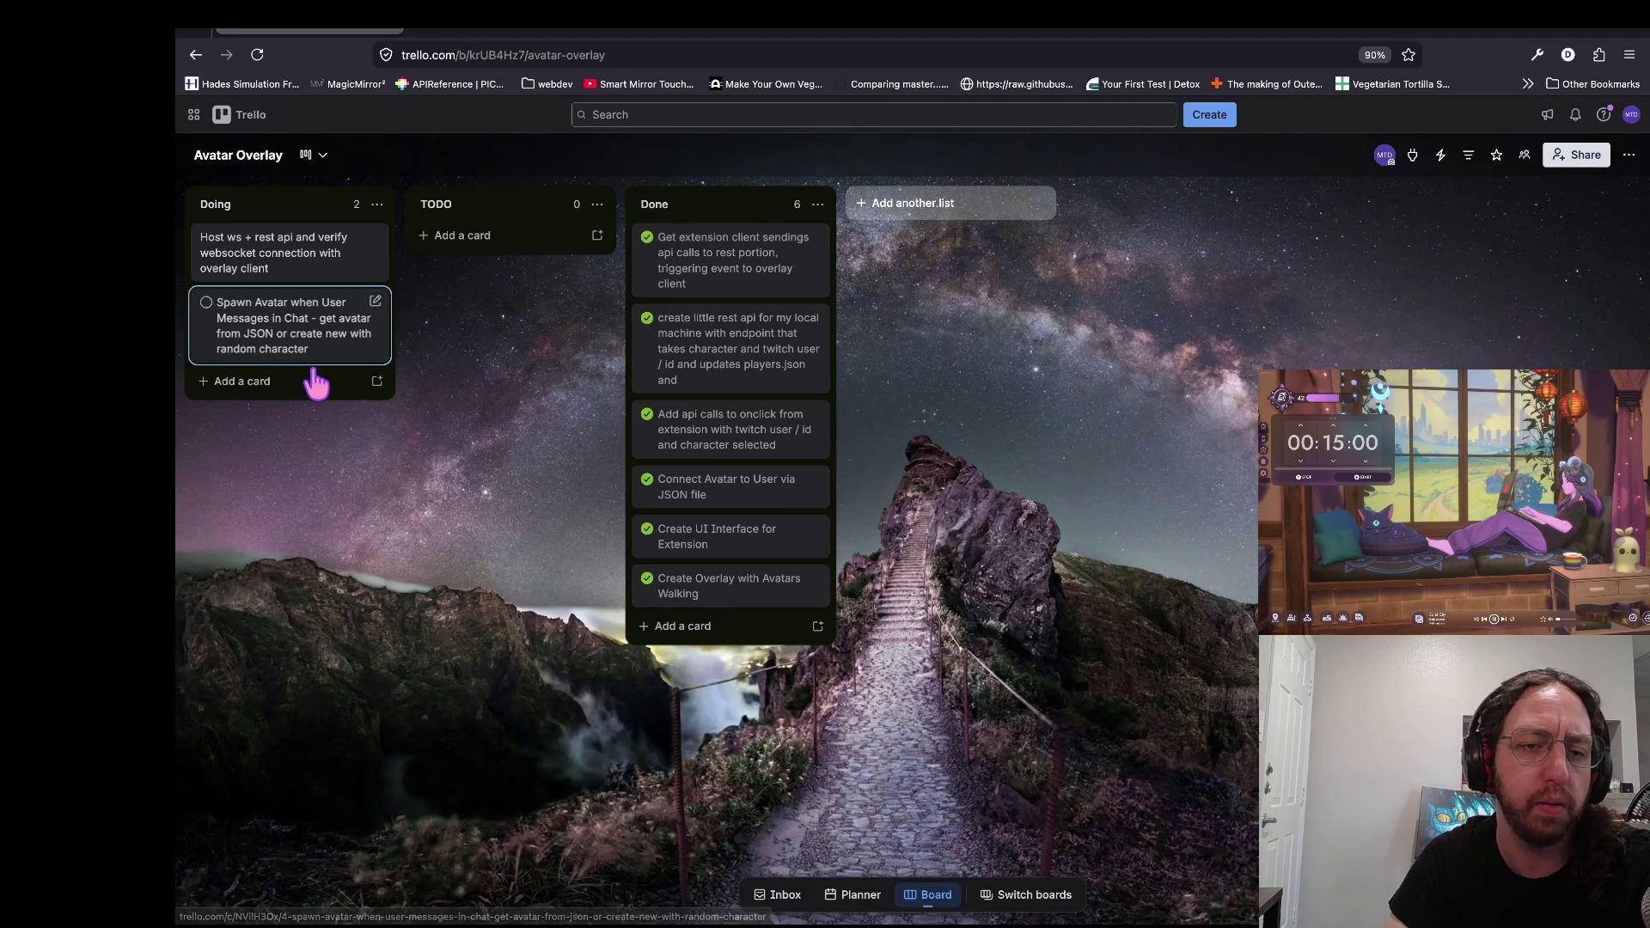
Step: Insert 'entry' into the Spawn Avatar card title so it reads 'new entry'
left_click(354, 338)
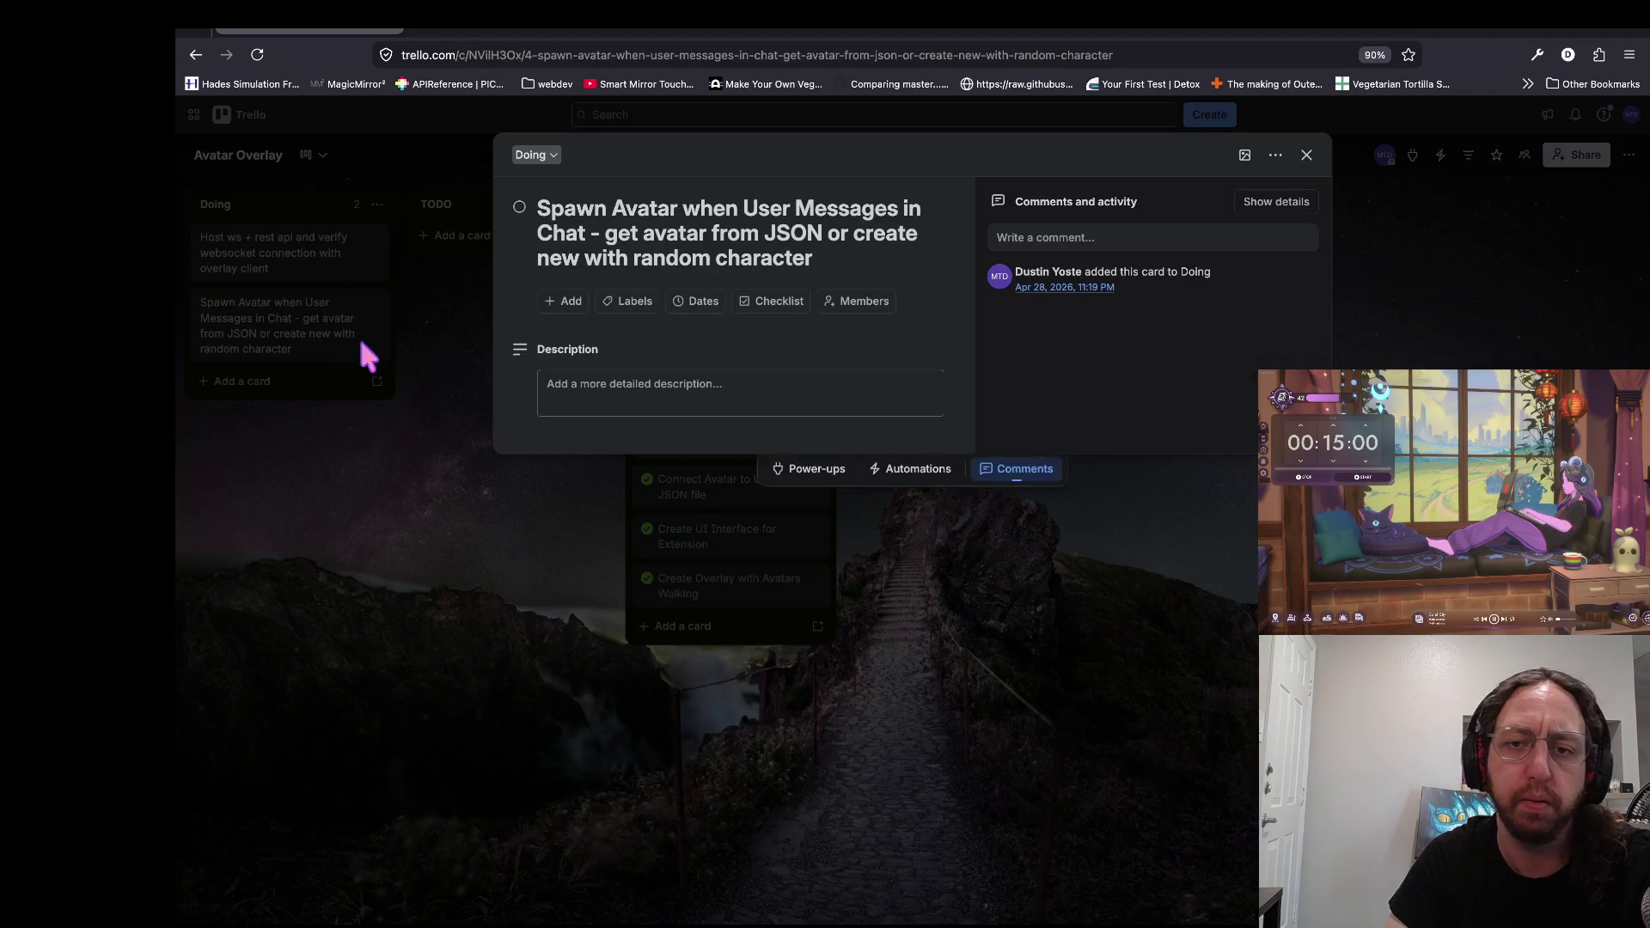
left_click(795, 258)
left_click(583, 258)
type("entry")
key("Return")
left_click(718, 656)
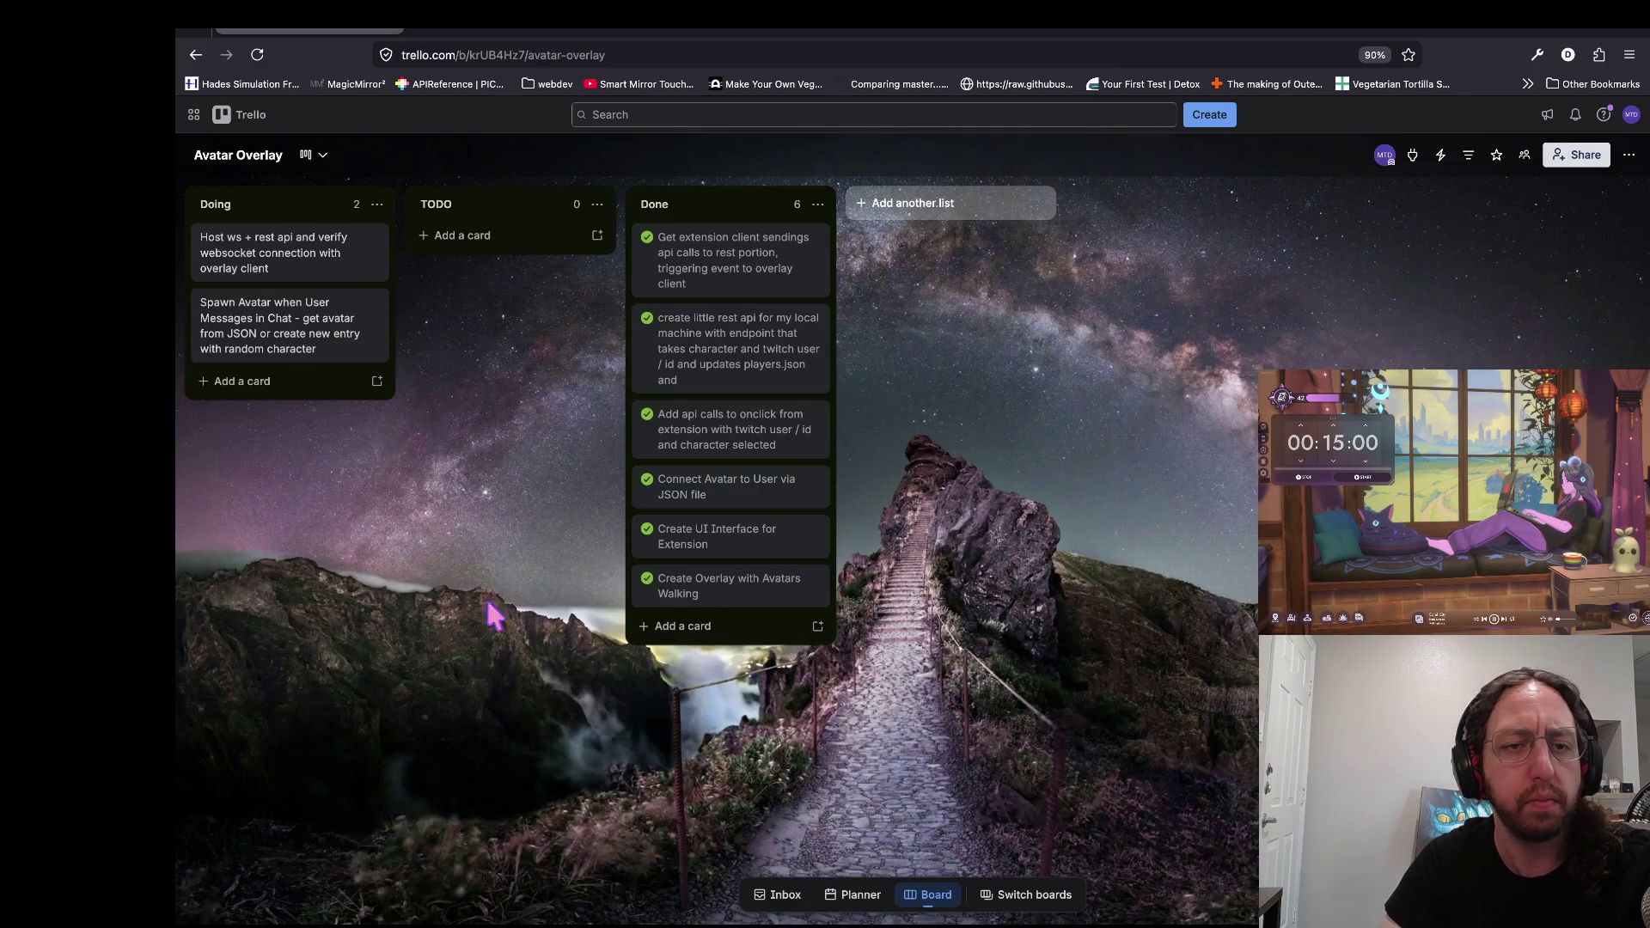
Step: Remove 'ws +' from the Host card title, keeping 'websocket', then bring up the board list
left_click(280, 282)
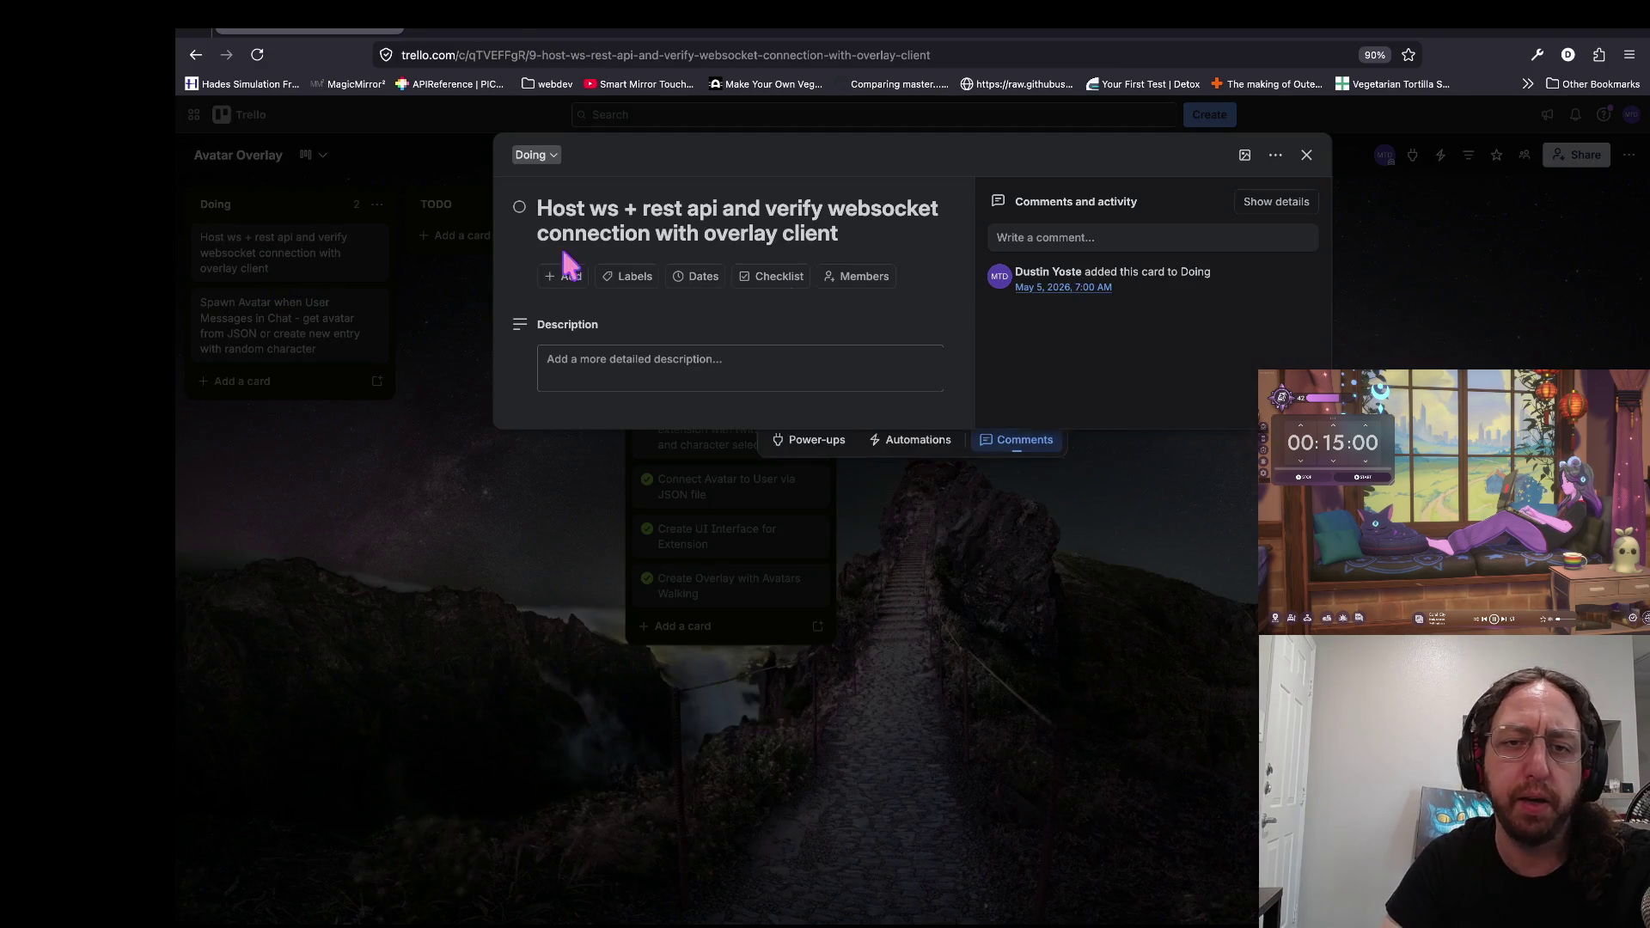
left_click(640, 249)
key("BackSpace")
key("BackSpace")
key("BackSpace")
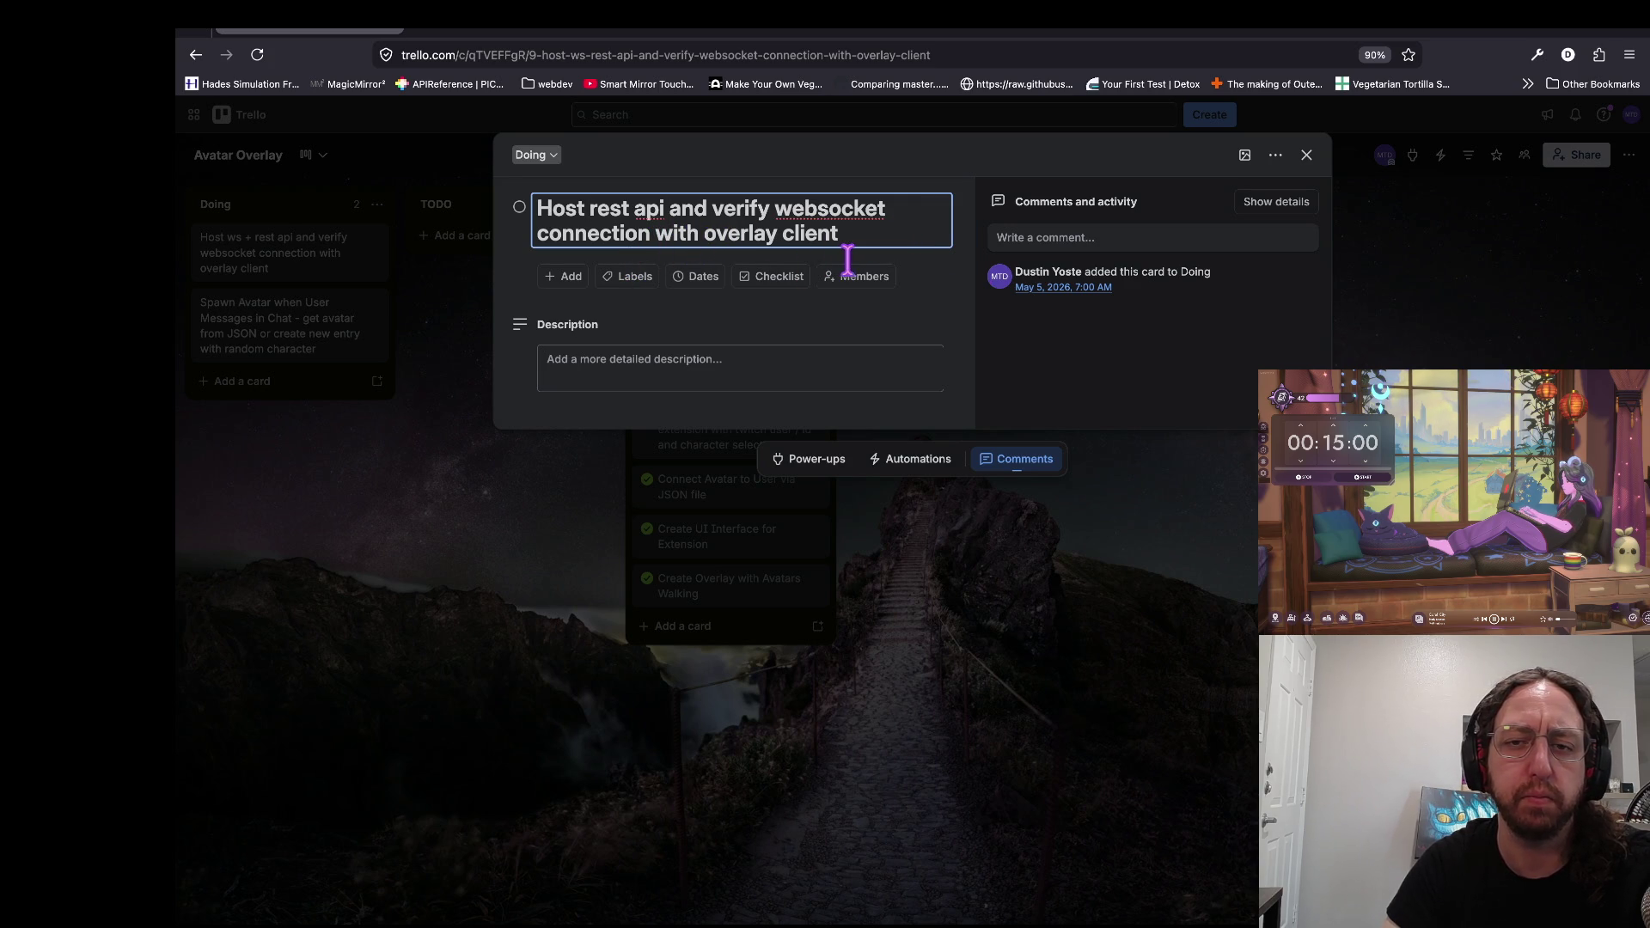
double_click(830, 209)
key("BackSpace")
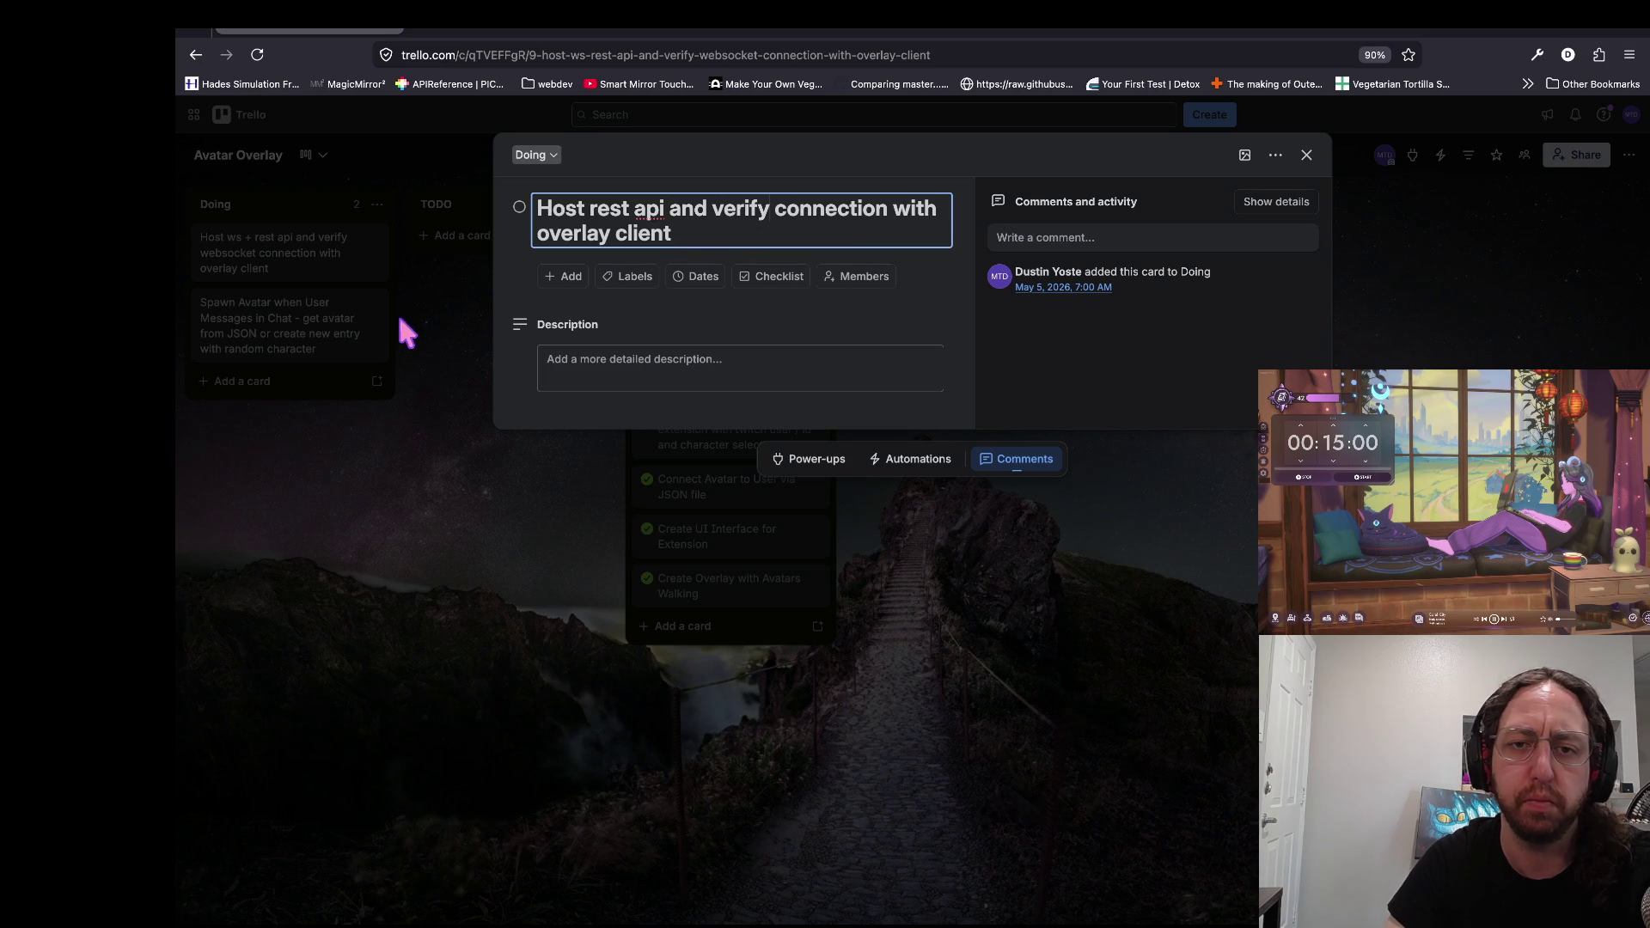
key("ctrl+z")
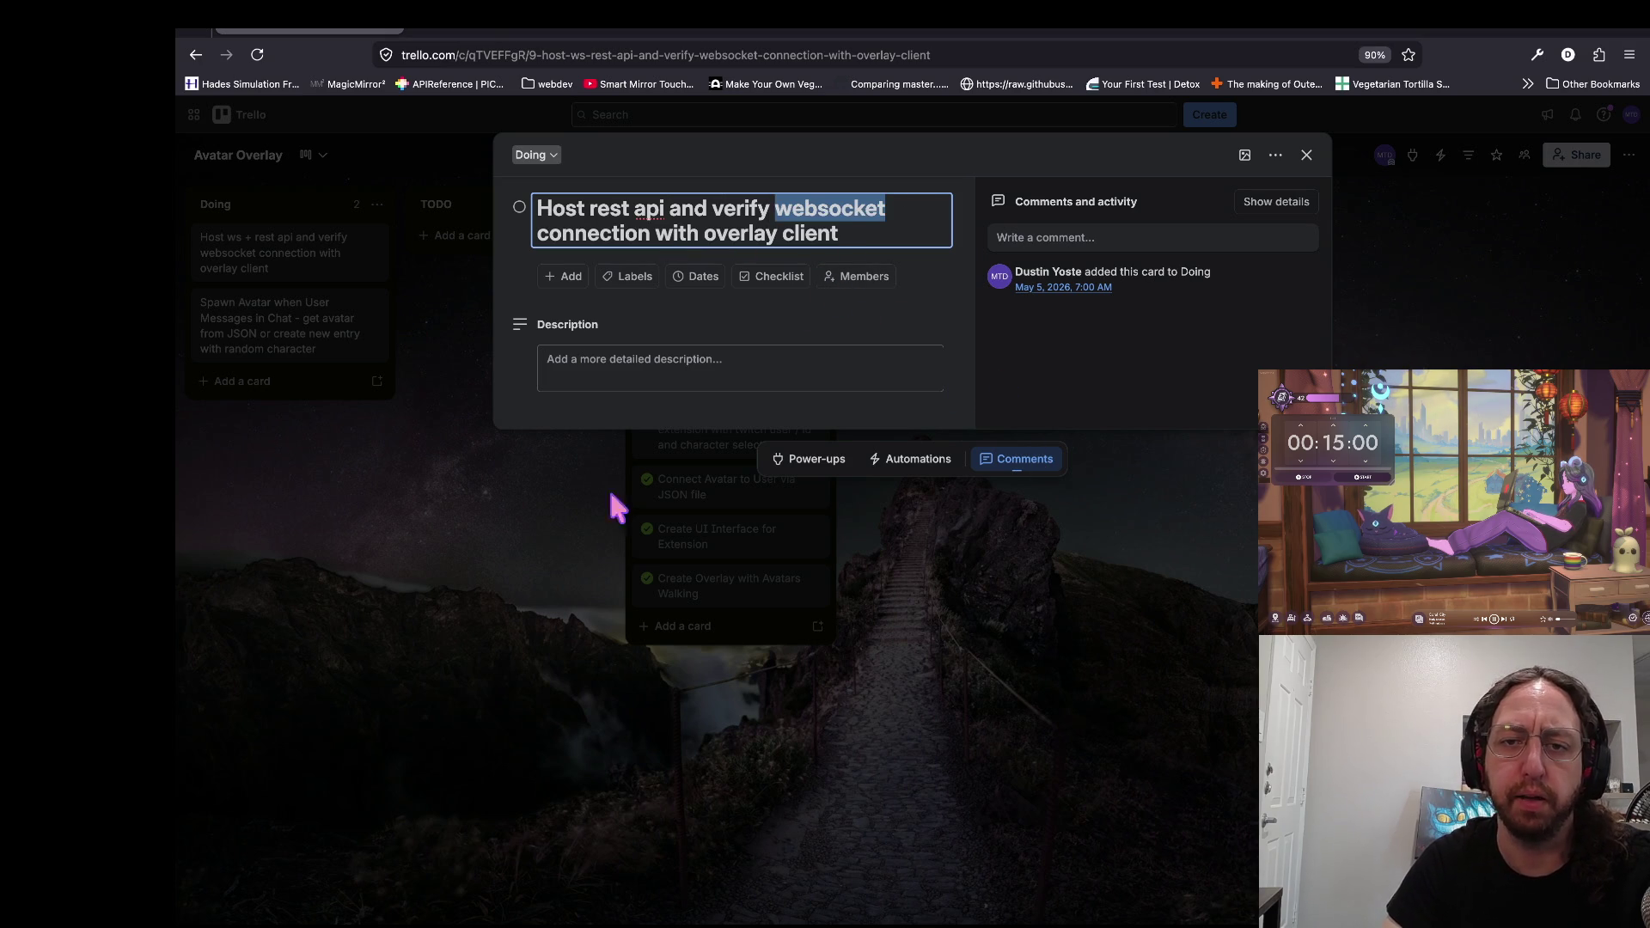
left_click(645, 466)
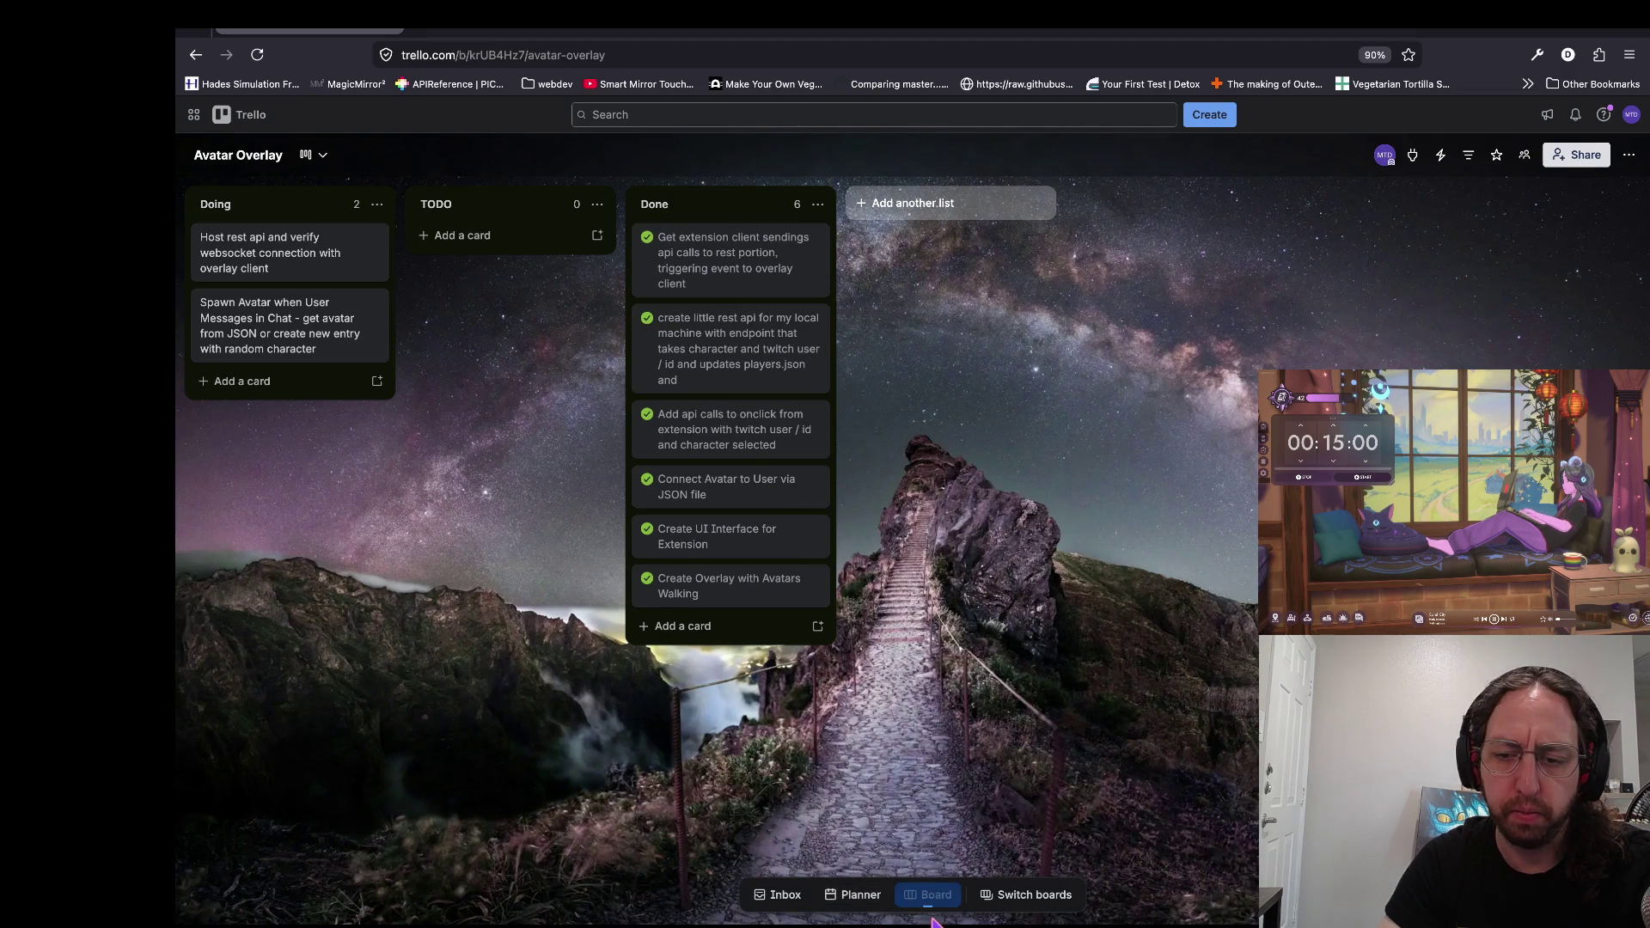
left_click(1027, 895)
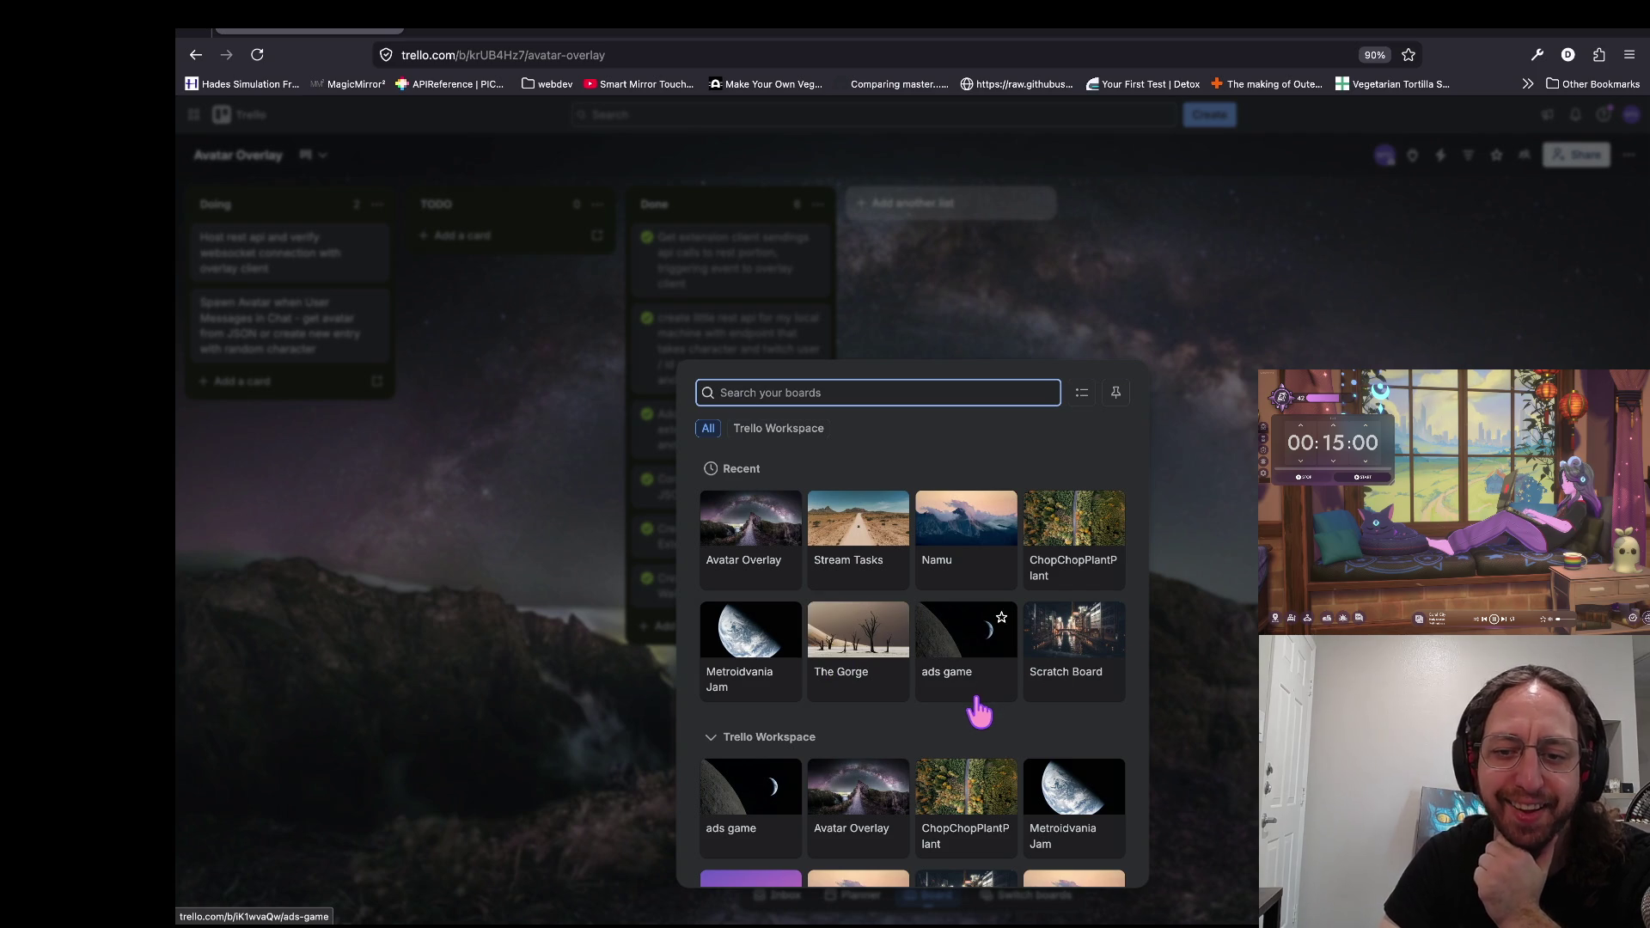
Step: Open the ads game board, then reopen the board picker and scroll its list
left_click(952, 709)
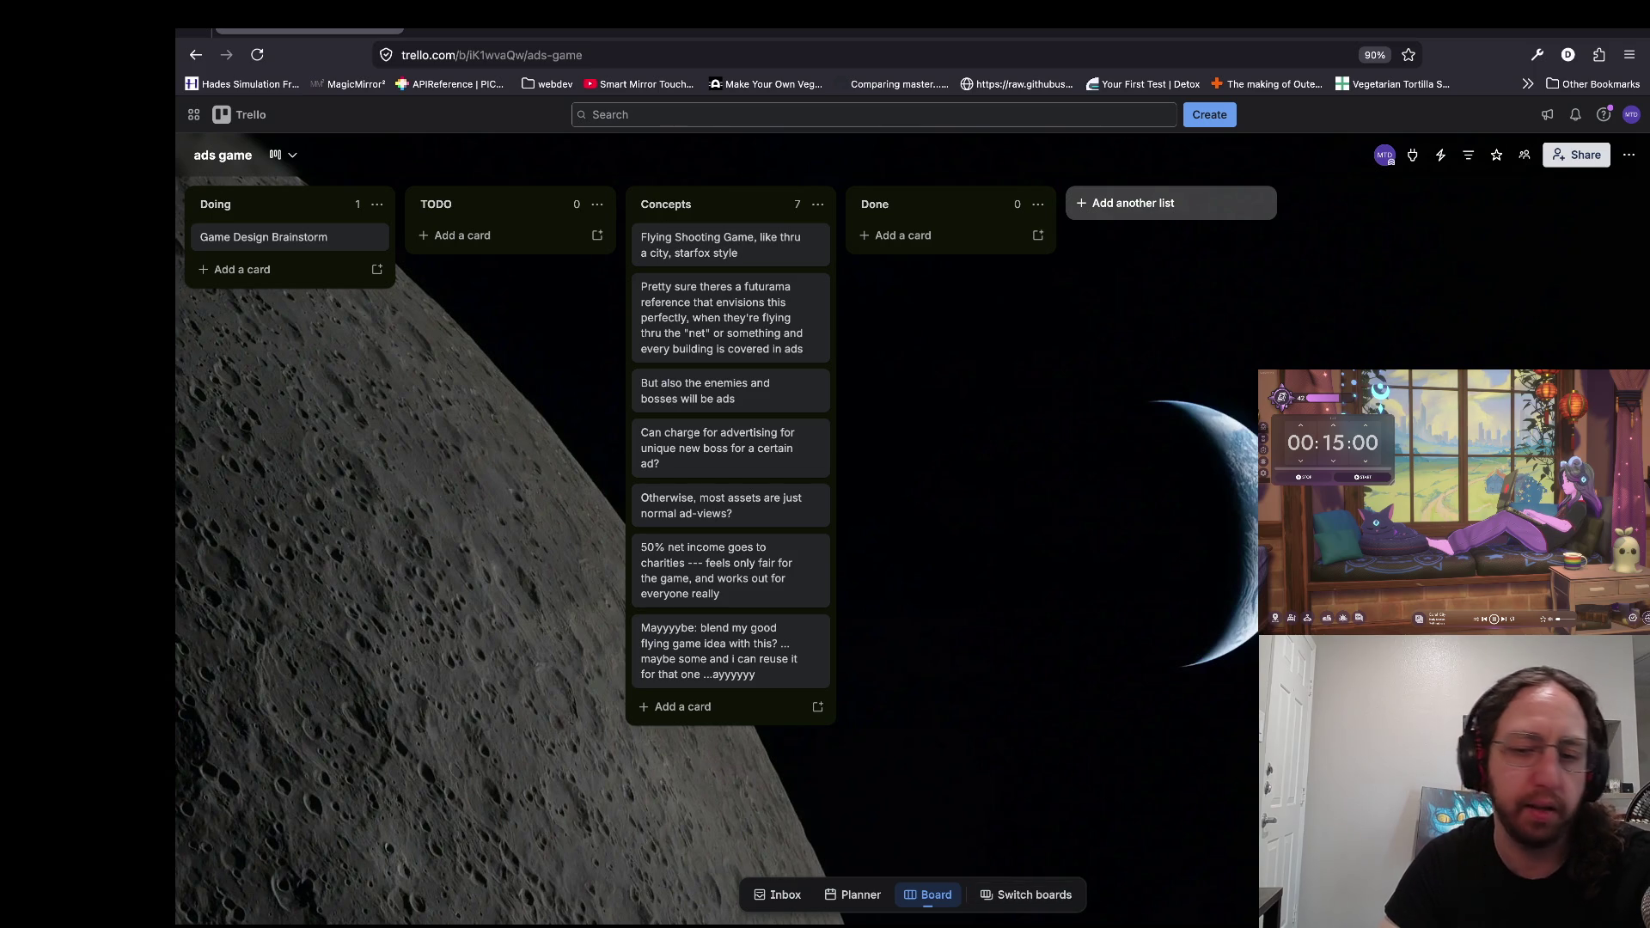
left_click(1025, 898)
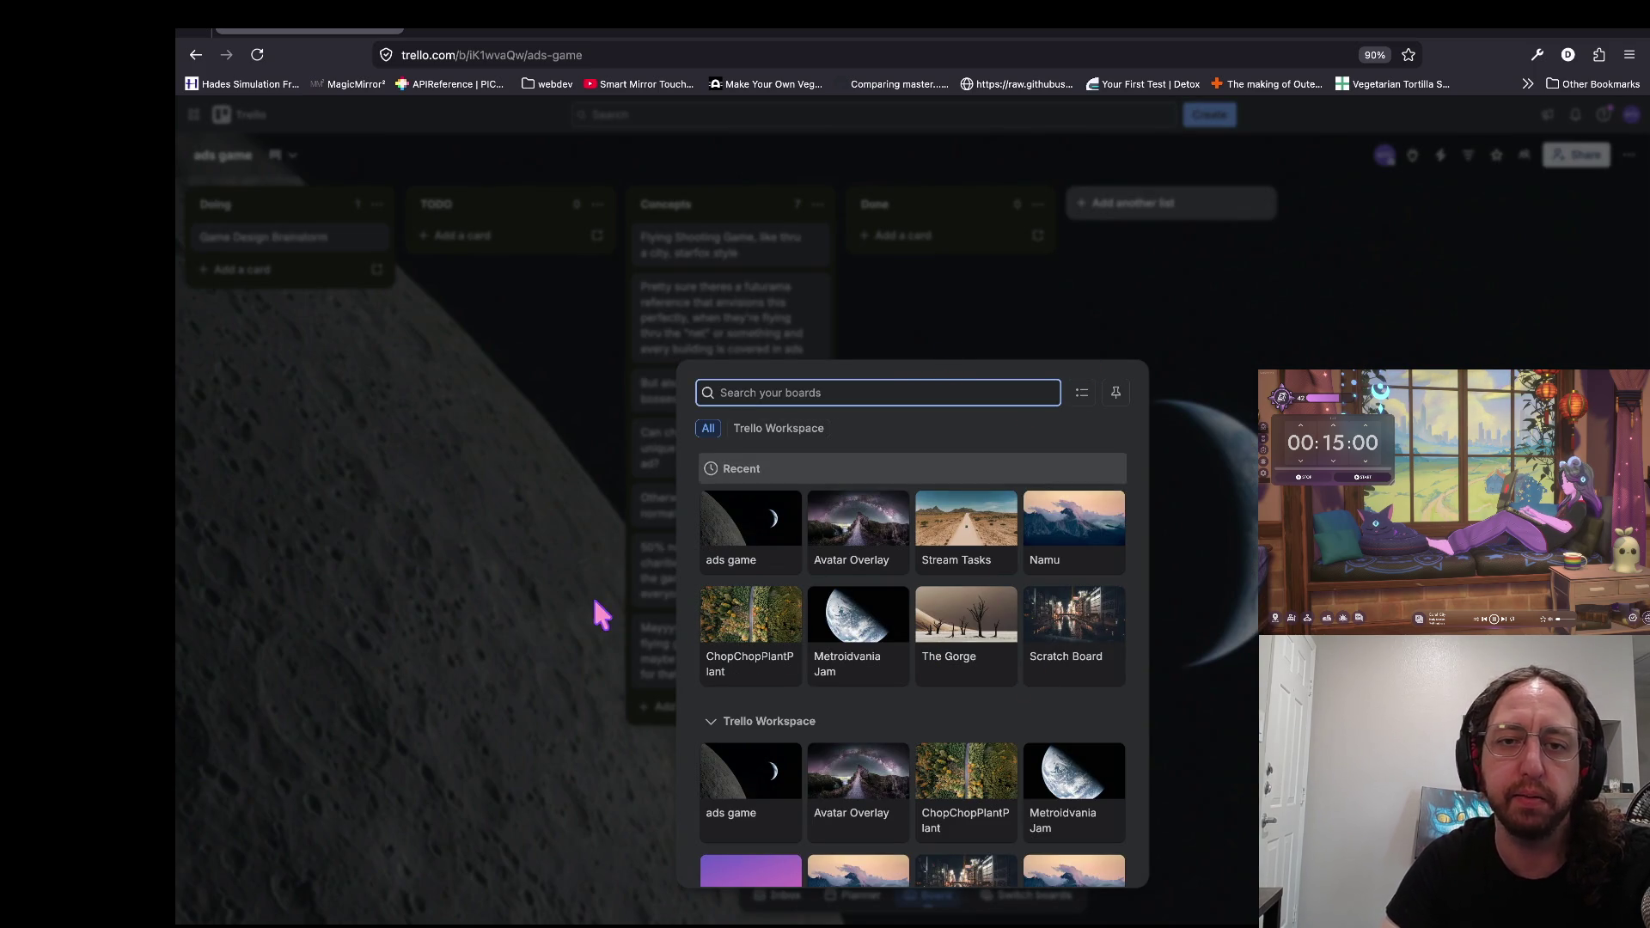
left_click(597, 335)
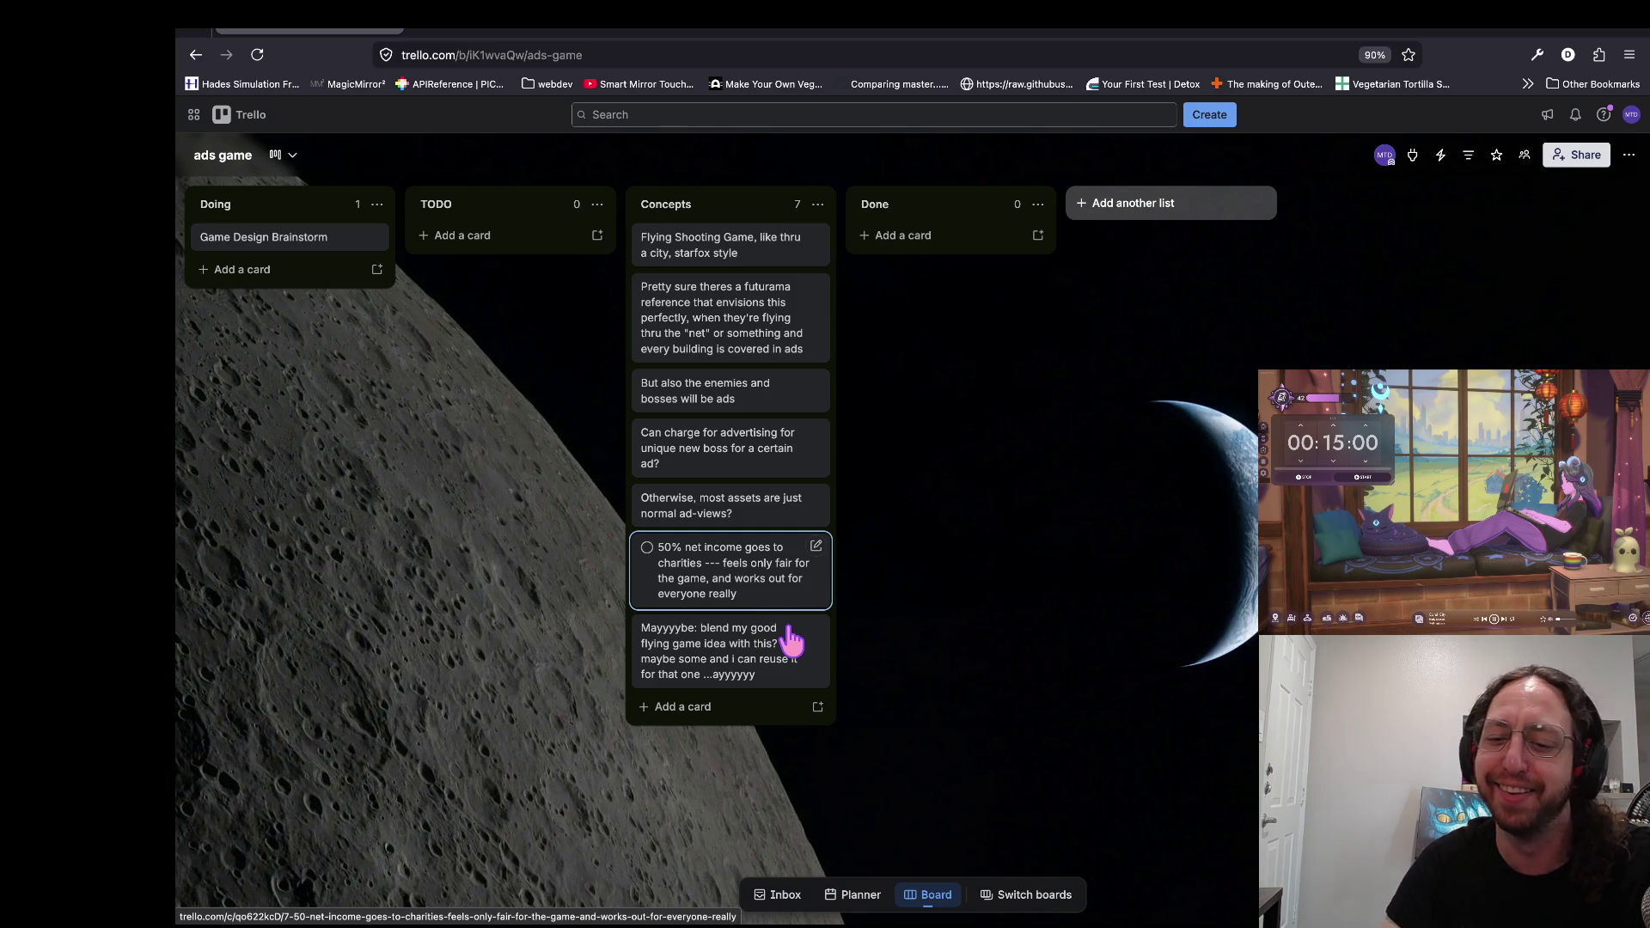
left_click(1031, 898)
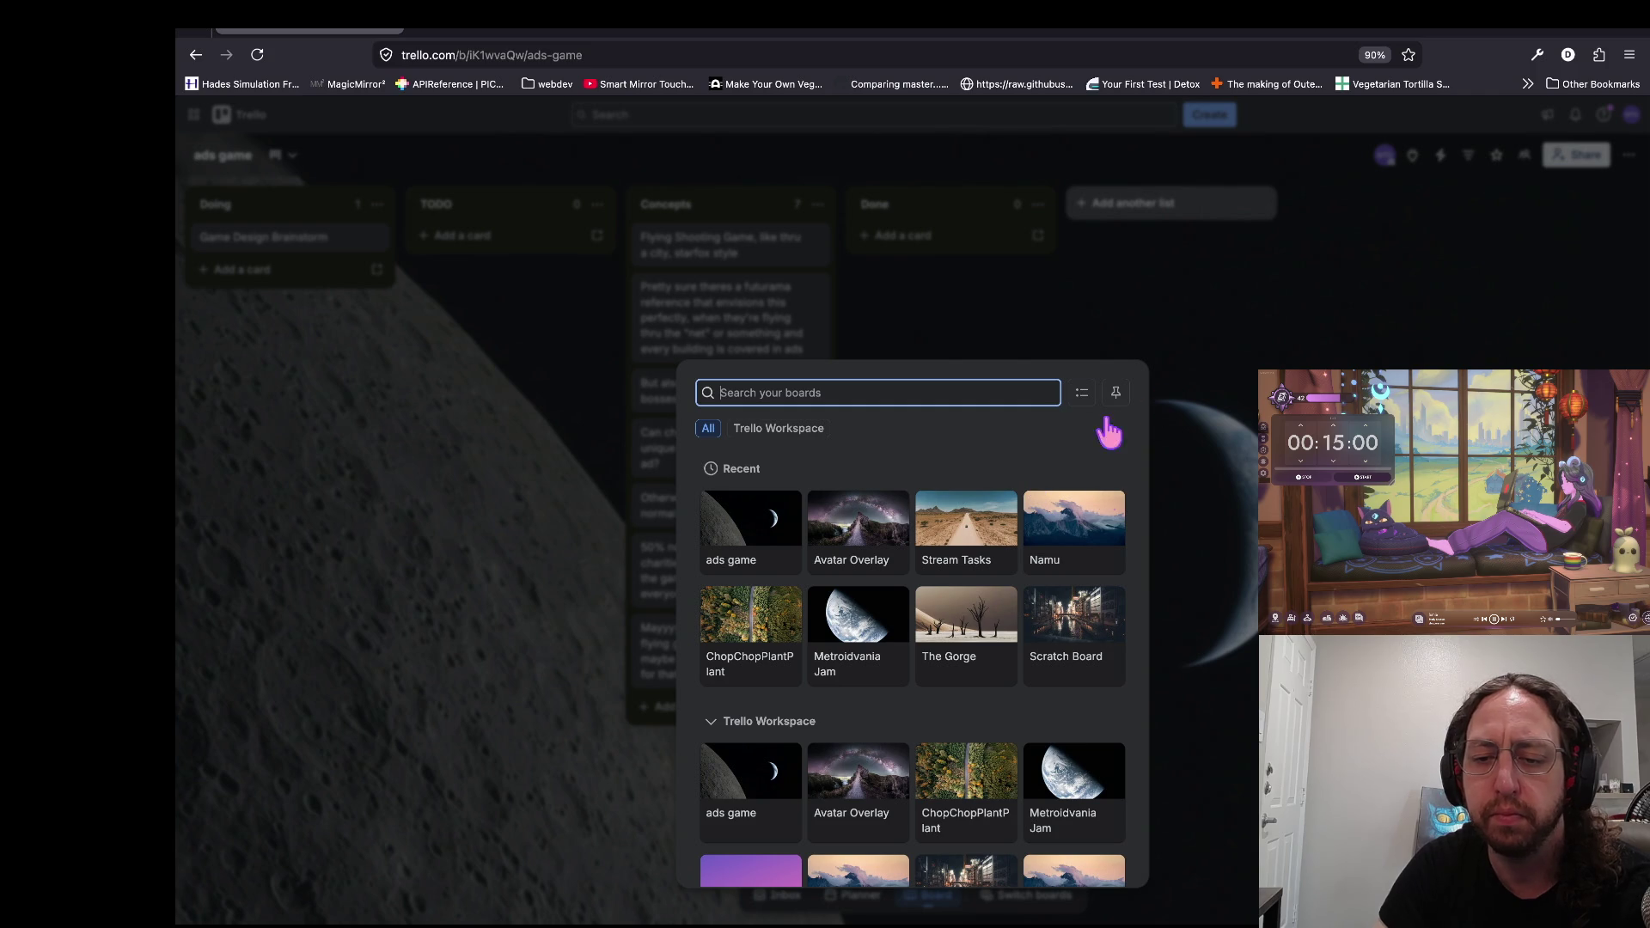
scroll(1035, 722, "down", 3)
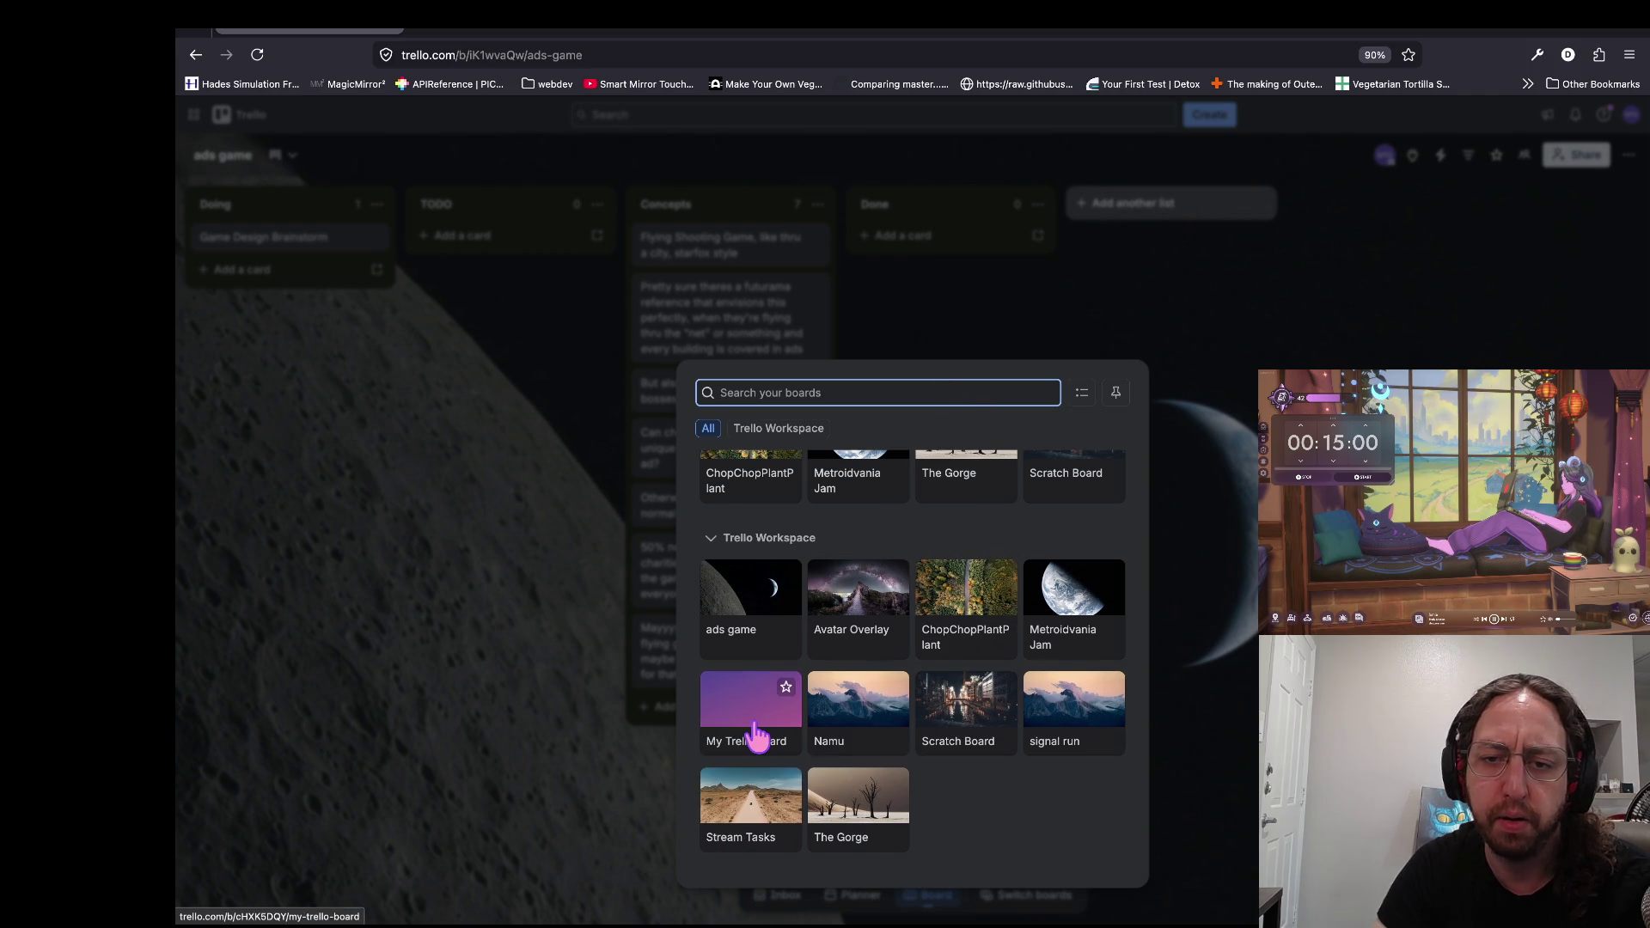
Step: Open the Stream Tasks board and drag 'Add !commands for Counters+' to the top of Todo
scroll(756, 737, "up", 1)
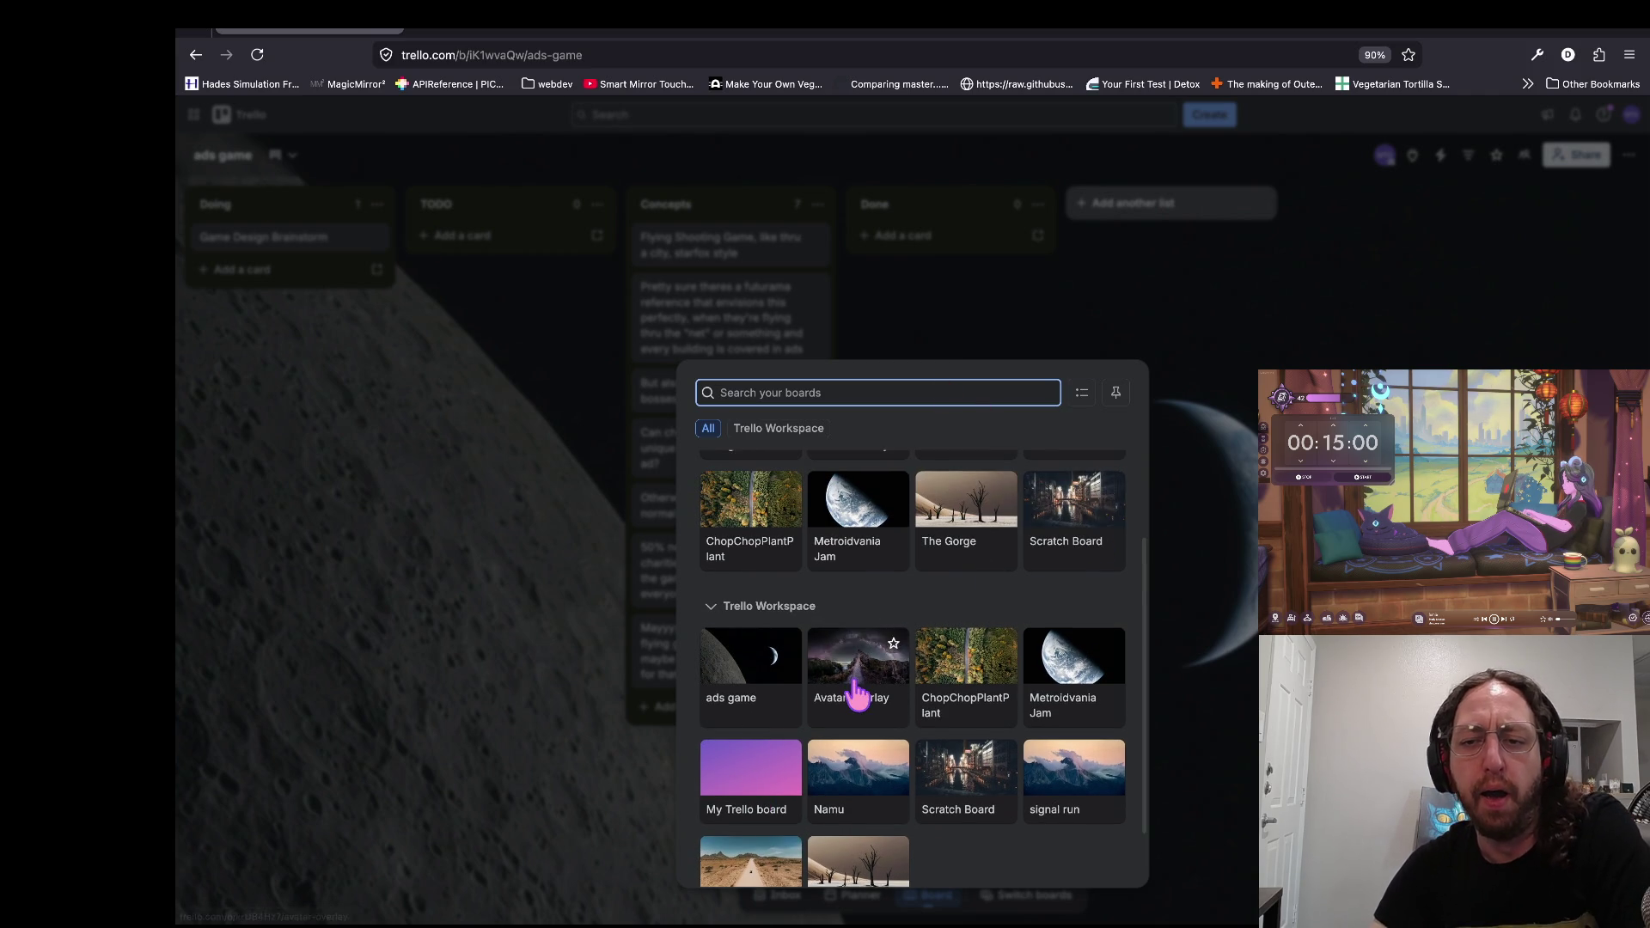
scroll(856, 693, "down", 1)
scroll(855, 693, "up", 1)
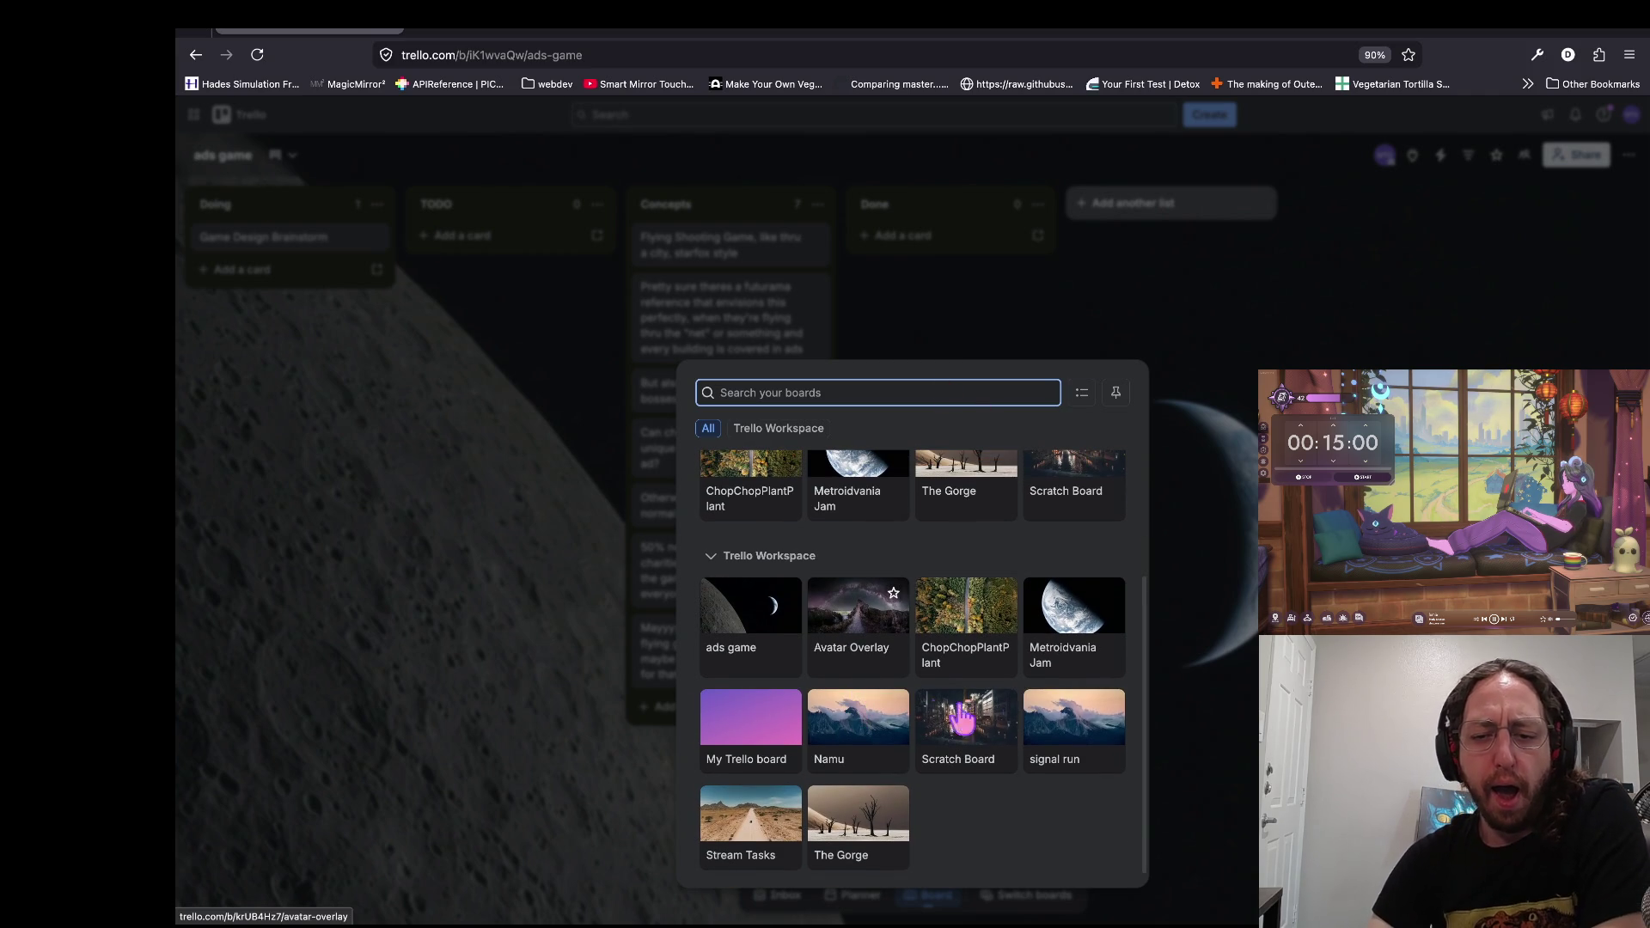
left_click(713, 860)
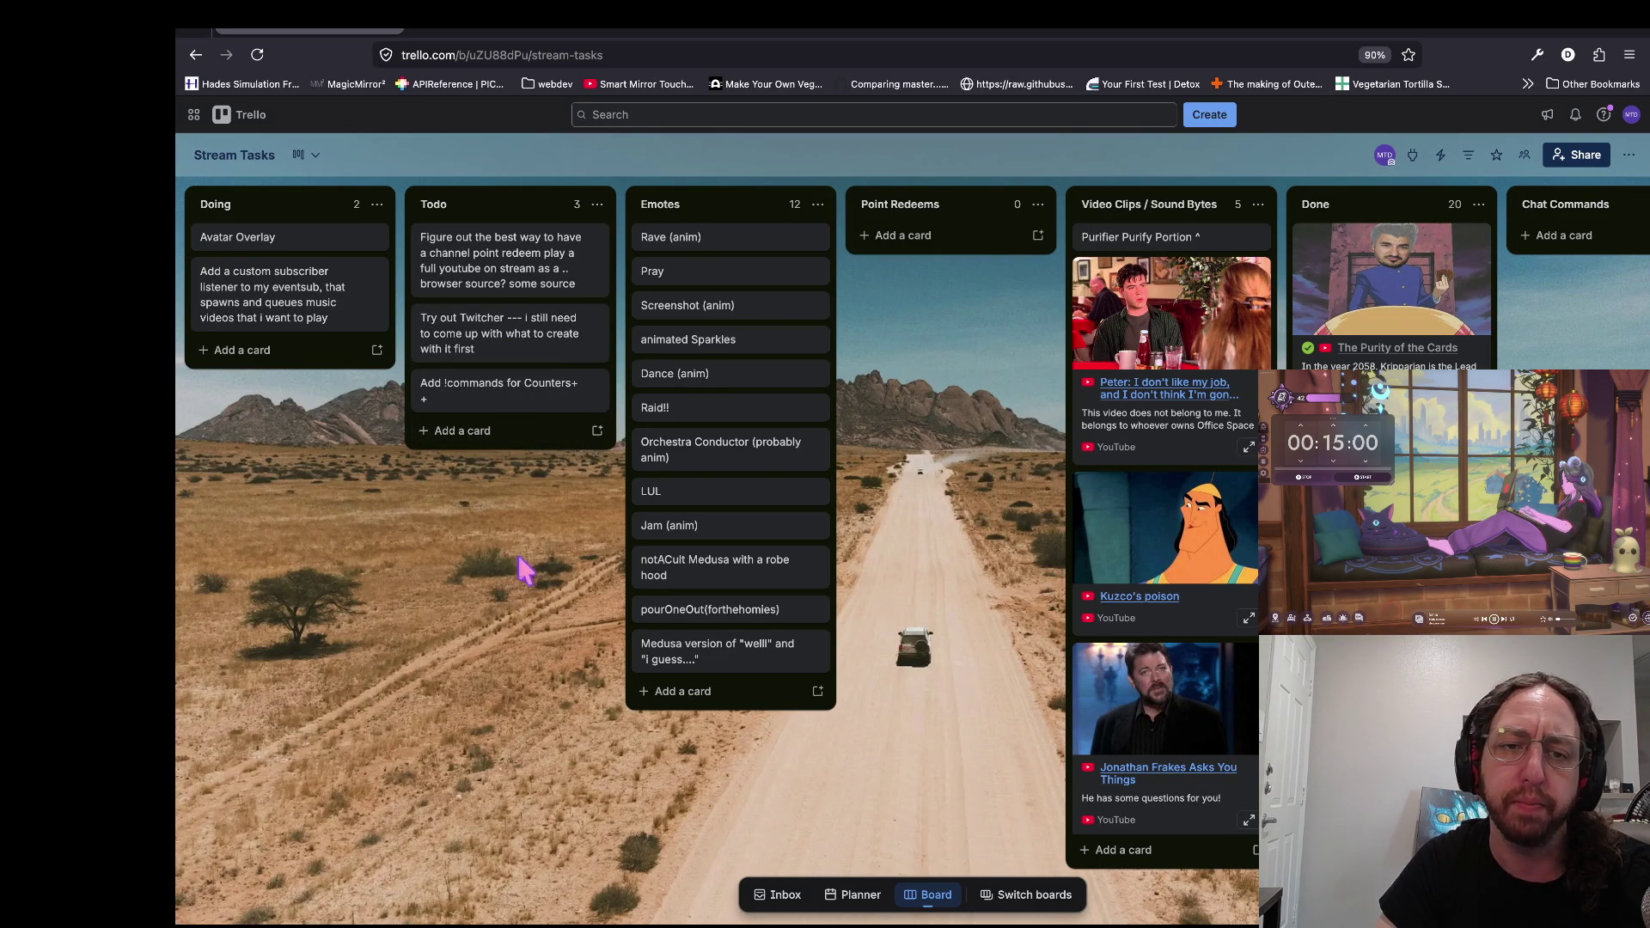
left_click_drag(508, 391, 508, 258)
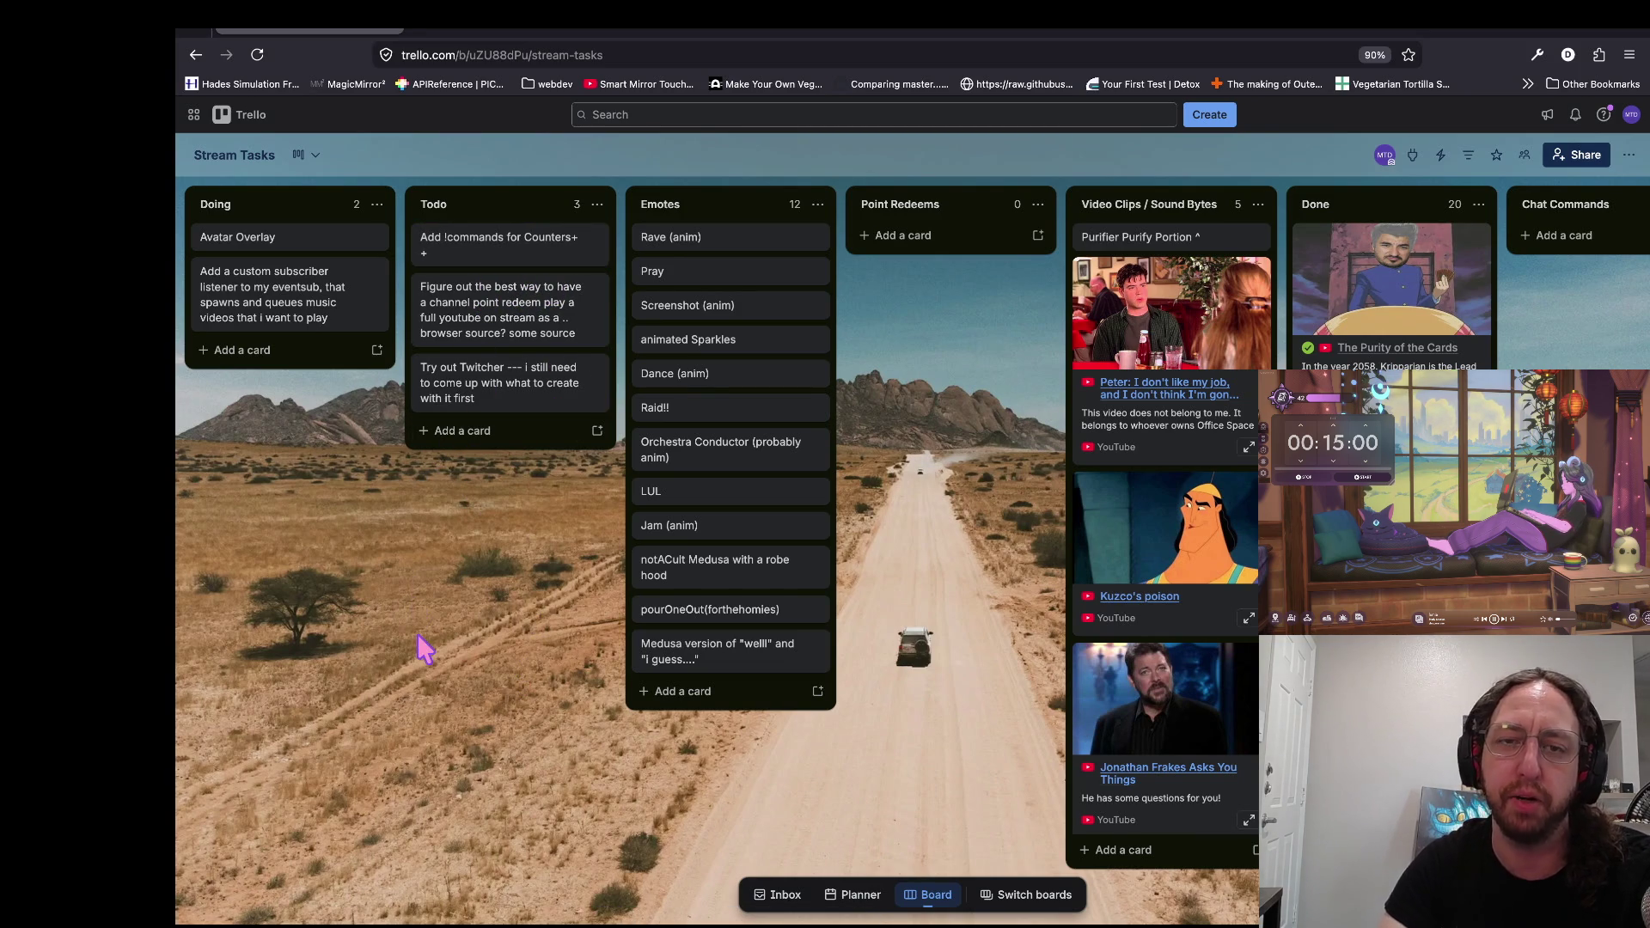
Step: Enter streamelements.com in a new tab, close it unvisited, and return to shop.gd in Godot
key("ctrl+t")
type("steam")
key("BackSpace")
key("BackSpace")
key("BackSpace")
type("reamelements.com")
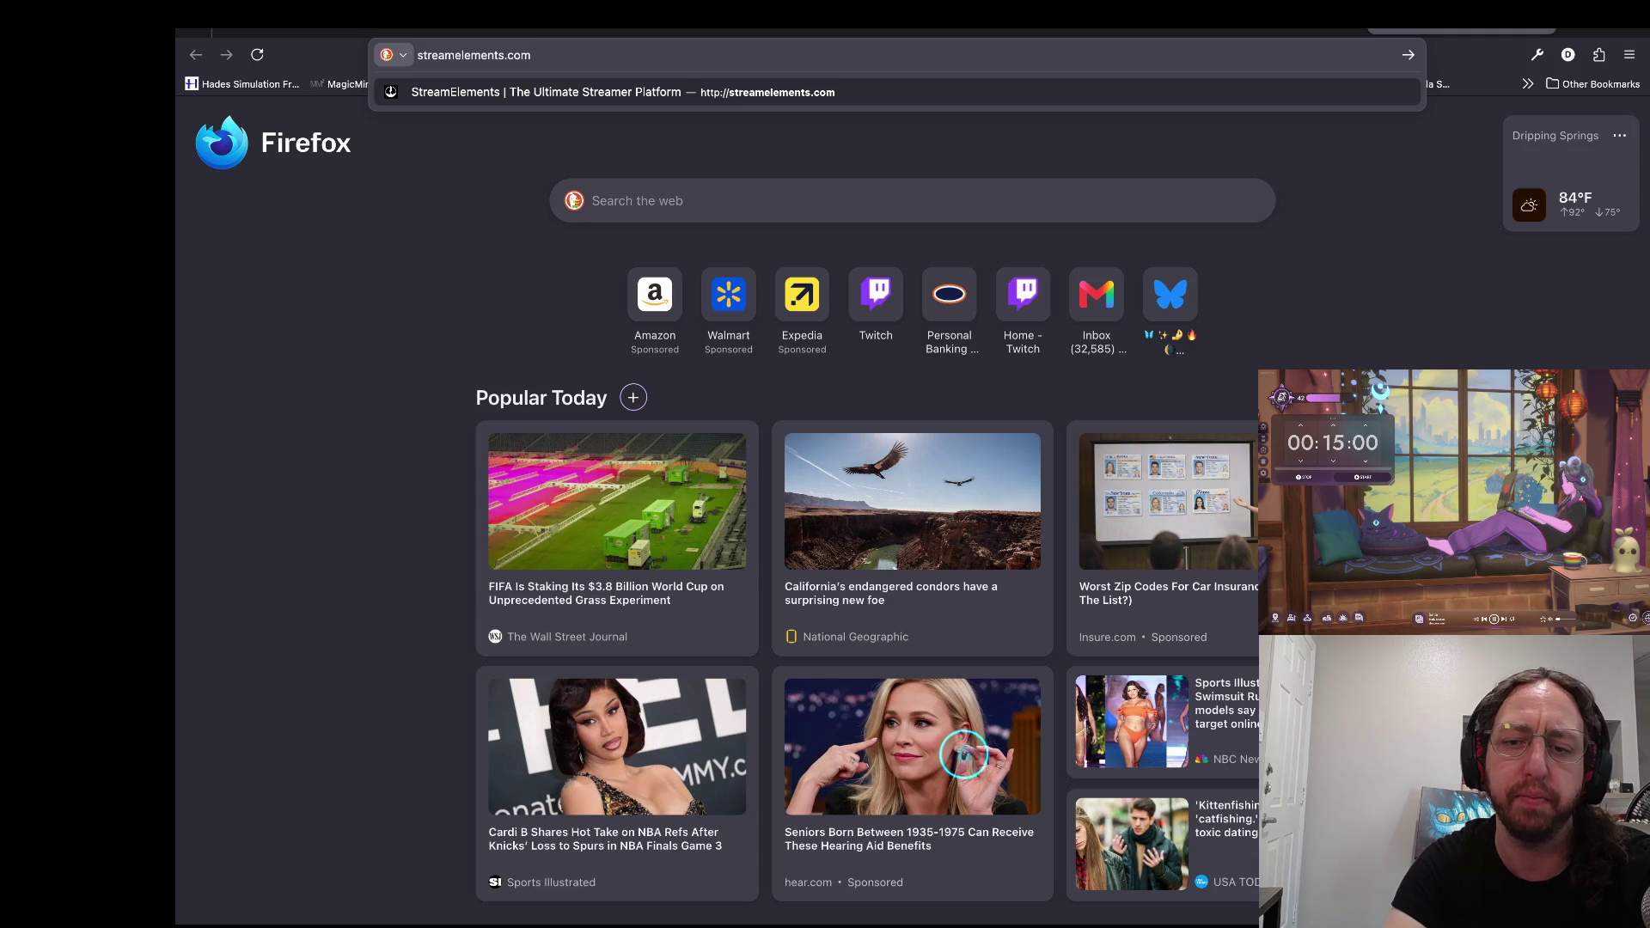
key("ctrl+w")
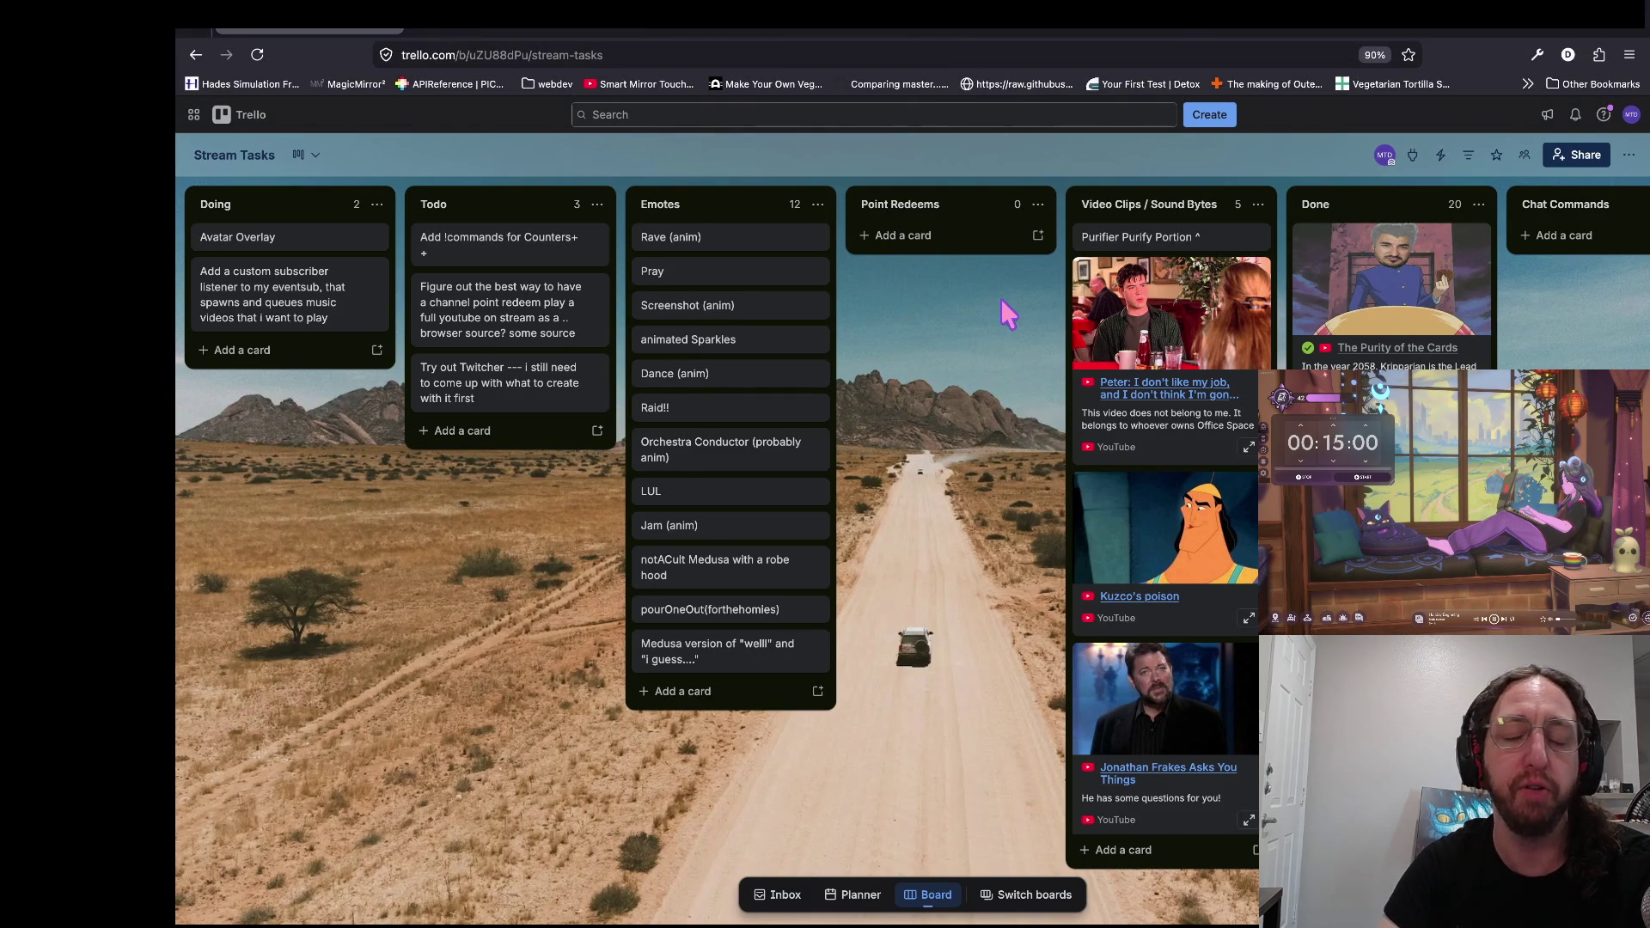
key("super+Tab")
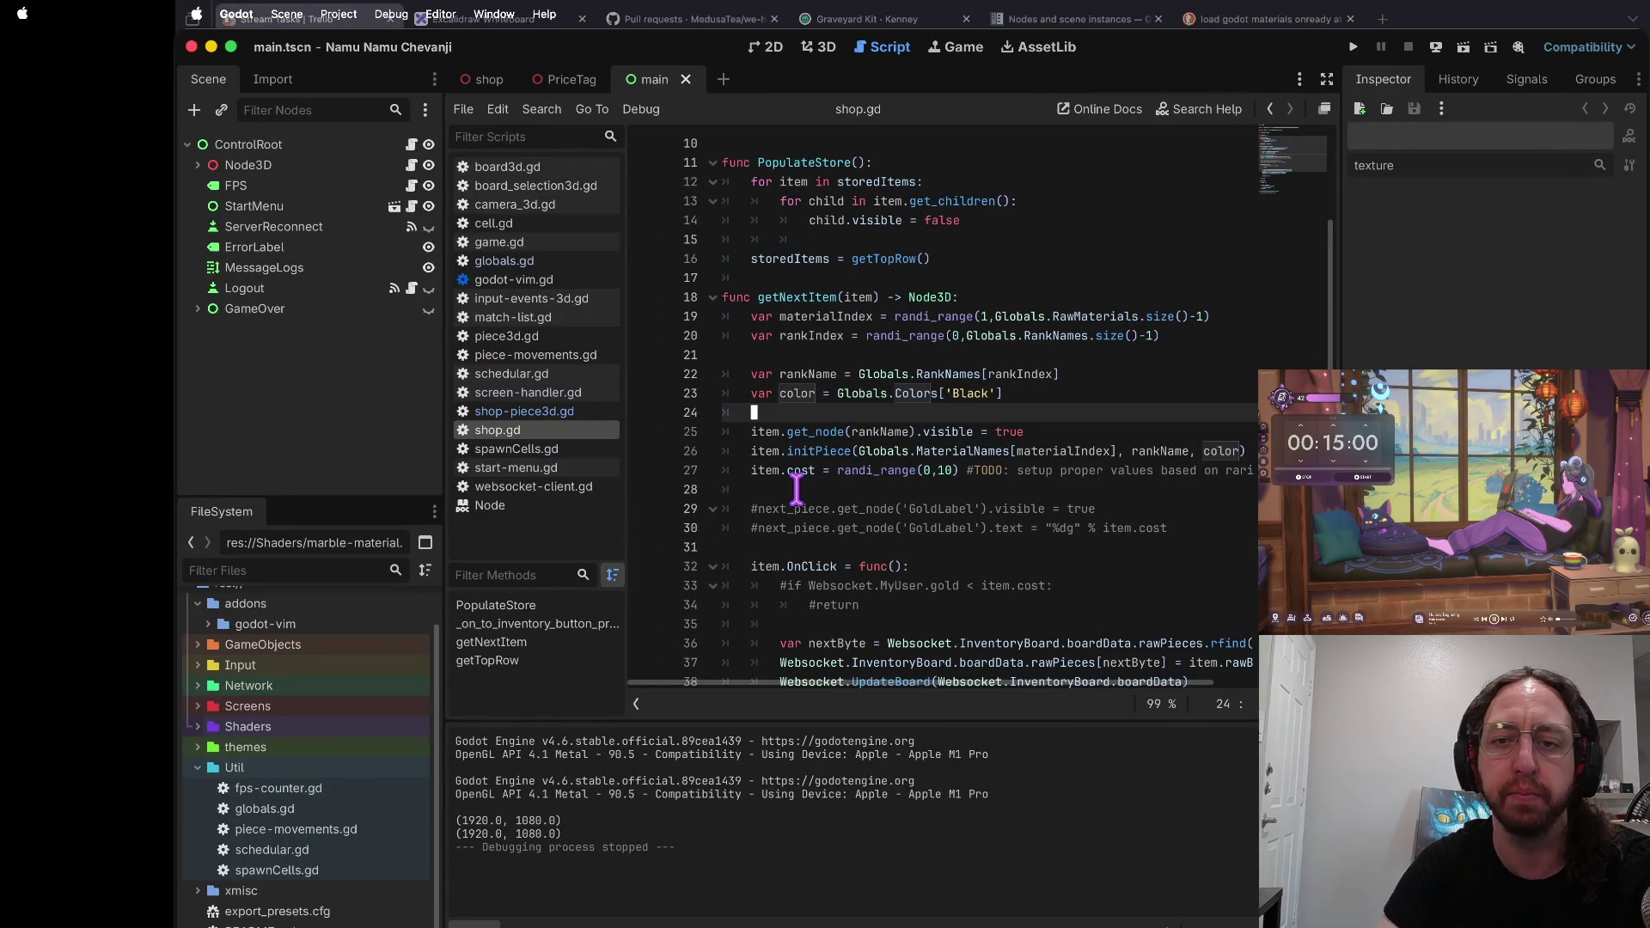
Step: Step down through shop.gd's getNextItem code, then switch to the browser desktop
left_click(941, 336)
key("j")
key("j")
key("j")
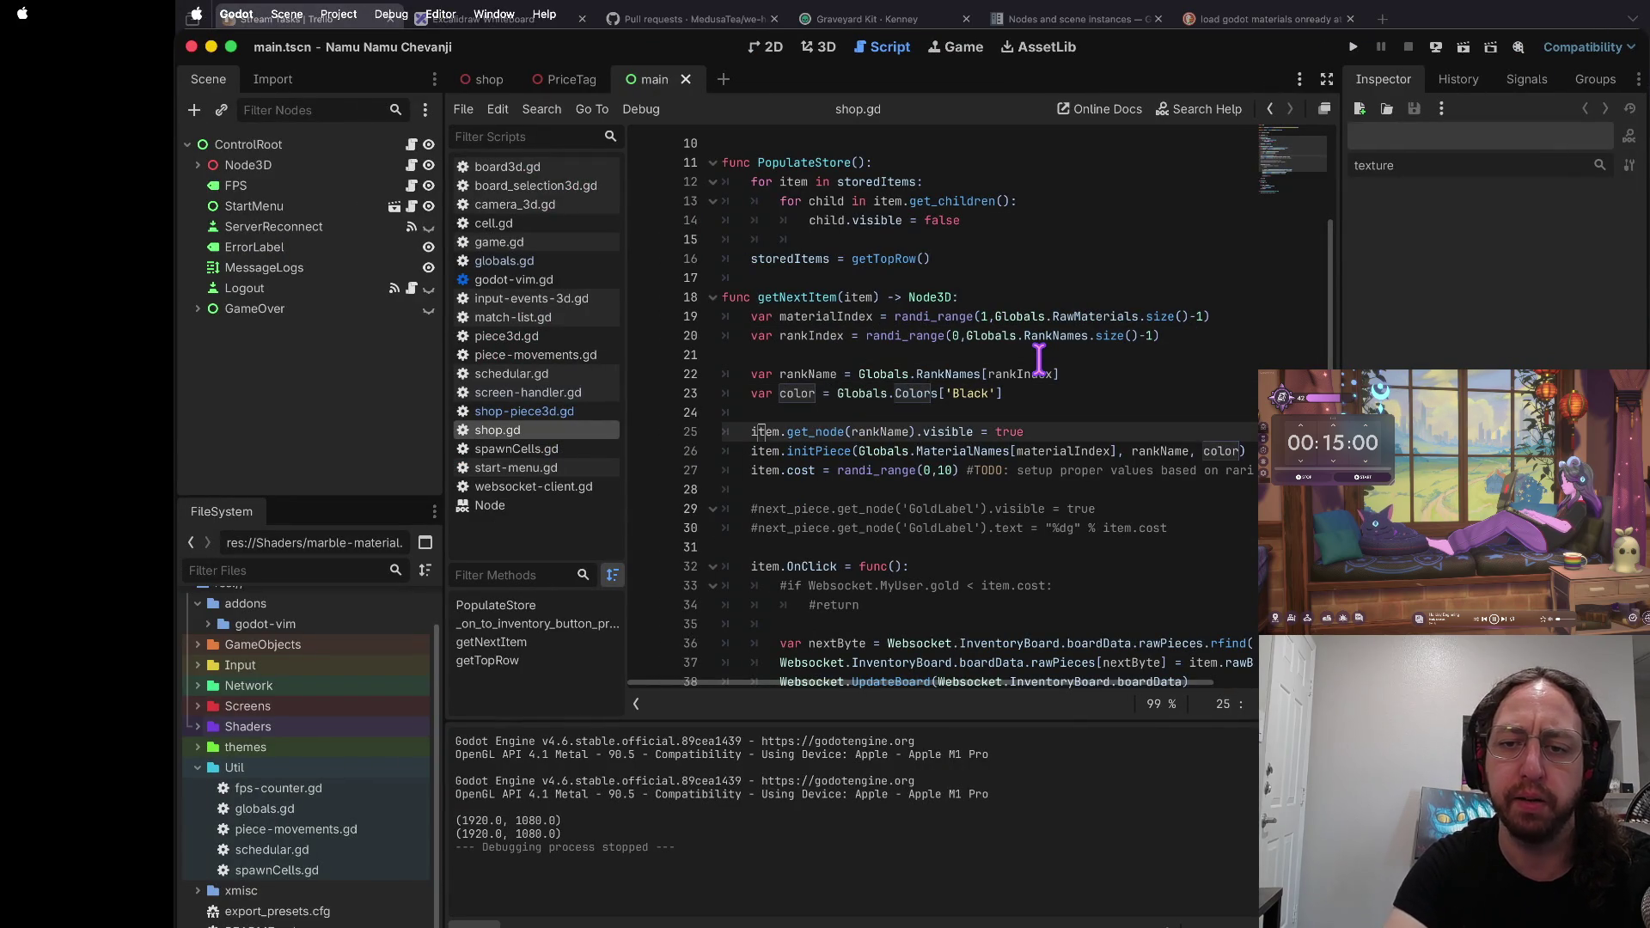
key("j")
key("j")
key("j")
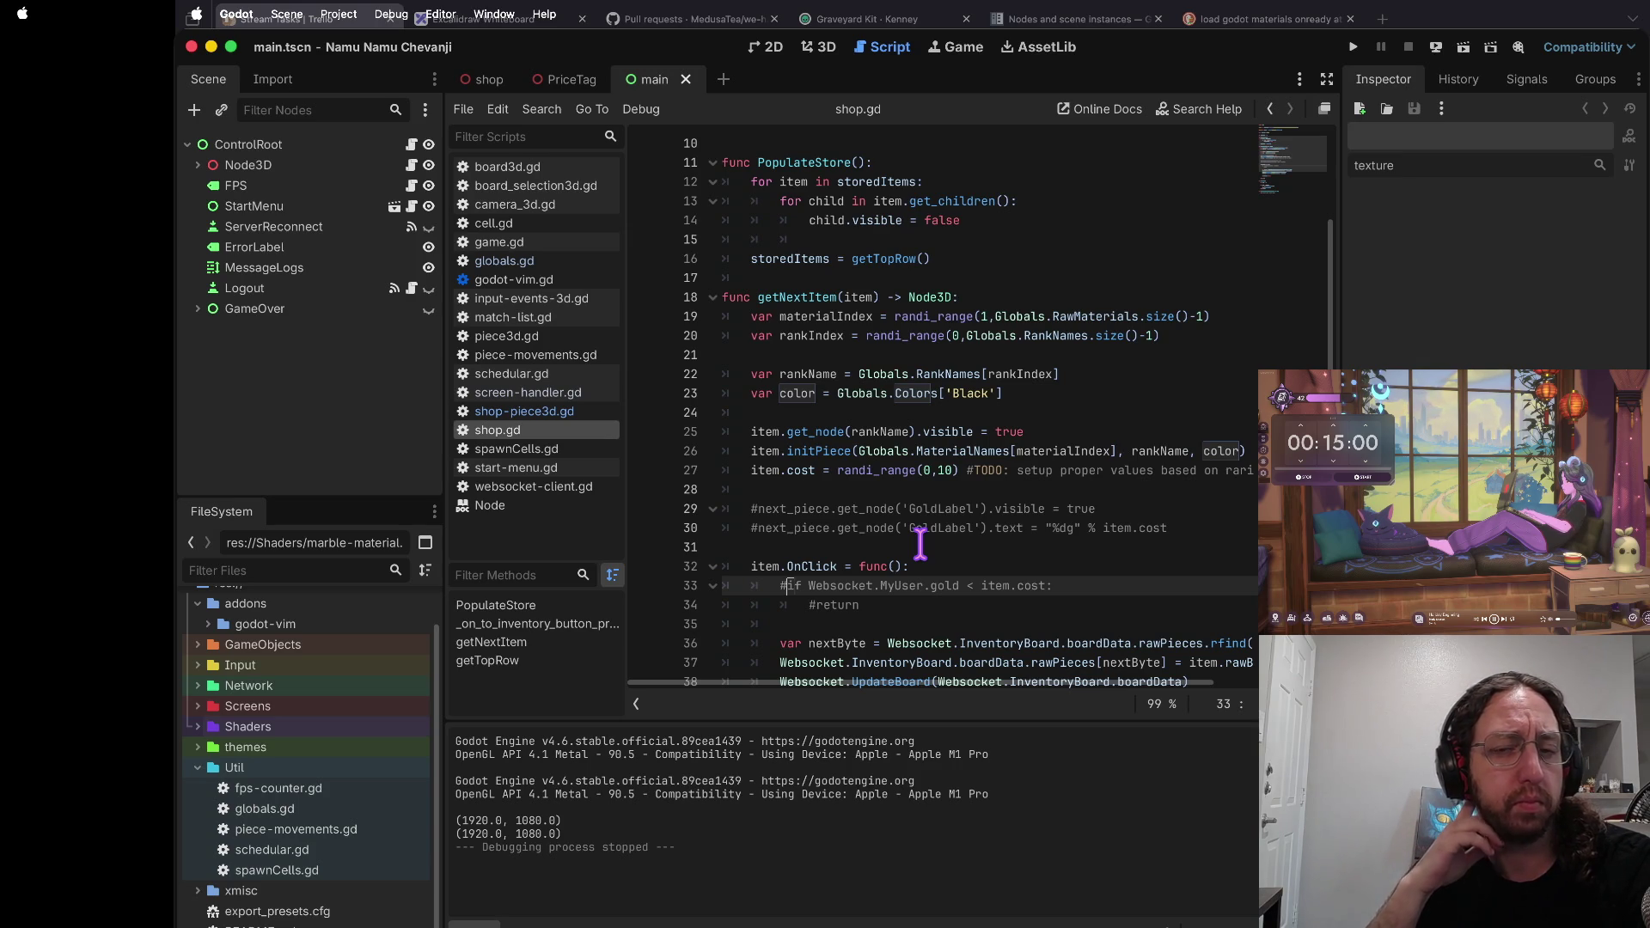
key("ctrl+Right")
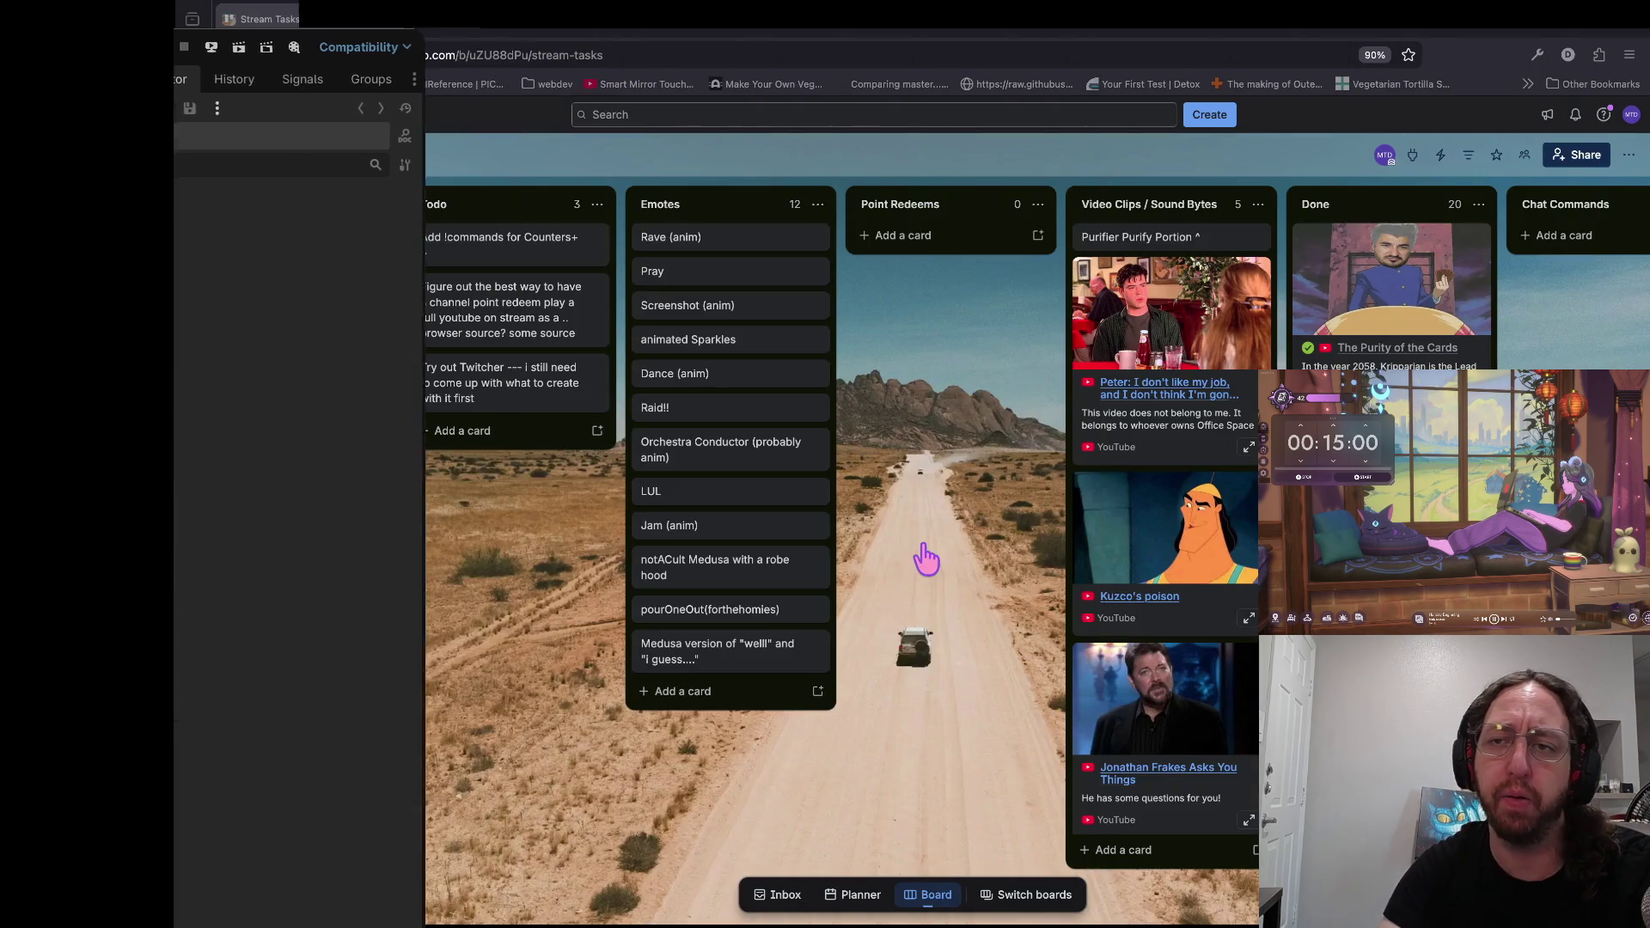
Step: Go to streamelements.com in a new tab and open the Dashboard, postponing the details prompt
key("super+t")
type("sr")
type("reamelements.com")
key("Return")
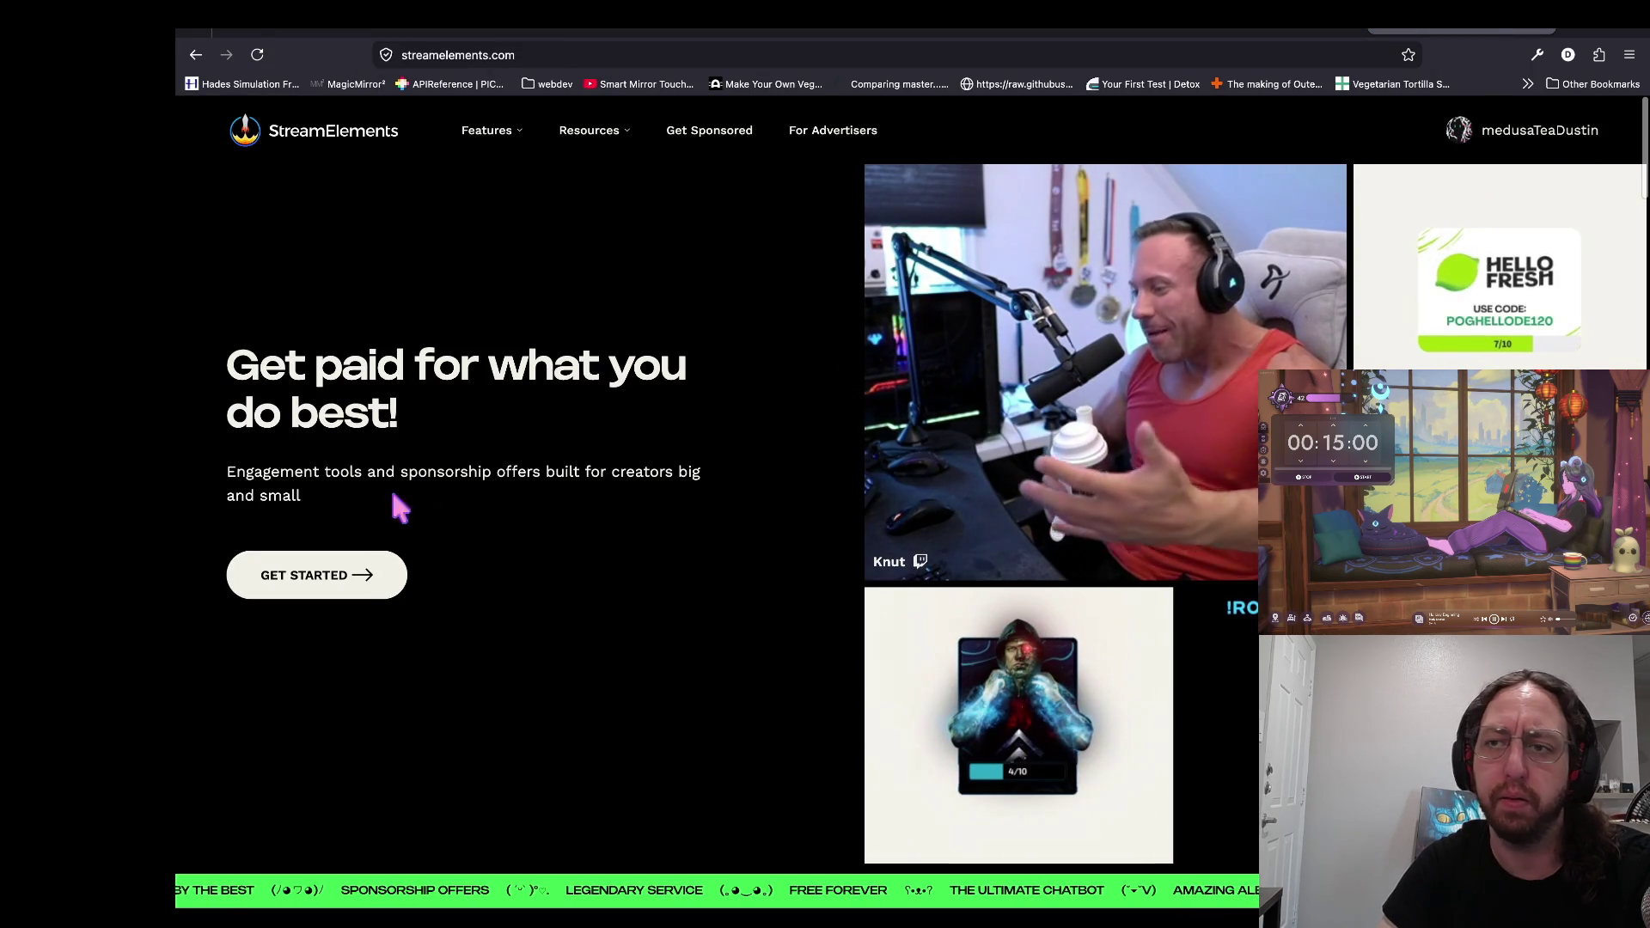
mouse_move(1513, 131)
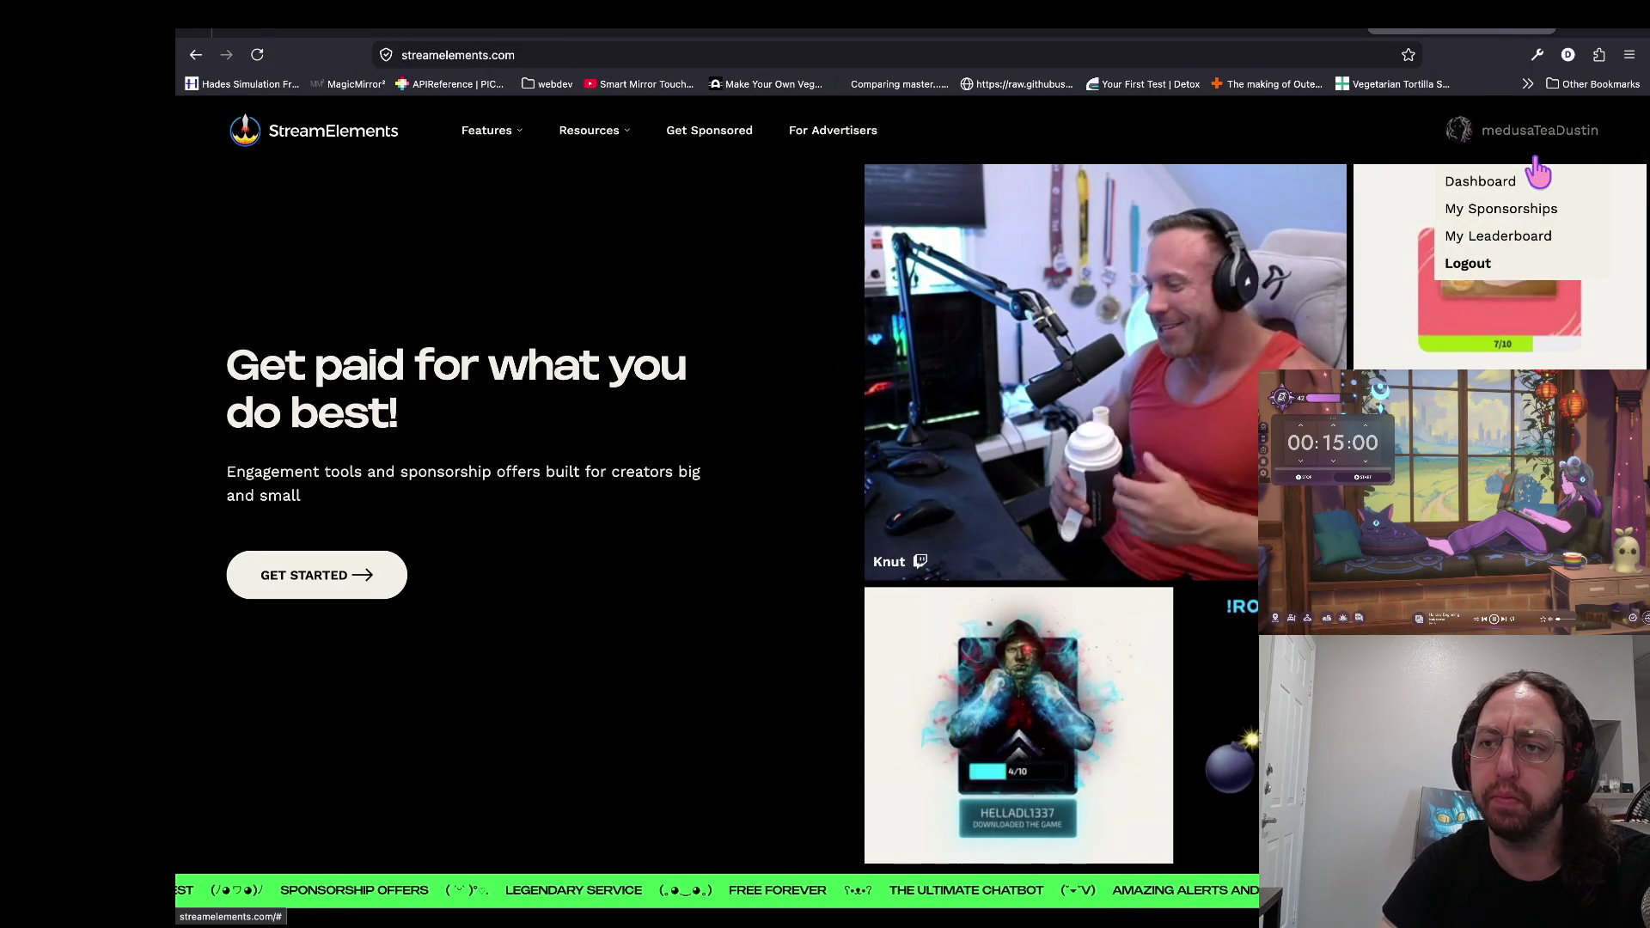
left_click(1480, 222)
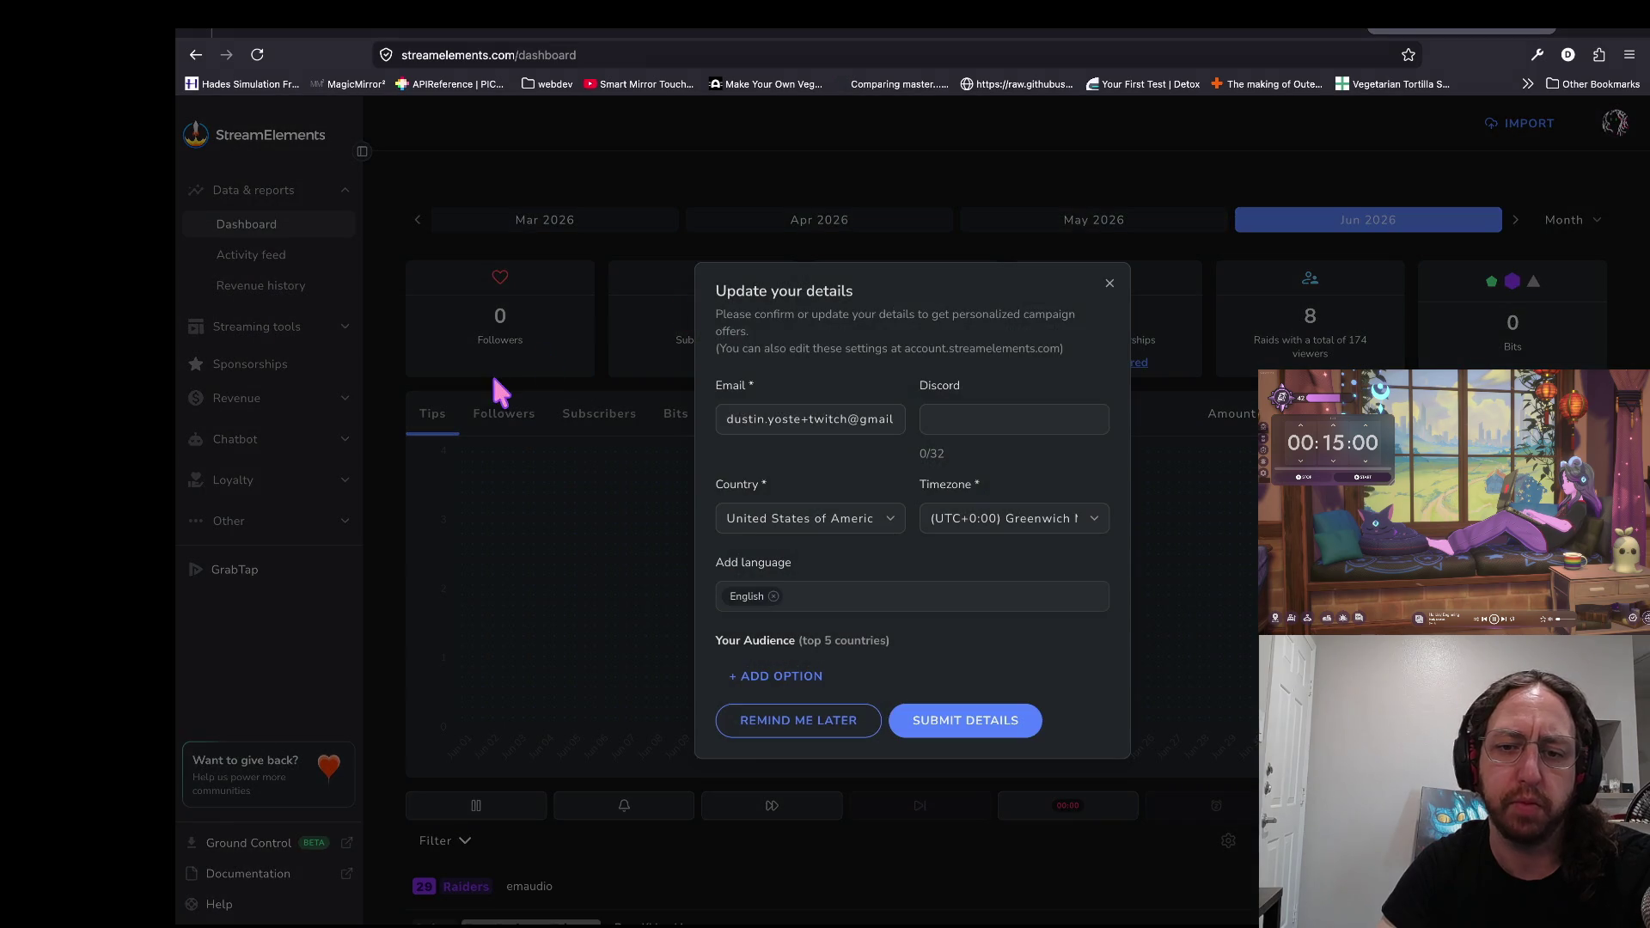
left_click(799, 728)
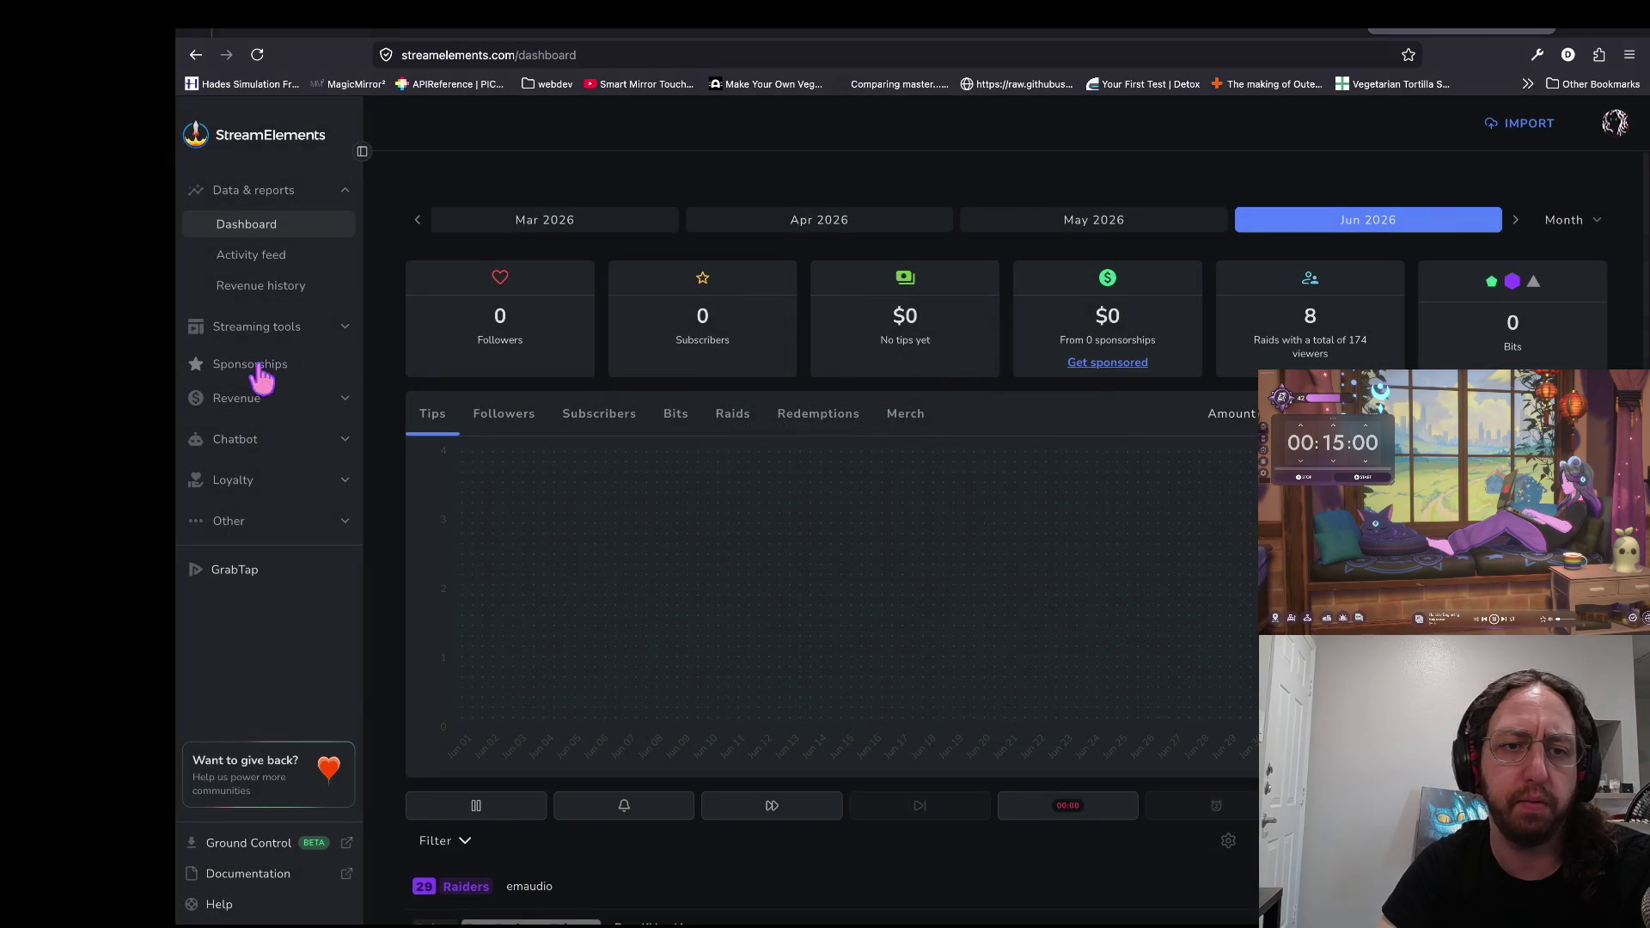
Step: Open My Elements under Streaming tools, then the Chatbot's Chat commands list
left_click(283, 326)
left_click(297, 362)
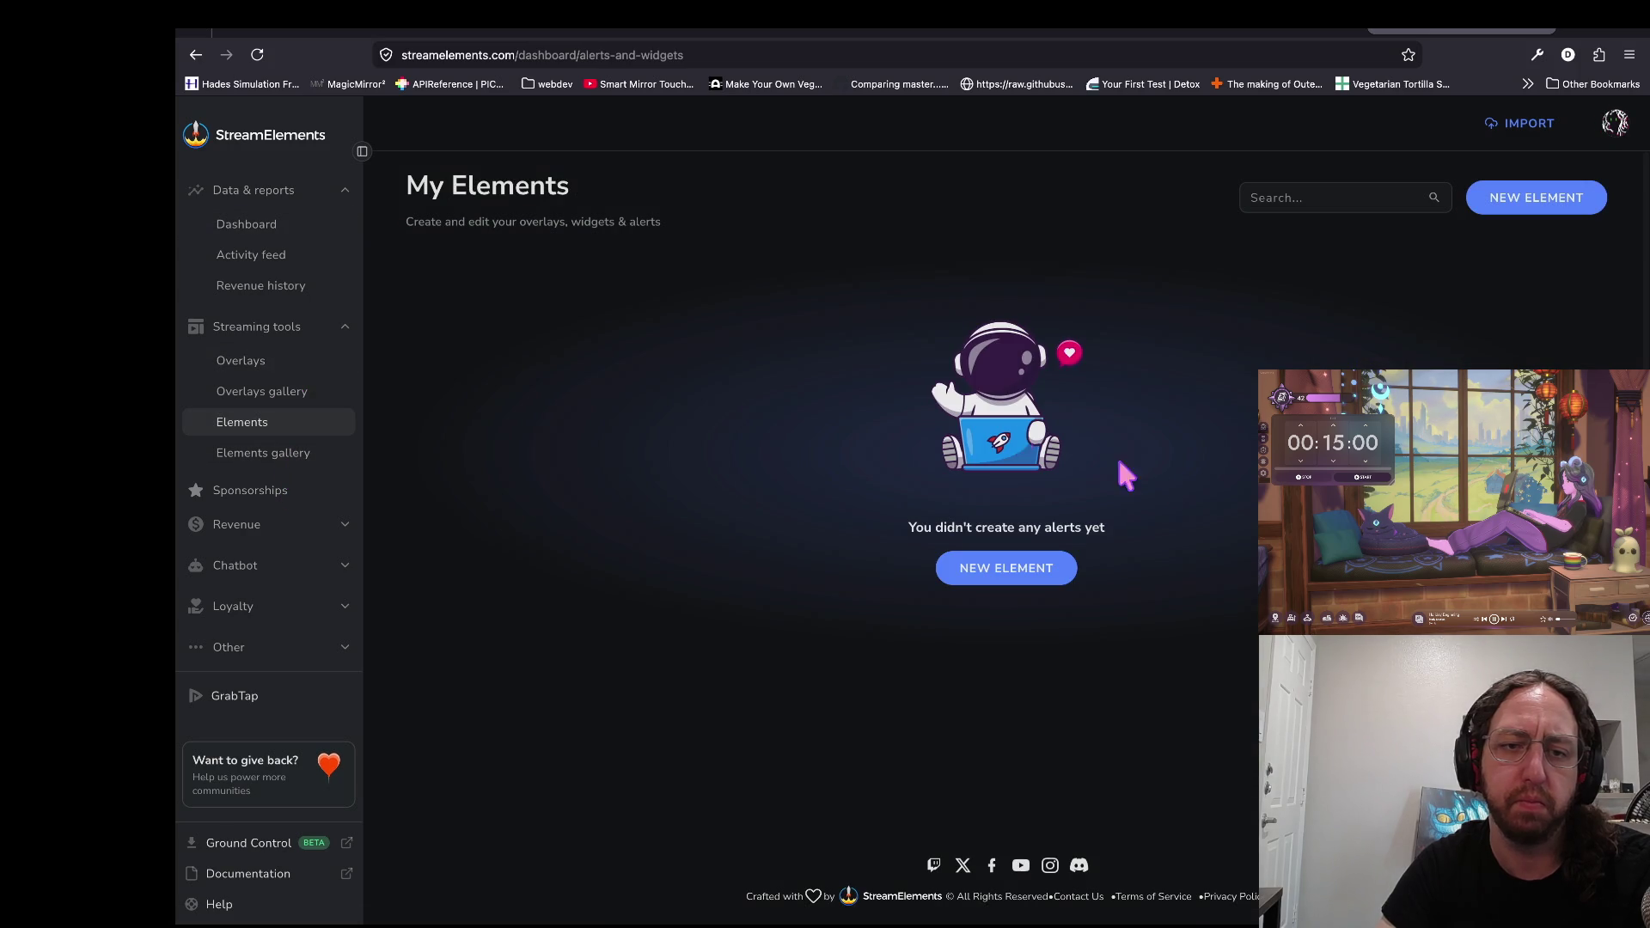
left_click(249, 565)
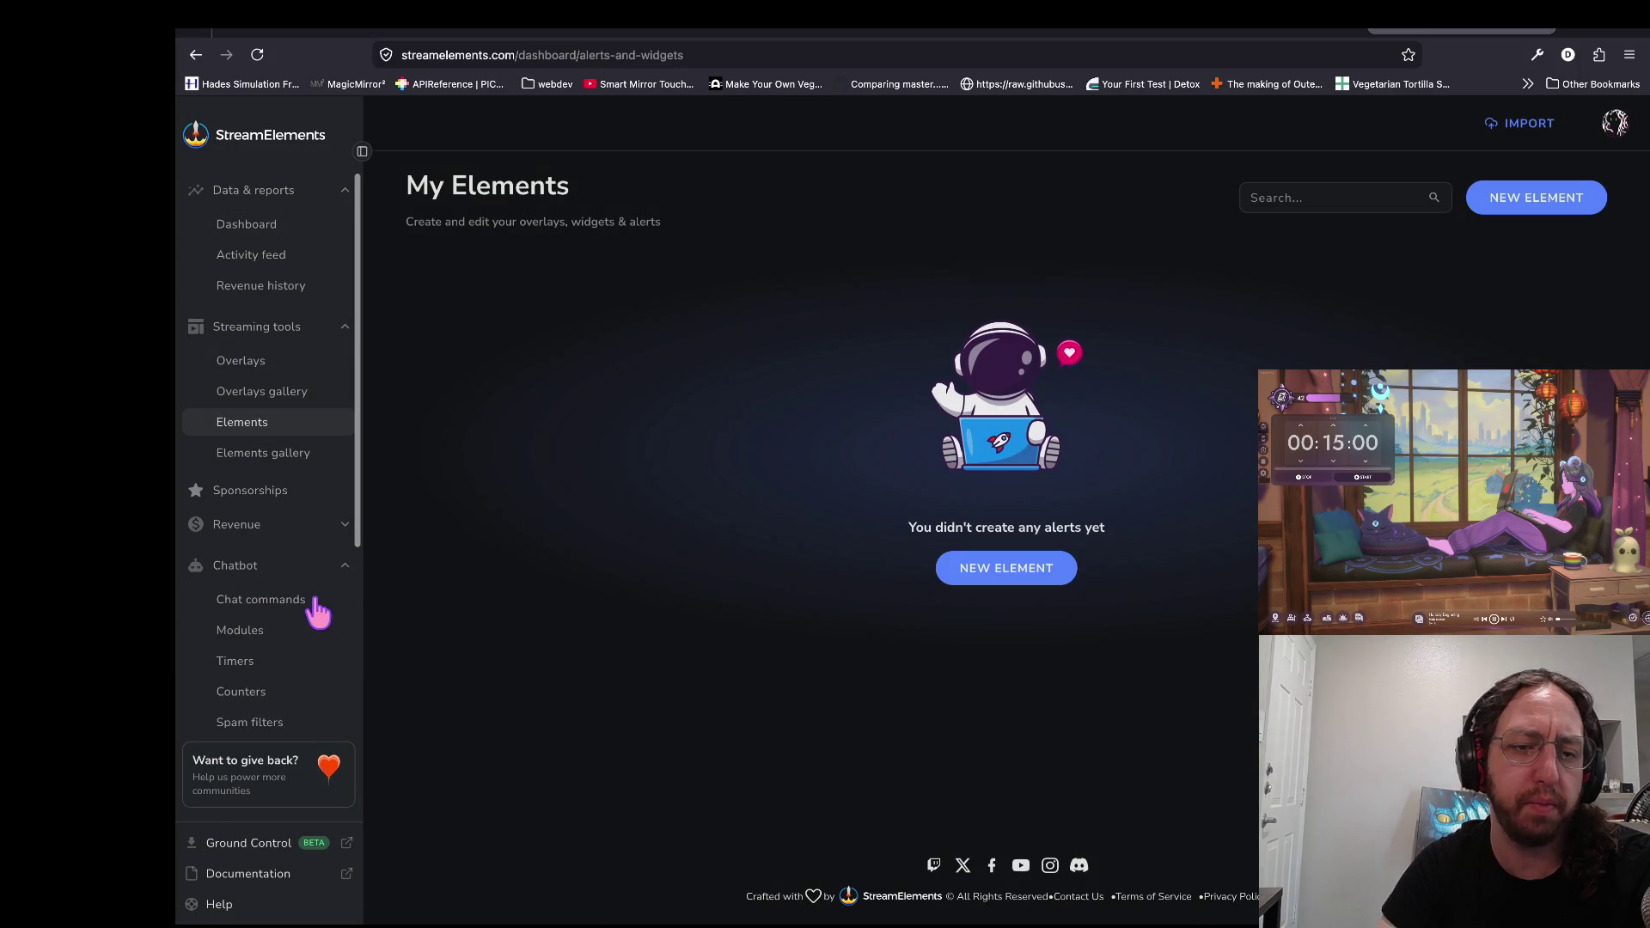
left_click(284, 599)
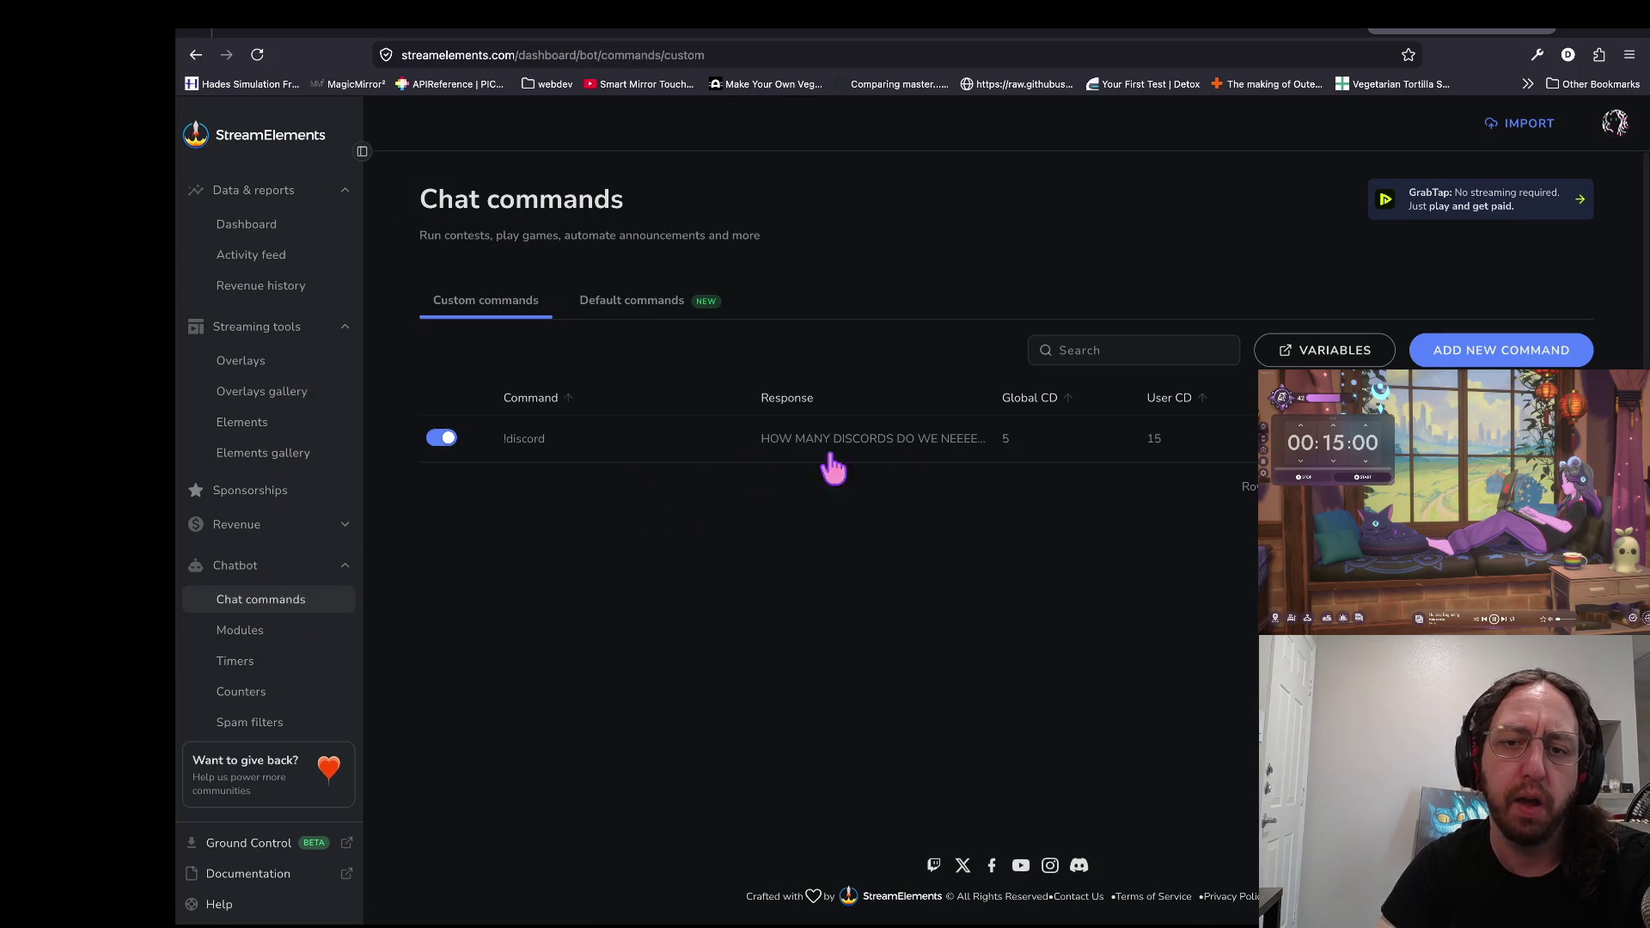
Step: Expand the !discord command and switch it off
scroll(276, 687, "down", 1)
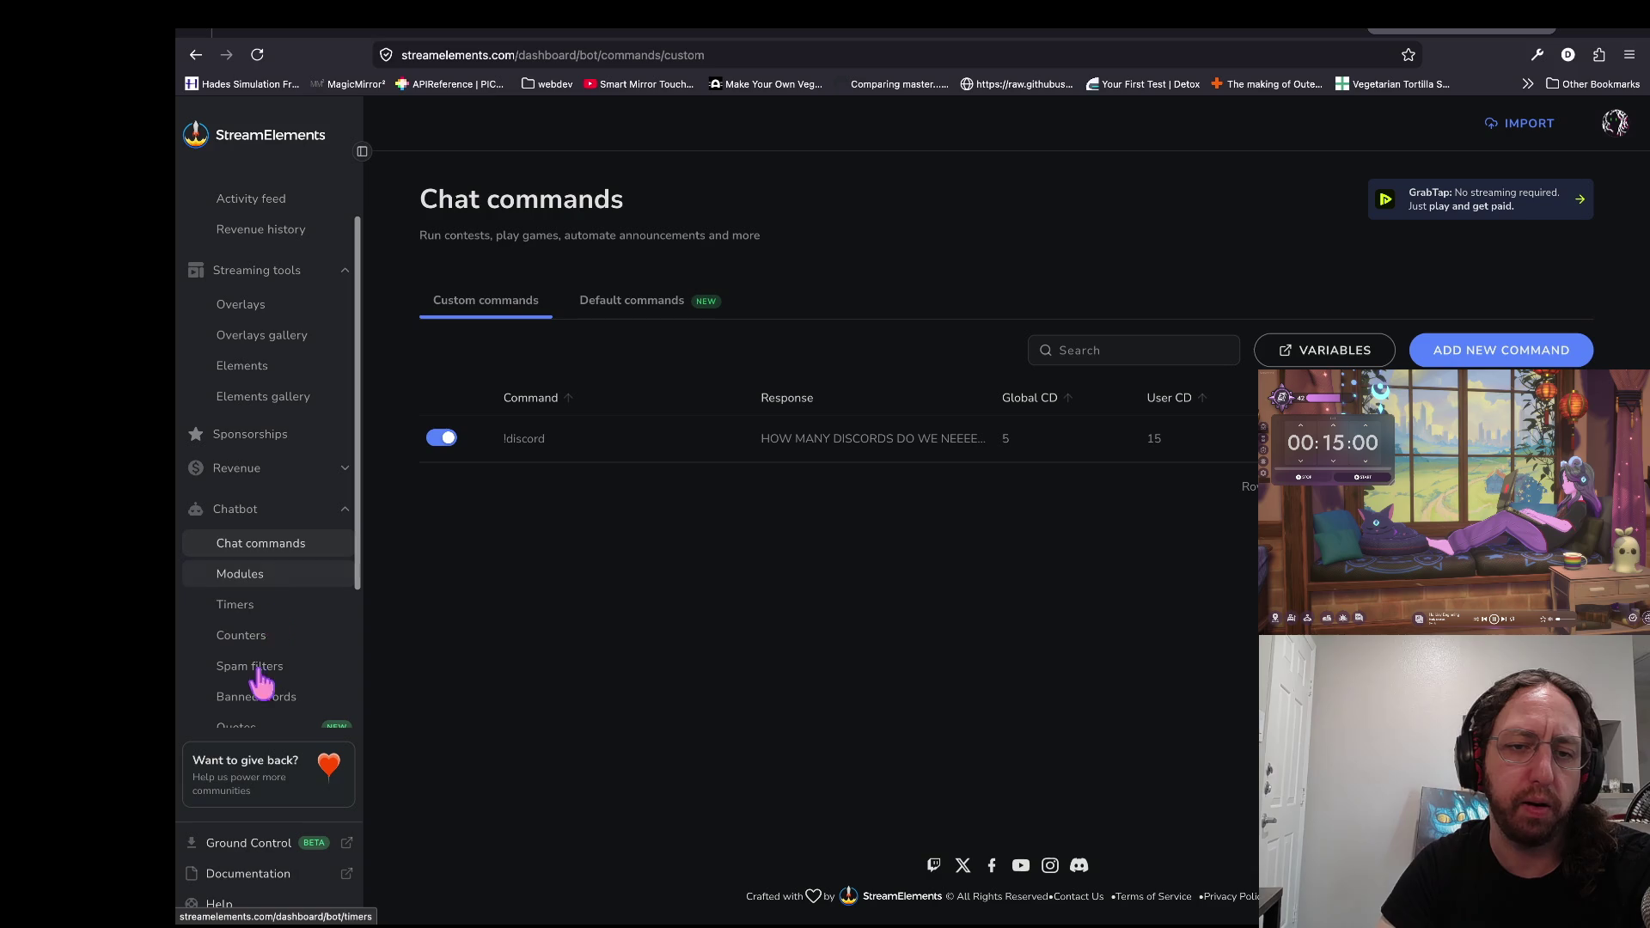
left_click(447, 457)
left_click(444, 440)
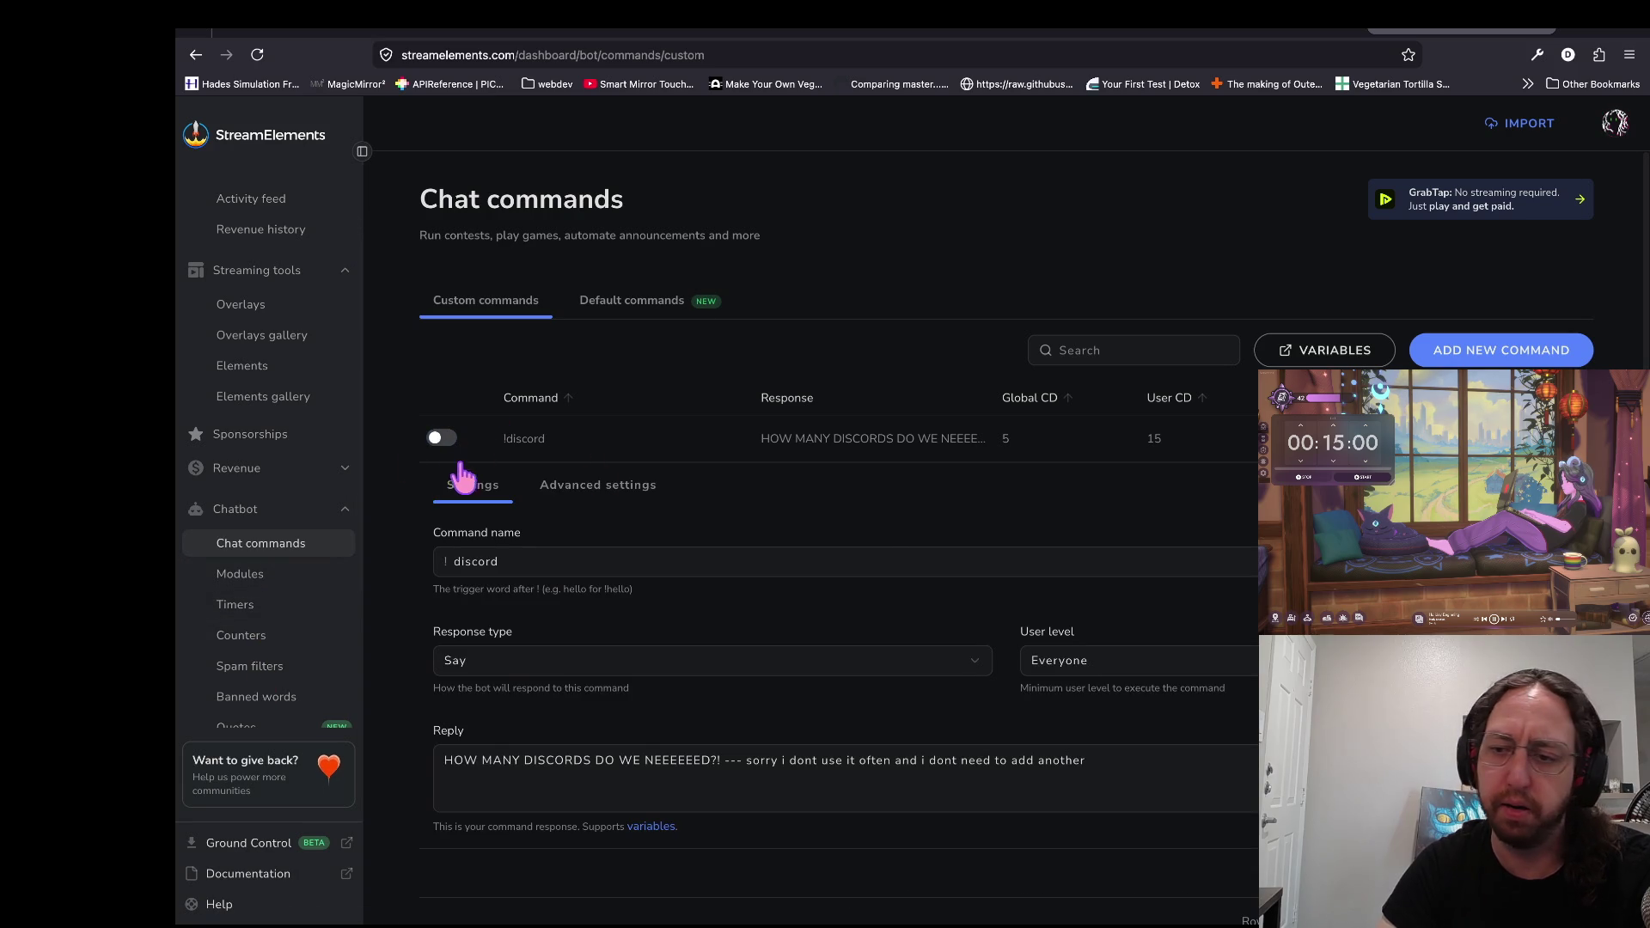
Step: Go through the Chatbot's Timers page to the Bot counters page
scroll(739, 593, "down", 2)
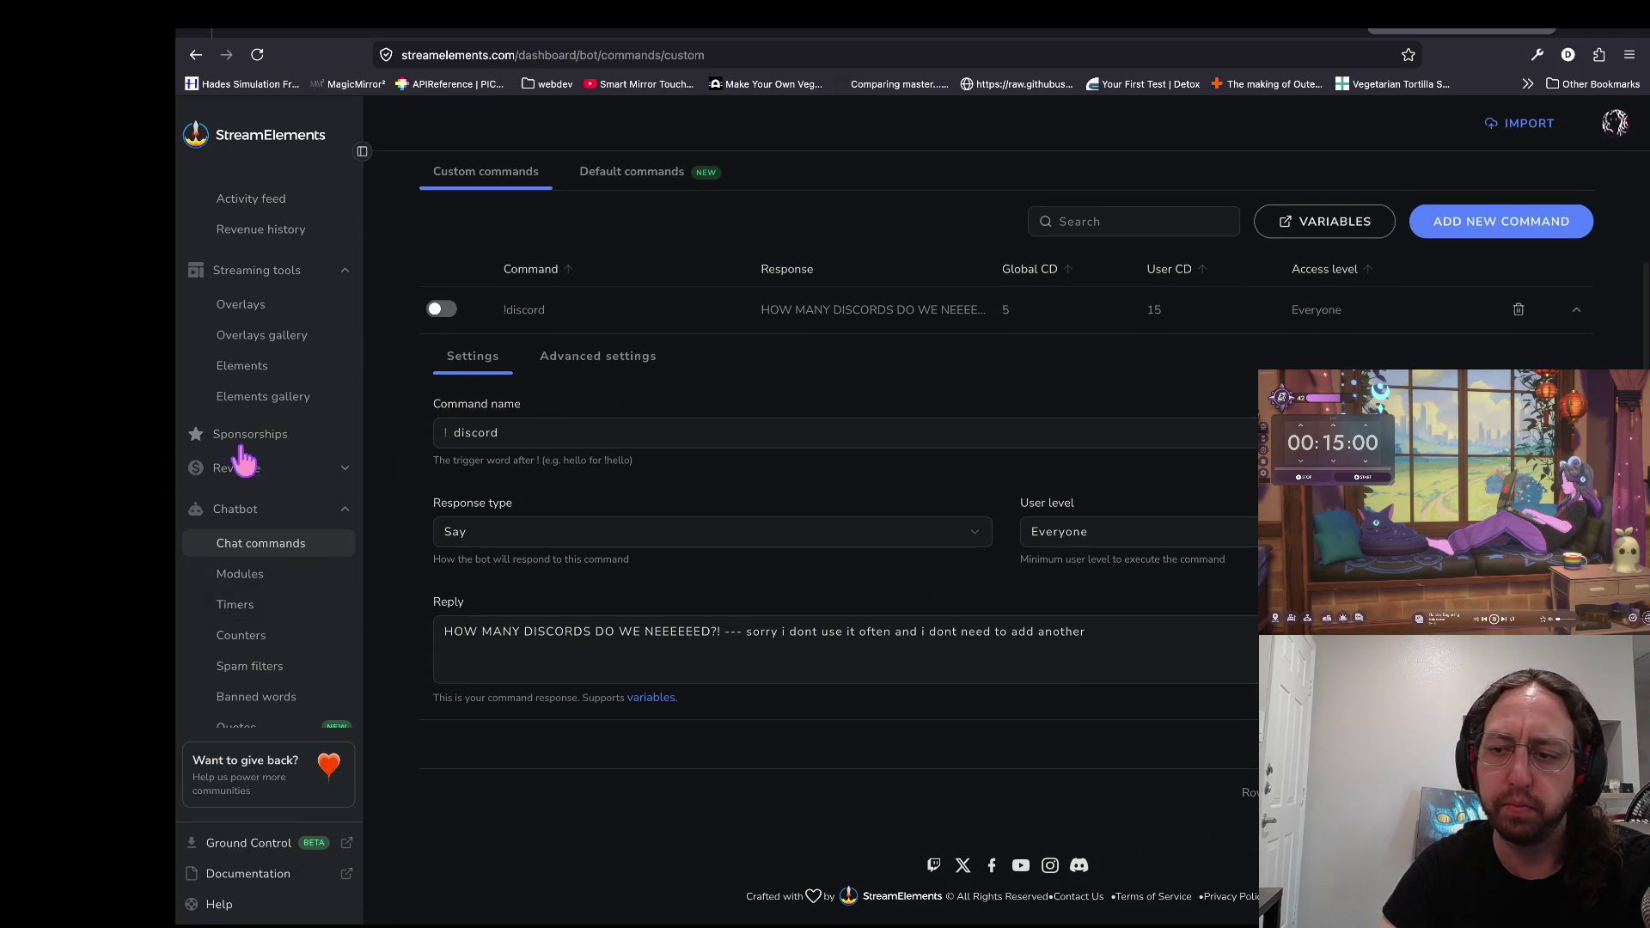
scroll(430, 765, "up", 1)
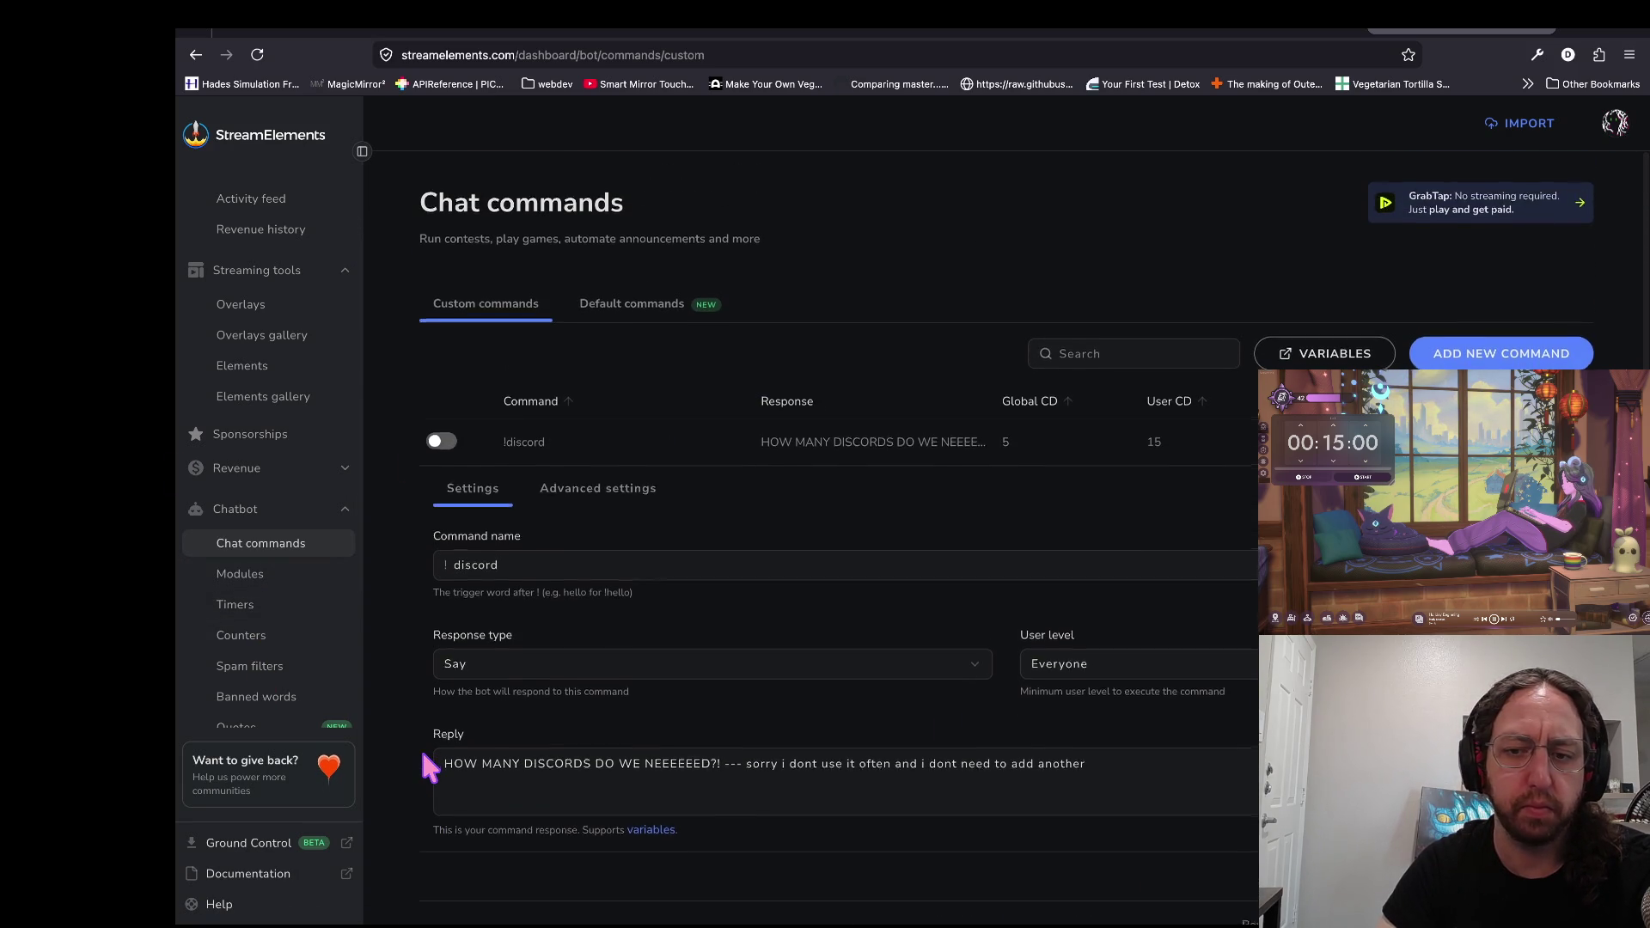
left_click(267, 610)
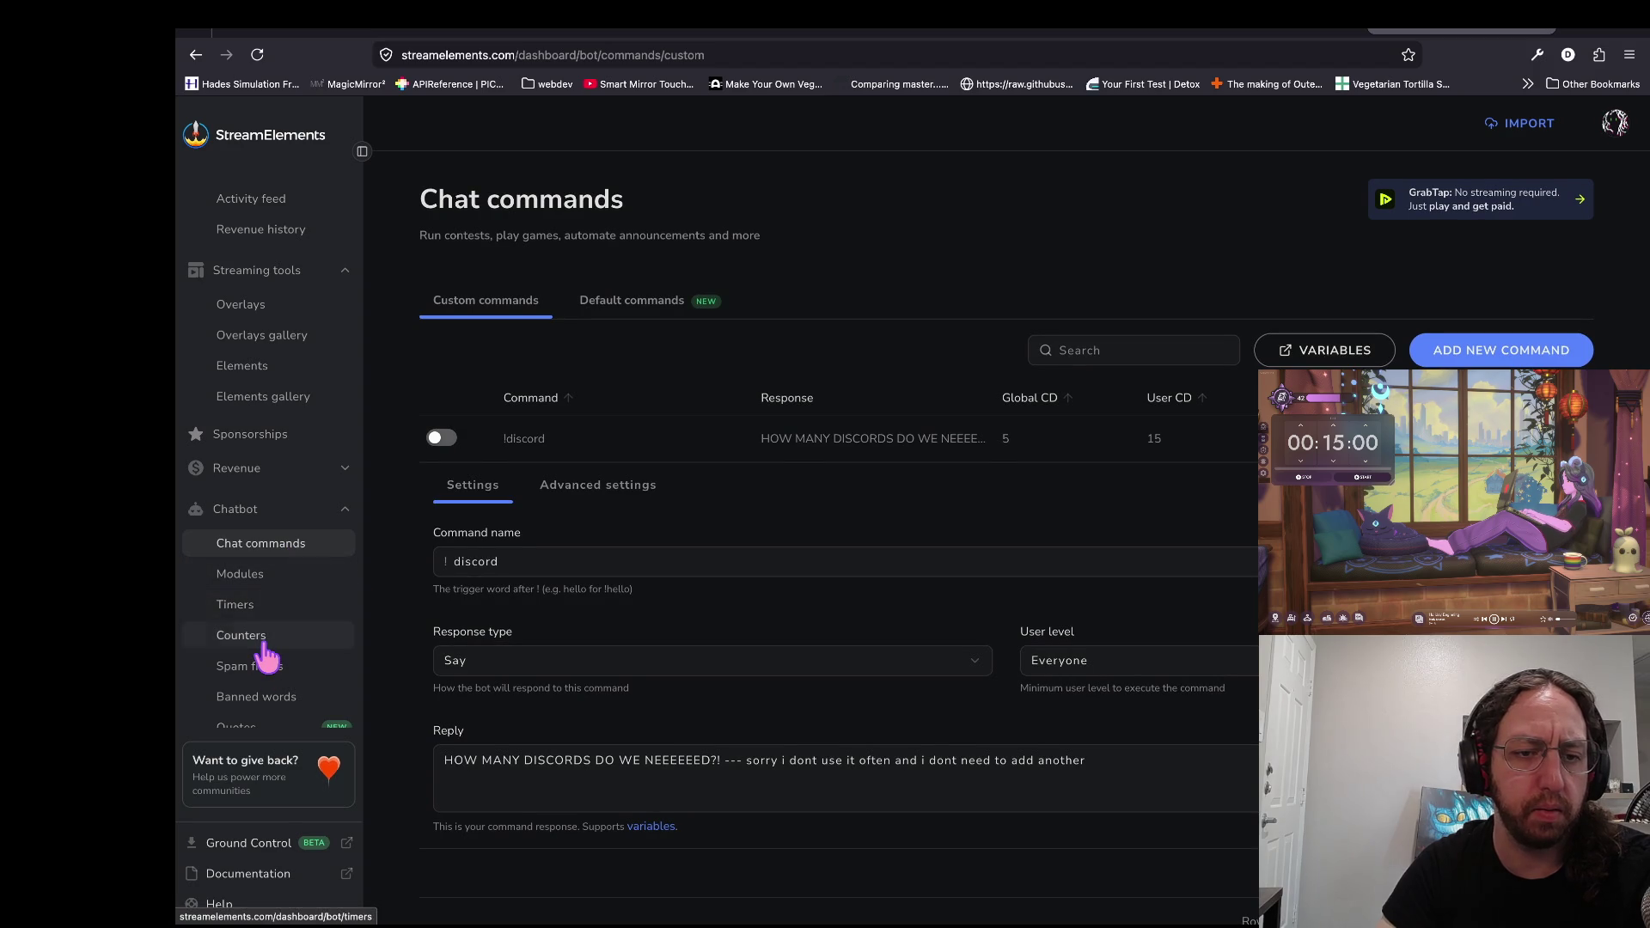
left_click(260, 662)
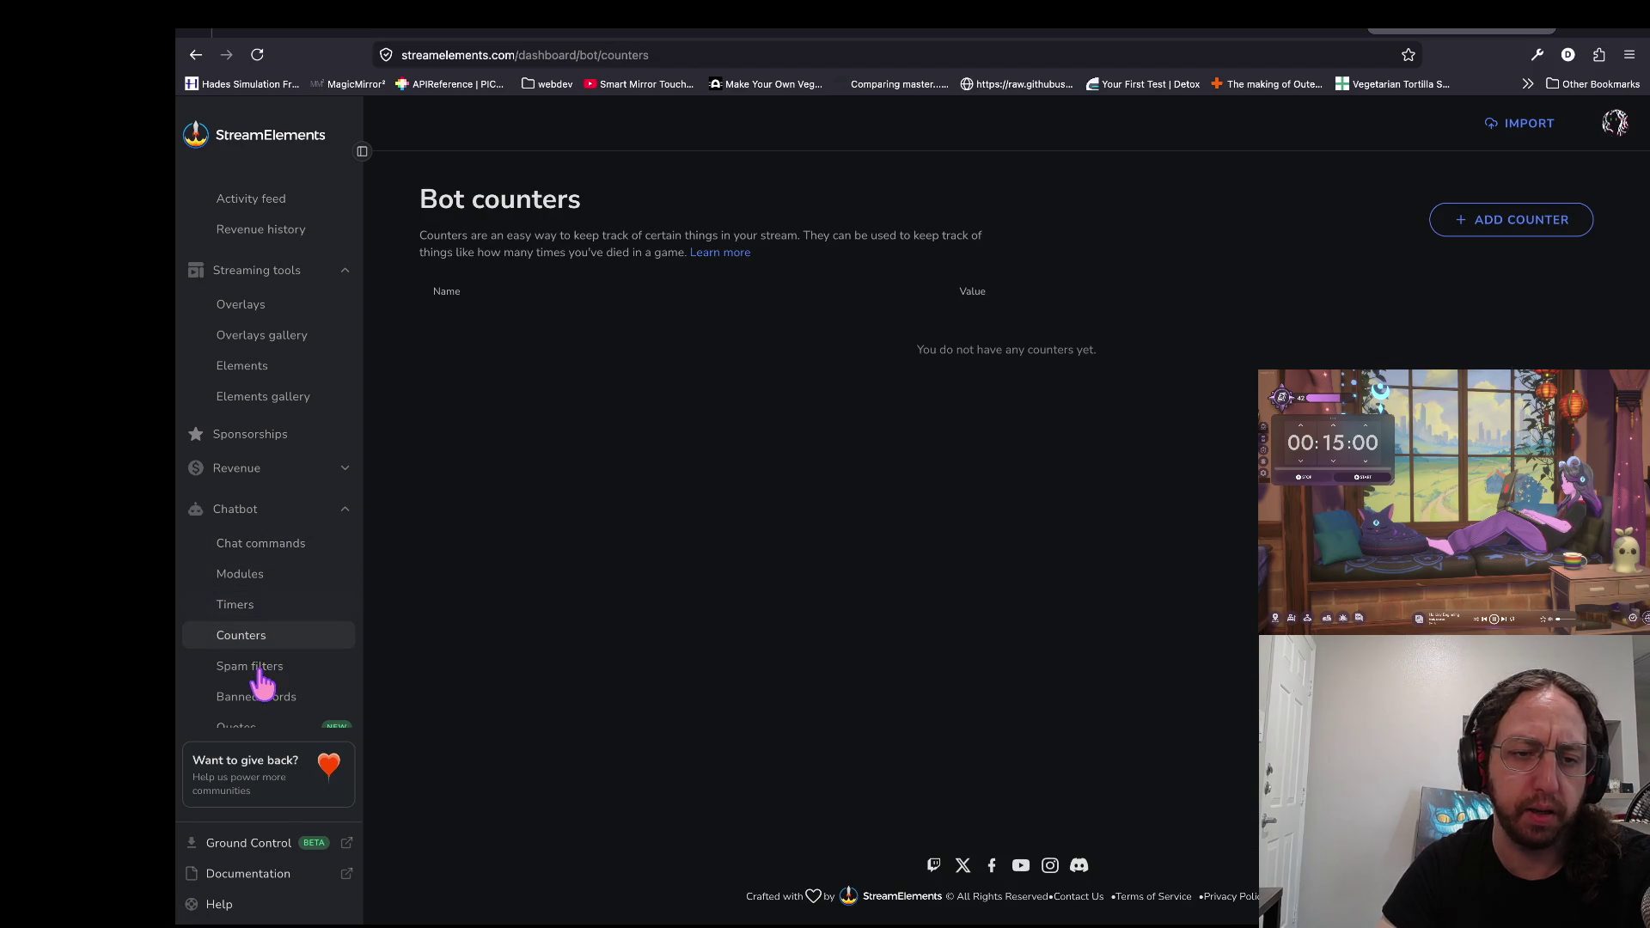
Step: Create a 'deaths' counter from the Deaths template, keeping the default !deaths and !adddeath commands
left_click(1511, 225)
left_click(1081, 440)
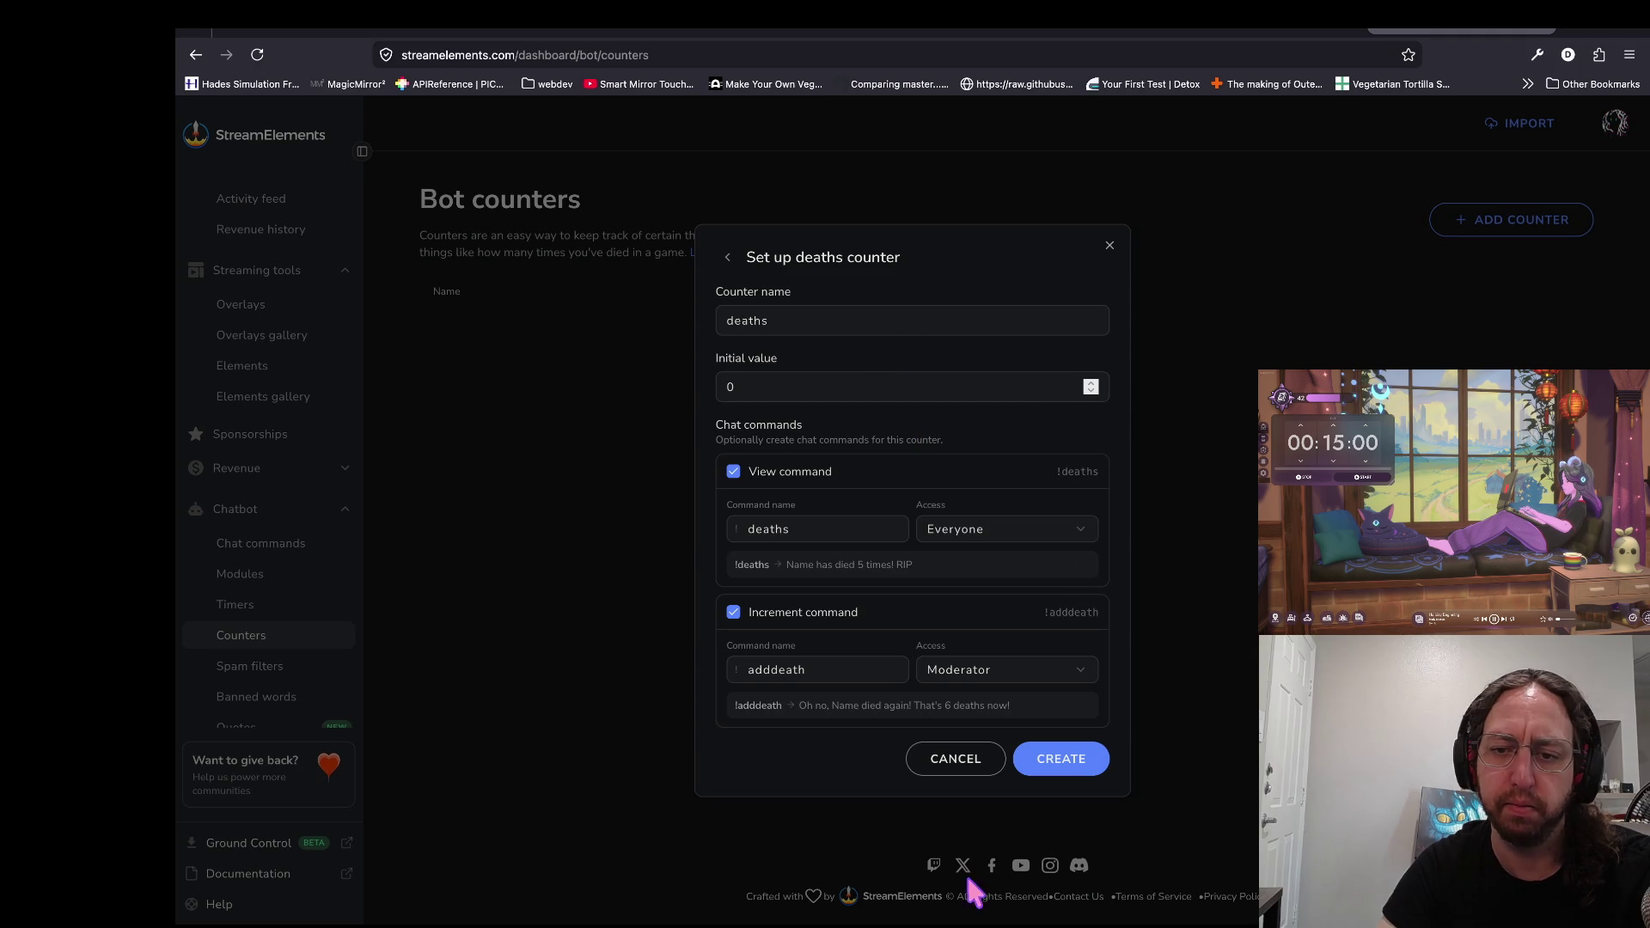
left_click(1071, 771)
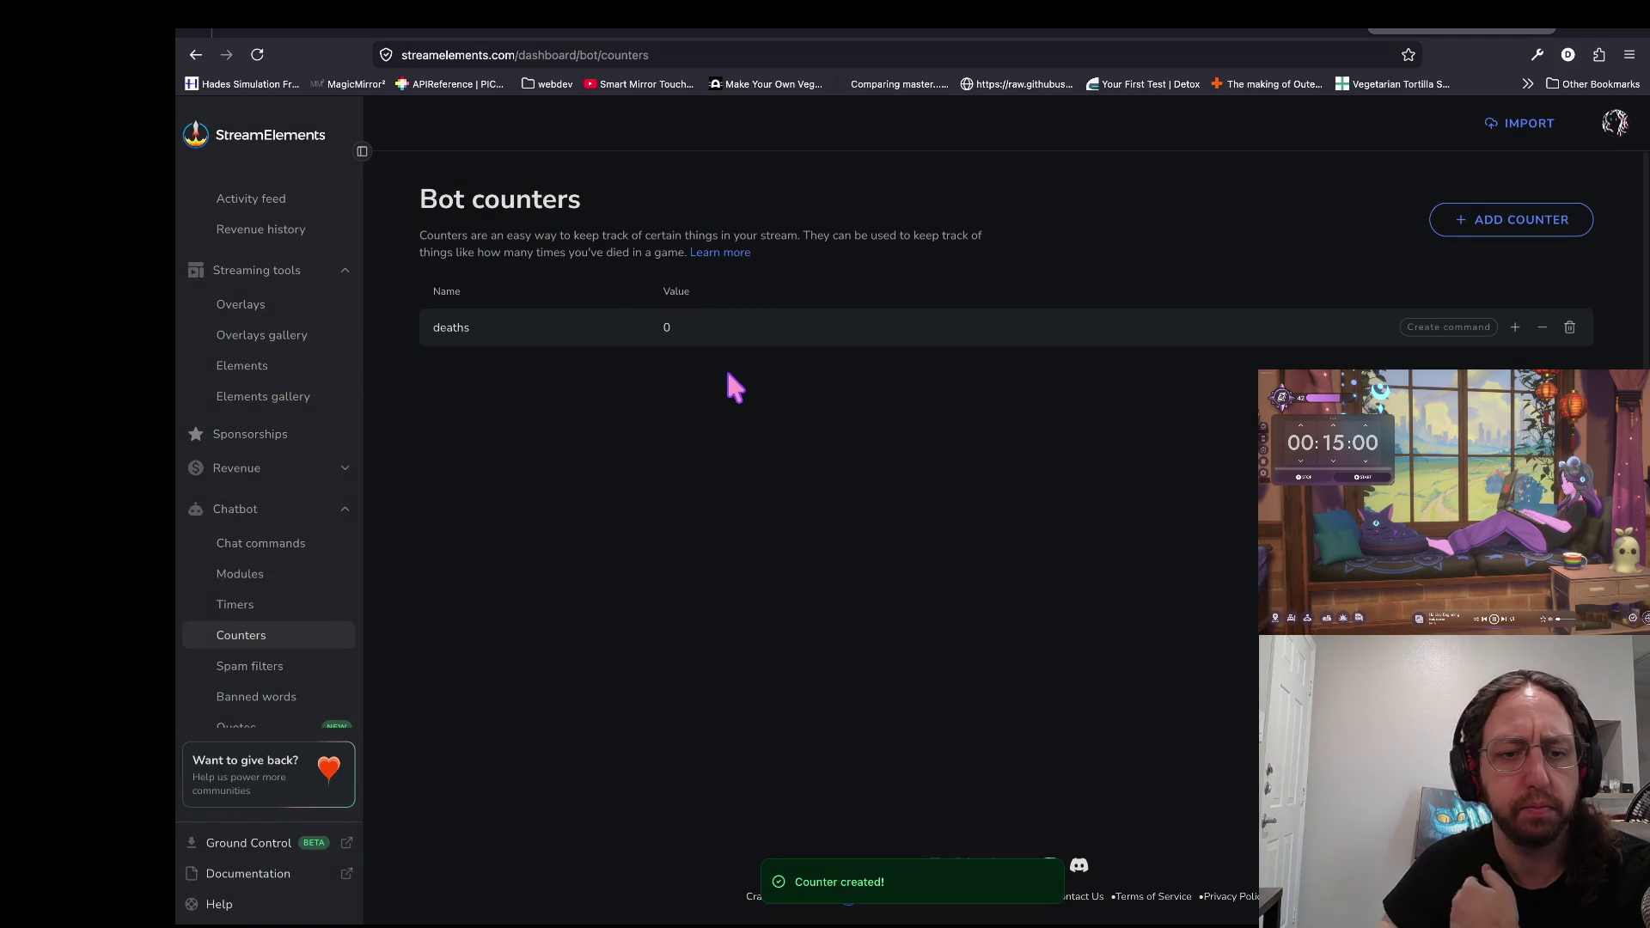
key("ctrl+Tab")
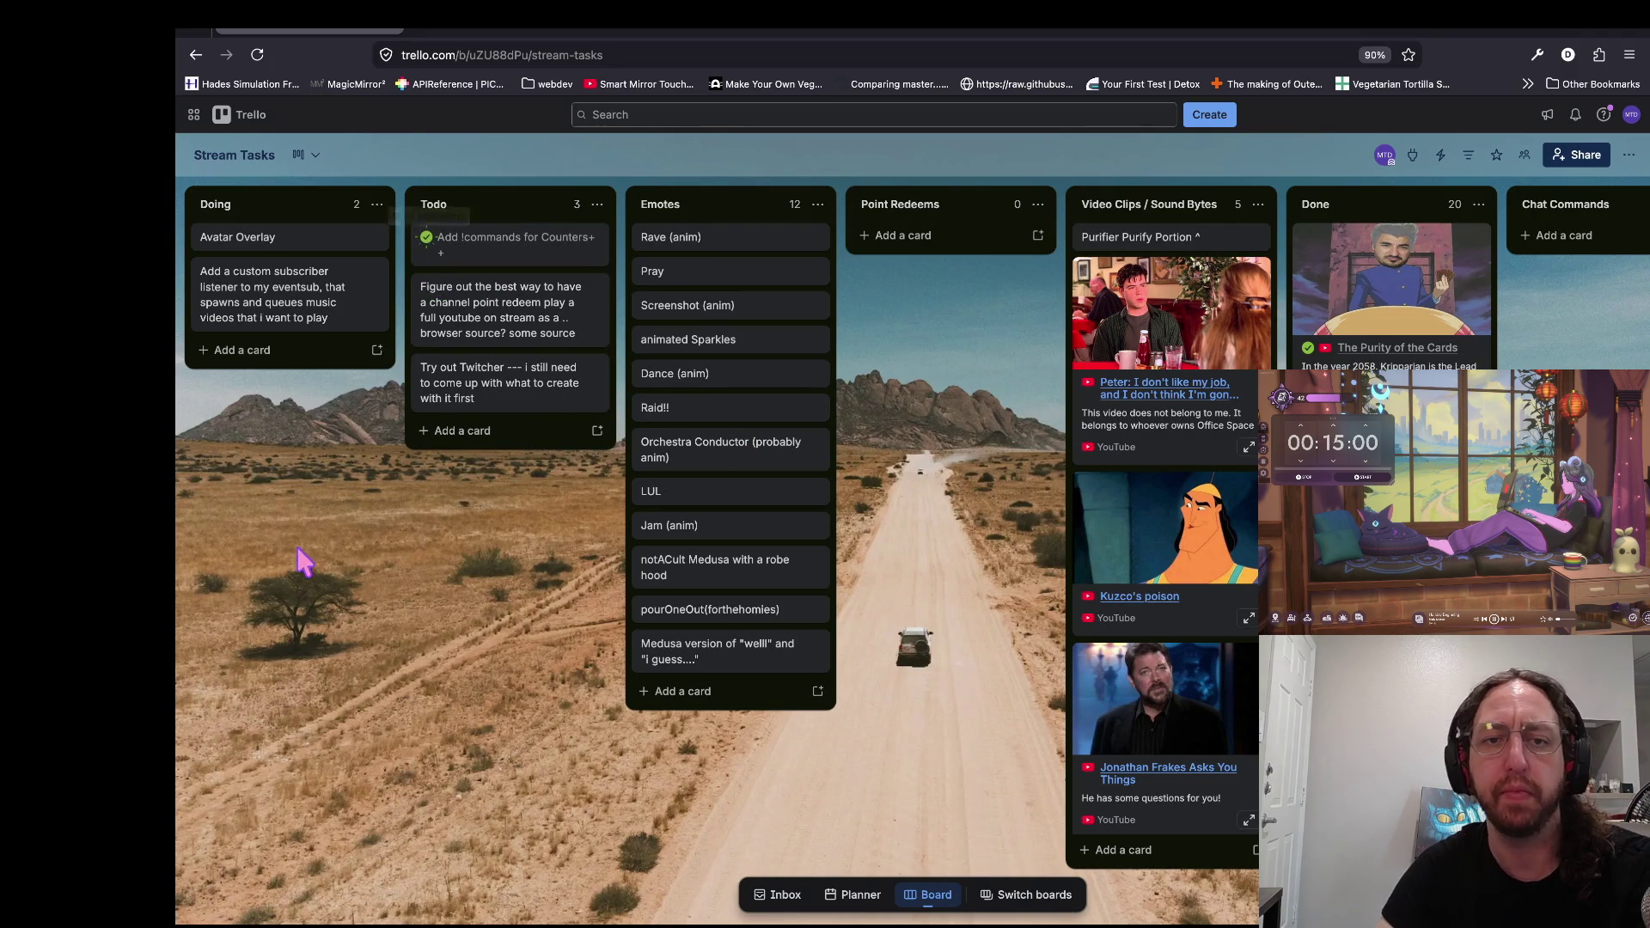
key("ctrl+shift+Tab")
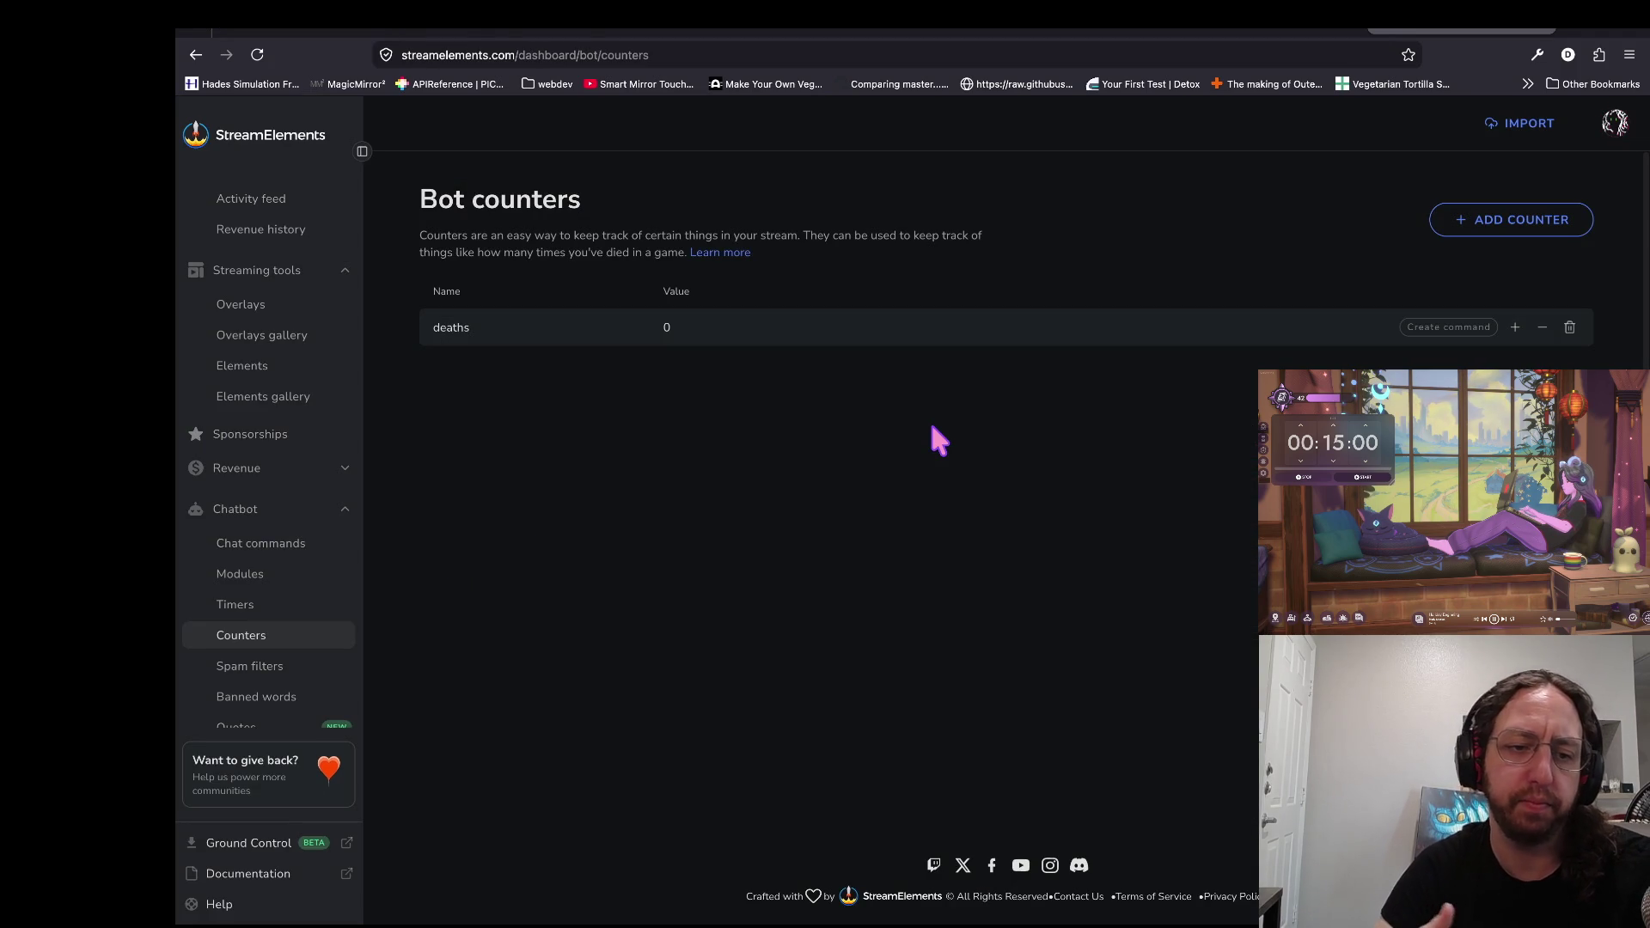
scroll(256, 636, "down", 3)
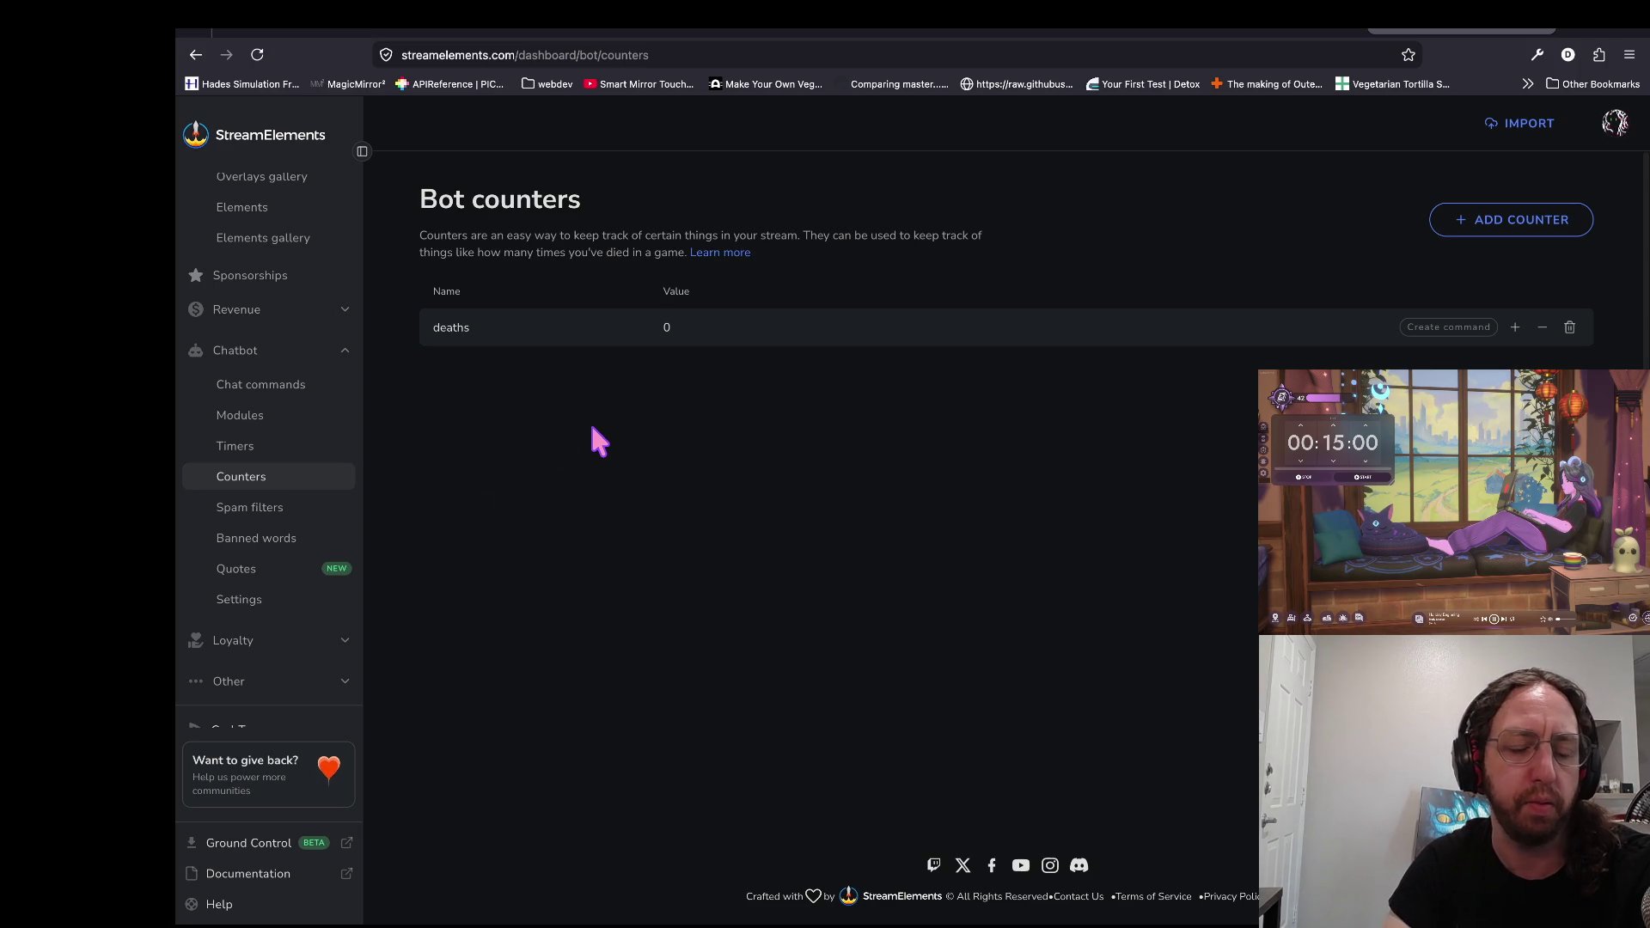
scroll(283, 524, "down", 1)
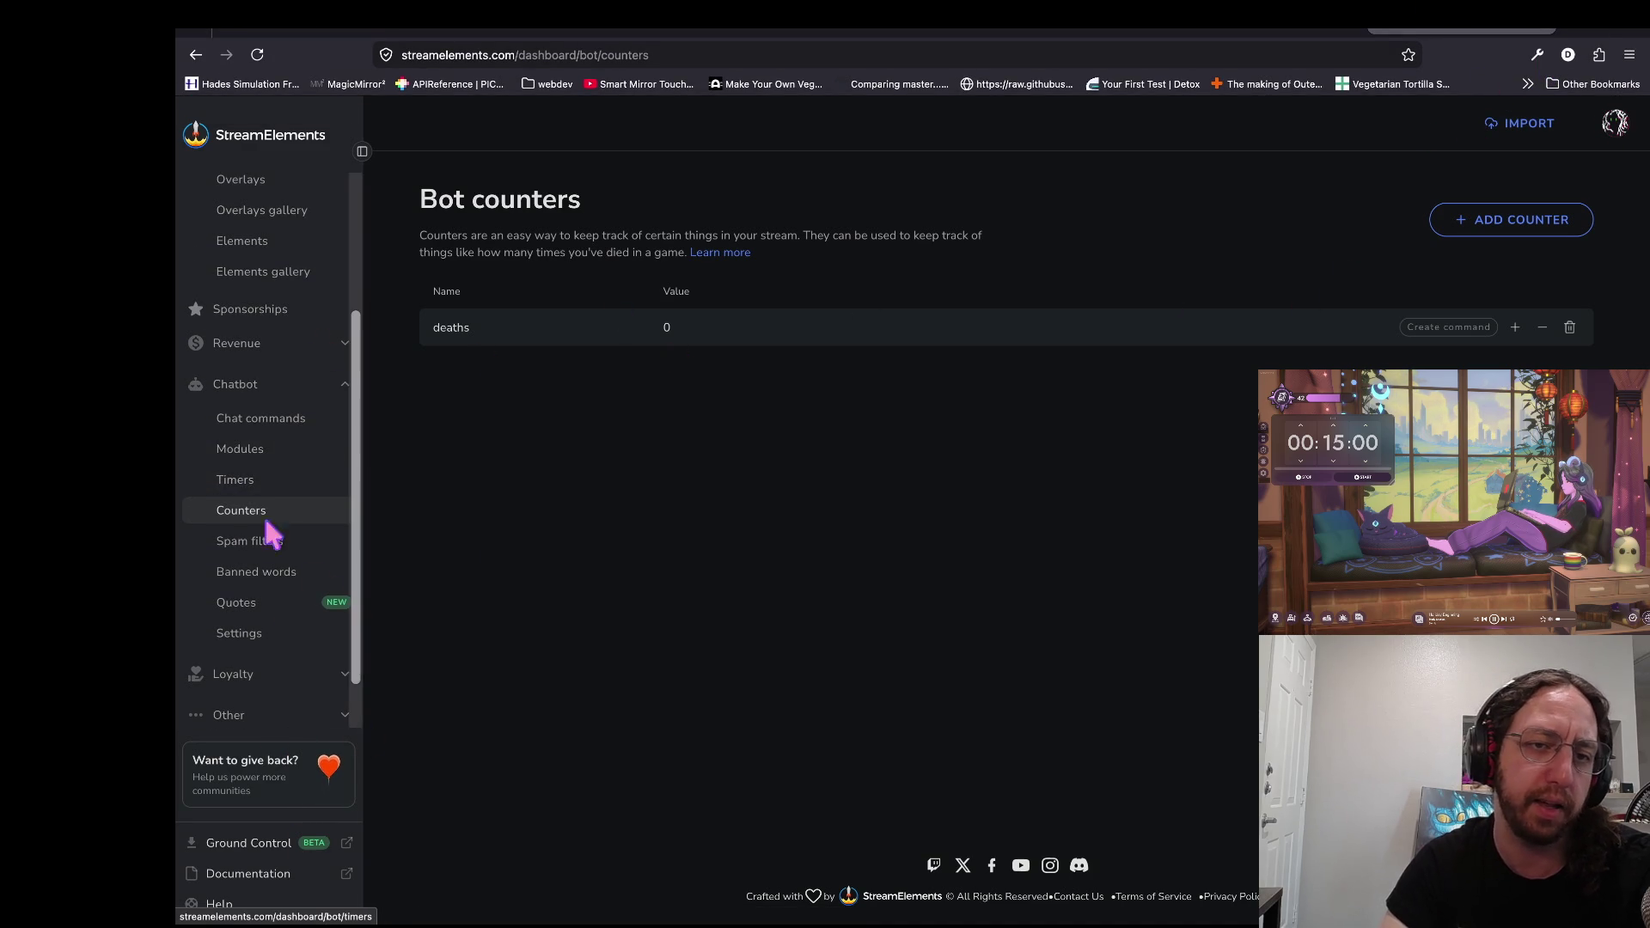
scroll(249, 524, "up", 3)
scroll(250, 523, "up", 1)
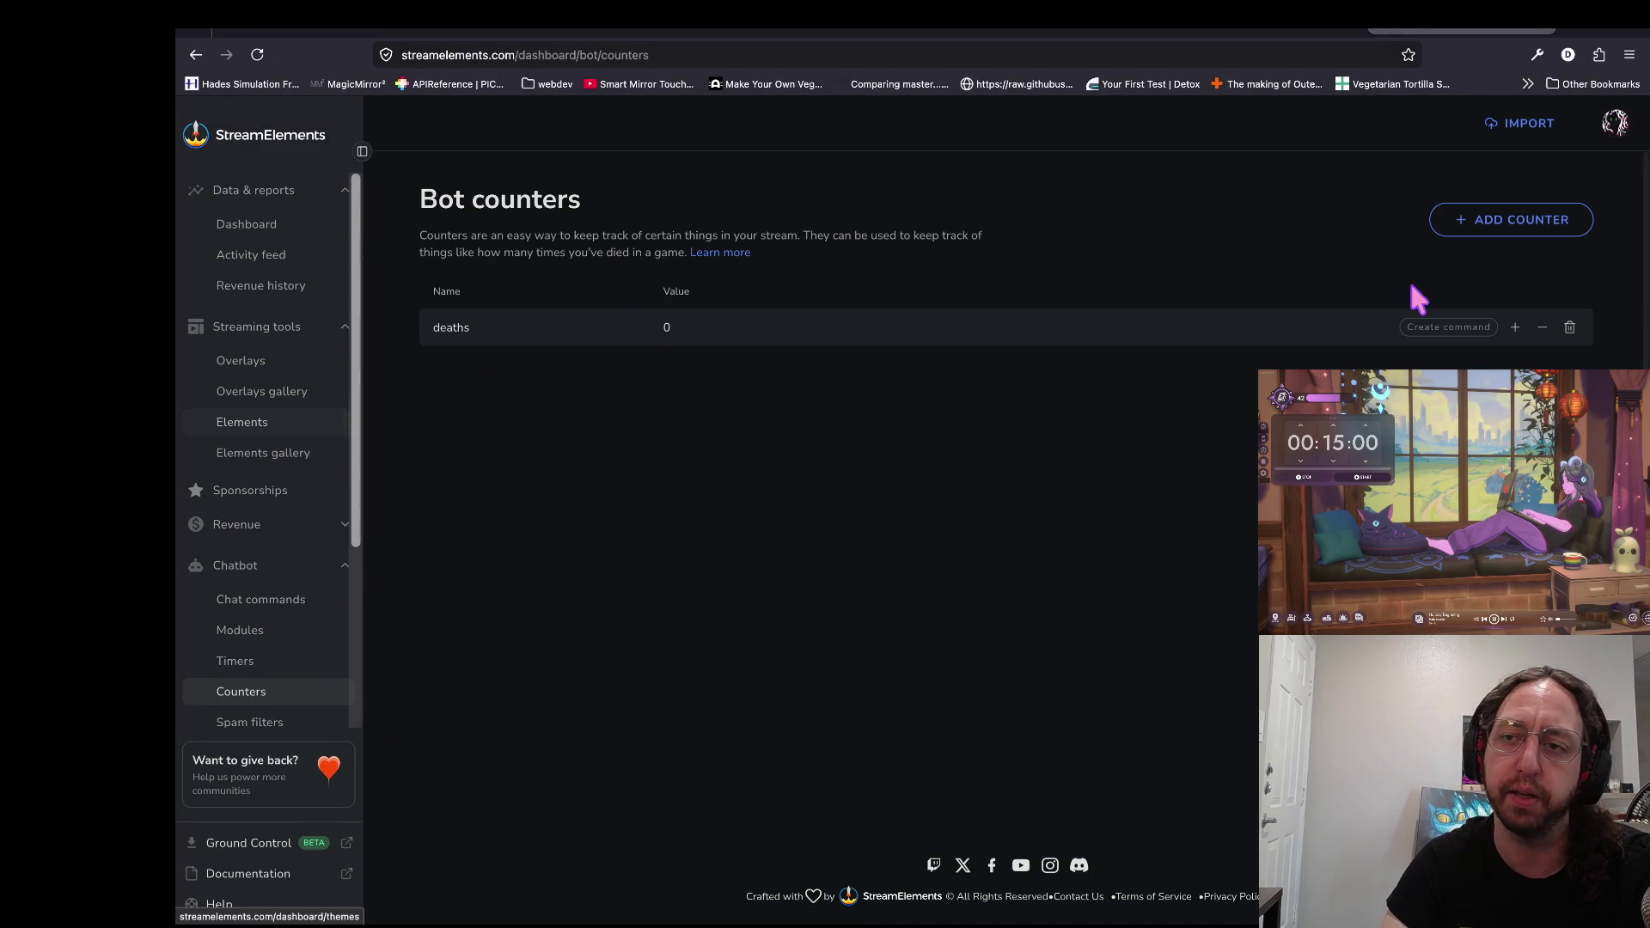
Step: Move from the Godot search and docs tabs to the Kenney Graveyard Kit page
left_click(1589, 30)
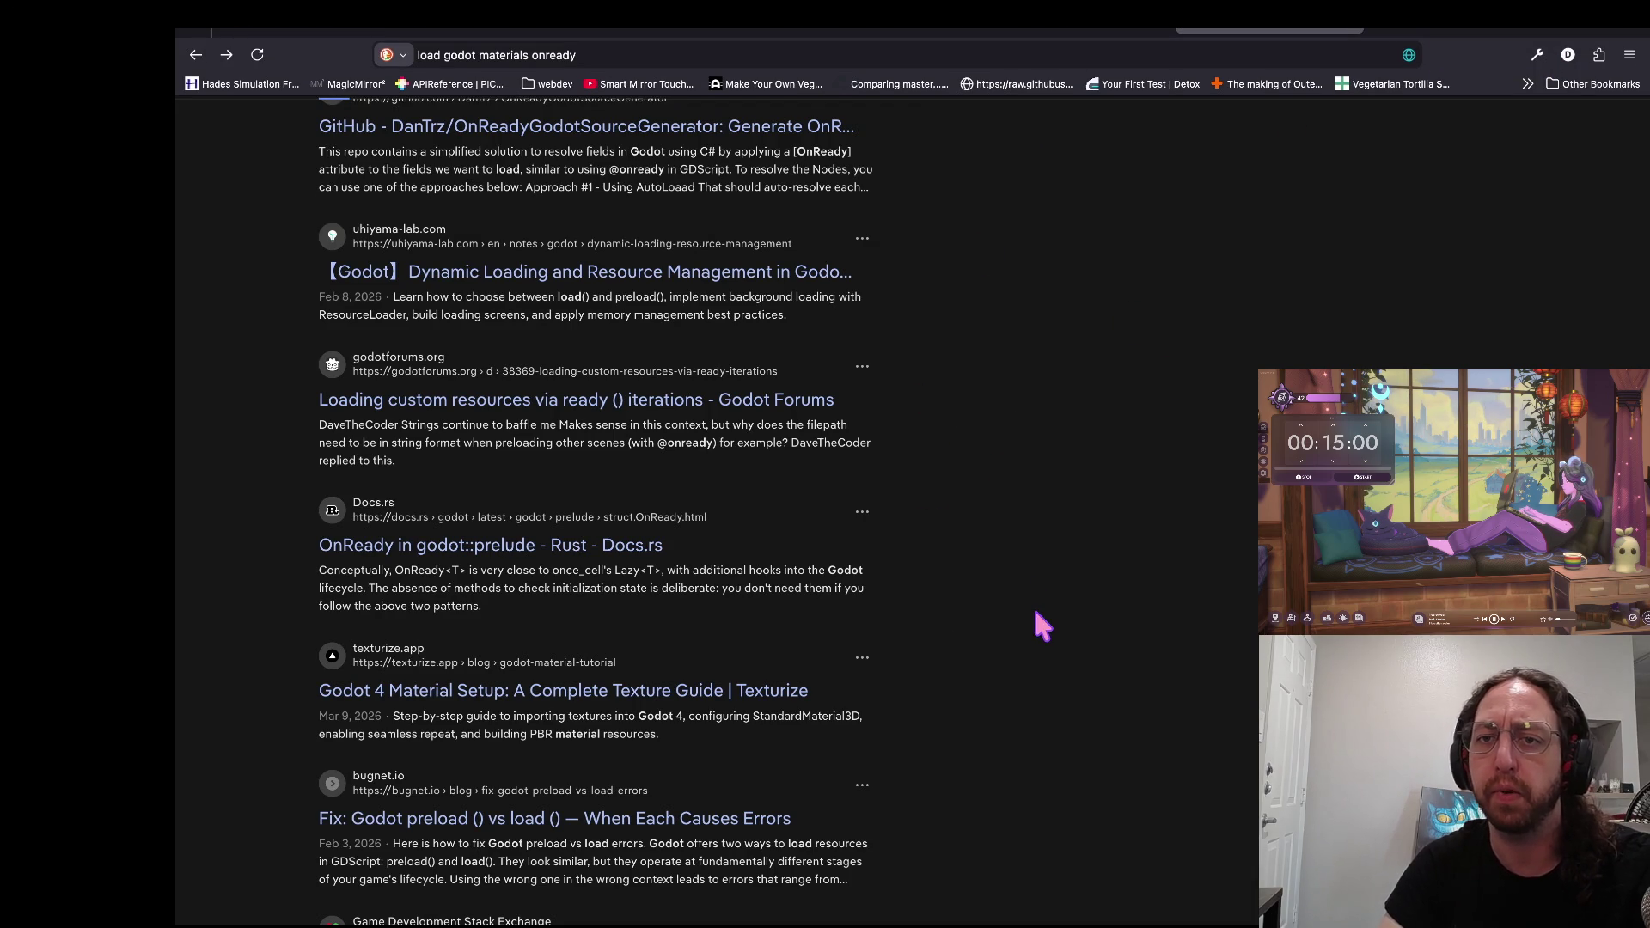
key("ctrl+shift+Tab")
scroll(1204, 479, "down", 10)
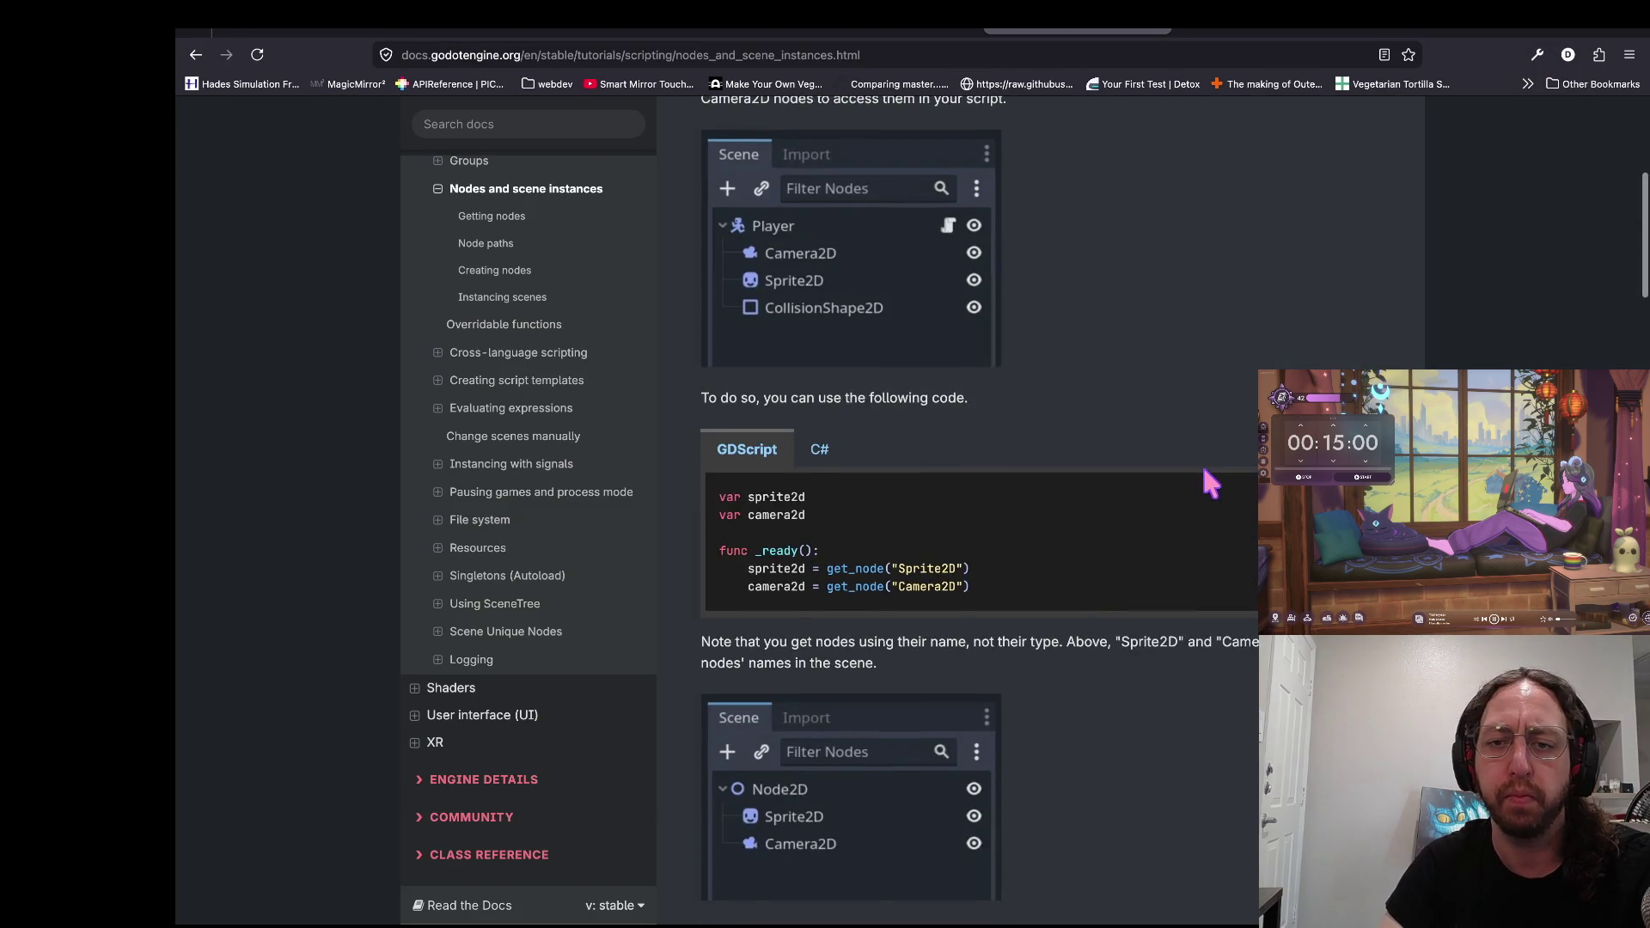
key("ctrl+shift+Tab")
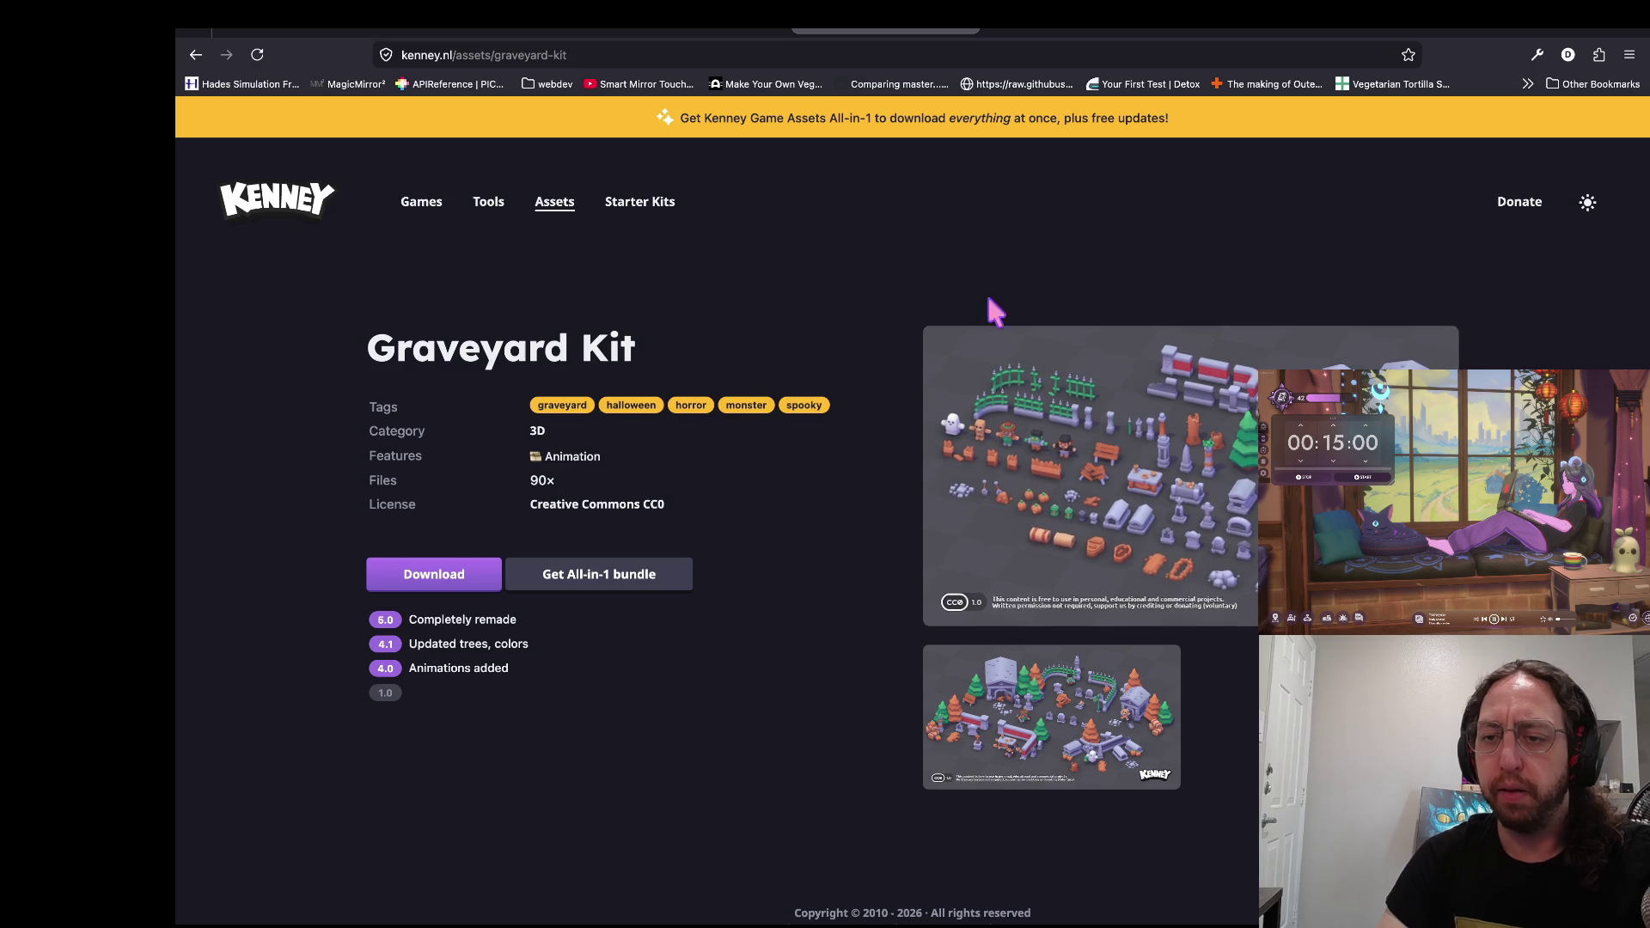
Step: Look over the Graveyard Kit asset preview, then bring the Godot editor back
scroll(1109, 546, "up", 3)
scroll(1109, 546, "up", 3)
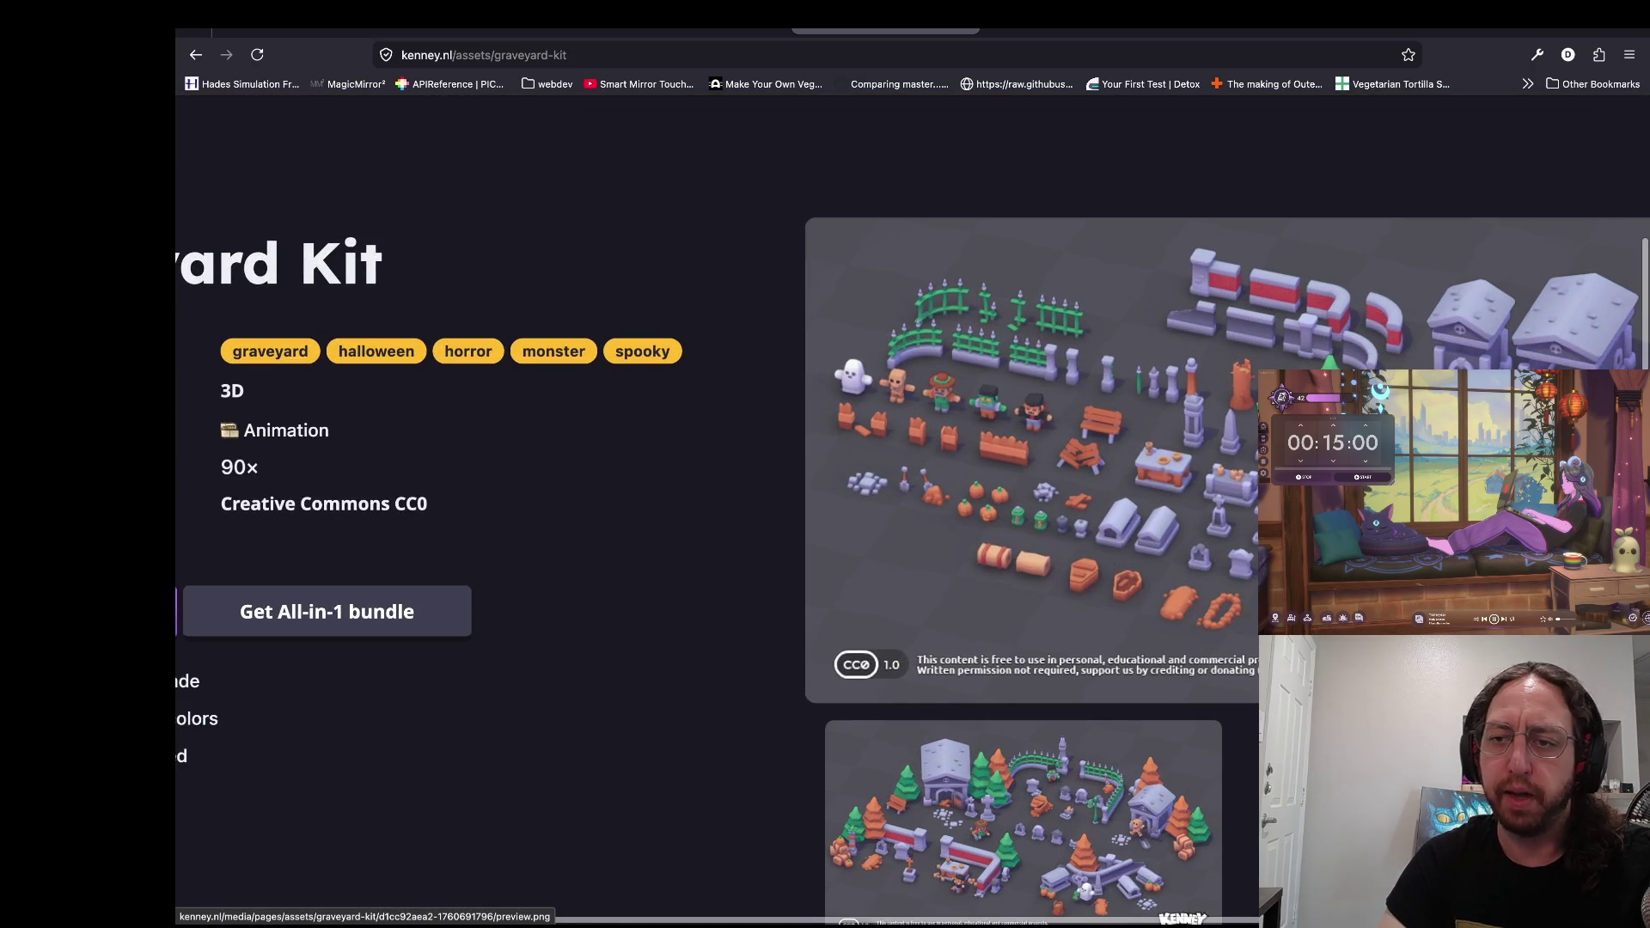
scroll(788, 709, "down", 6)
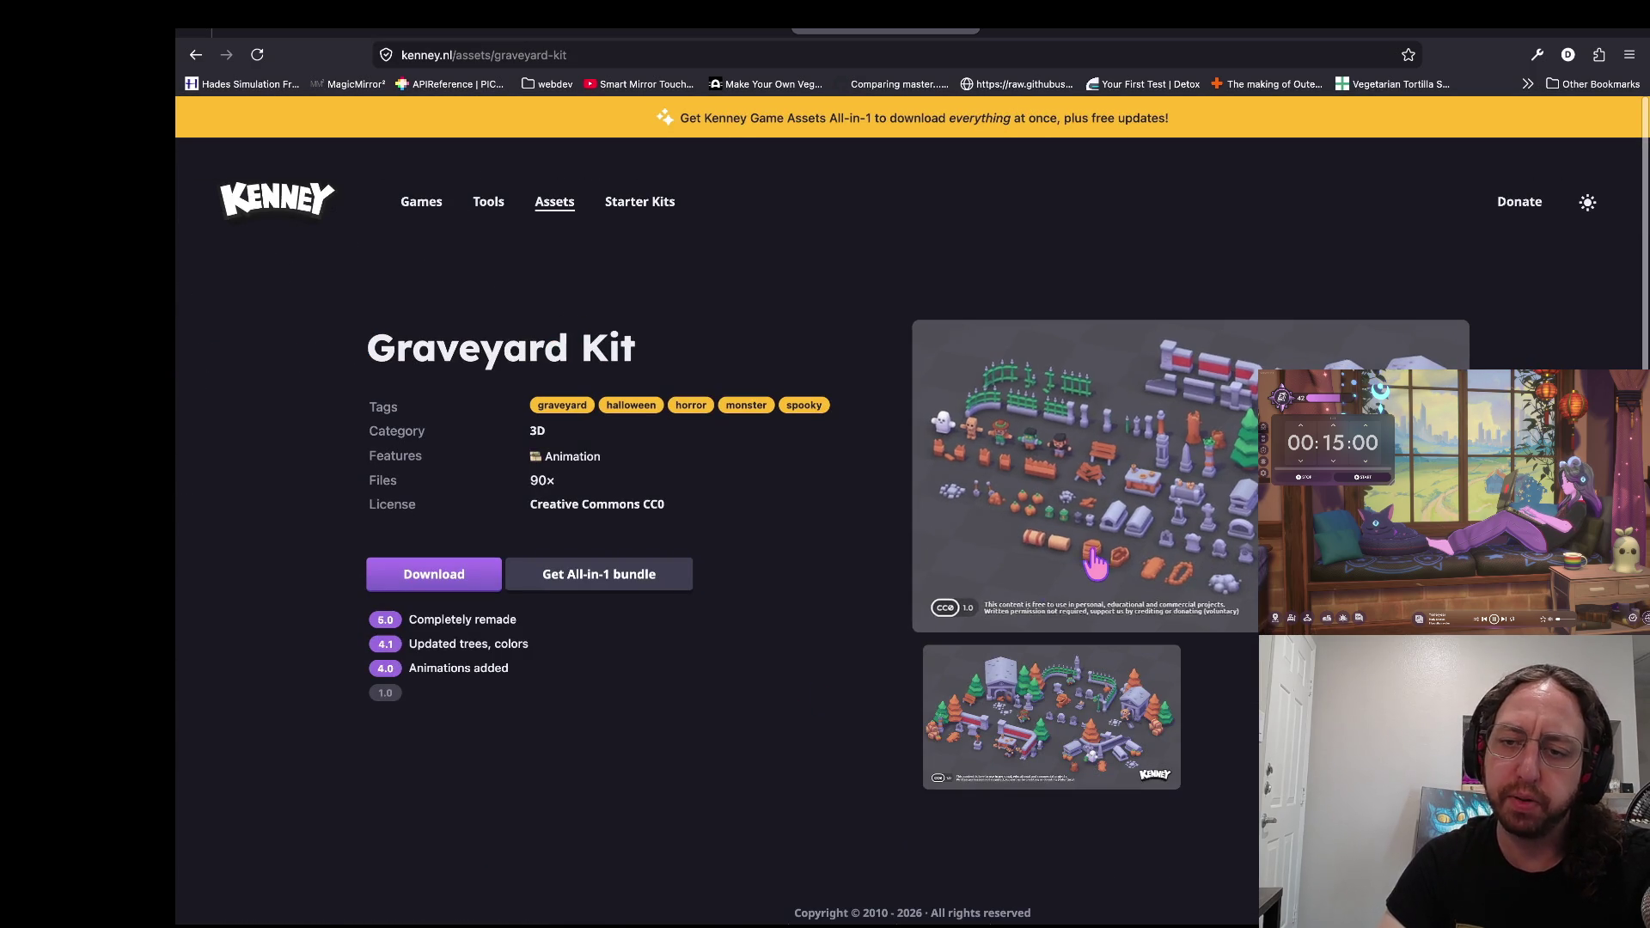
scroll(1098, 563, "up", 3)
scroll(1097, 563, "down", 3)
scroll(1236, 446, "up", 3)
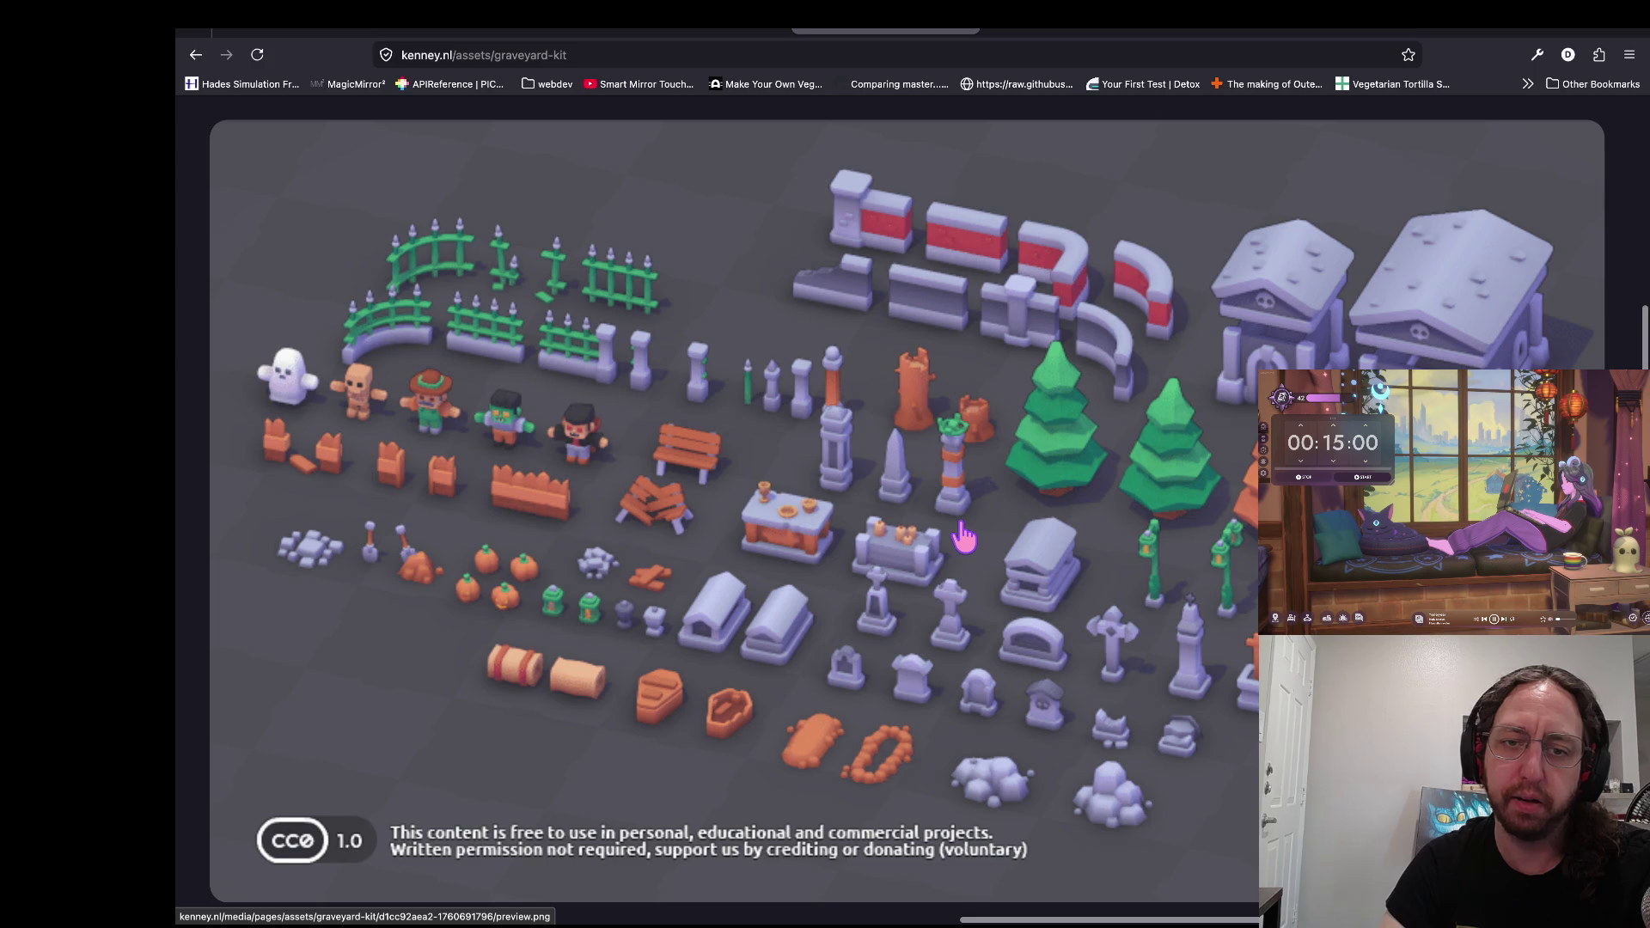
scroll(962, 537, "down", 3)
key("super+Tab")
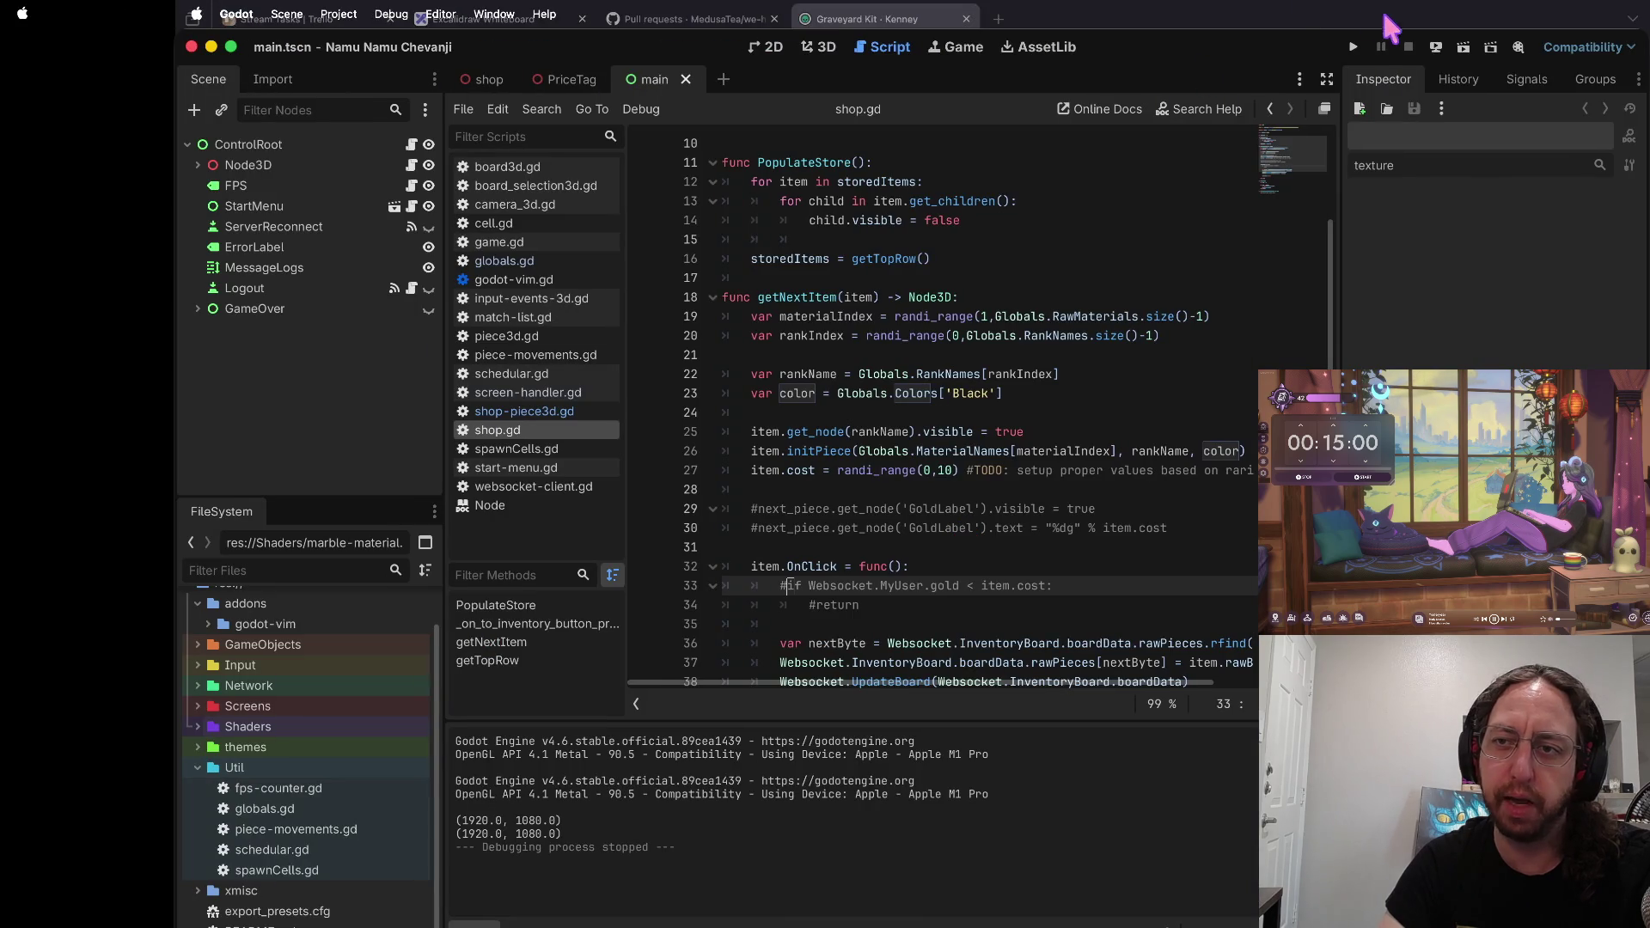
Step: Run the chess game into its store scene, then show main.tscn's chessboard in 3D
left_click(1356, 46)
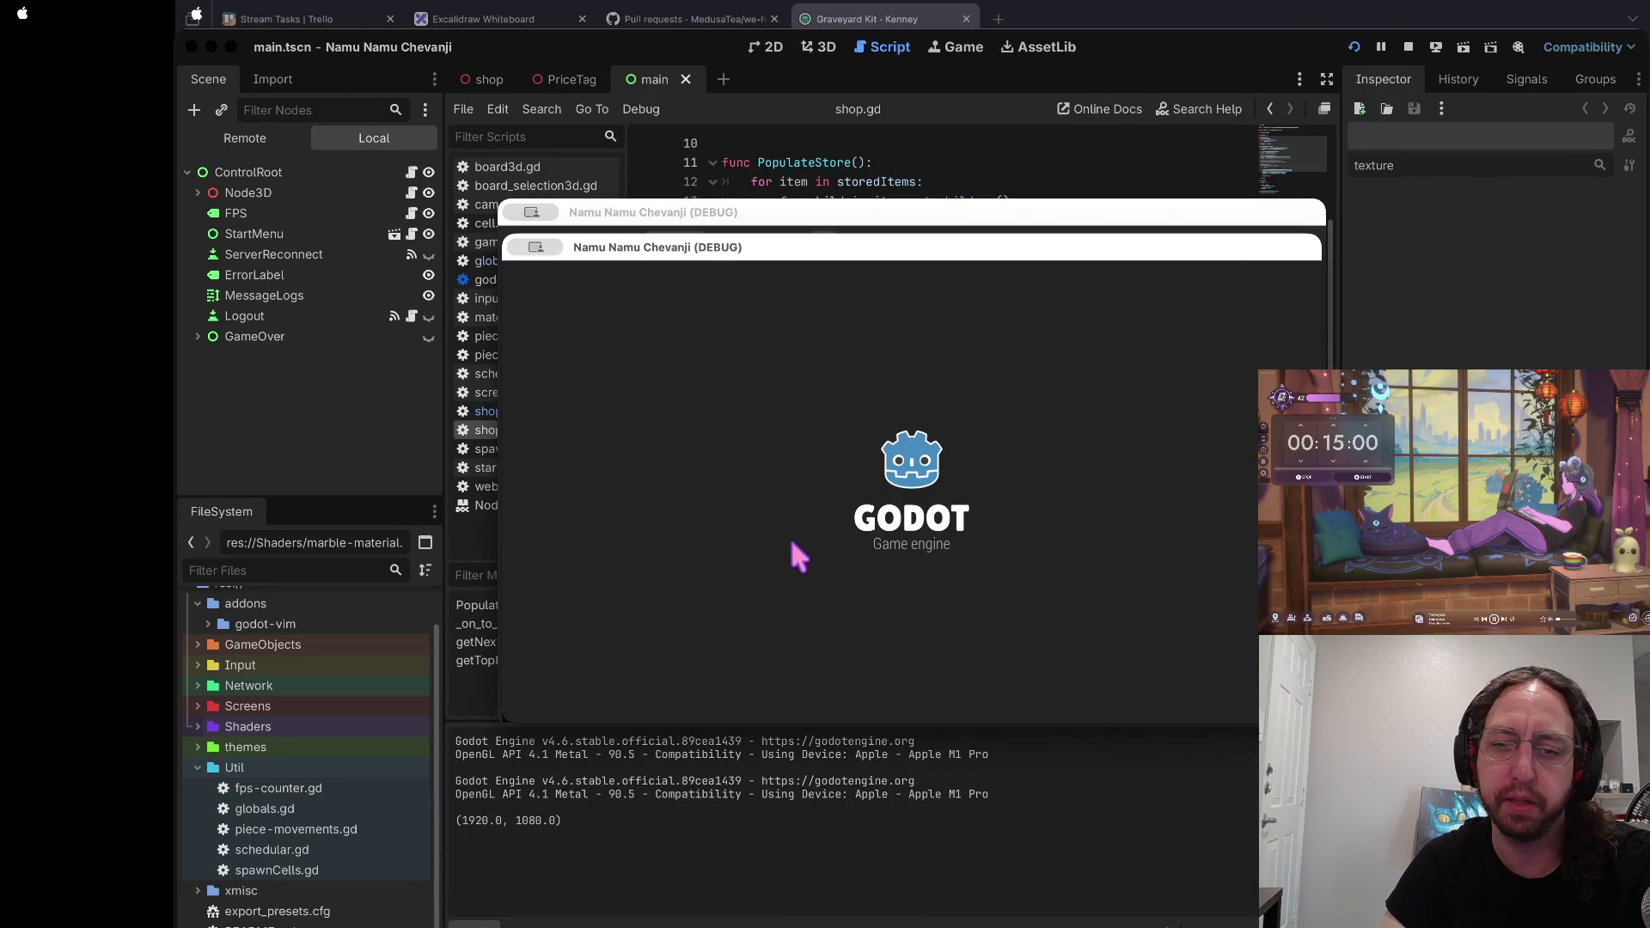
left_click(711, 593)
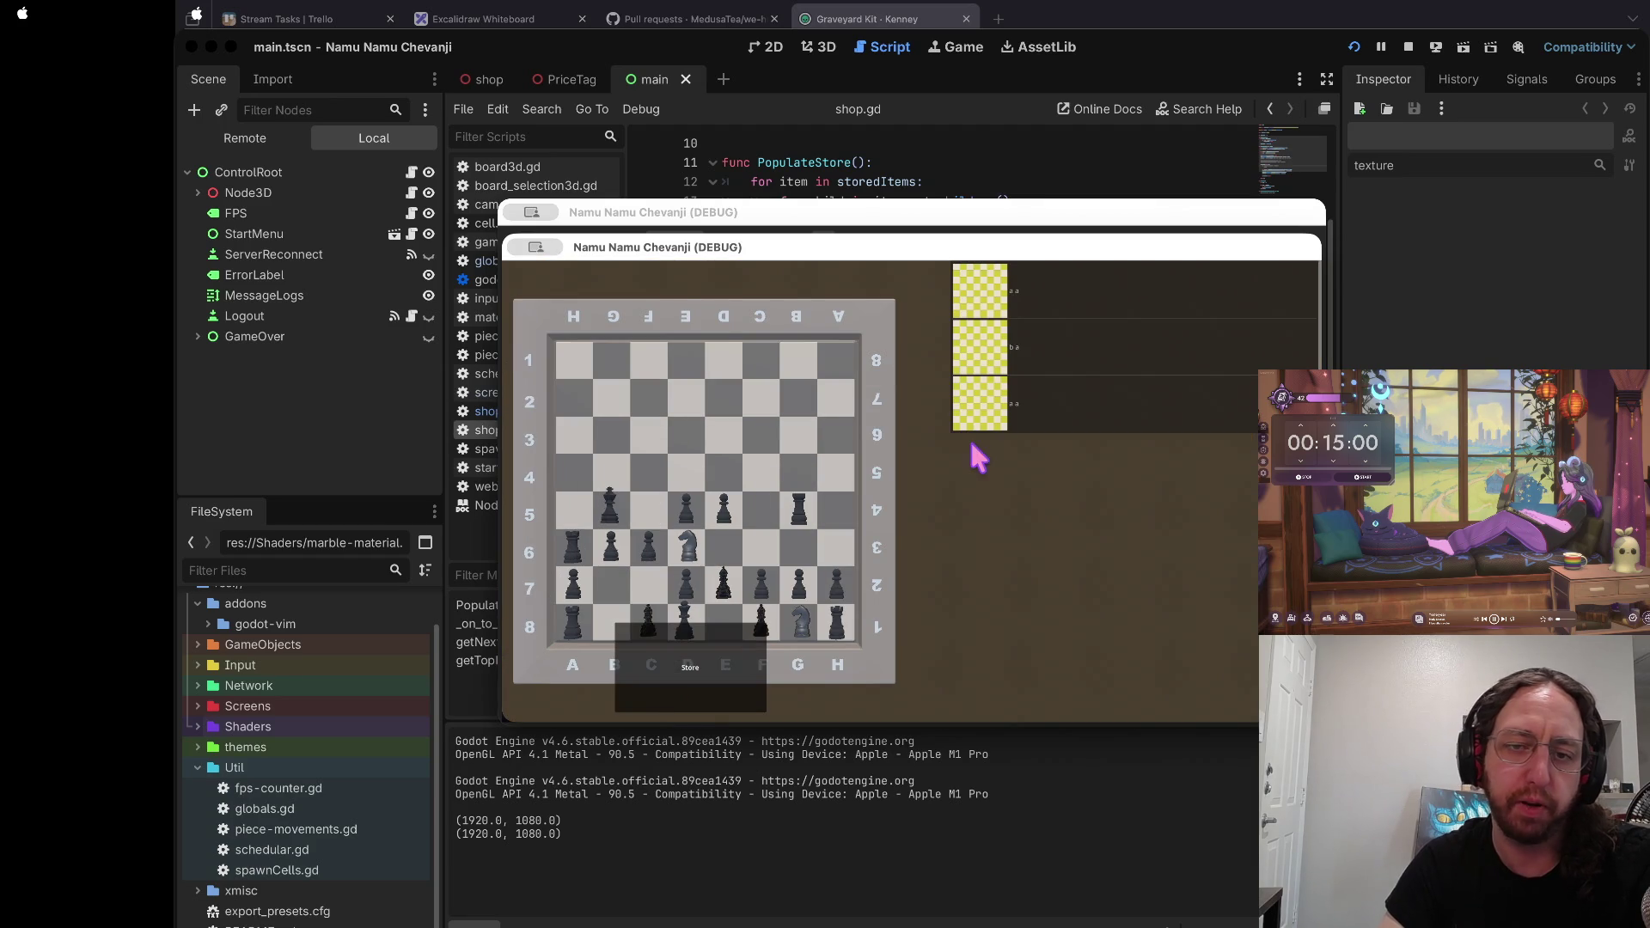
left_click(976, 454)
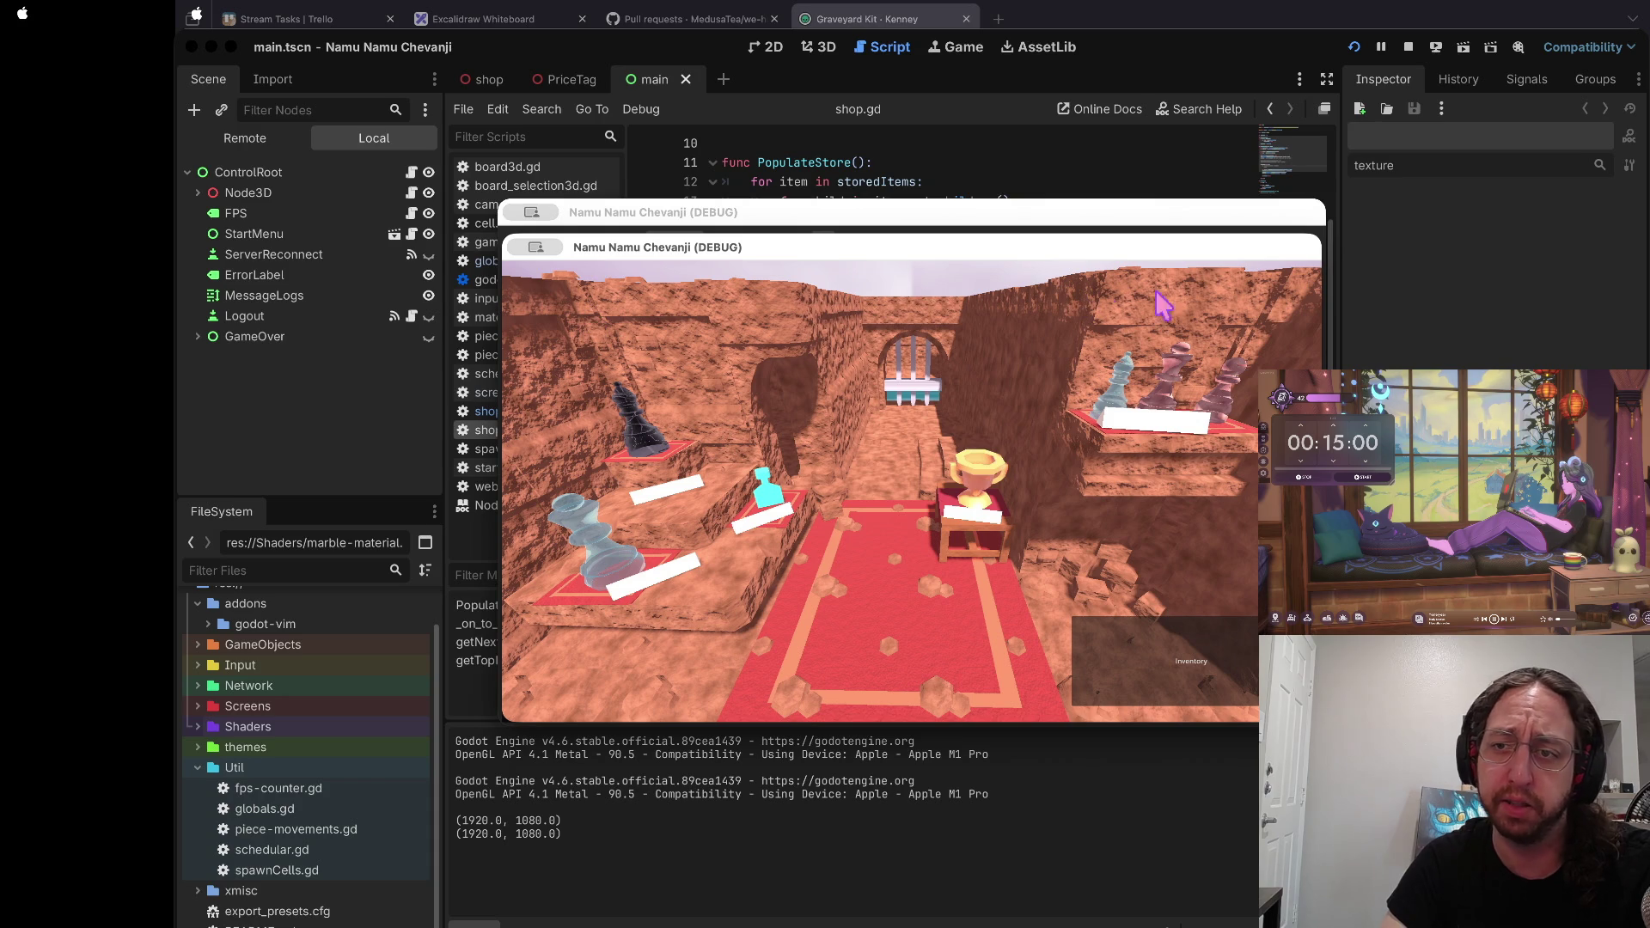
left_click(834, 50)
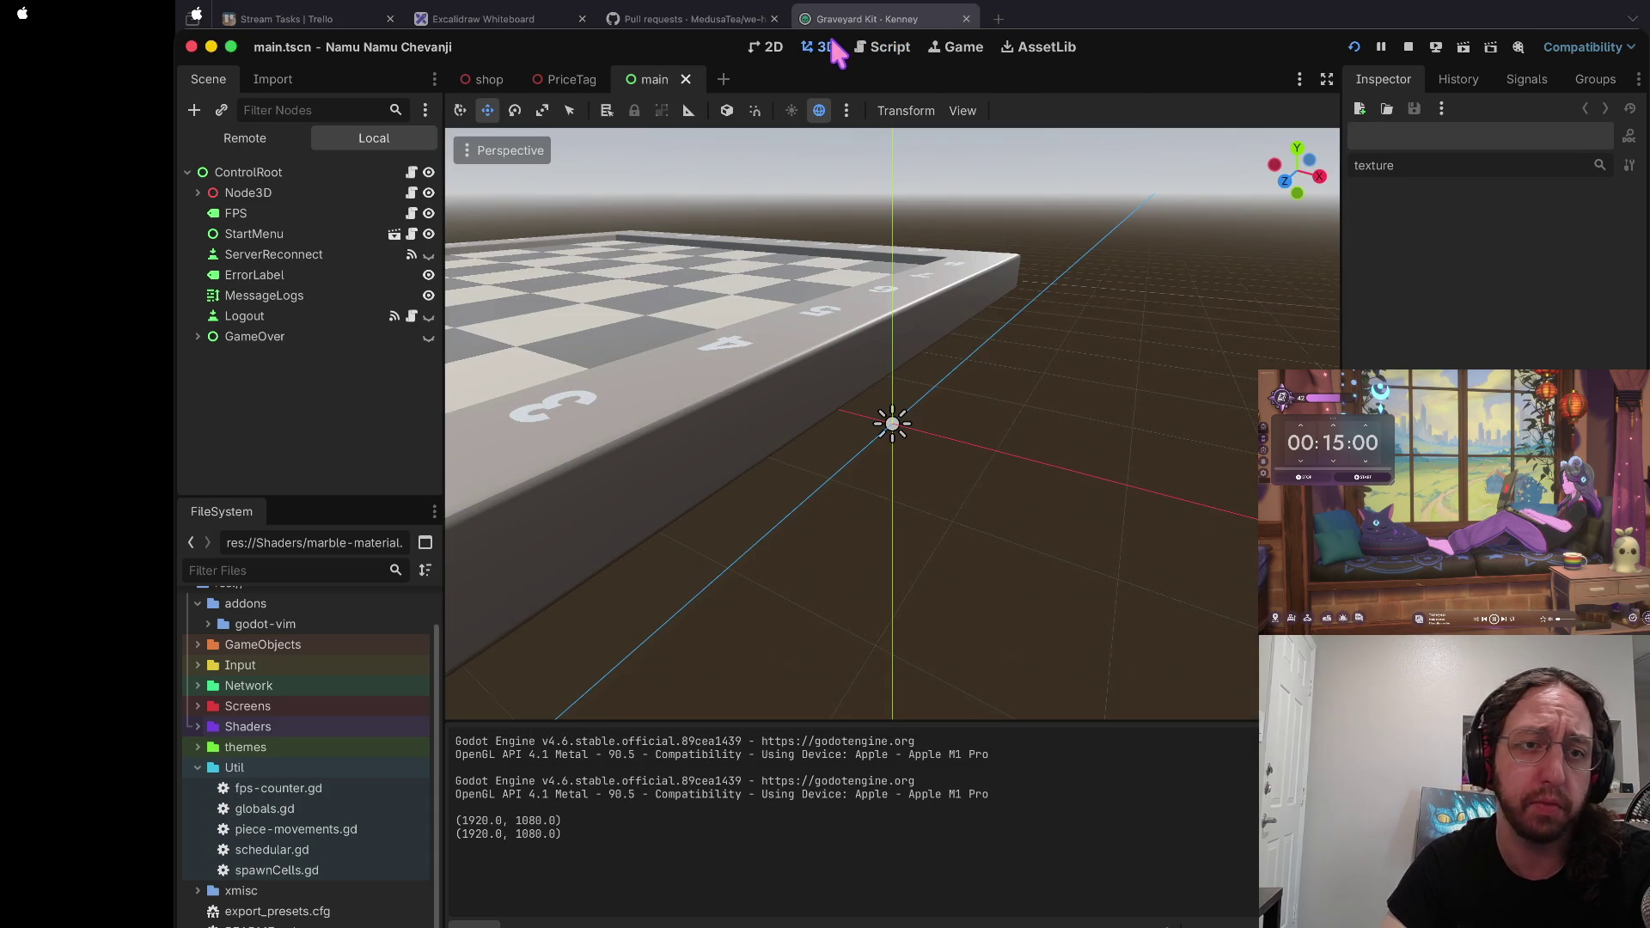
Step: Expand Node3D and Store in the Scene dock and open the nested Shop scene
left_click(198, 192)
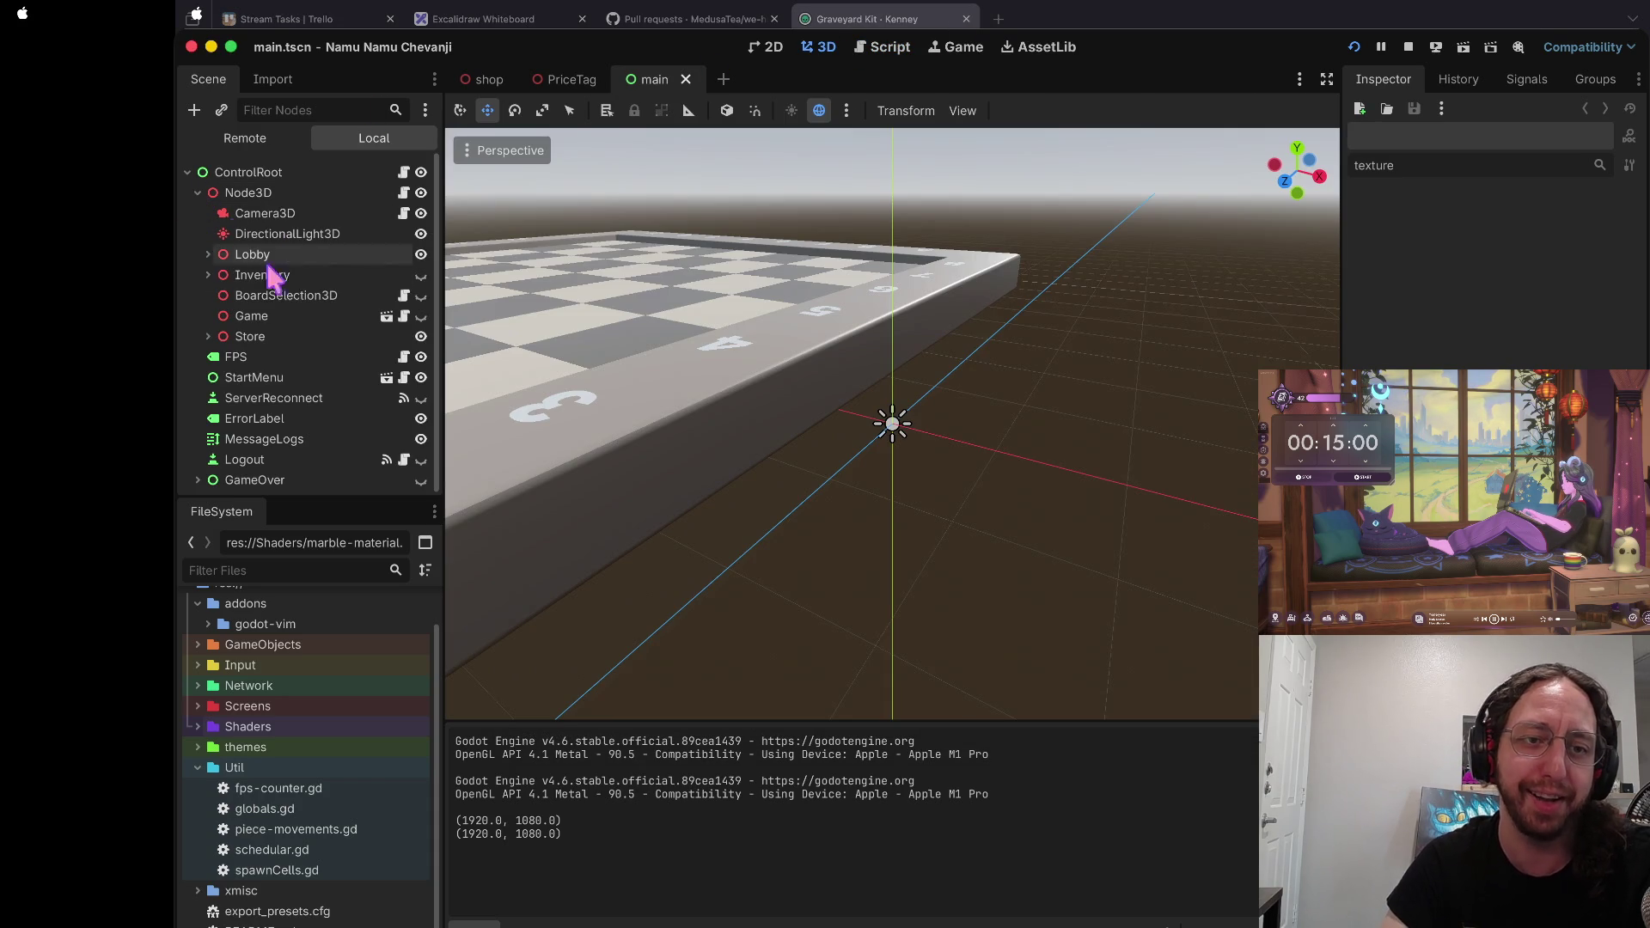
left_click(271, 336)
left_click(208, 336)
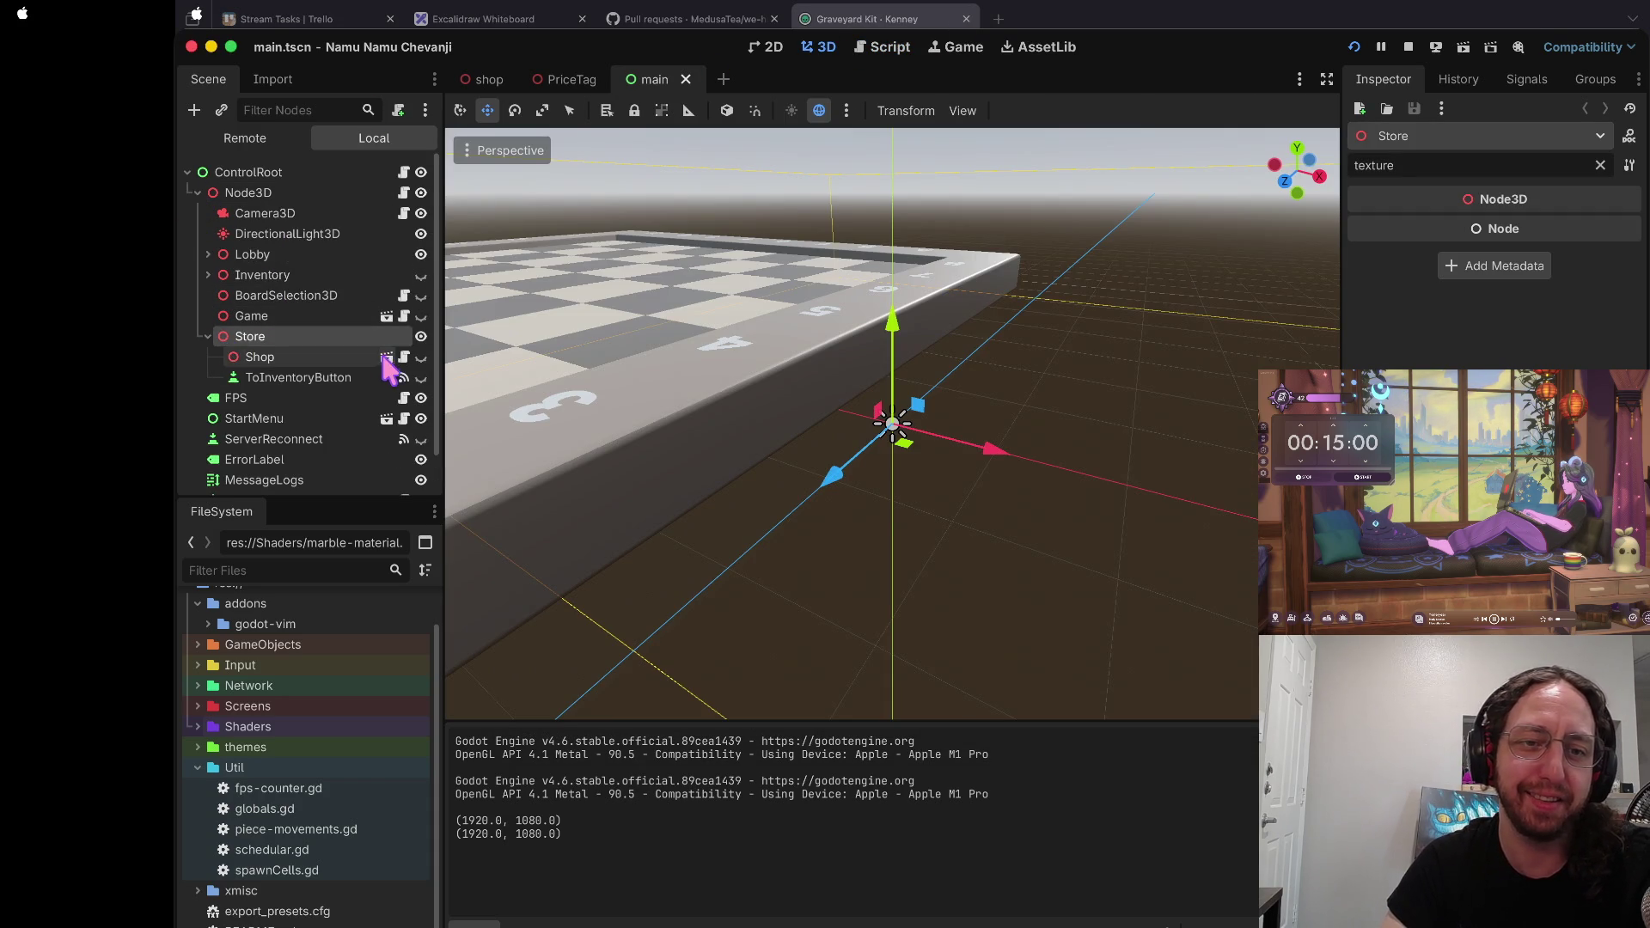
left_click(387, 356)
Step: Zoom around the shop's walled room, then switch to the Graveyard Kit web page
scroll(894, 421, "down", 10)
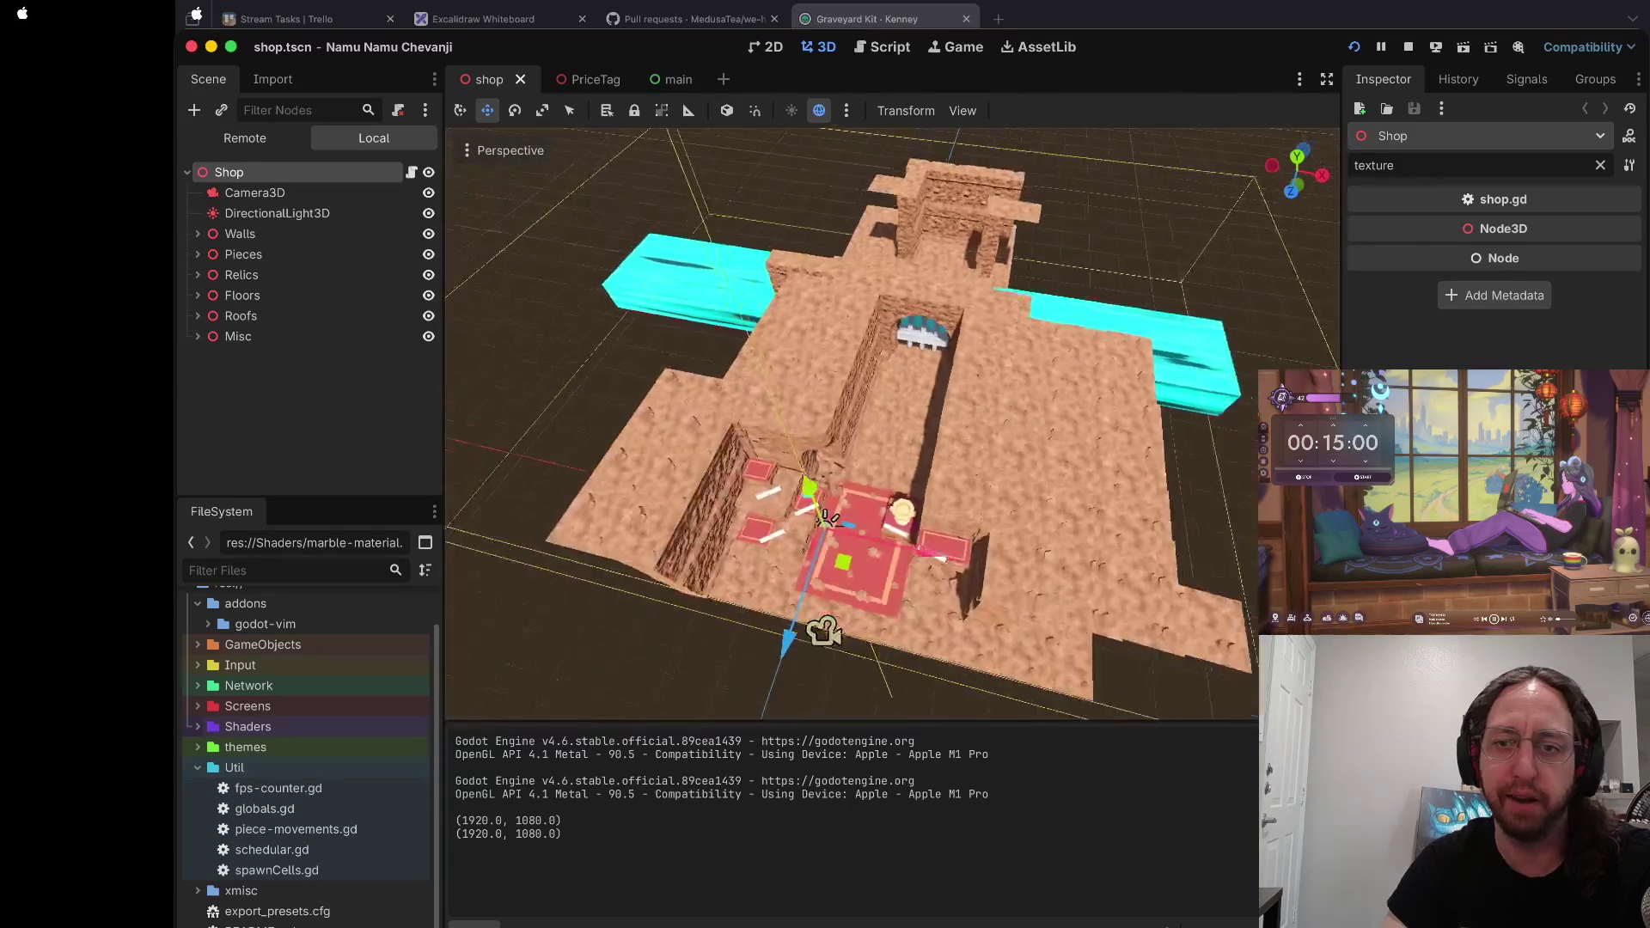
scroll(893, 421, "up", 10)
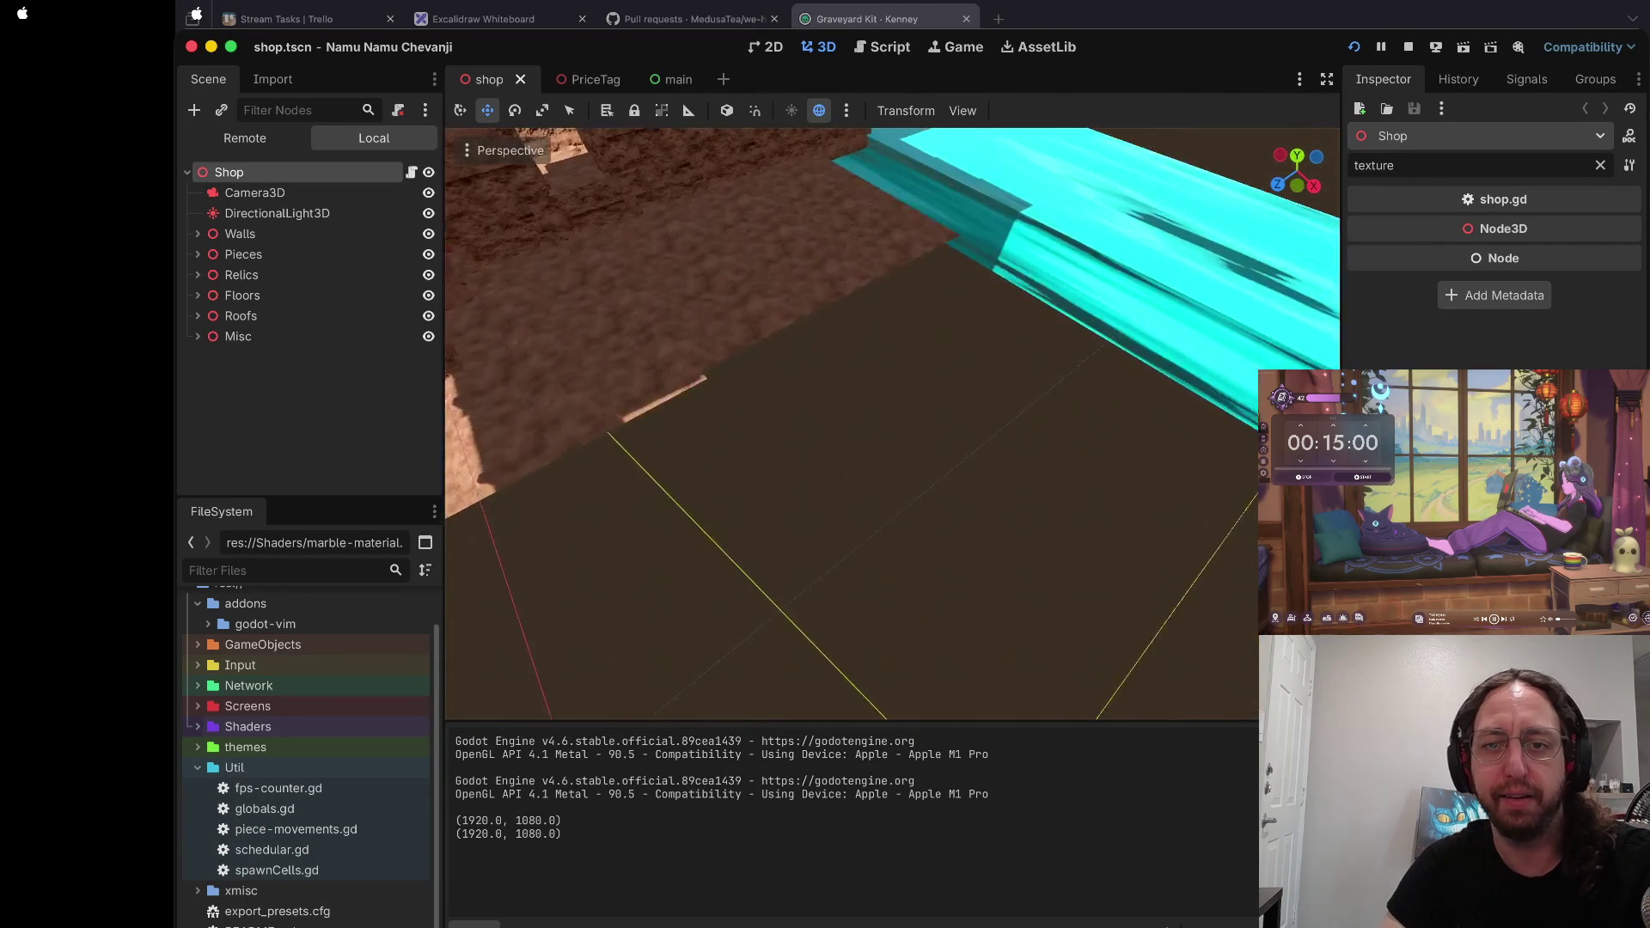
scroll(893, 421, "down", 10)
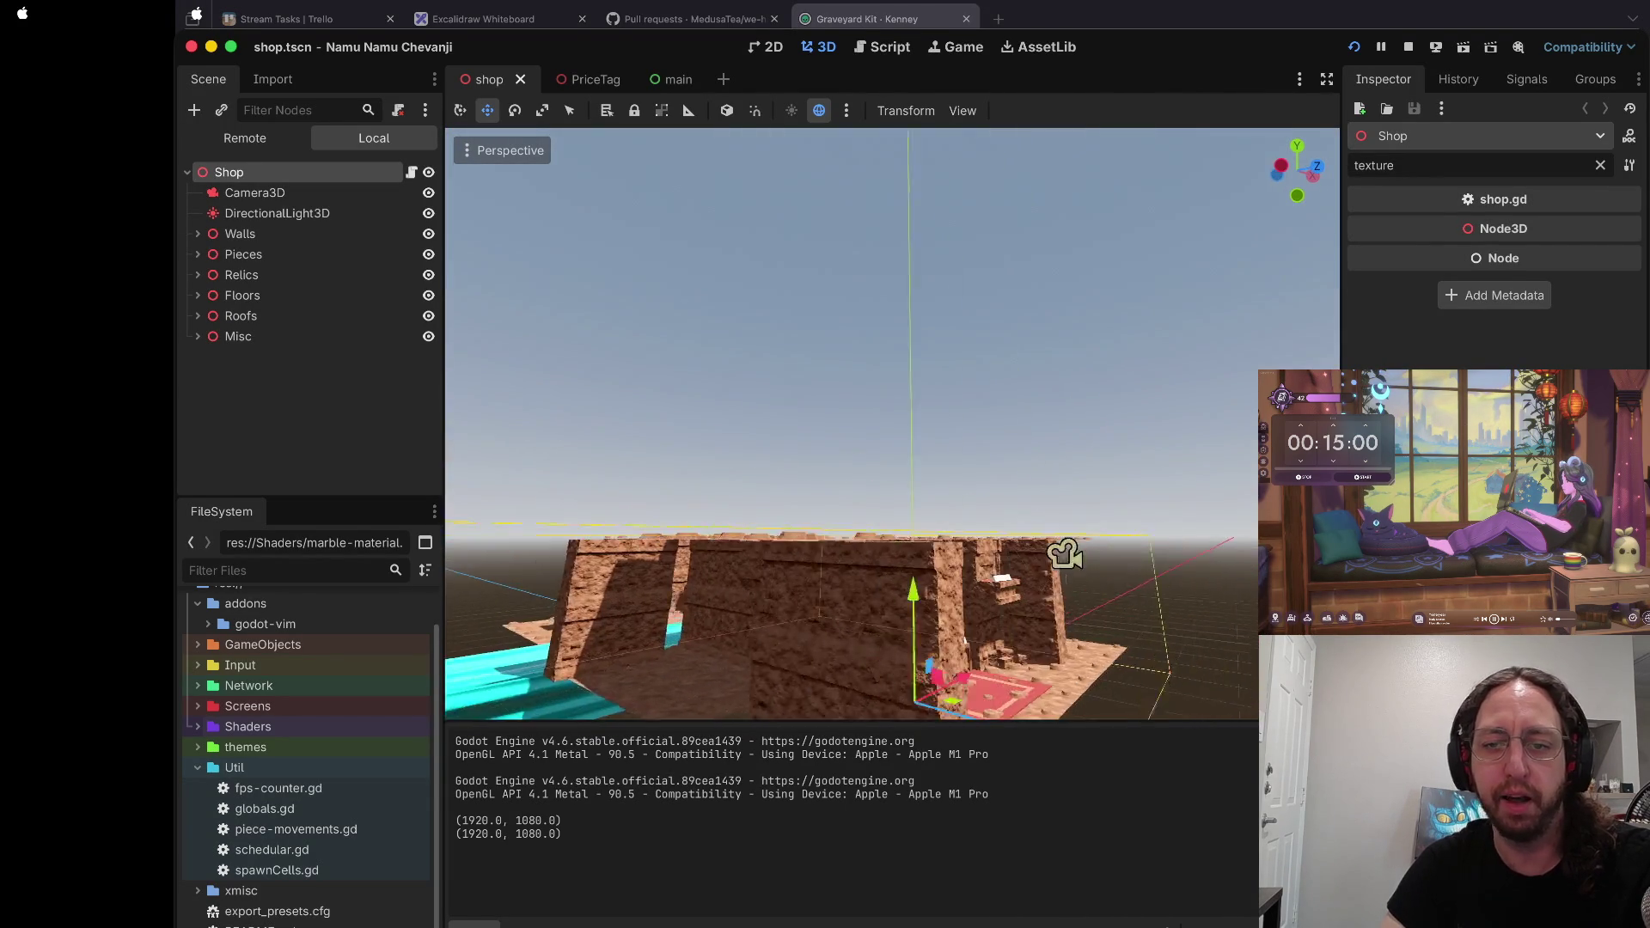
scroll(894, 421, "up", 10)
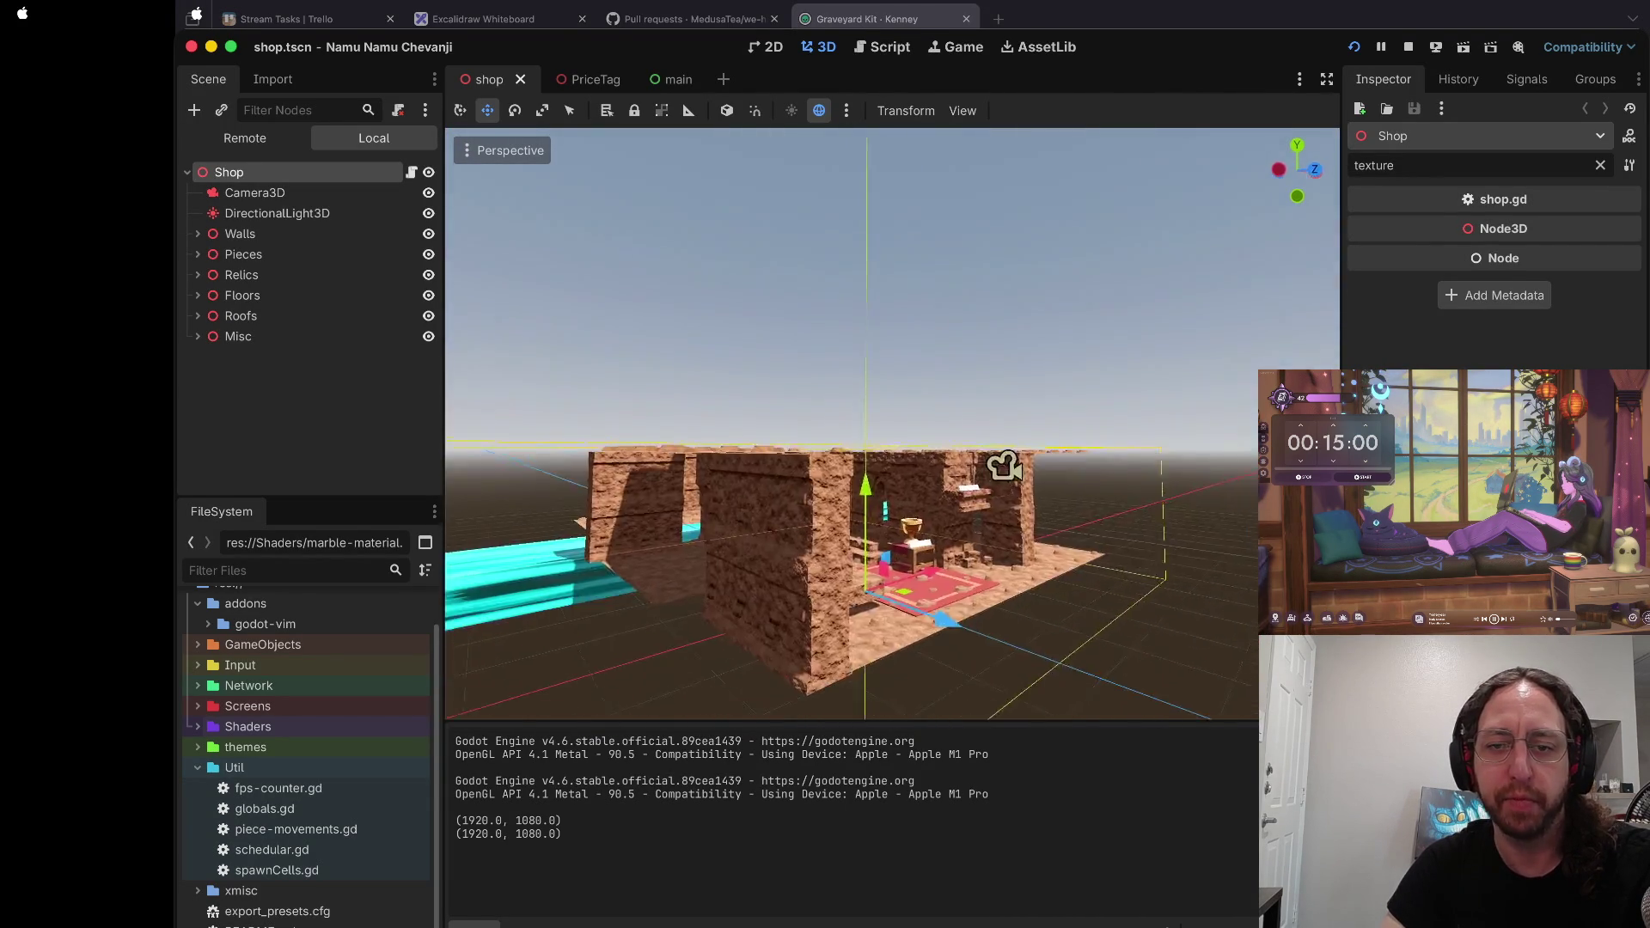
scroll(894, 421, "down", 10)
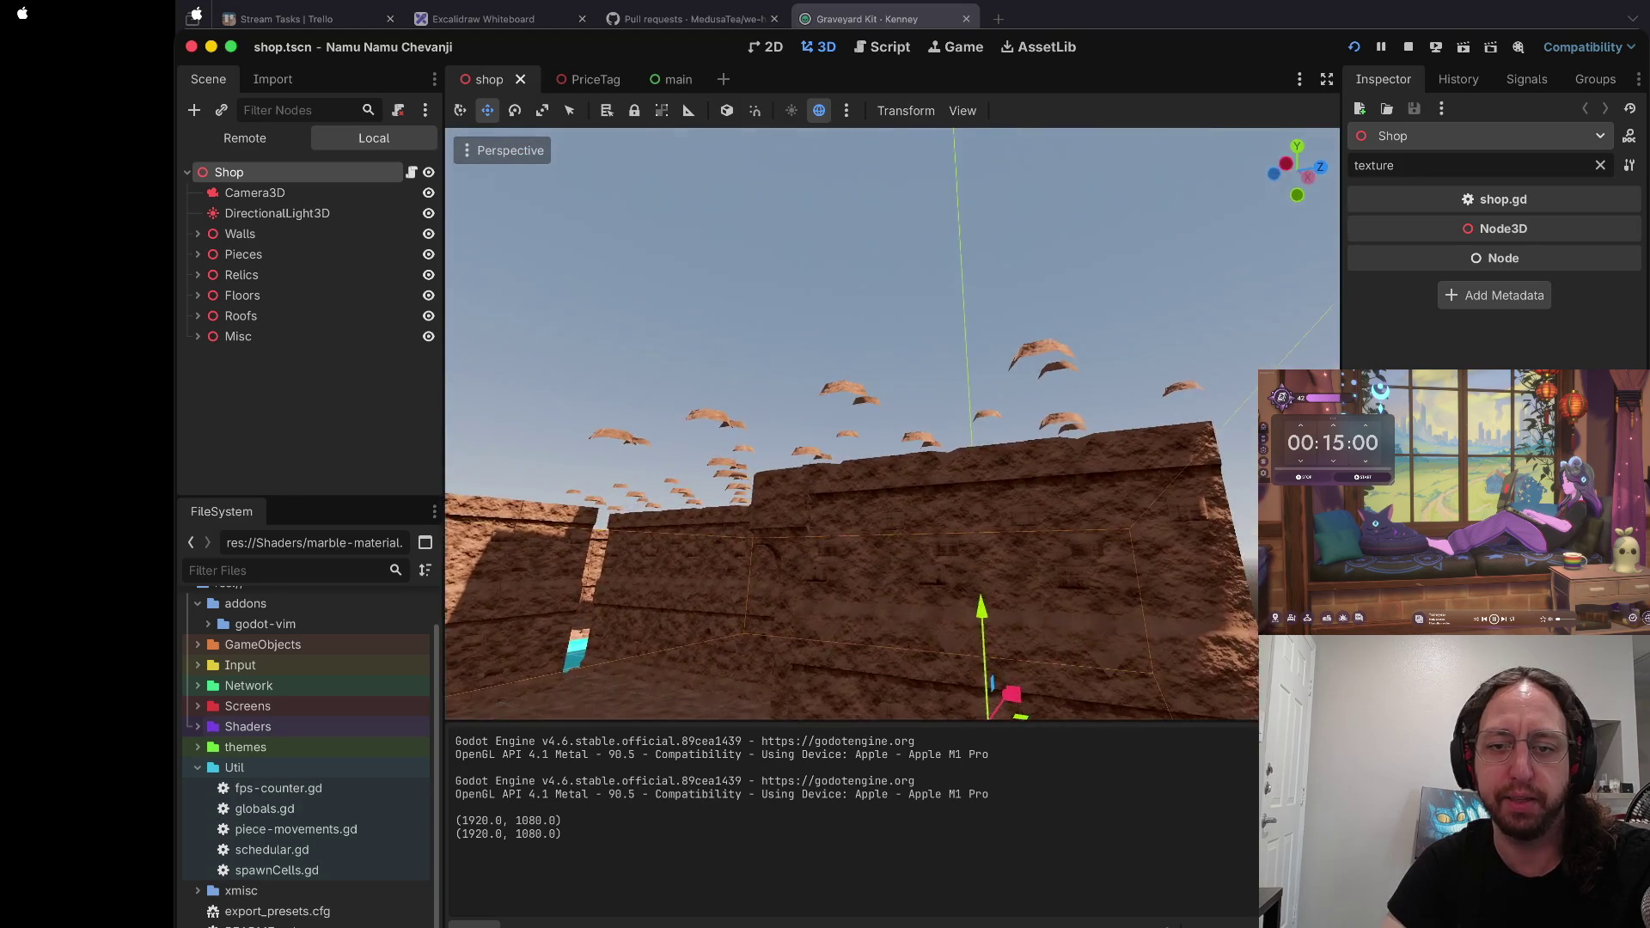
scroll(894, 421, "down", 5)
scroll(893, 421, "up", 5)
scroll(893, 421, "down", 5)
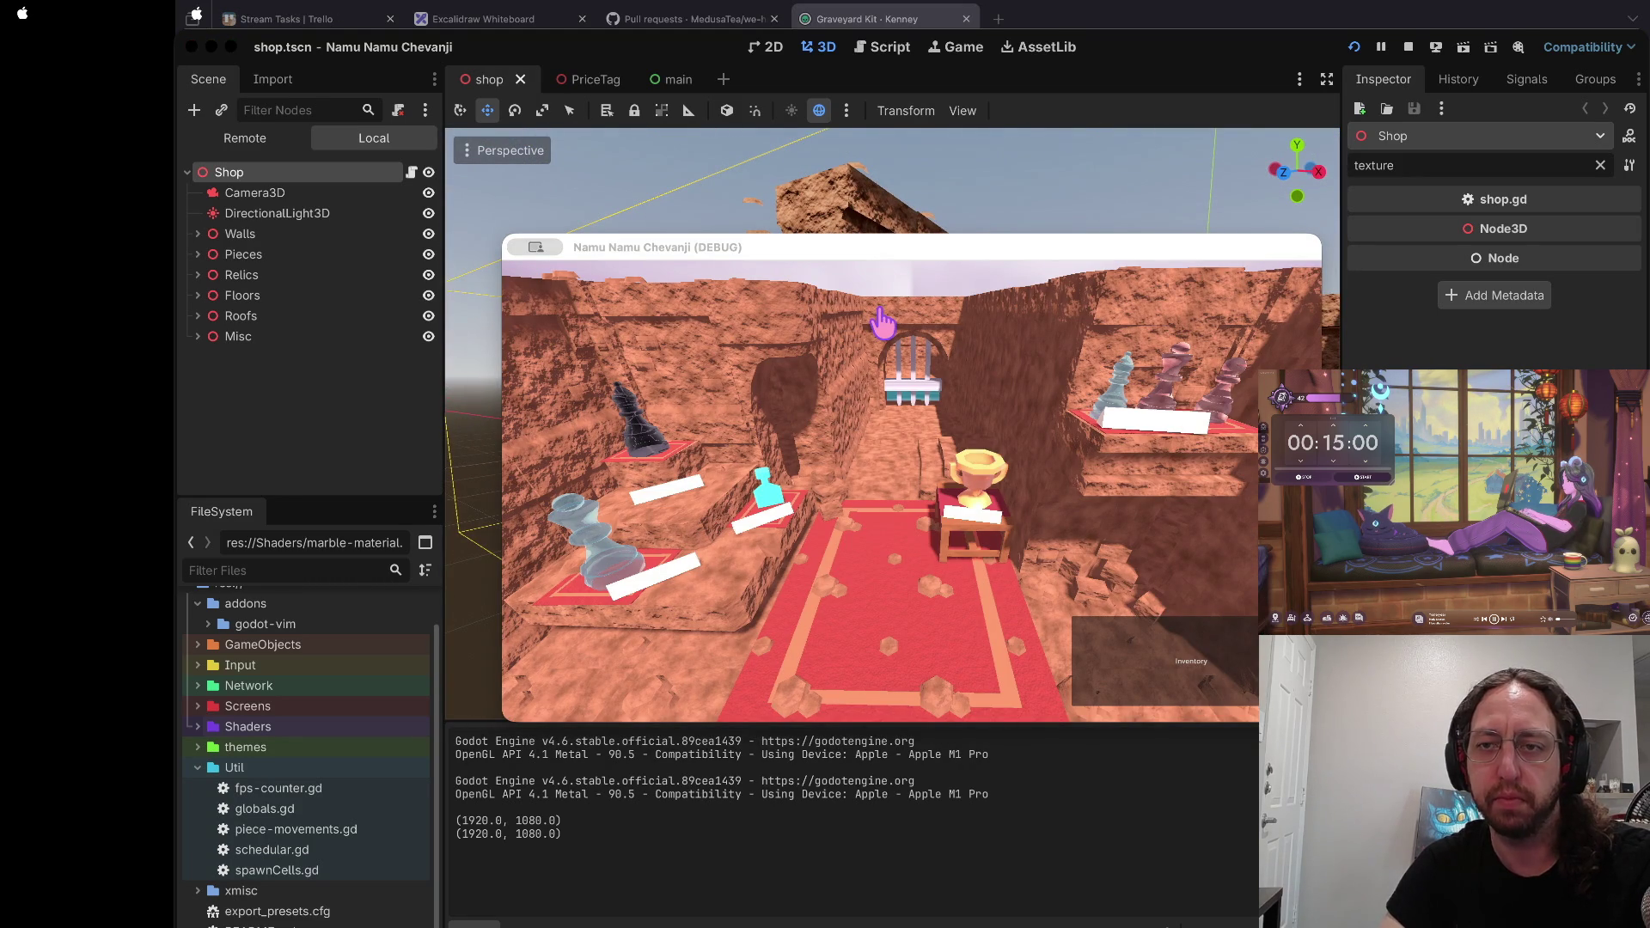
key("ctrl+Right")
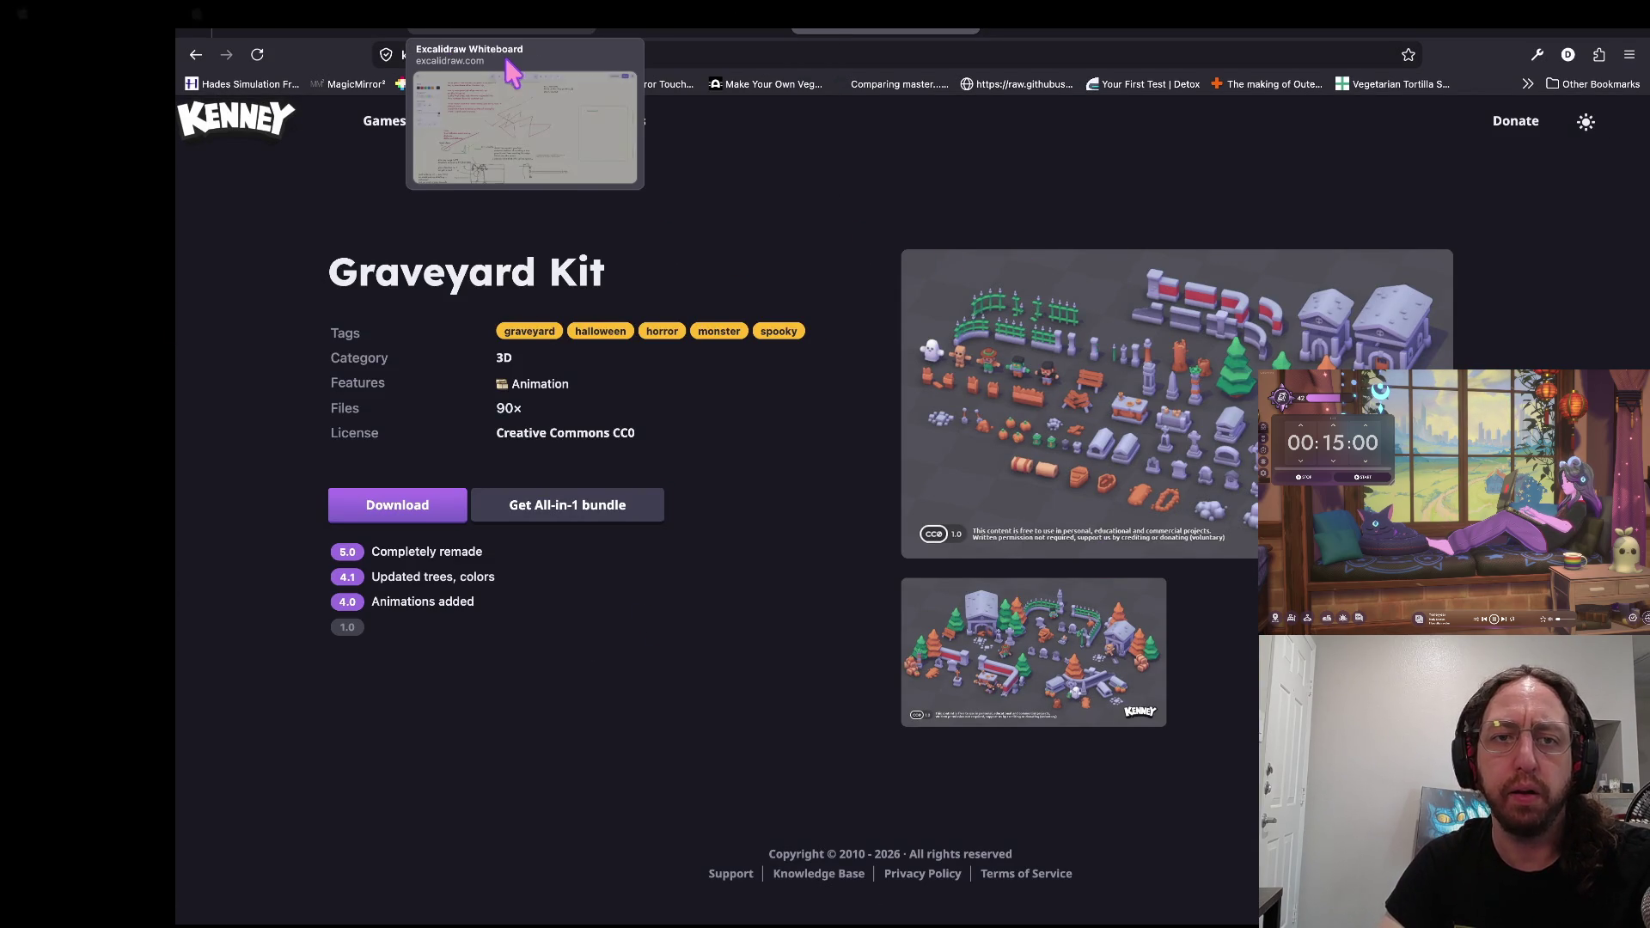
Step: Switch to the Excalidraw whiteboard of slash-drawing and growth-direction notes
left_click(501, 32)
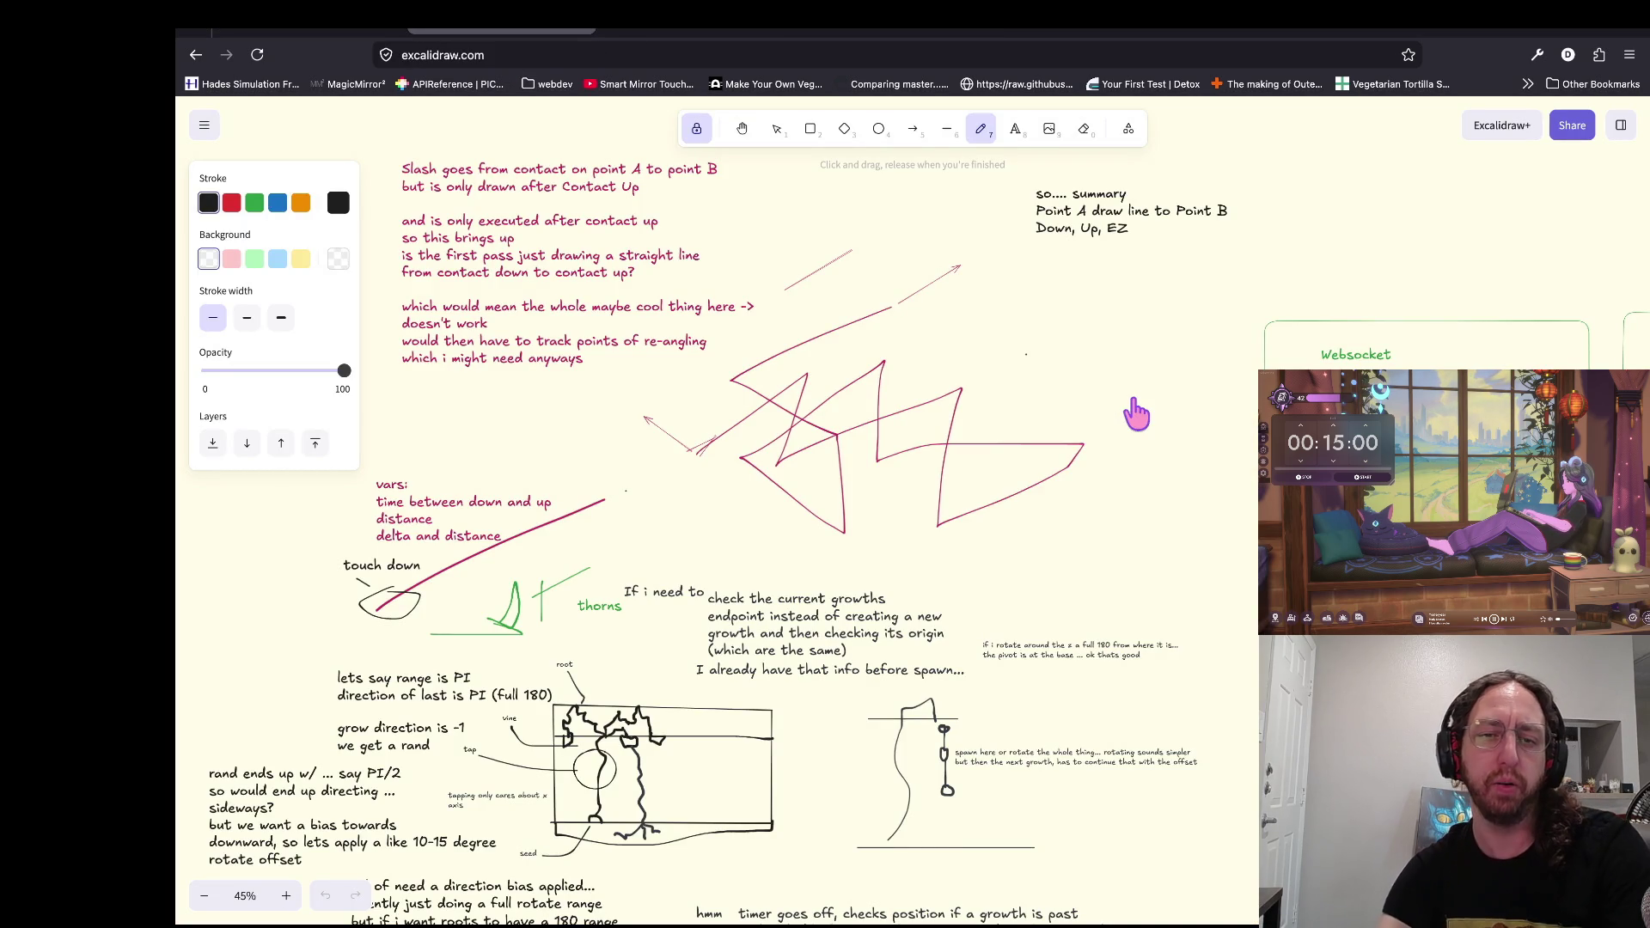
Step: Return to the Godot editor in front of the game window and stop the debug run
key("super+Tab")
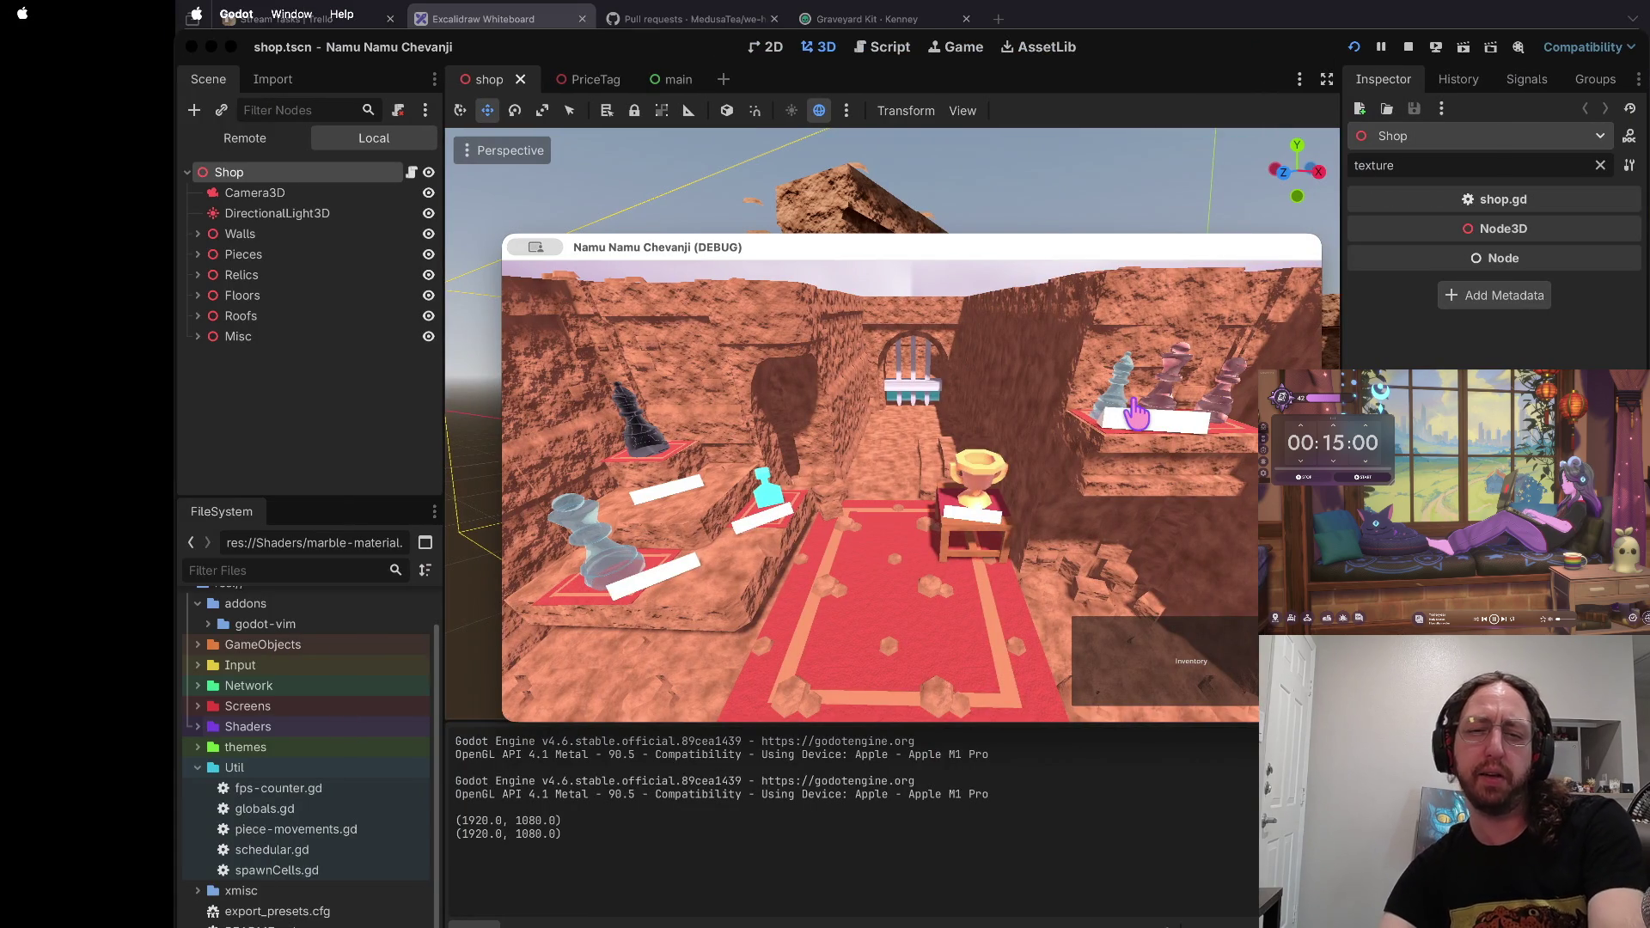
key("super+Tab")
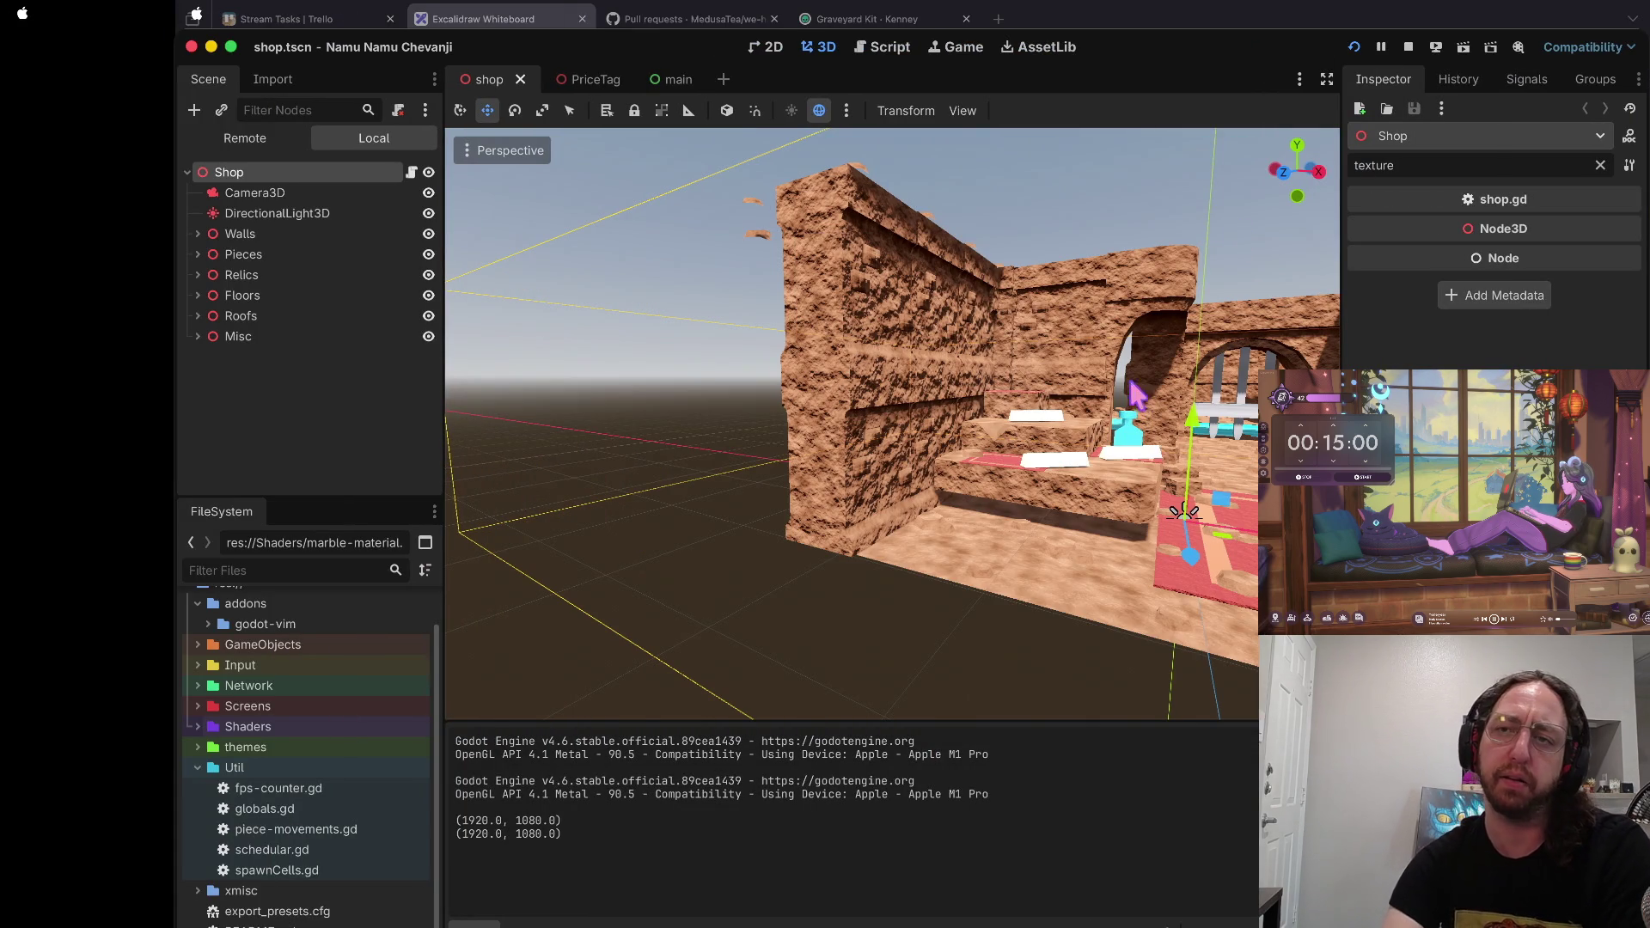
left_click(1408, 46)
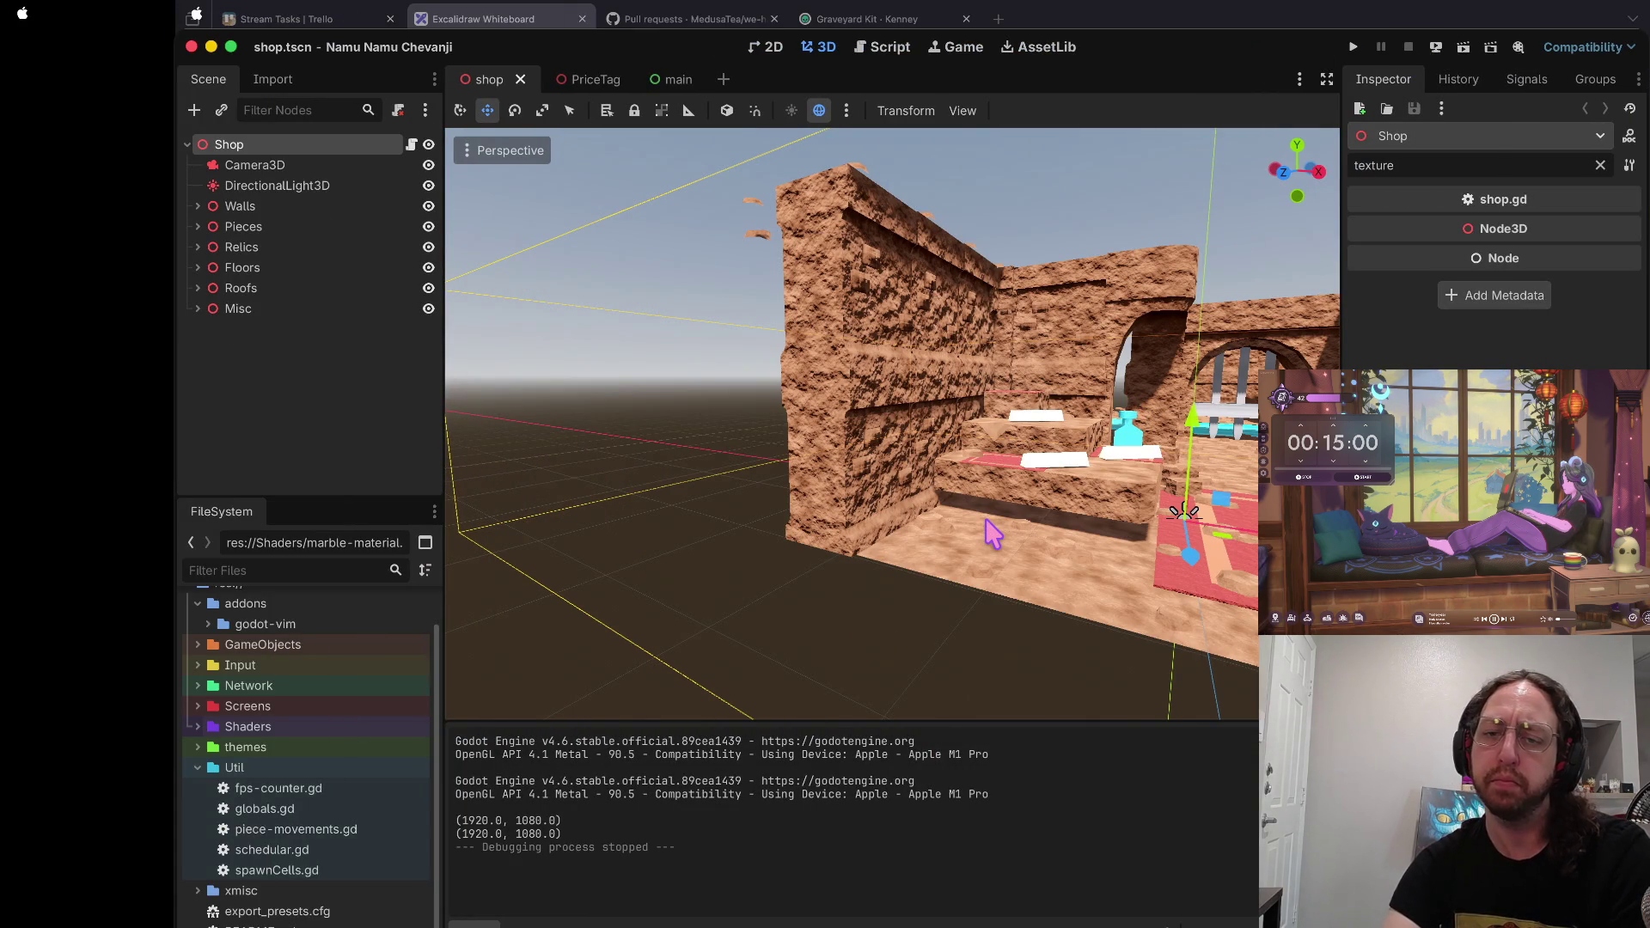
Step: Deselect Shop and browse the Screens, Network and GameObjects folders in FileSystem
left_click(1005, 591)
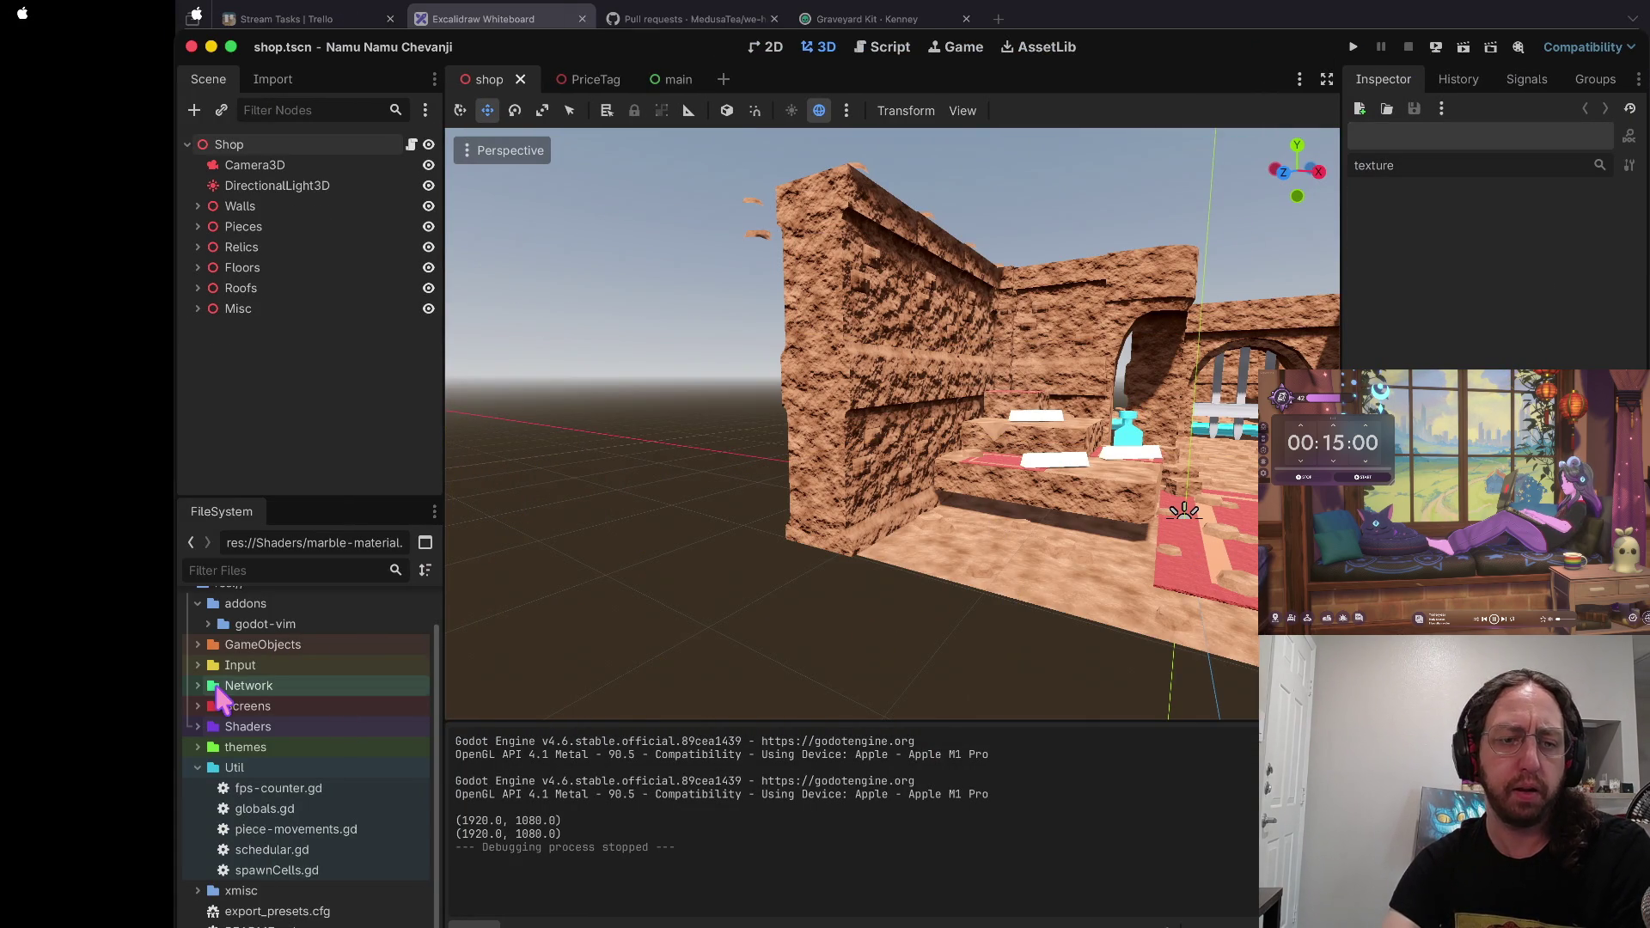
left_click(196, 765)
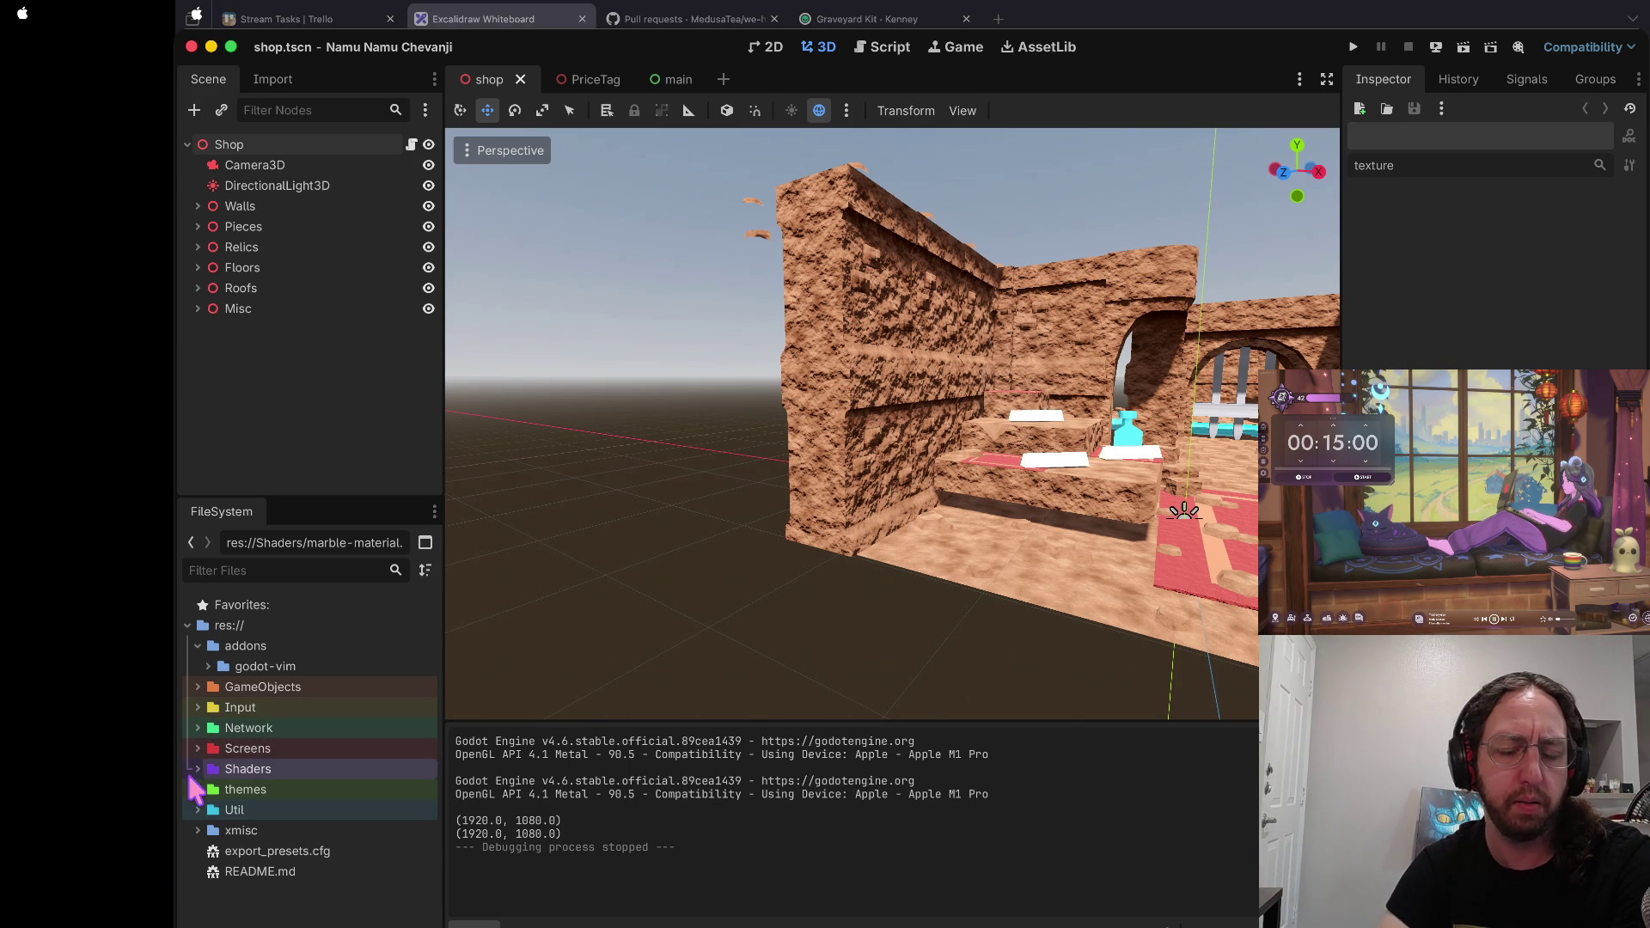
left_click(184, 739)
left_click(184, 739)
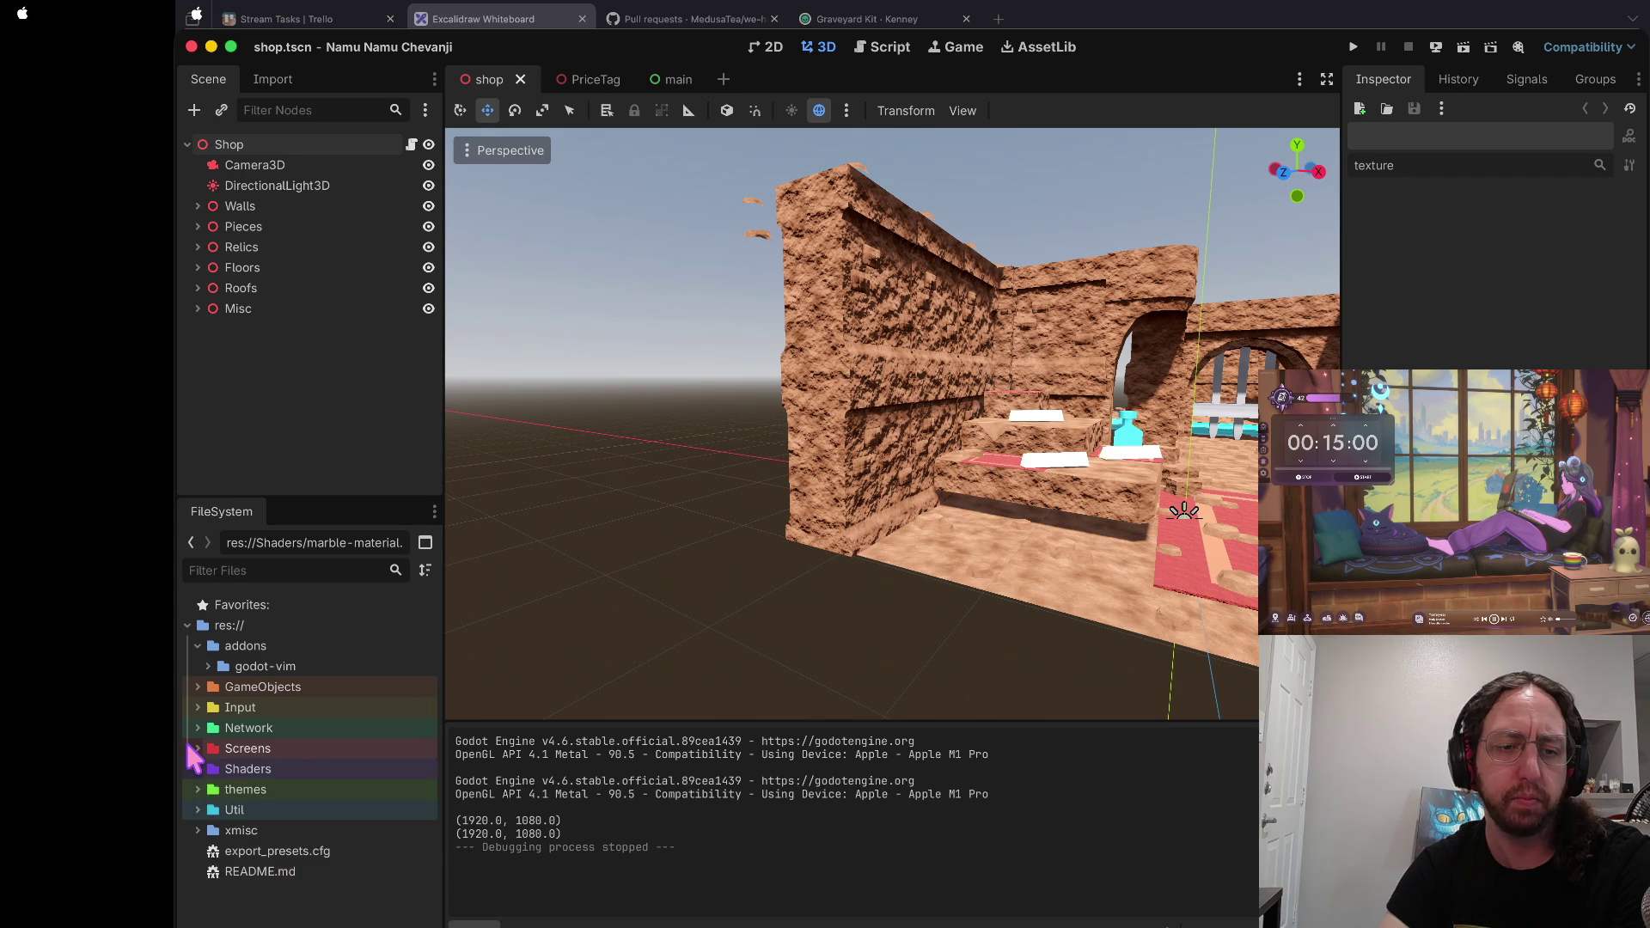
left_click(184, 739)
left_click(191, 724)
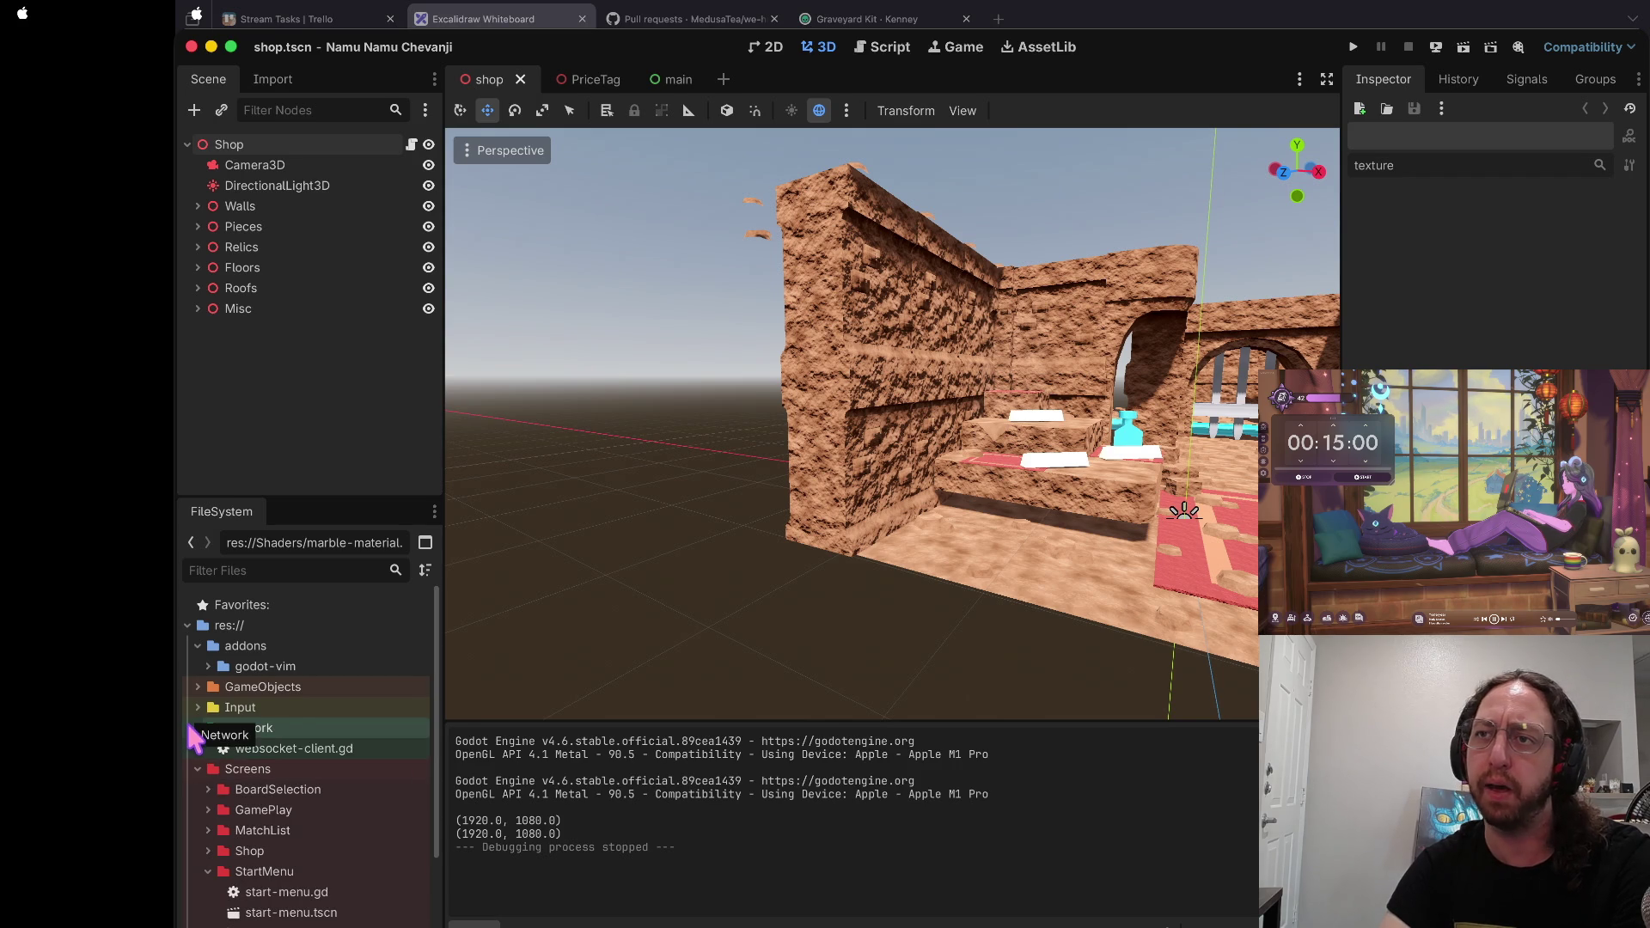
left_click(187, 727)
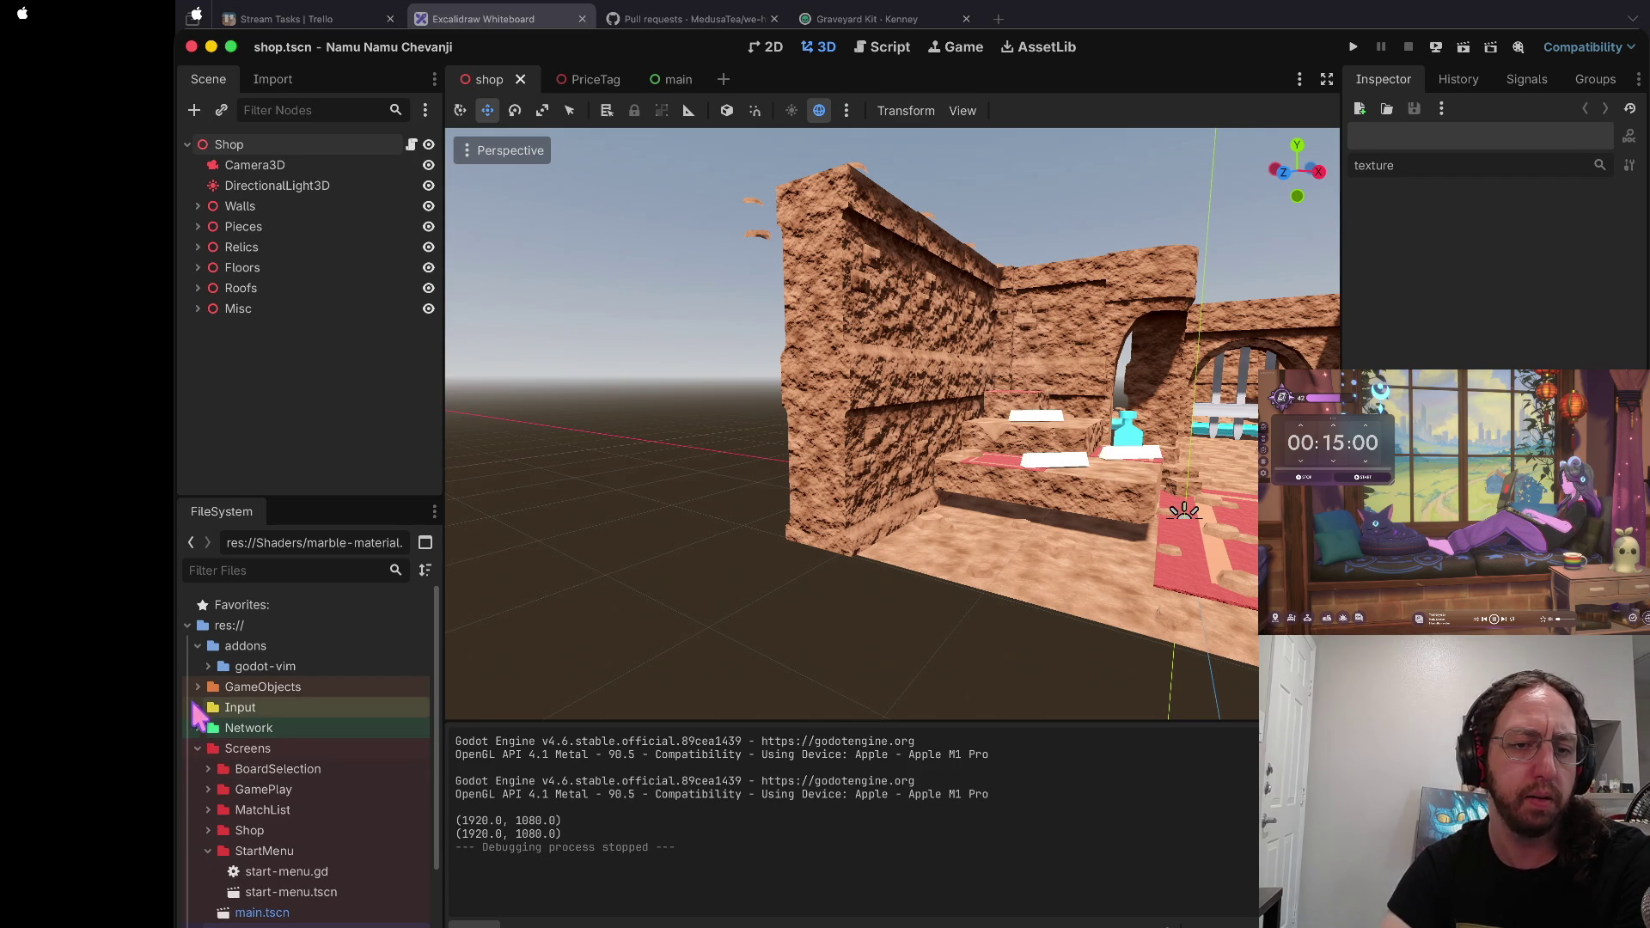
left_click(195, 686)
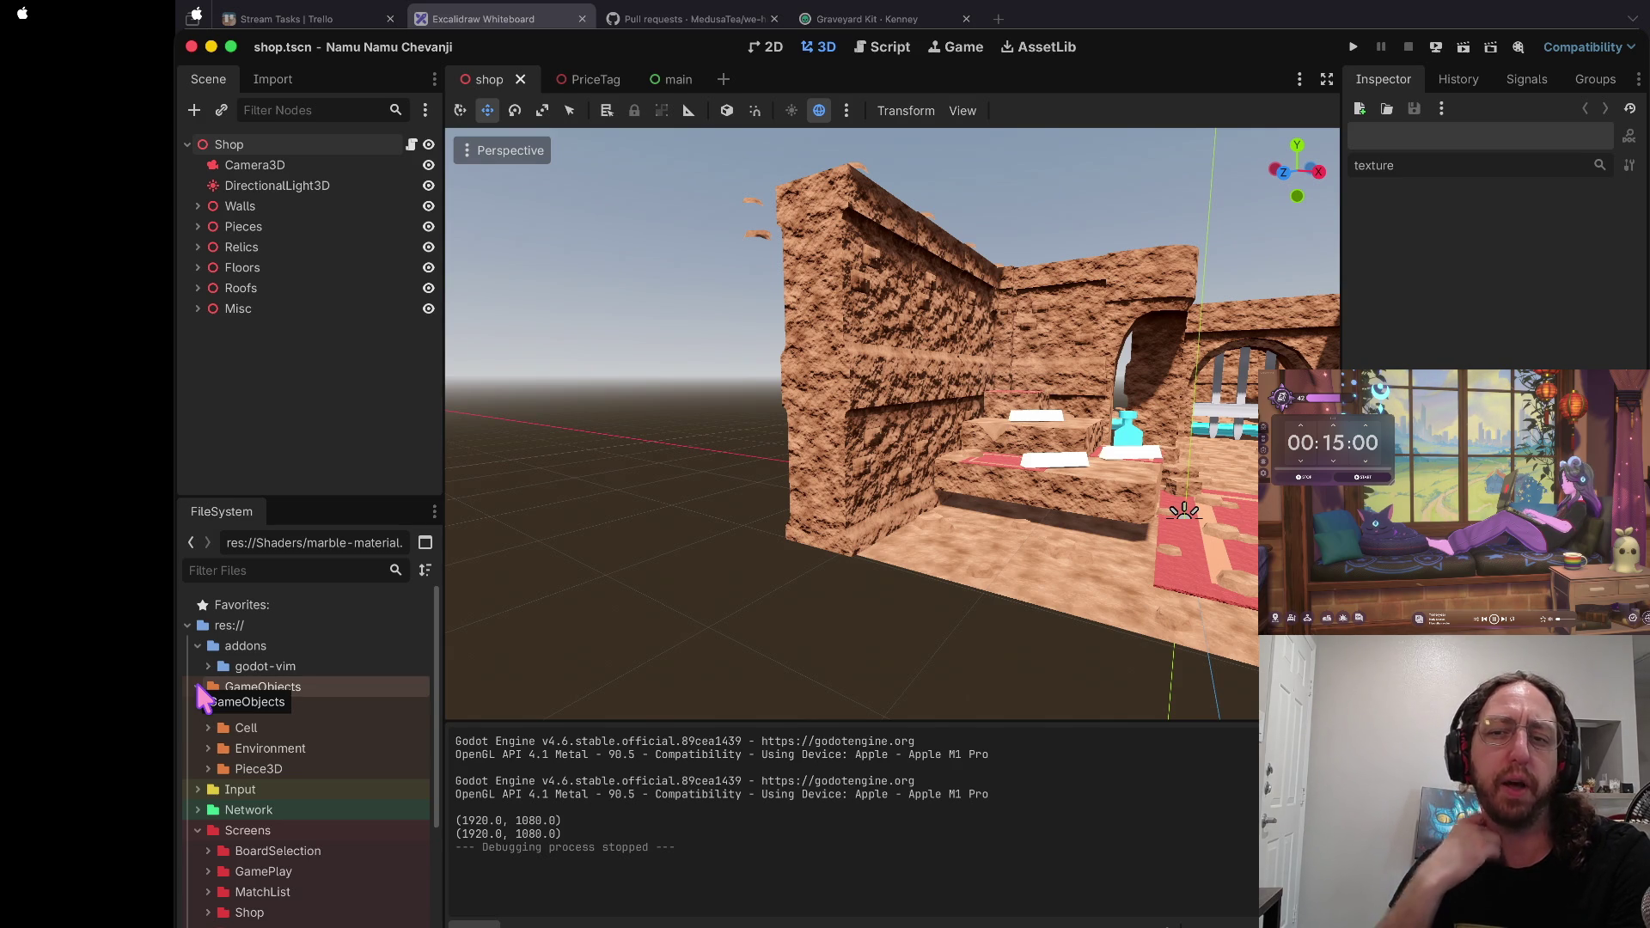
Step: Fly the view in and out of the shop room, then run the game
key("w")
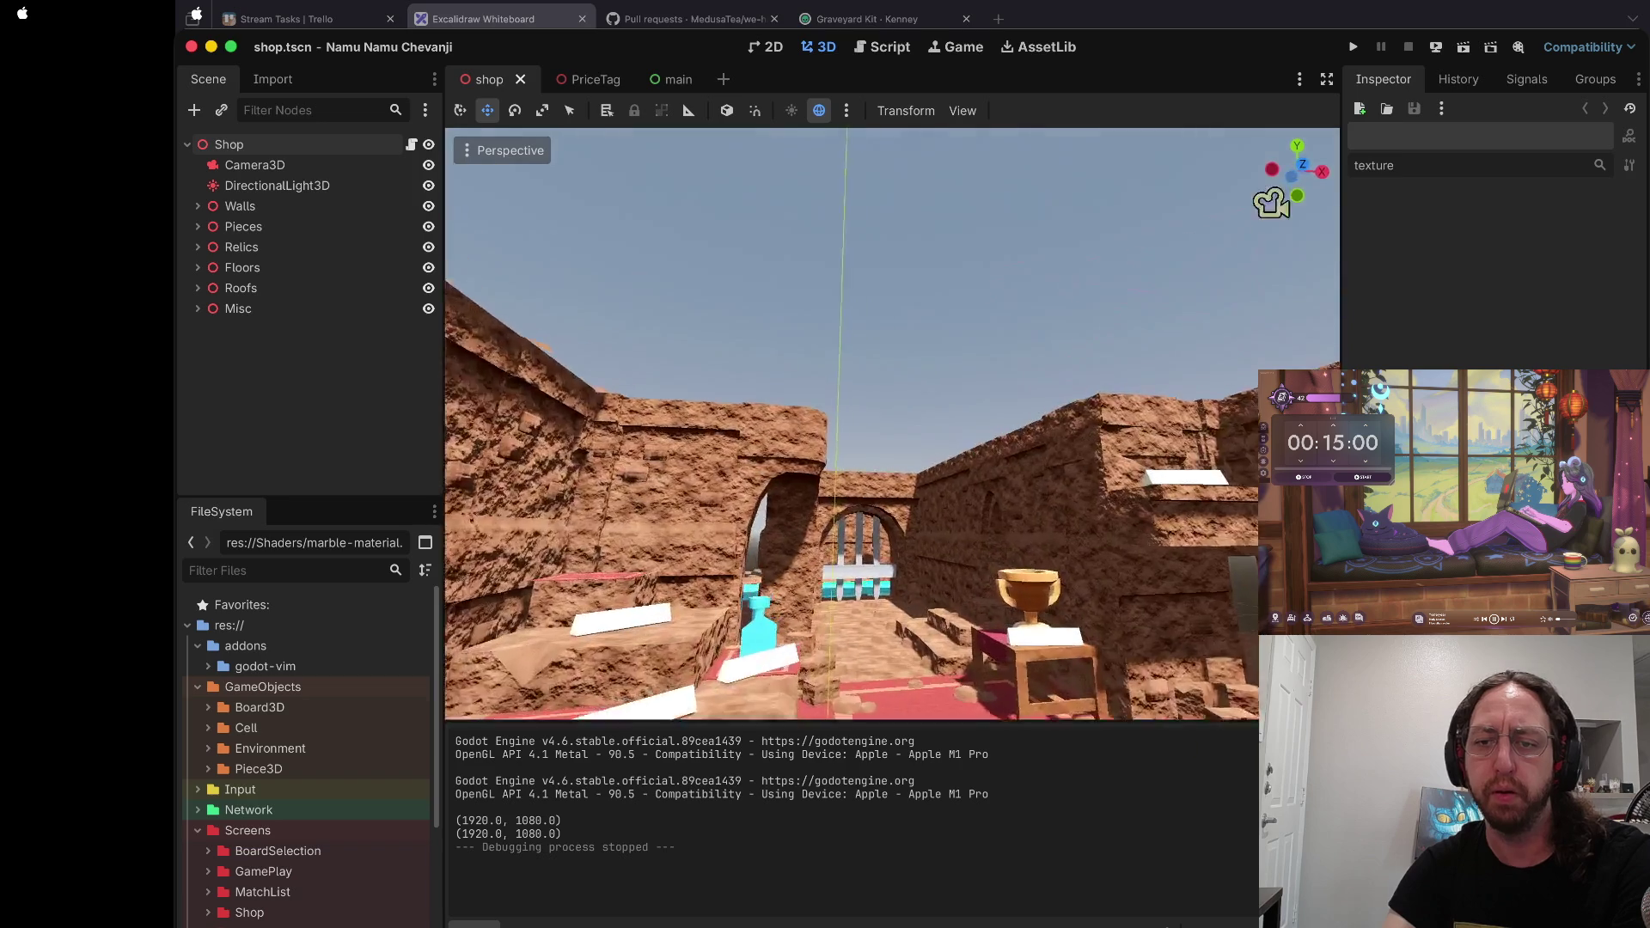
key("s")
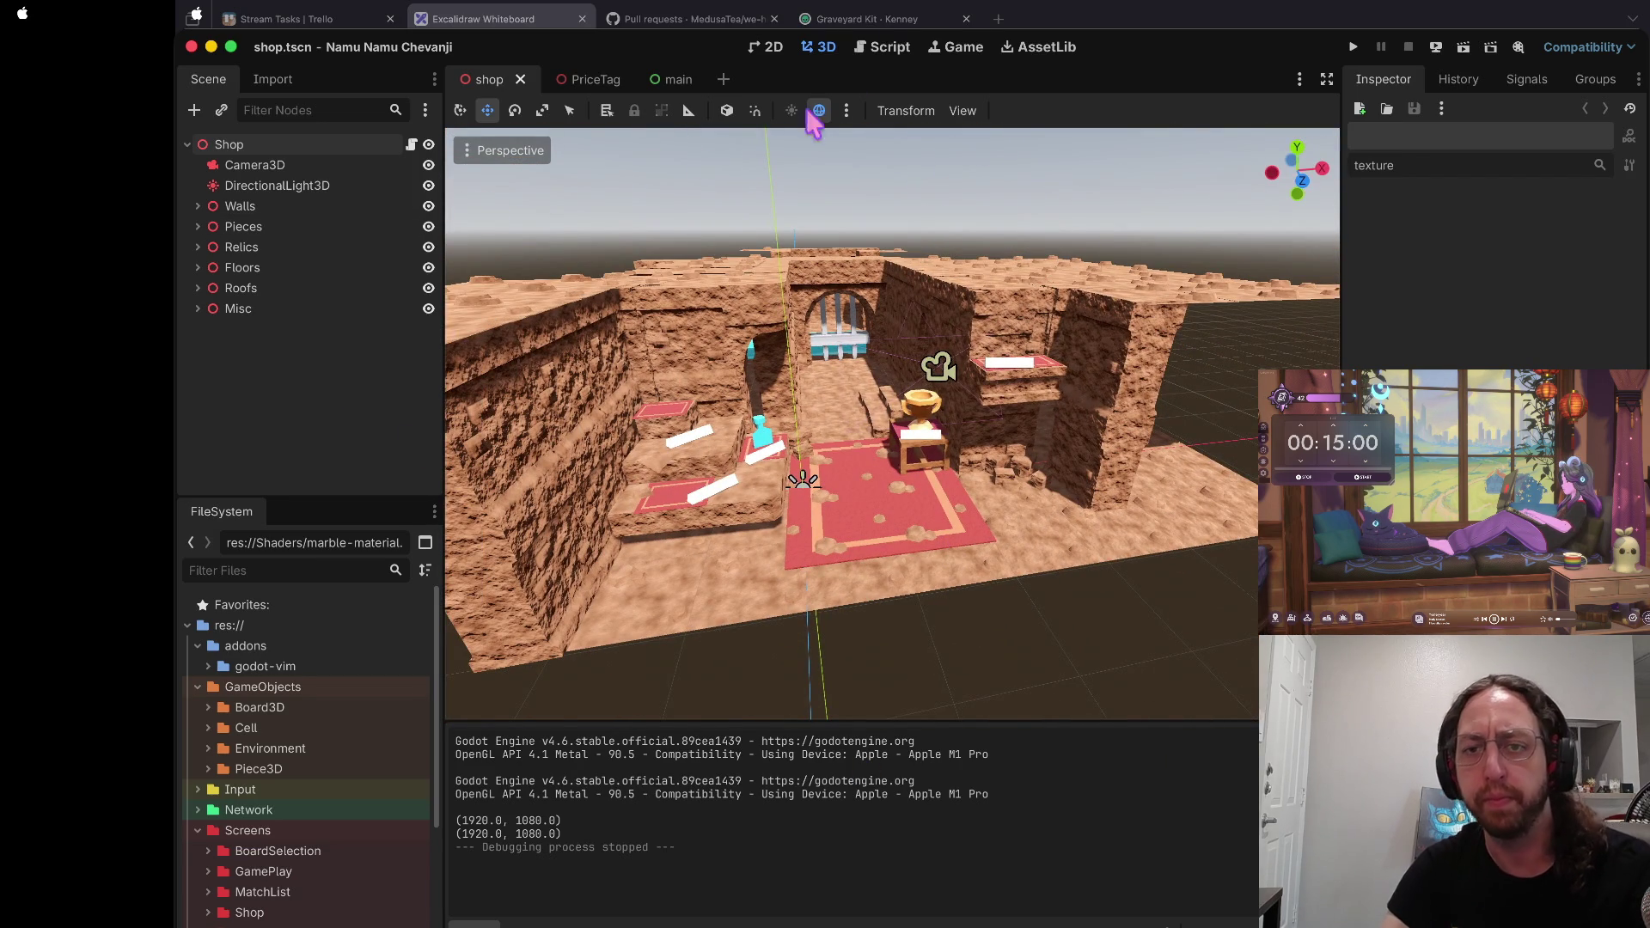
key("F5")
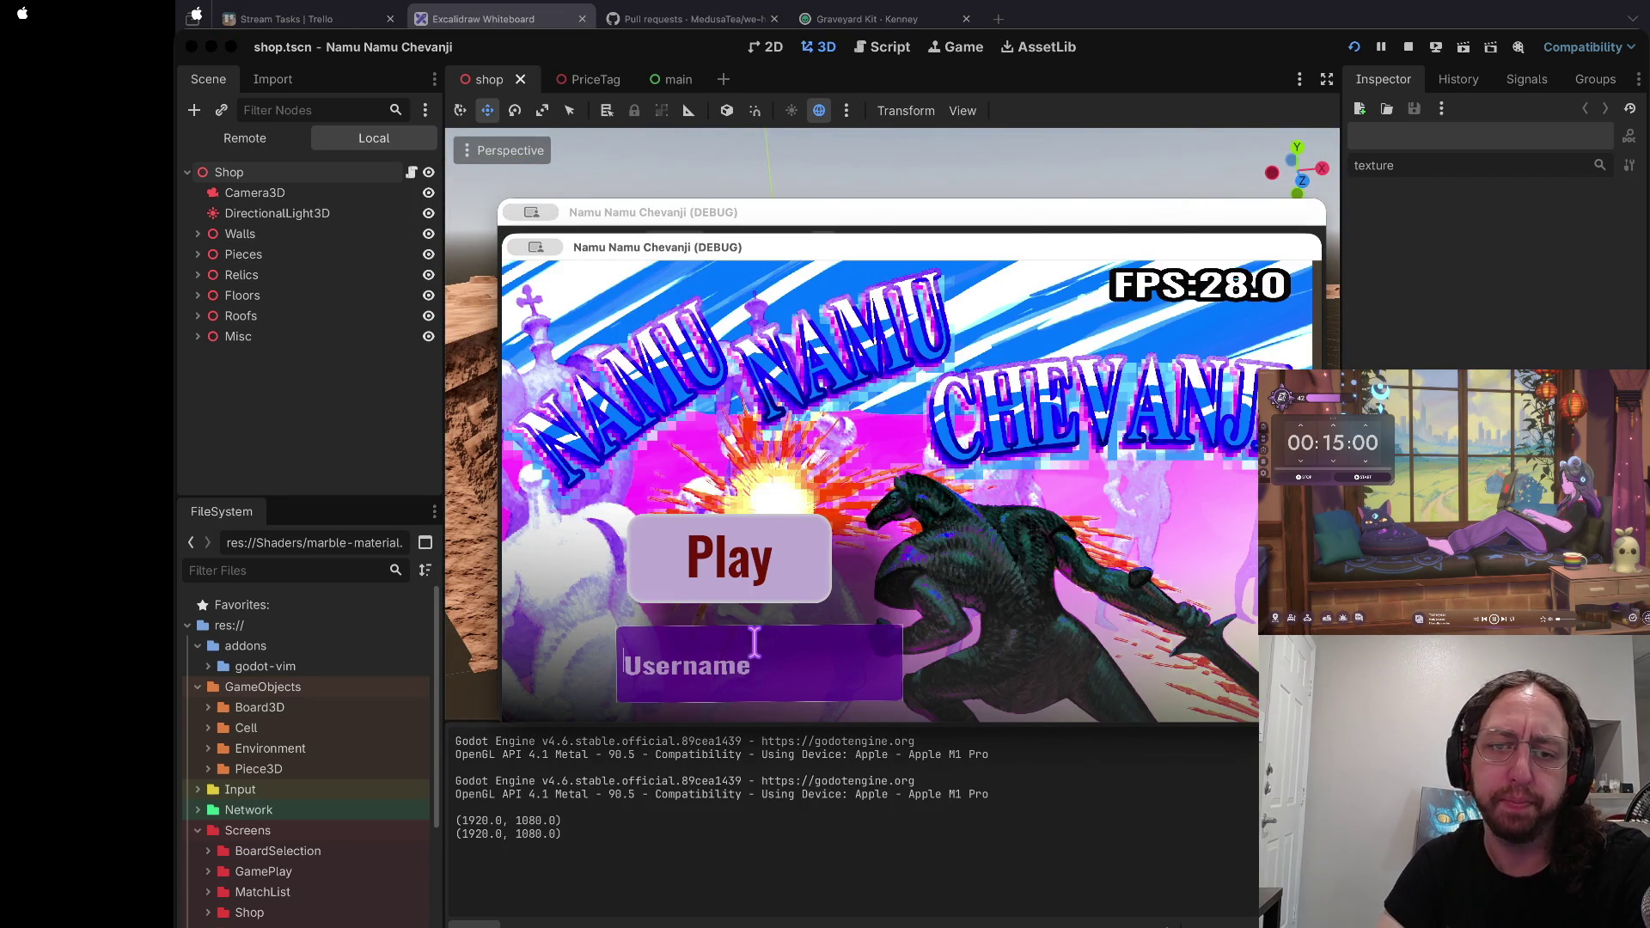
type("a")
Step: Start the game from the title screen, pick a chess board, then enter the Store's 3D shop room
left_click(782, 550)
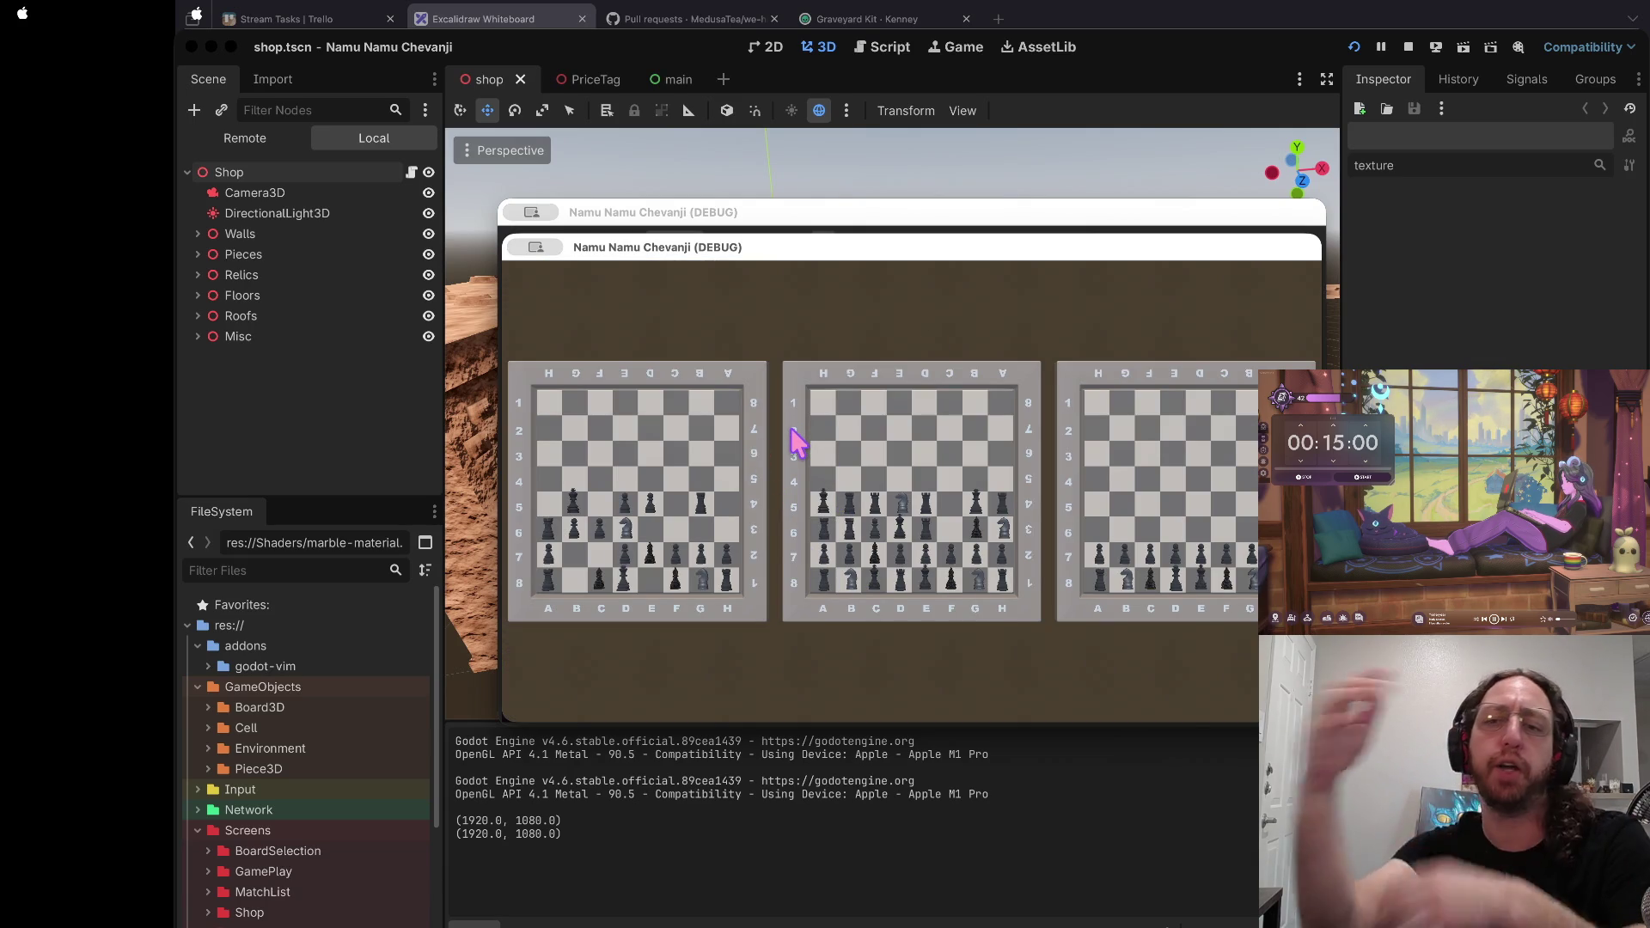
left_click(791, 428)
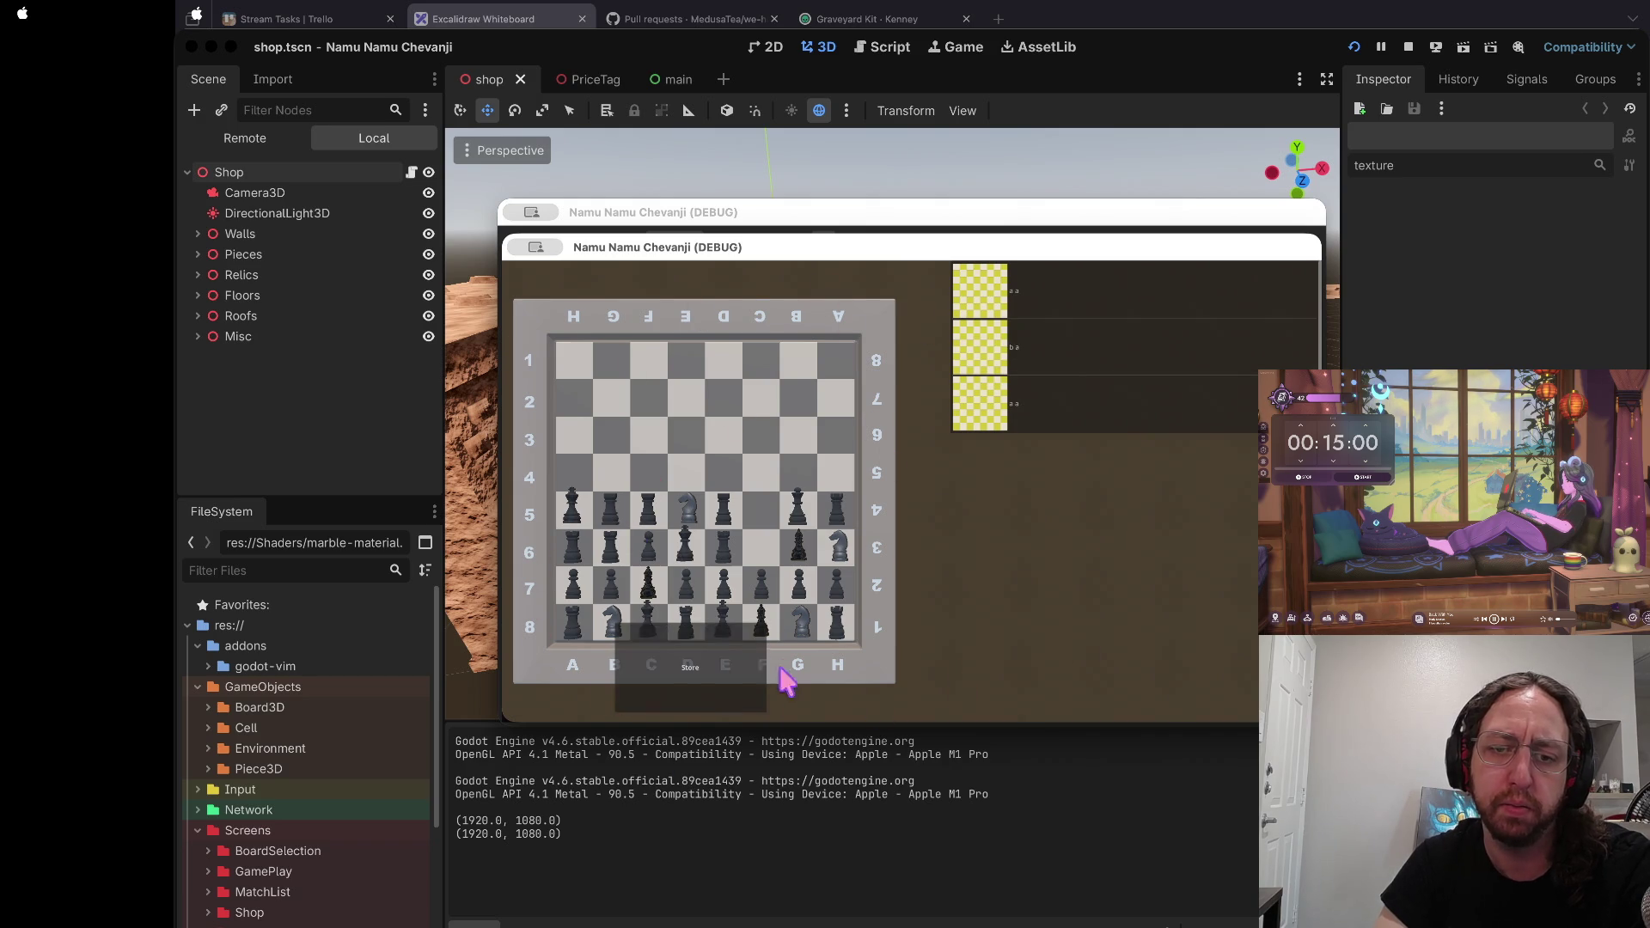
left_click(690, 675)
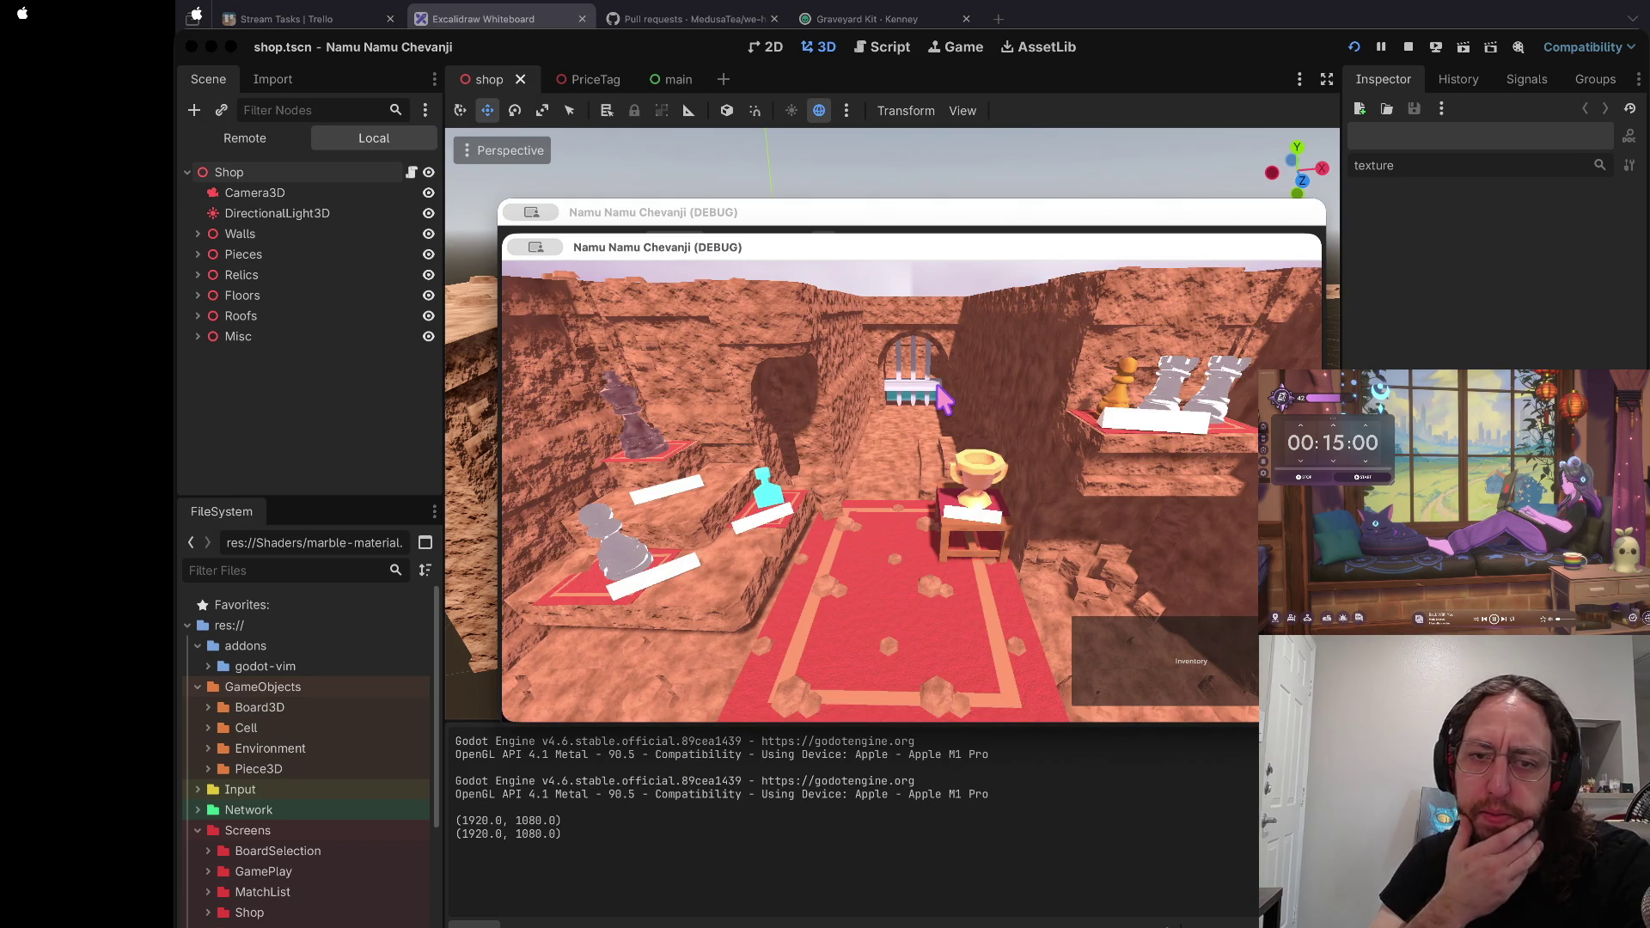